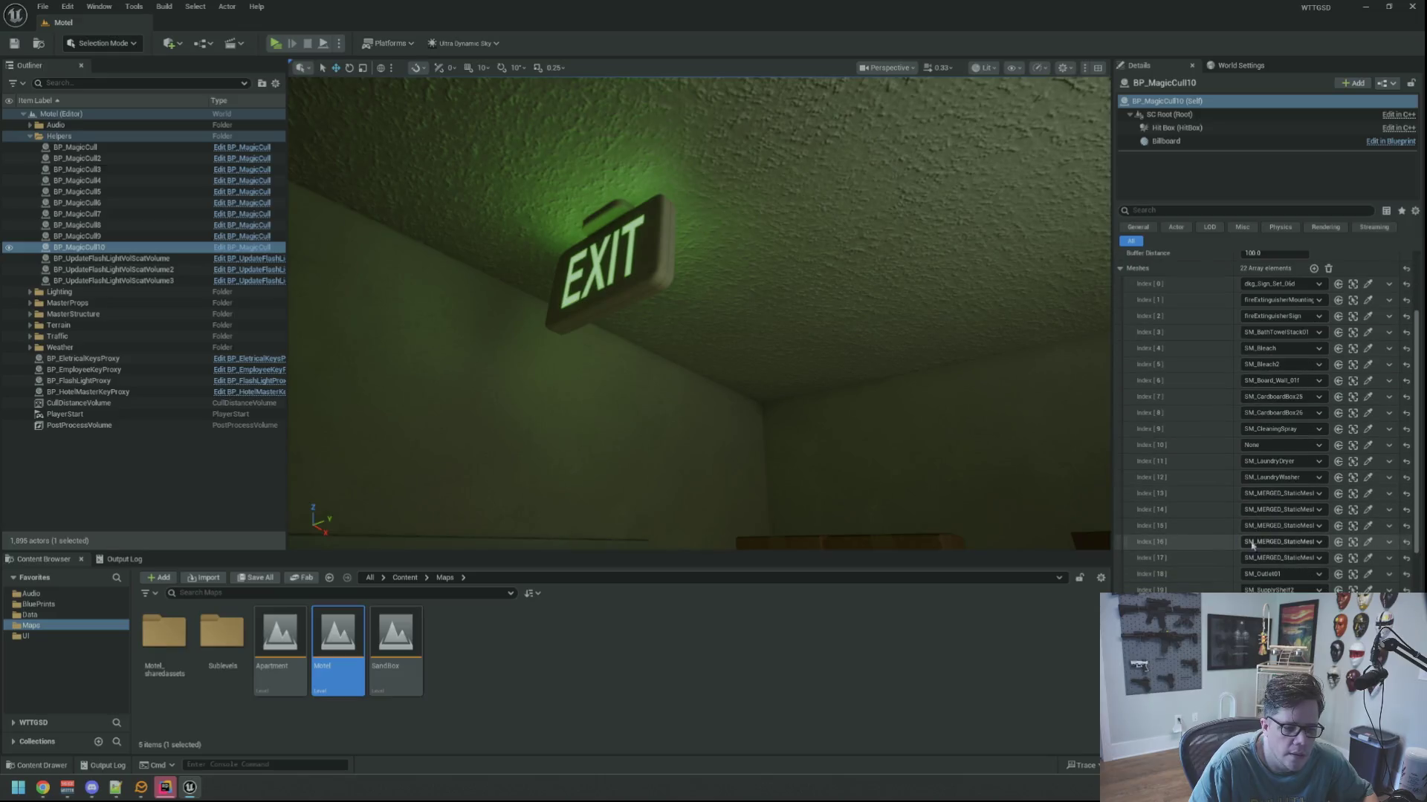
Pick a scene actor for the Index 10 mesh slot, save the Motel level, and show the output log.
{"action": "left_click", "coordinate": [1368, 446]}
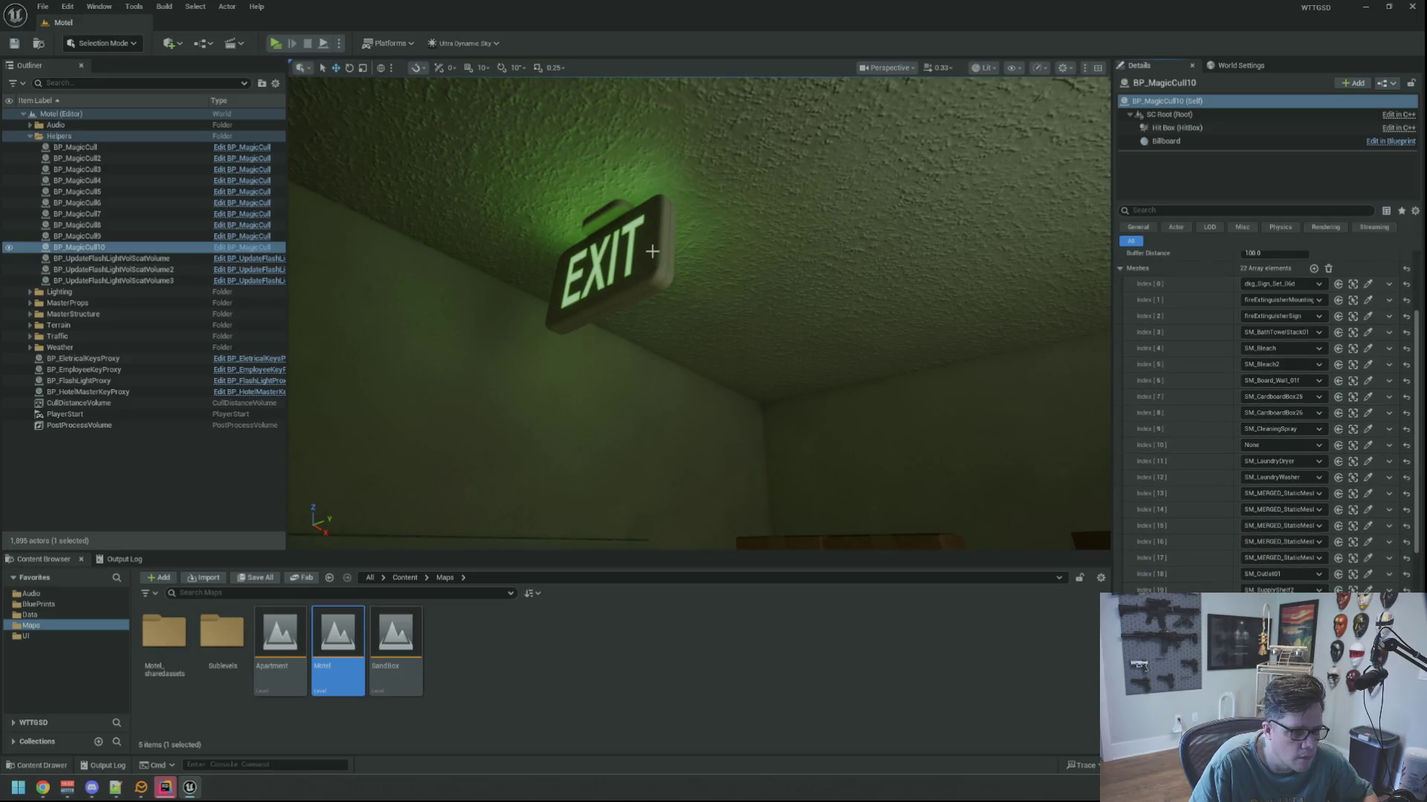
{"action": "mouse_move", "coordinate": [731, 283]}
{"action": "left_mouse_down"}
{"action": "mouse_move", "coordinate": [684, 327]}
{"action": "mouse_move", "coordinate": [583, 255]}
{"action": "left_mouse_up"}
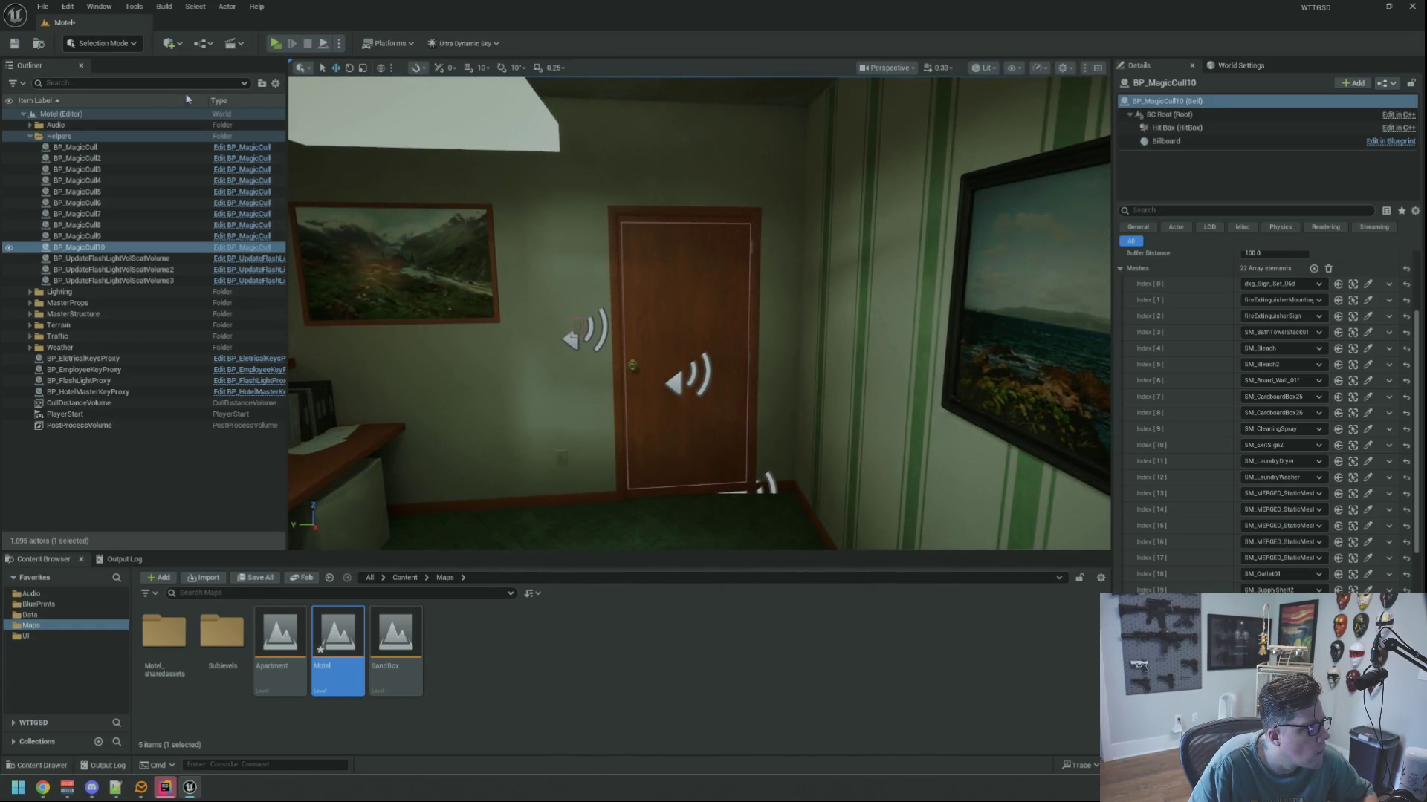
{"action": "left_click", "coordinate": [18, 44]}
{"action": "left_click", "coordinate": [214, 467]}
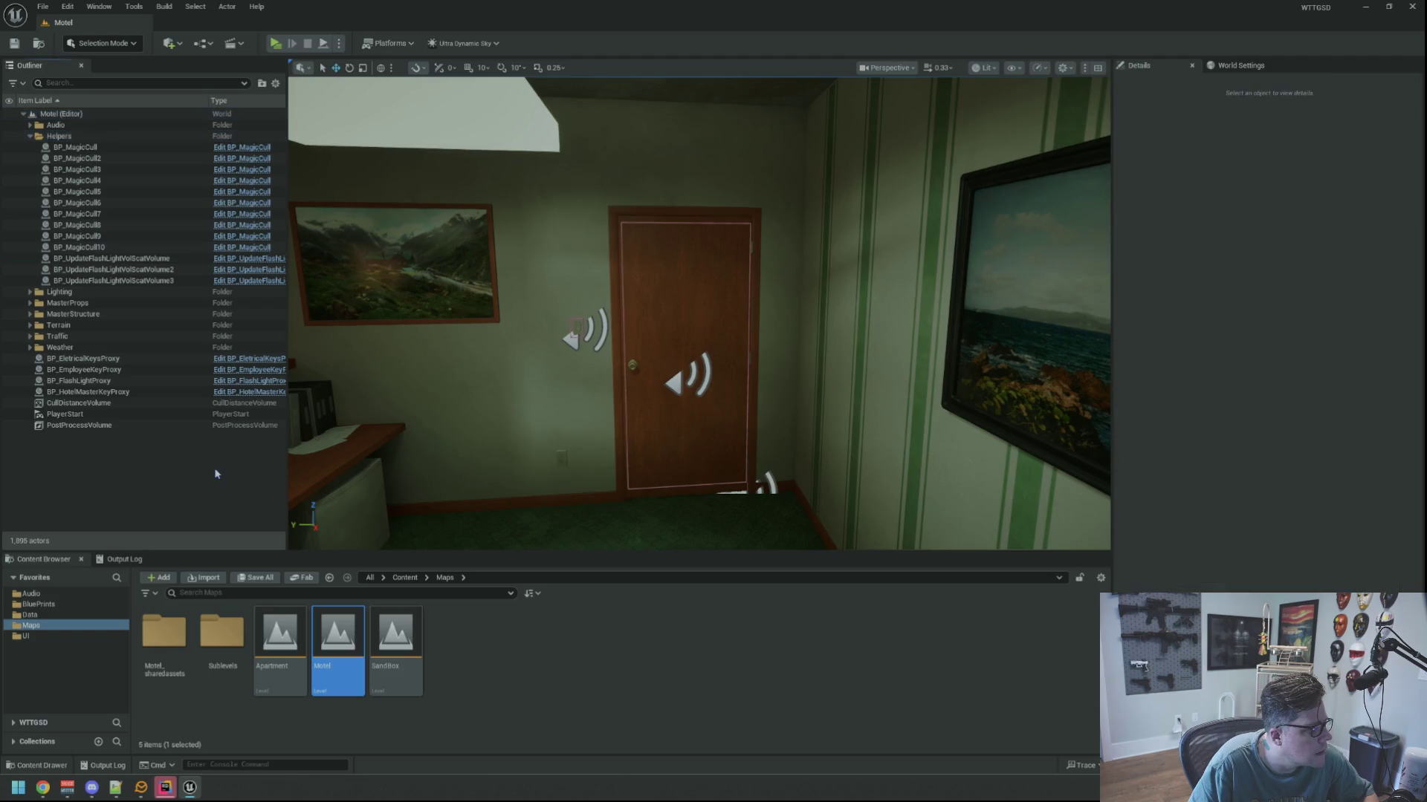
{"action": "left_click", "coordinate": [126, 560]}
Run a quick Play-in-Editor test of the level, then stop it and return to the room view.
{"action": "key", "text": "alt+p"}
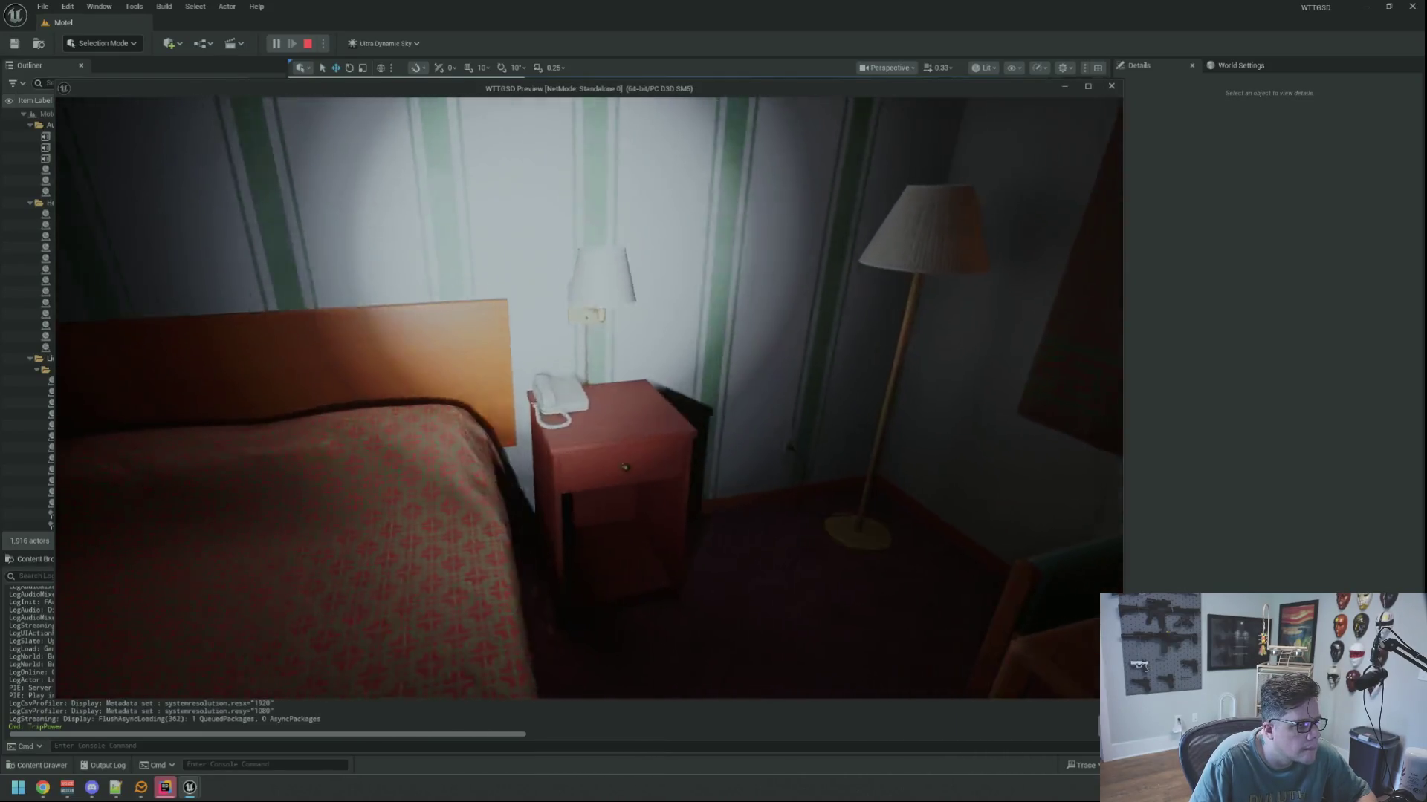
{"action": "key", "text": "Escape"}
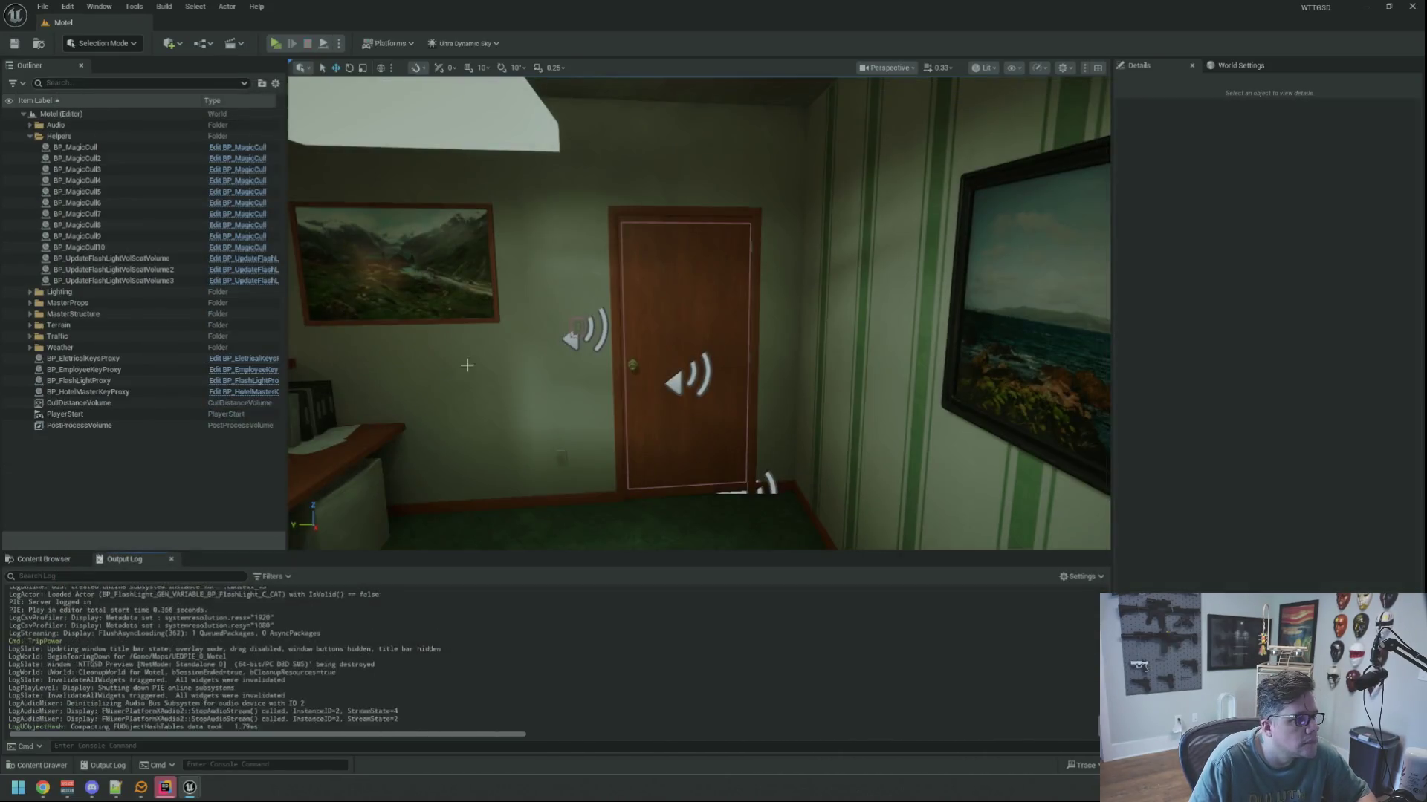
{"action": "scroll", "coordinate": [639, 401], "scroll_direction": "down", "scroll_amount": 10}
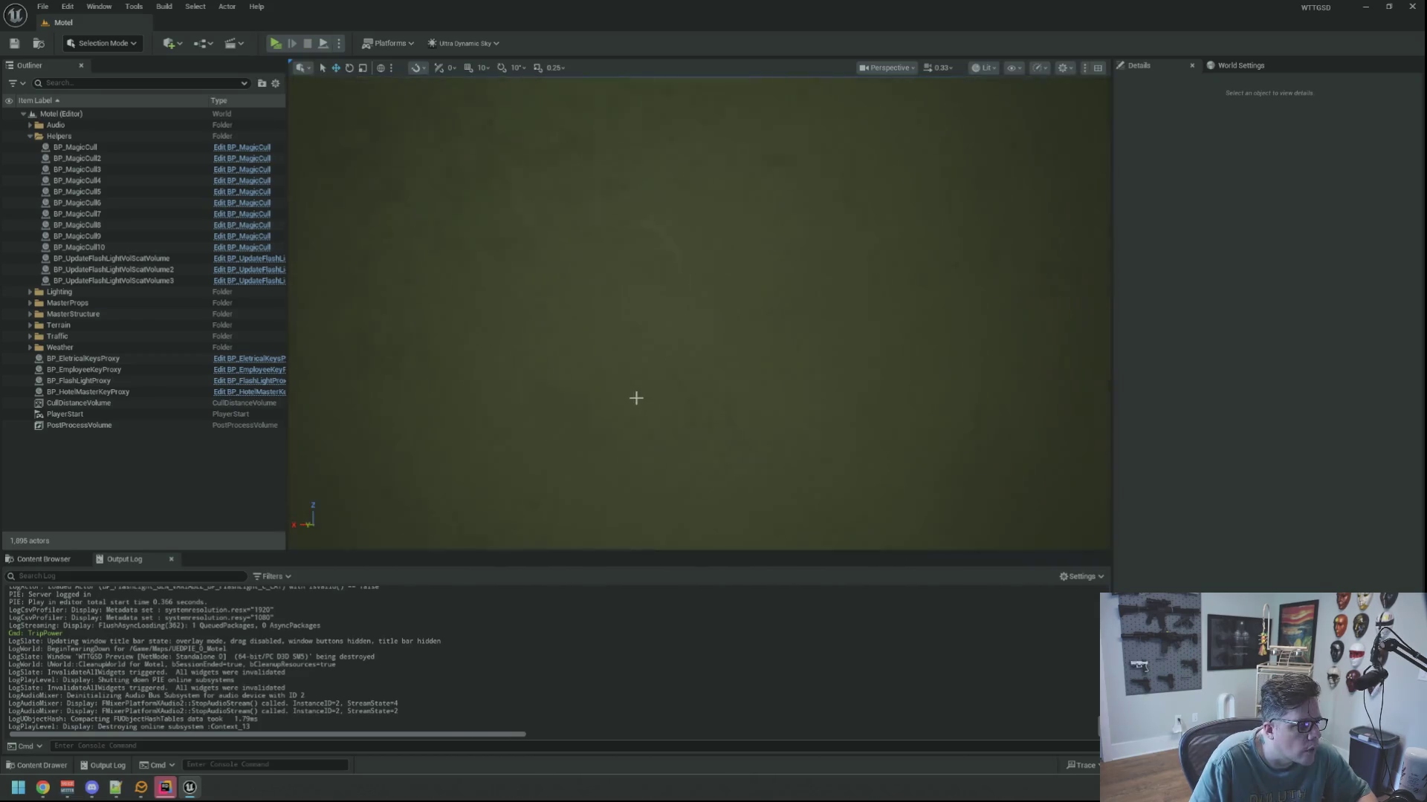
{"action": "scroll", "coordinate": [639, 402], "scroll_direction": "up", "scroll_amount": 10}
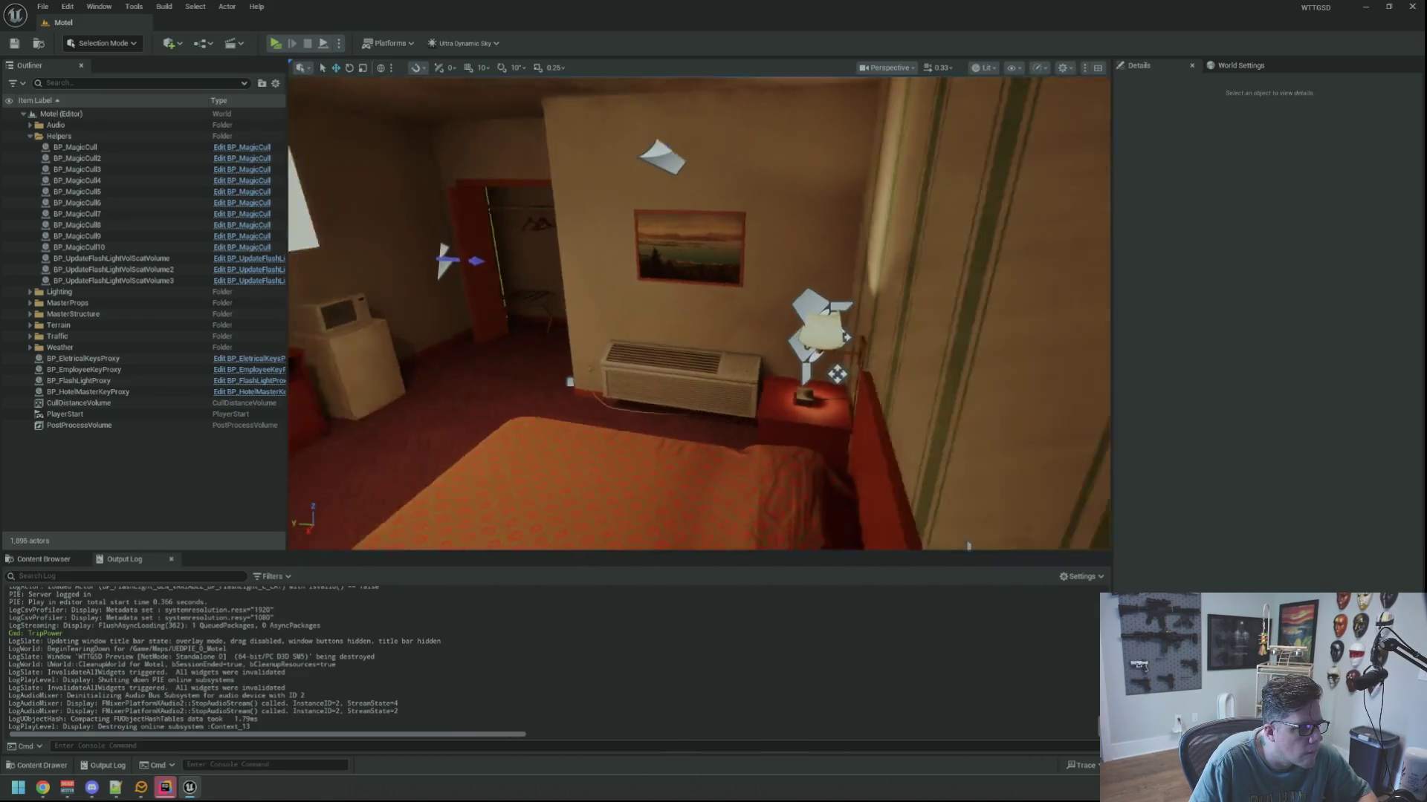
Select SM_AlarmClock on the nightstand, frame it with F, then deselect it.
{"action": "left_click_drag", "start_coordinate": [644, 328], "coordinate": [650, 319]}
{"action": "left_click", "coordinate": [654, 268]}
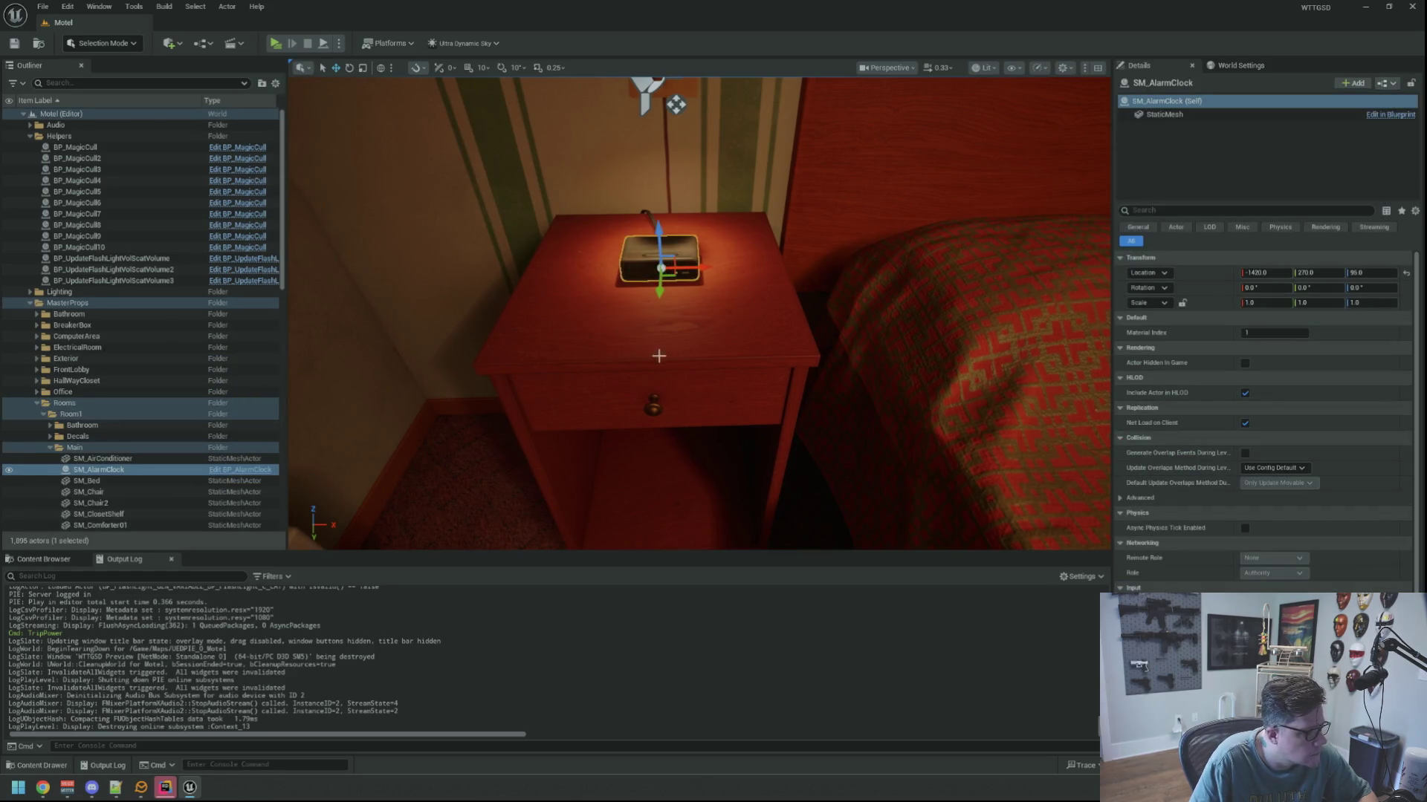
{"action": "key", "text": "f"}
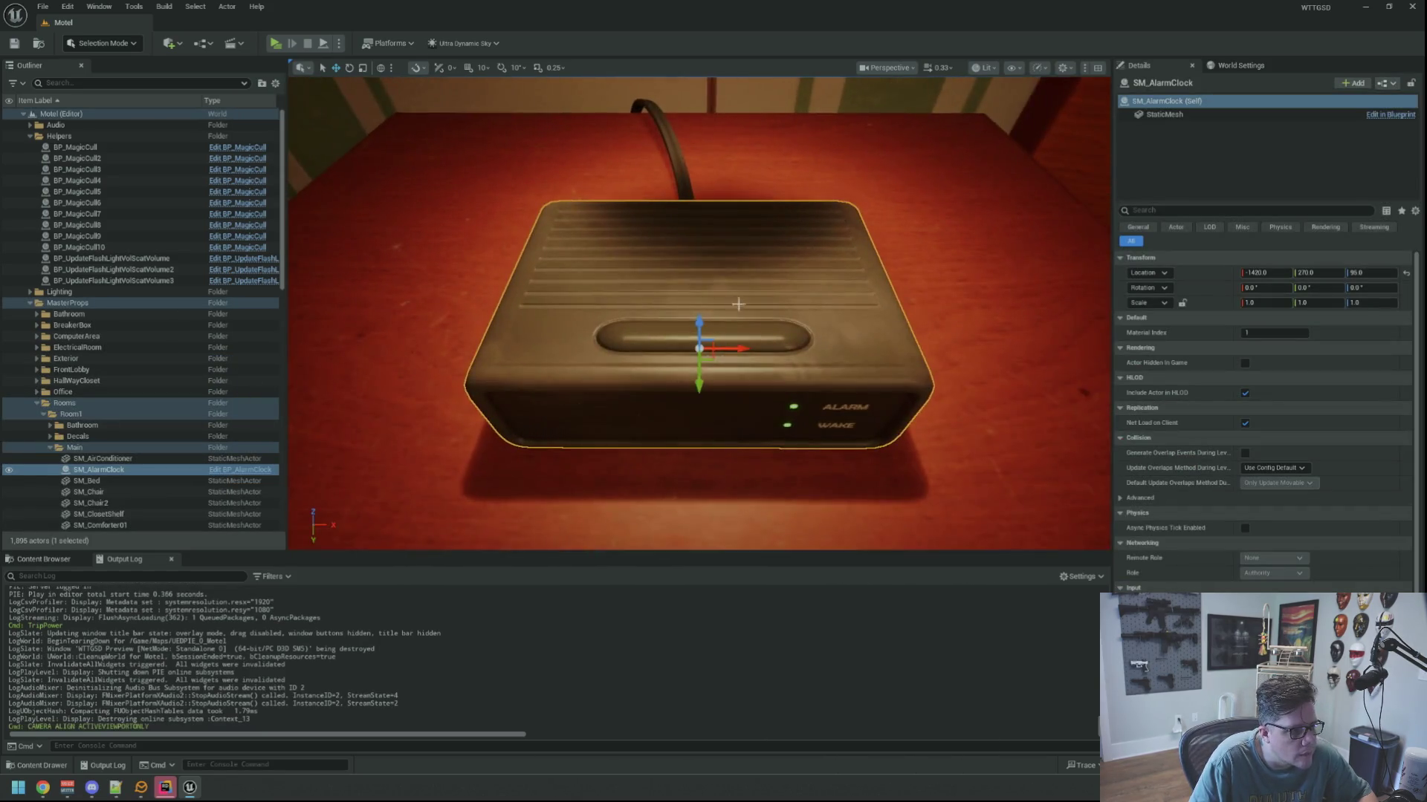
{"action": "key", "text": "Escape"}
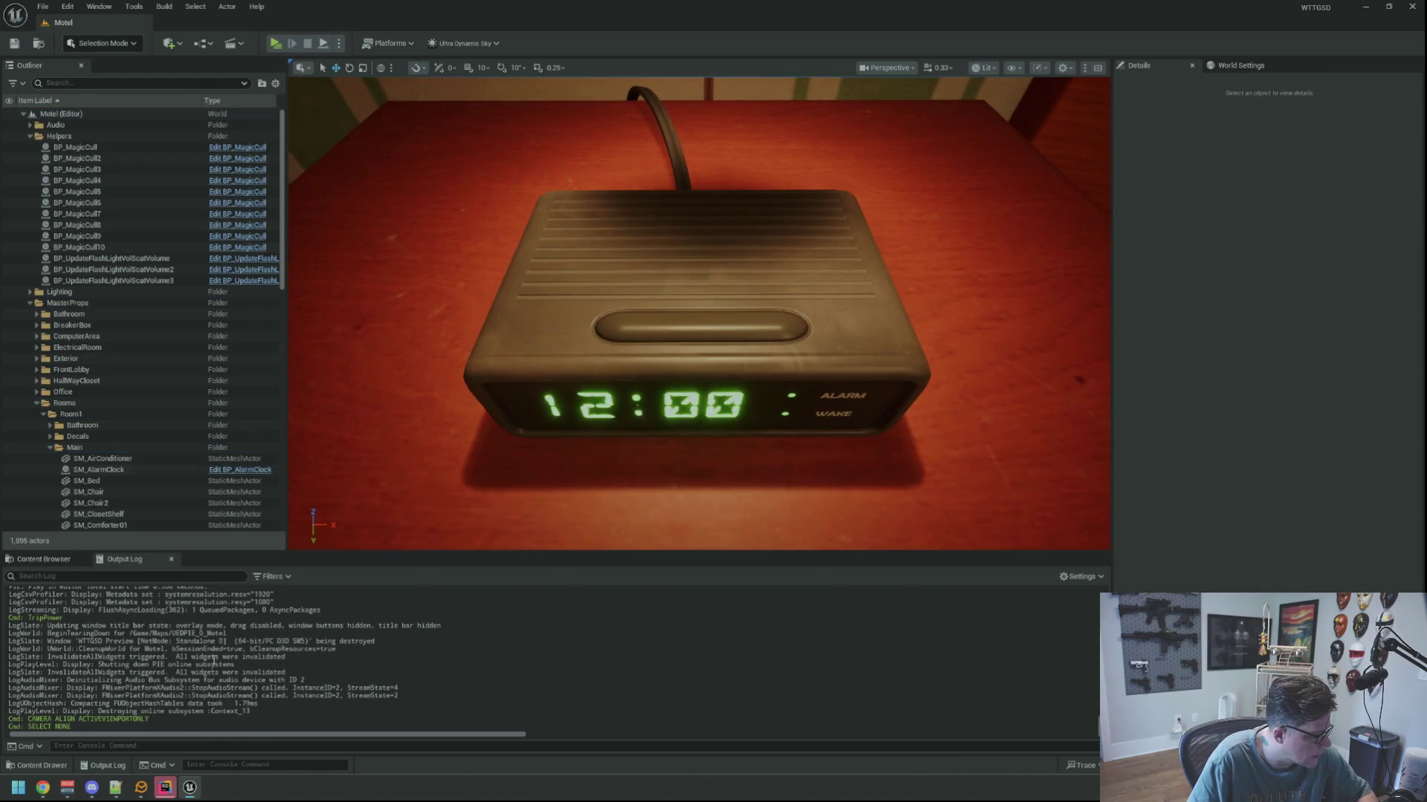
Switch to Rider, hide its log panel, and come back to Unreal.
{"action": "left_click", "coordinate": [165, 787]}
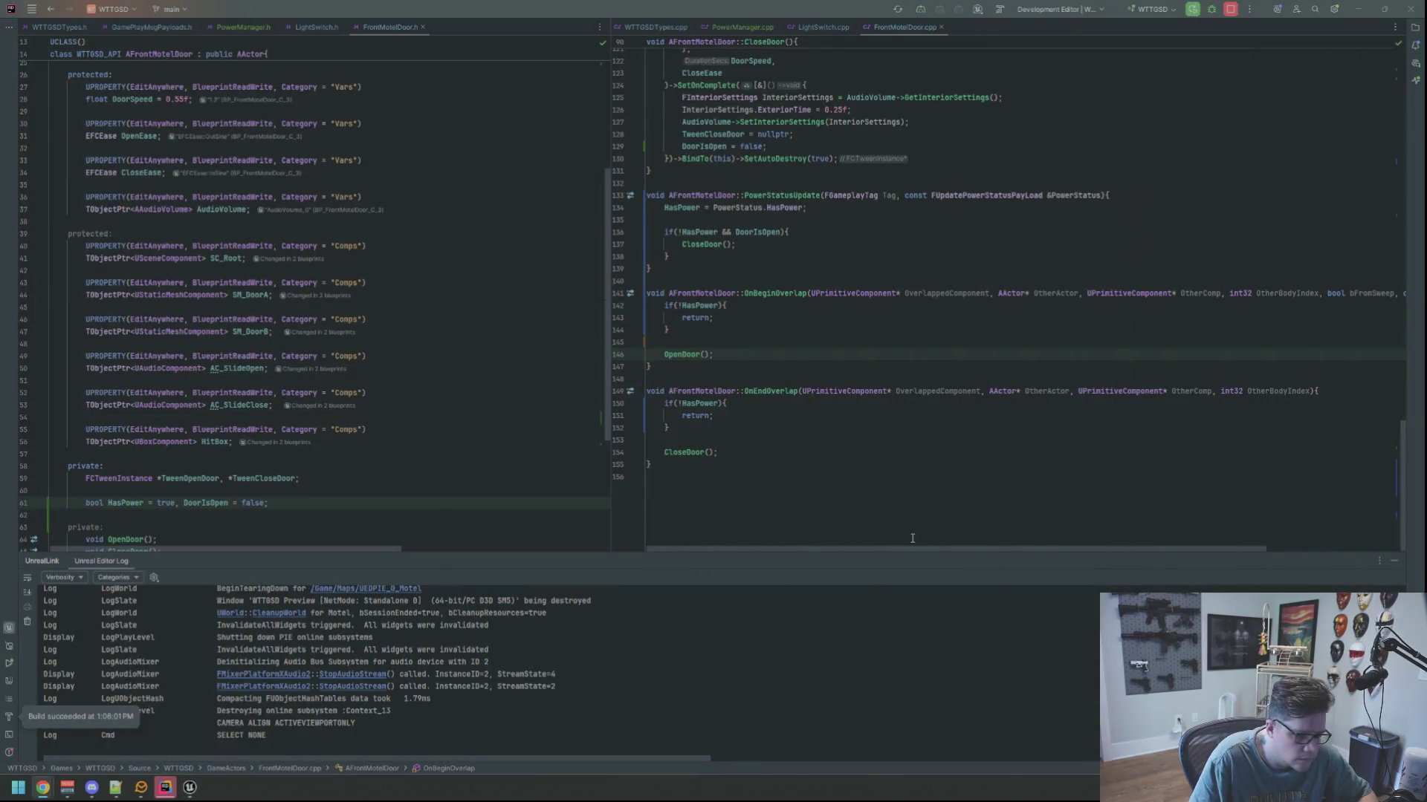
{"action": "key", "text": "shift+Escape"}
{"action": "left_click", "coordinate": [190, 787]}
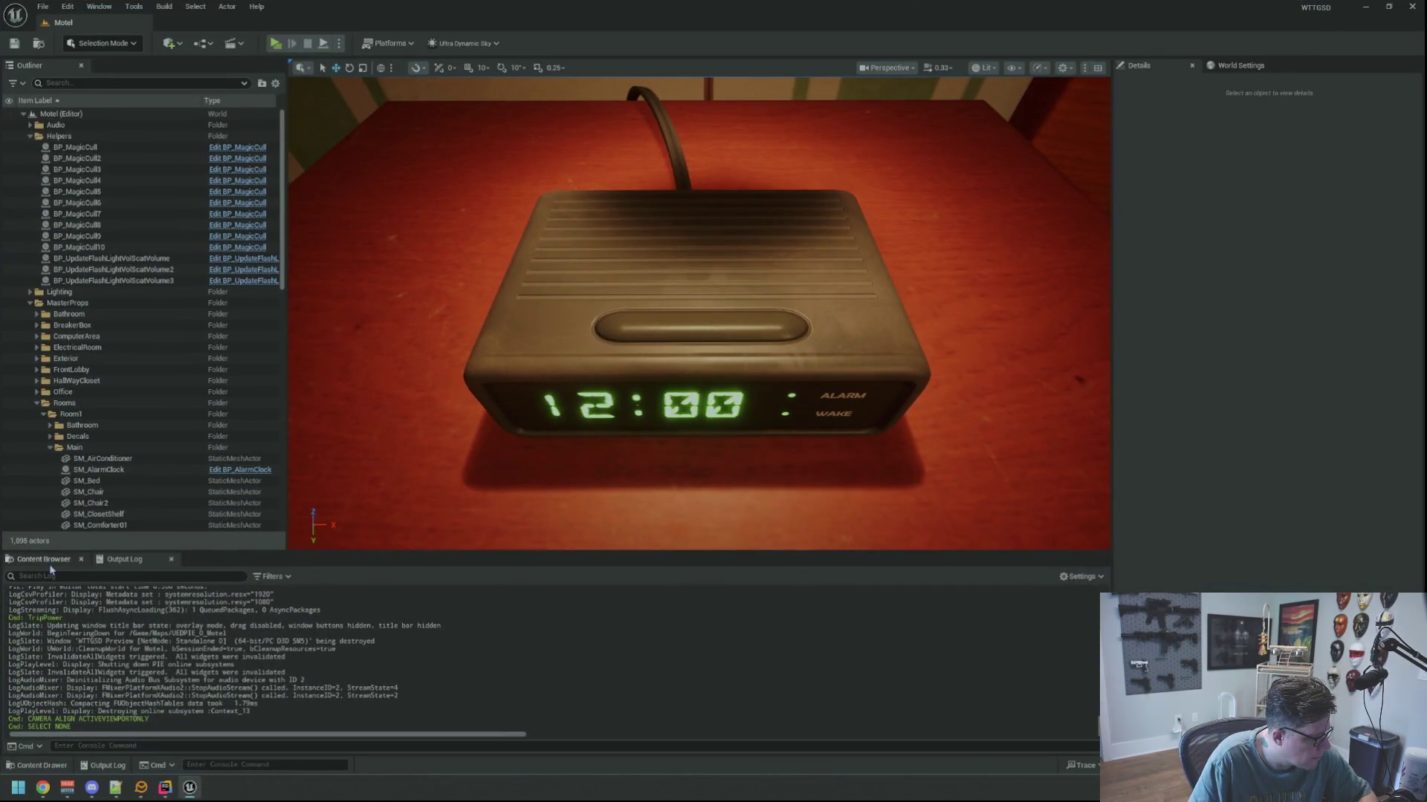
Search 'BP_EmssiveOb' with Ctrl+P, locate BP_EmssiveObject in Helpers, and open it in the Blueprint editor.
{"action": "left_click", "coordinate": [46, 559]}
{"action": "left_click_drag", "start_coordinate": [595, 442], "coordinate": [584, 455]}
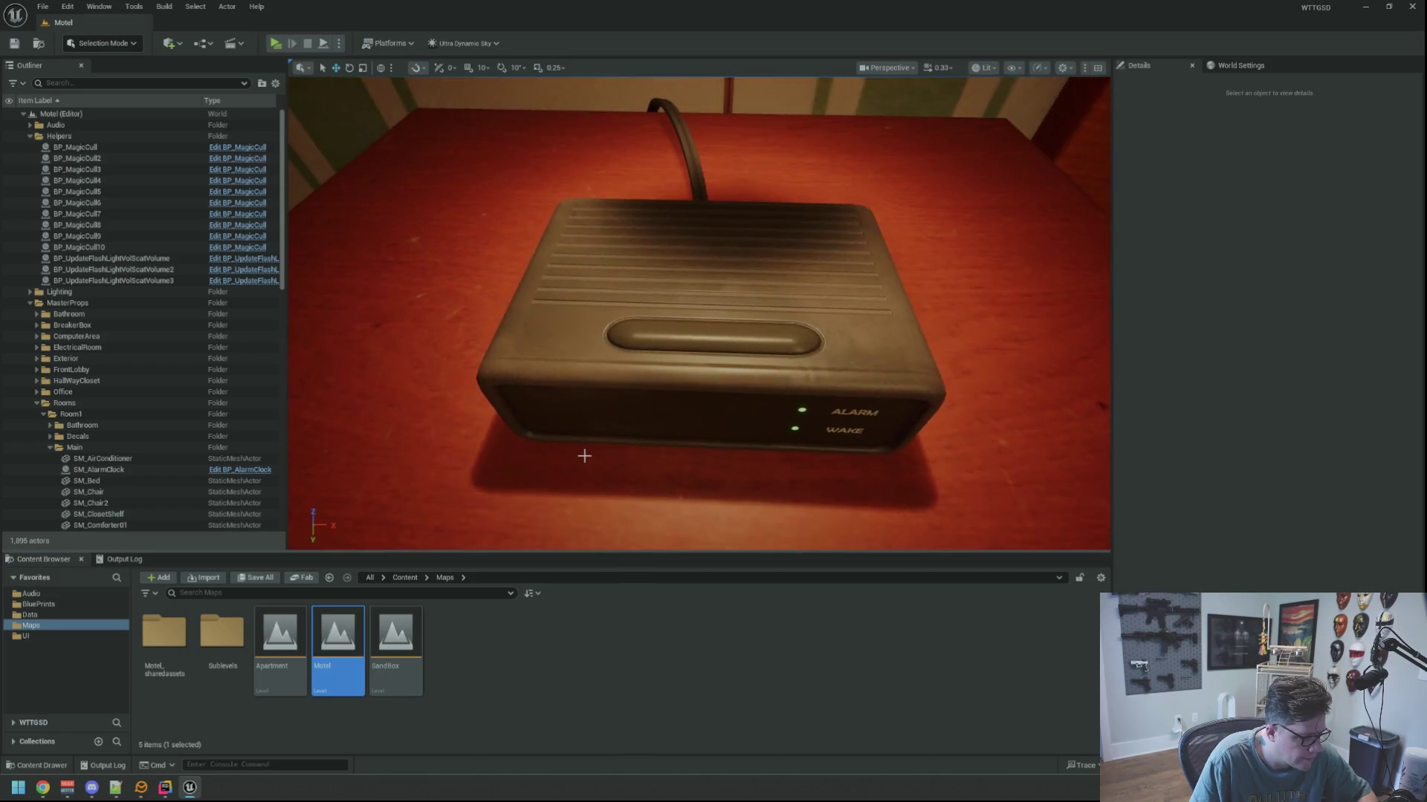
{"action": "key", "text": "ctrl+p"}
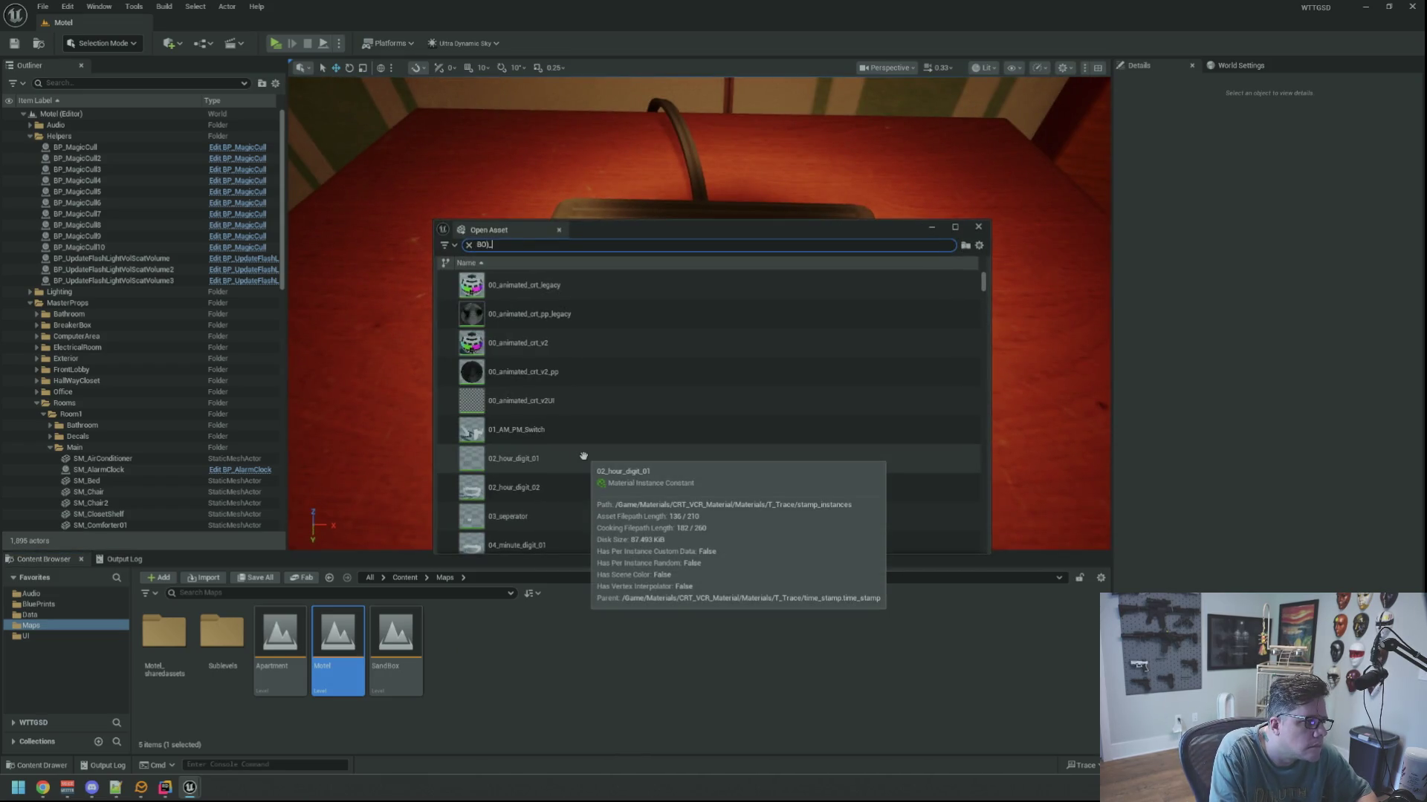
{"action": "key", "text": "BackSpace"}
{"action": "key", "text": "BackSpace"}
{"action": "key", "text": "BackSpace"}
{"action": "type", "text": "P_Emss"}
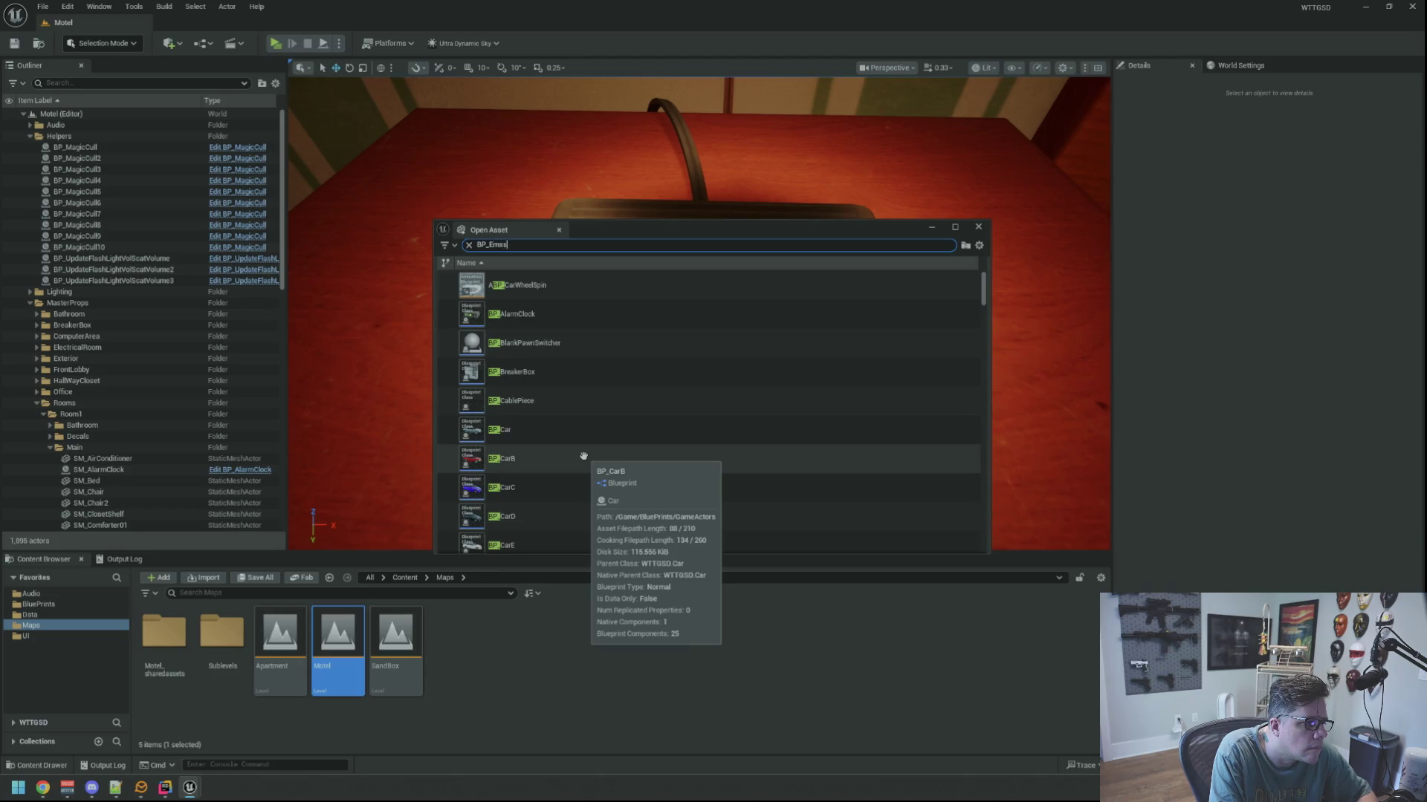
{"action": "type", "text": "iveOb"}
{"action": "left_click", "coordinate": [518, 291]}
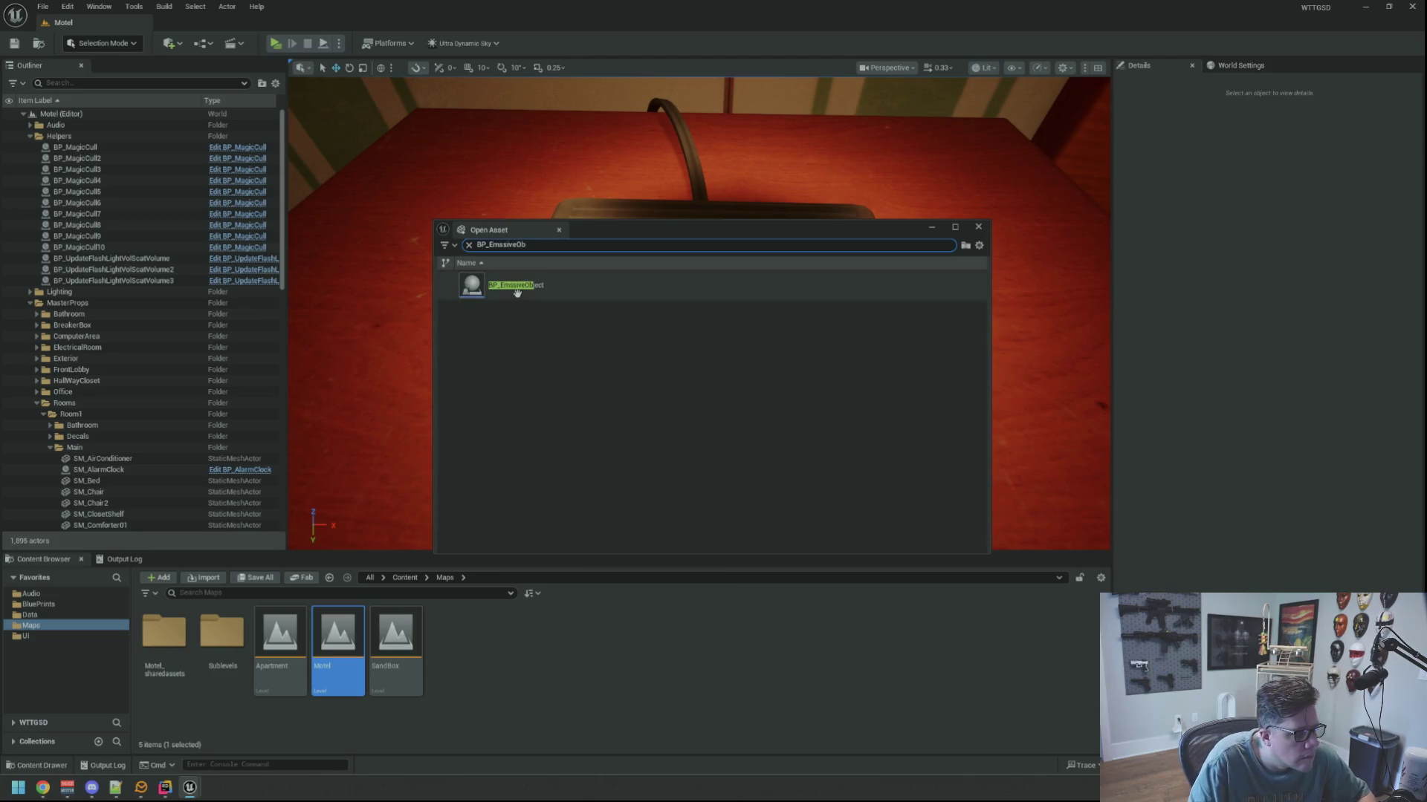
{"action": "double_click", "coordinate": [519, 291]}
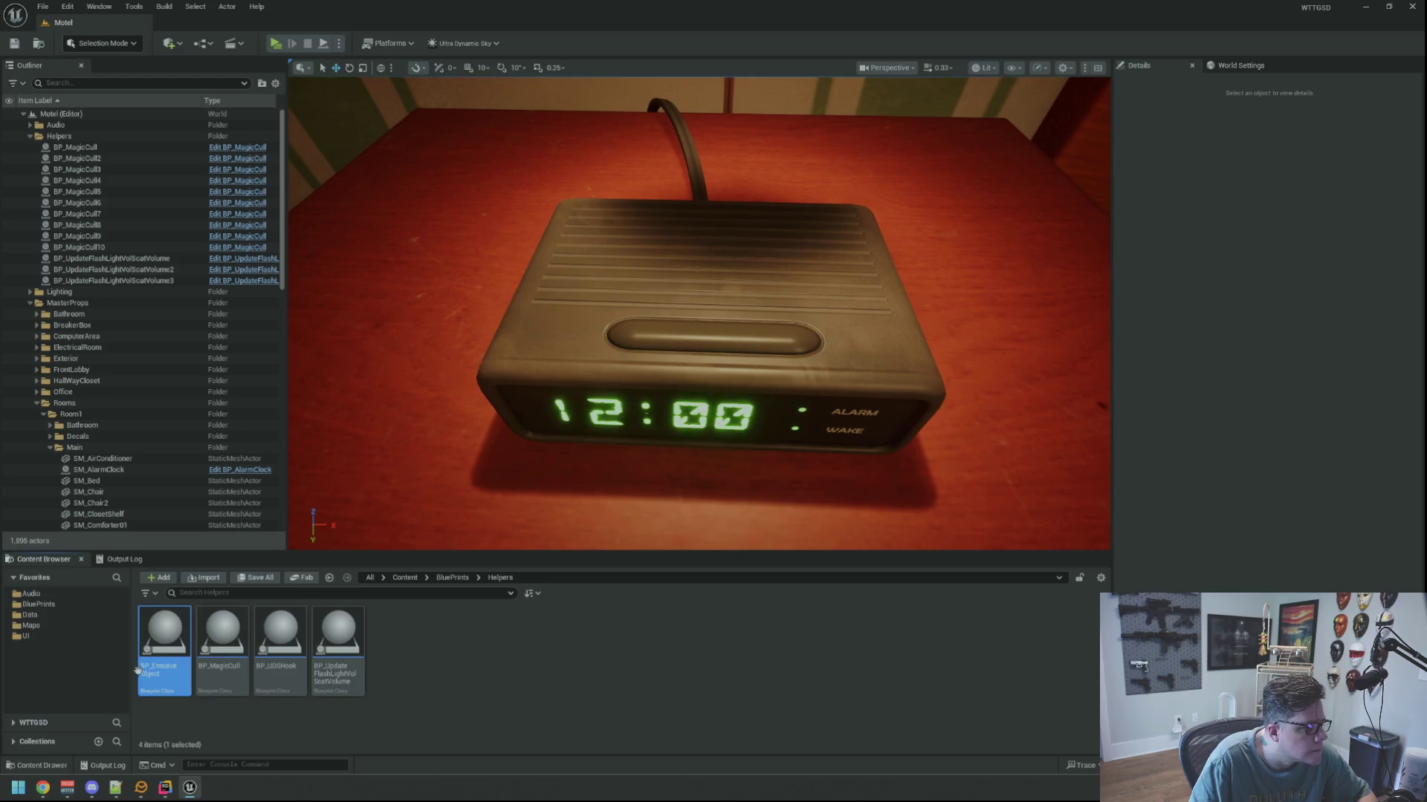
{"action": "double_click", "coordinate": [162, 658]}
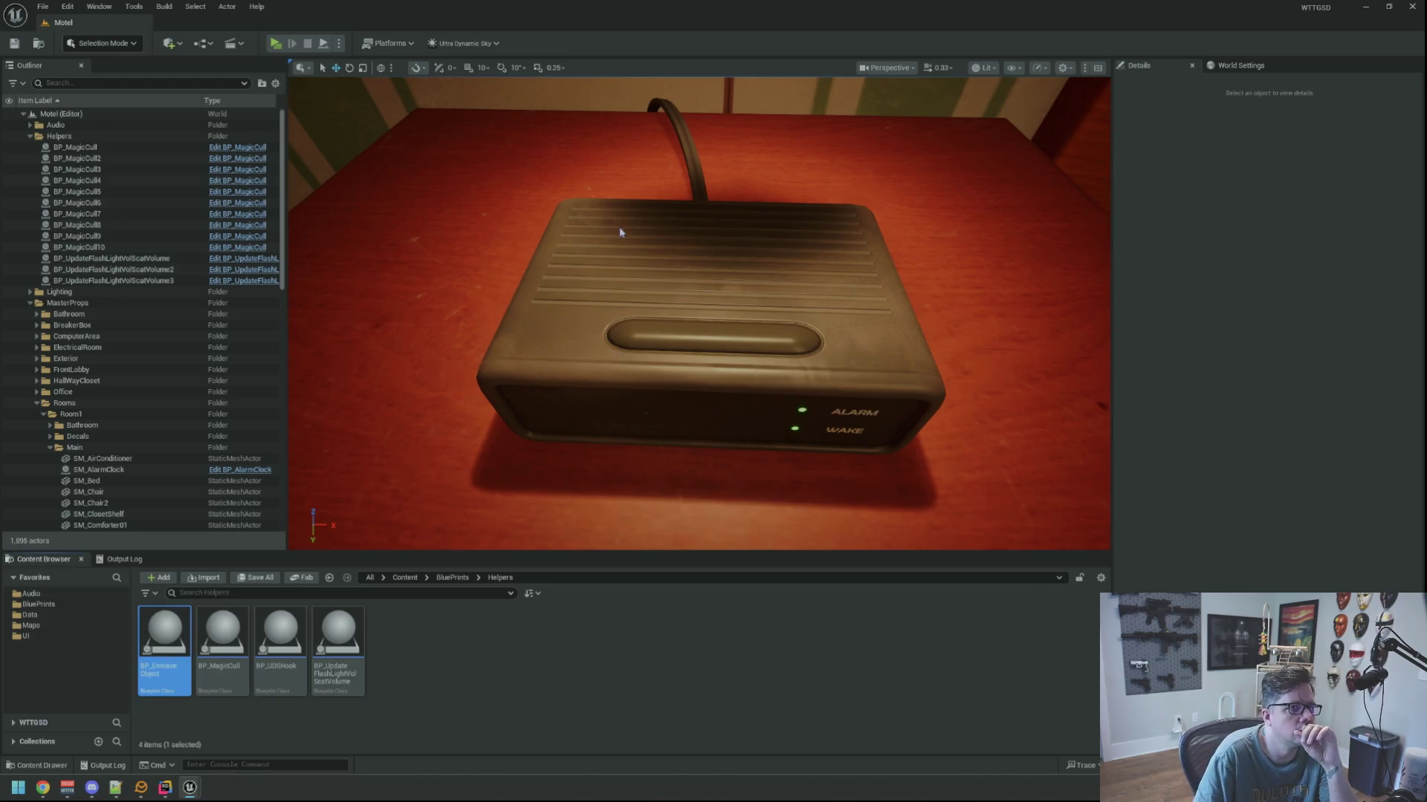
{"action": "left_click_drag", "start_coordinate": [598, 146], "coordinate": [593, 34]}
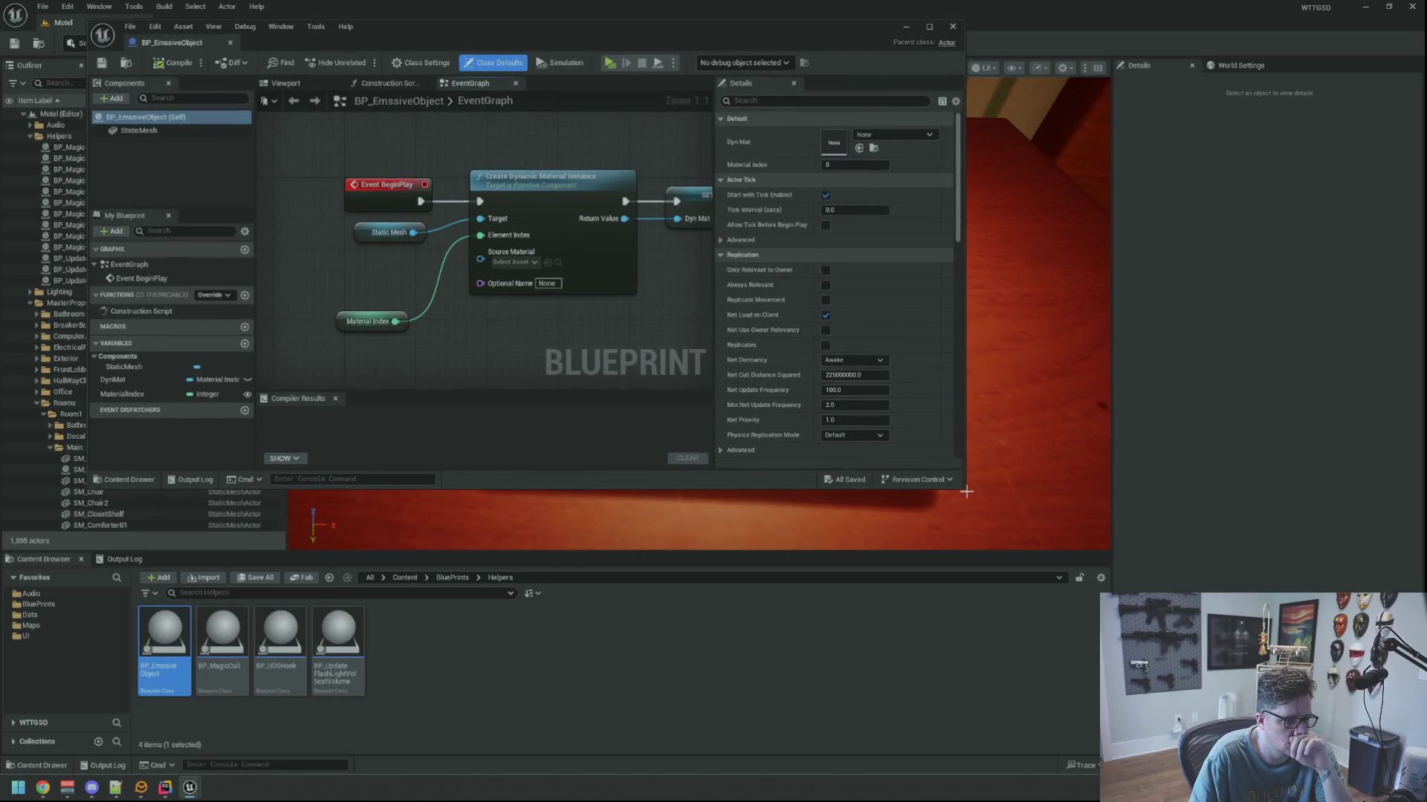
Enlarge the editor to review BP_EmssiveObject's event graph, then close it.
{"action": "mouse_move", "coordinate": [963, 488]}
{"action": "left_mouse_down"}
{"action": "mouse_move", "coordinate": [1253, 492]}
{"action": "mouse_move", "coordinate": [1315, 609]}
{"action": "left_mouse_up"}
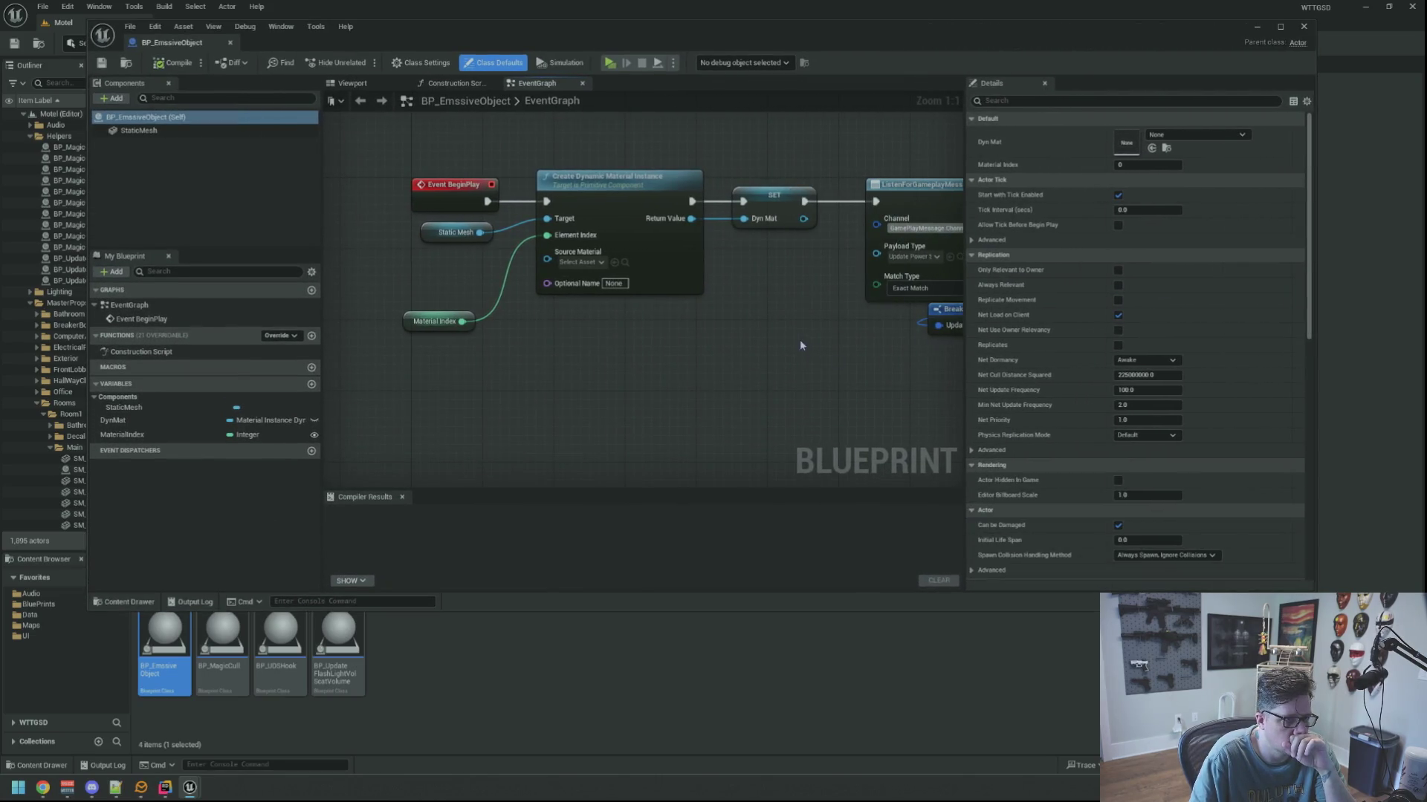
{"action": "key", "text": "Home"}
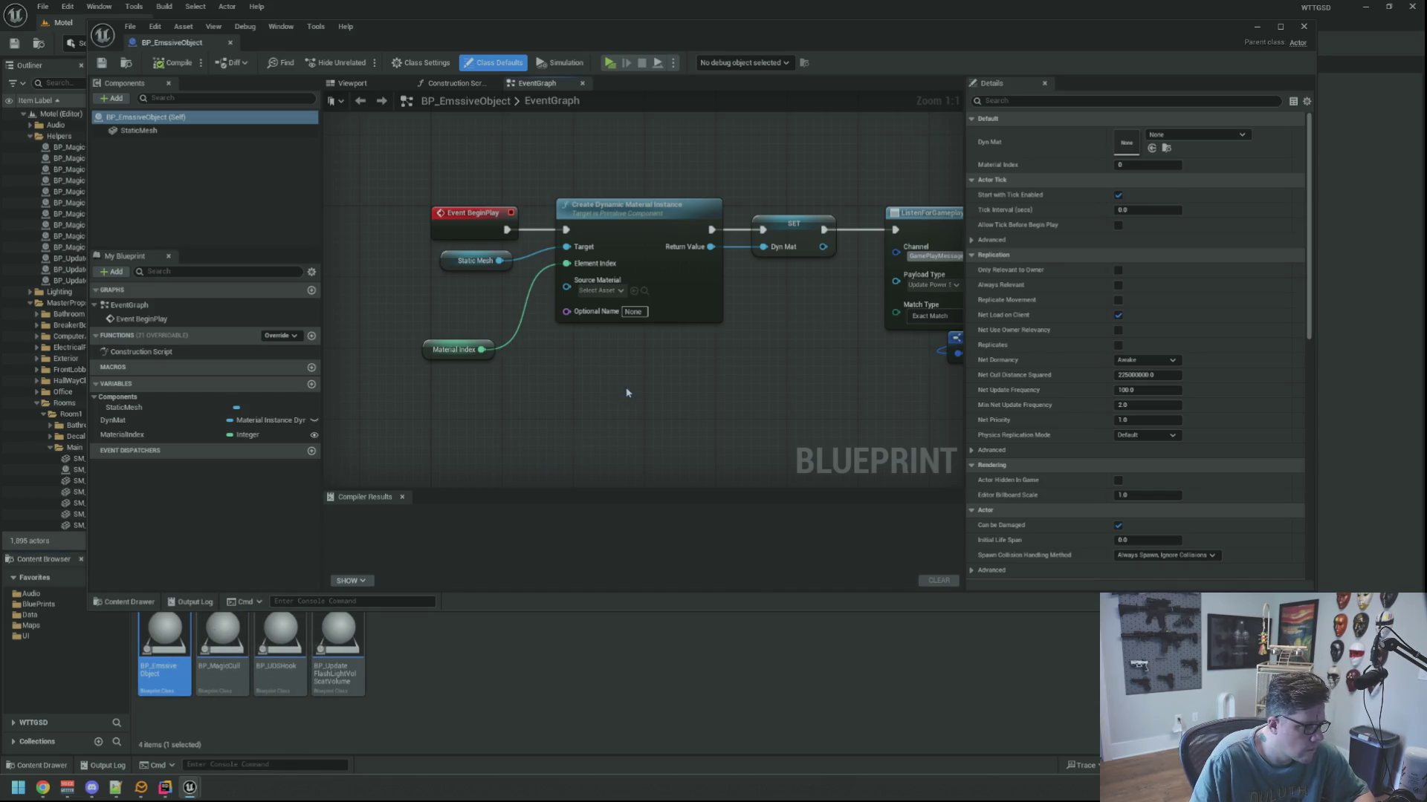
{"action": "left_click_drag", "start_coordinate": [584, 416], "coordinate": [606, 403]}
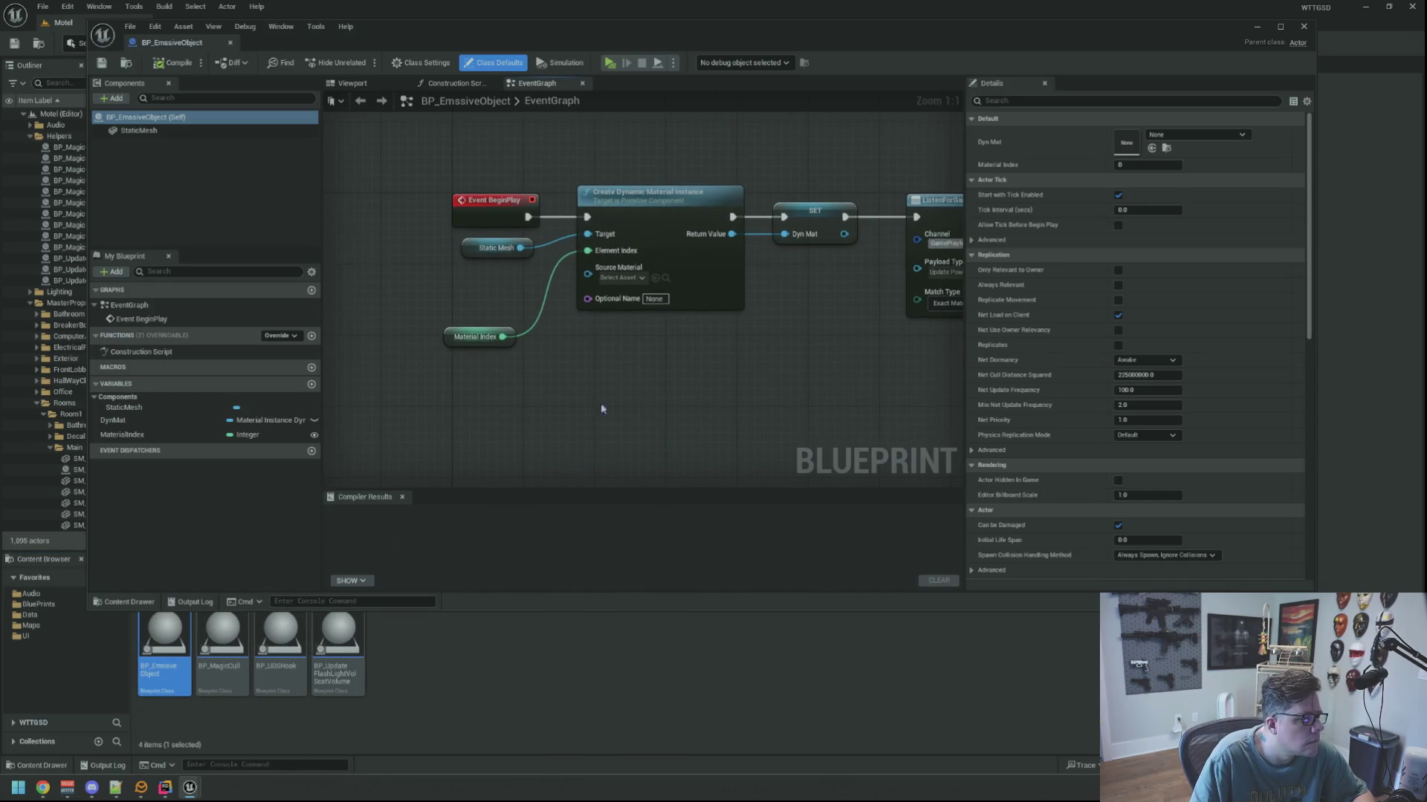
{"action": "left_click", "coordinate": [229, 42]}
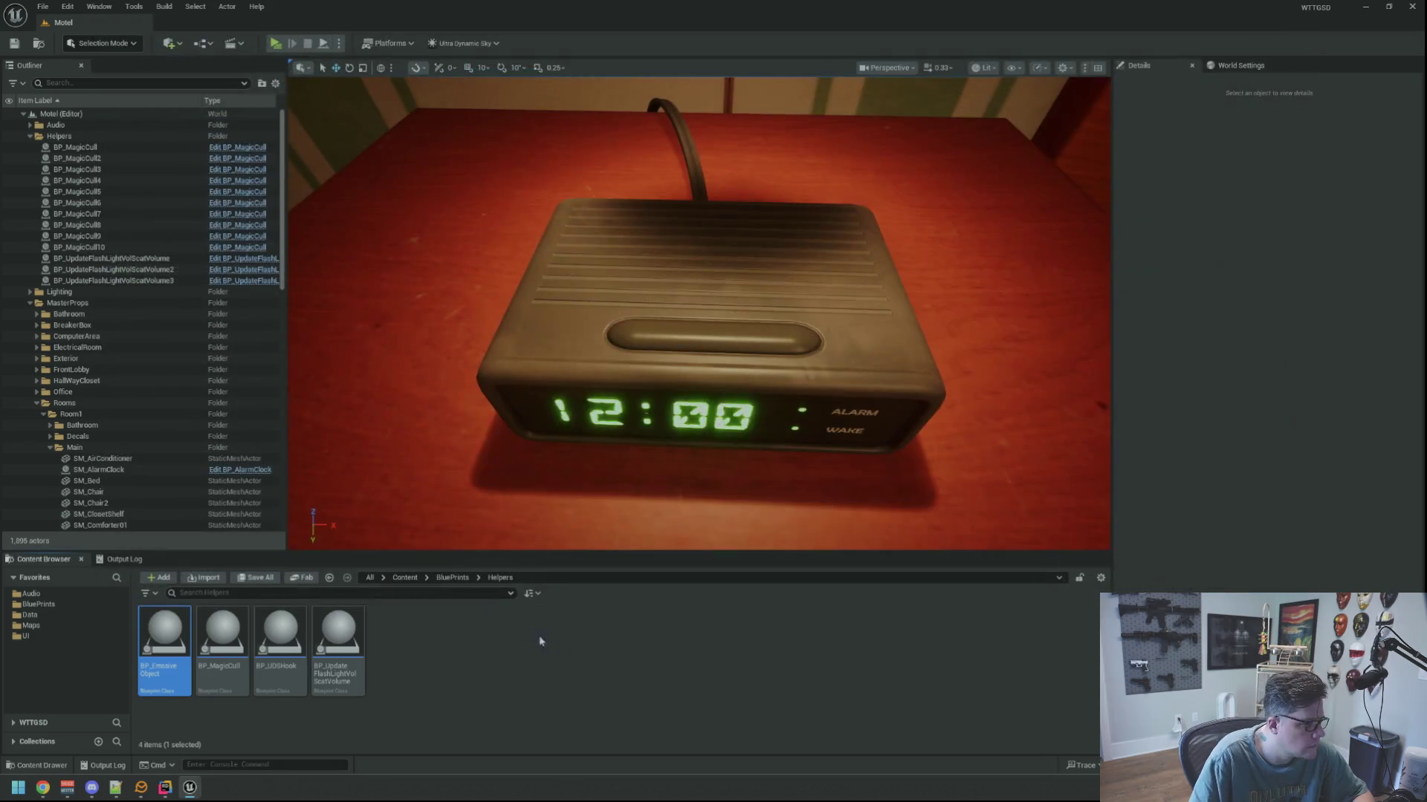
Duplicate the blueprint as BP_EmssiveObject2X and open the copy.
{"action": "key", "text": "ctrl+d"}
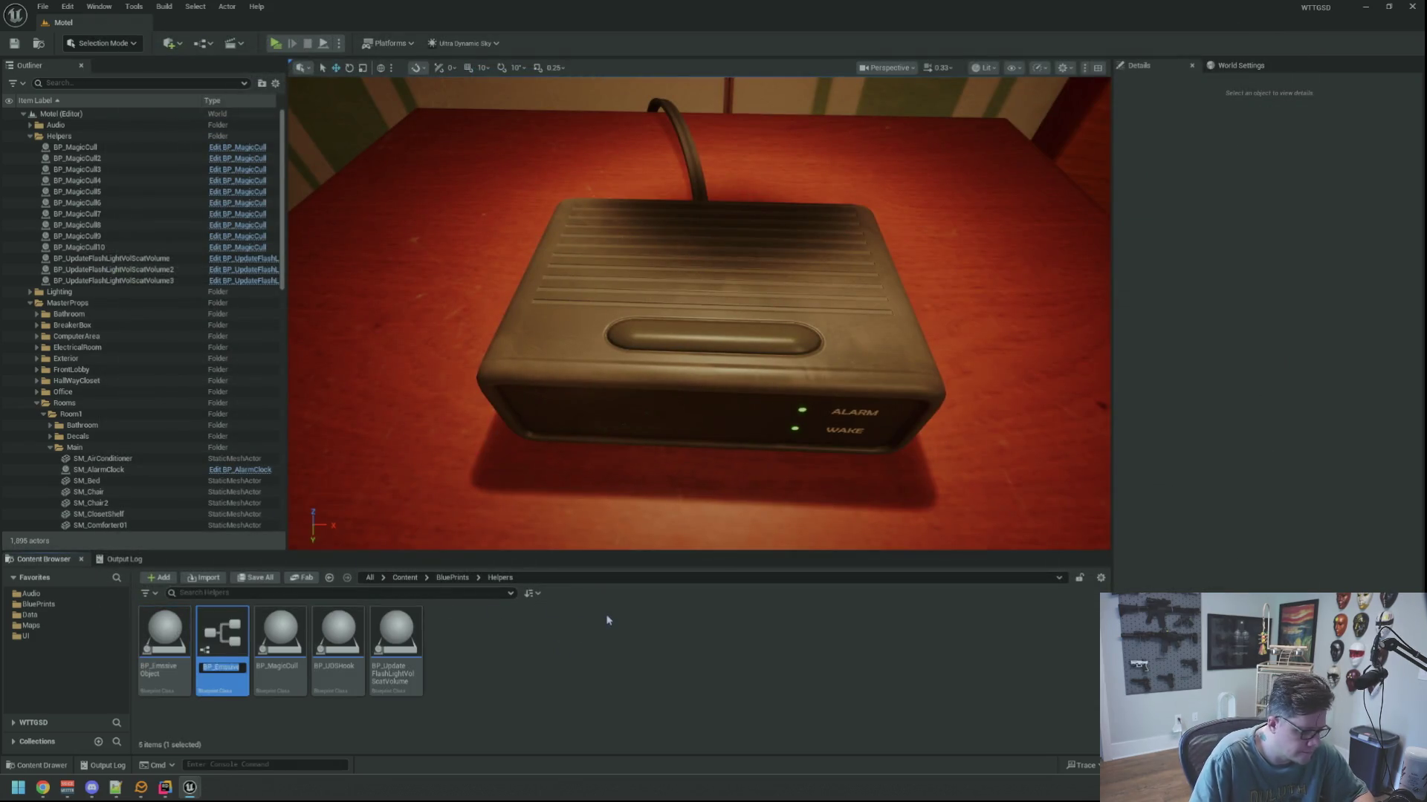
{"action": "key", "text": "End"}
{"action": "key", "text": "Return"}
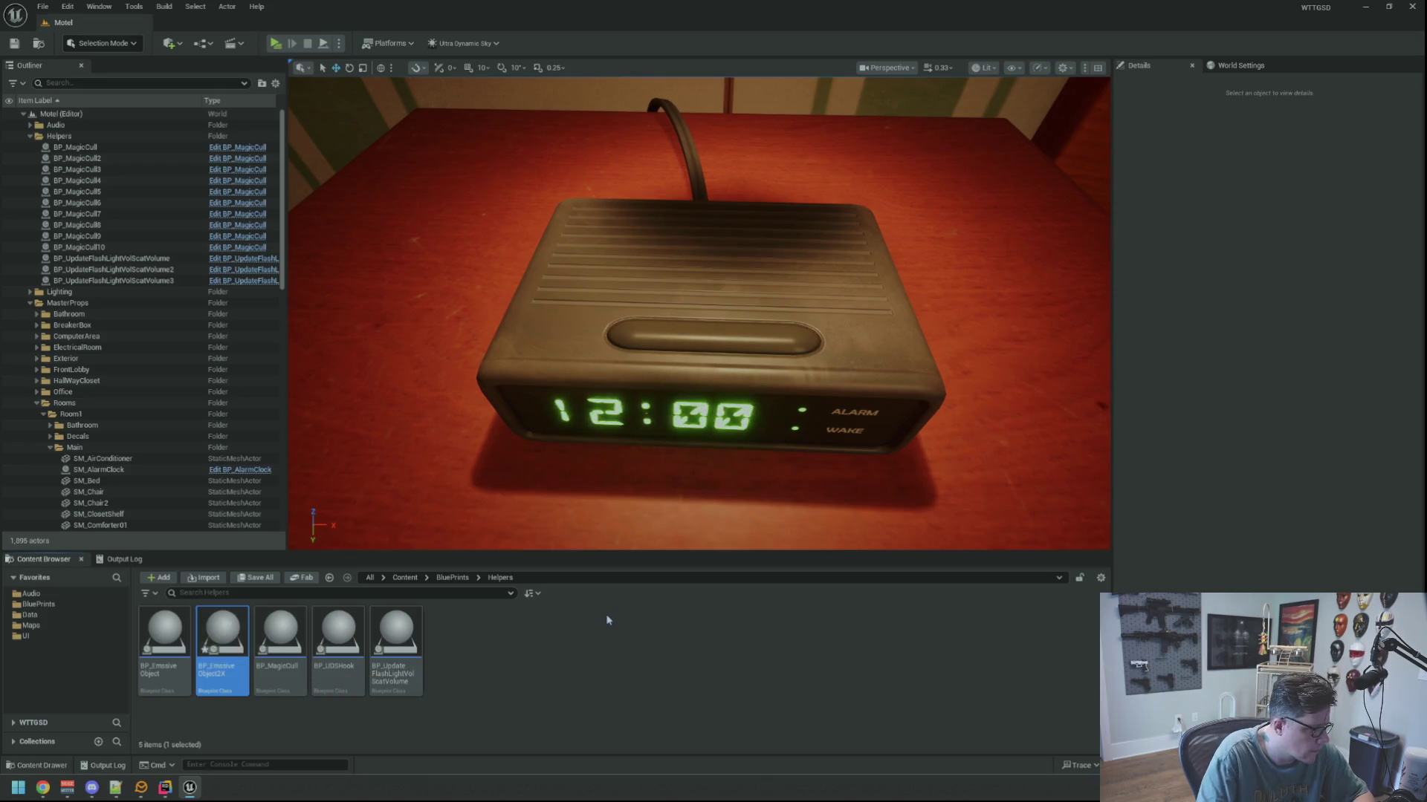
{"action": "double_click", "coordinate": [223, 634]}
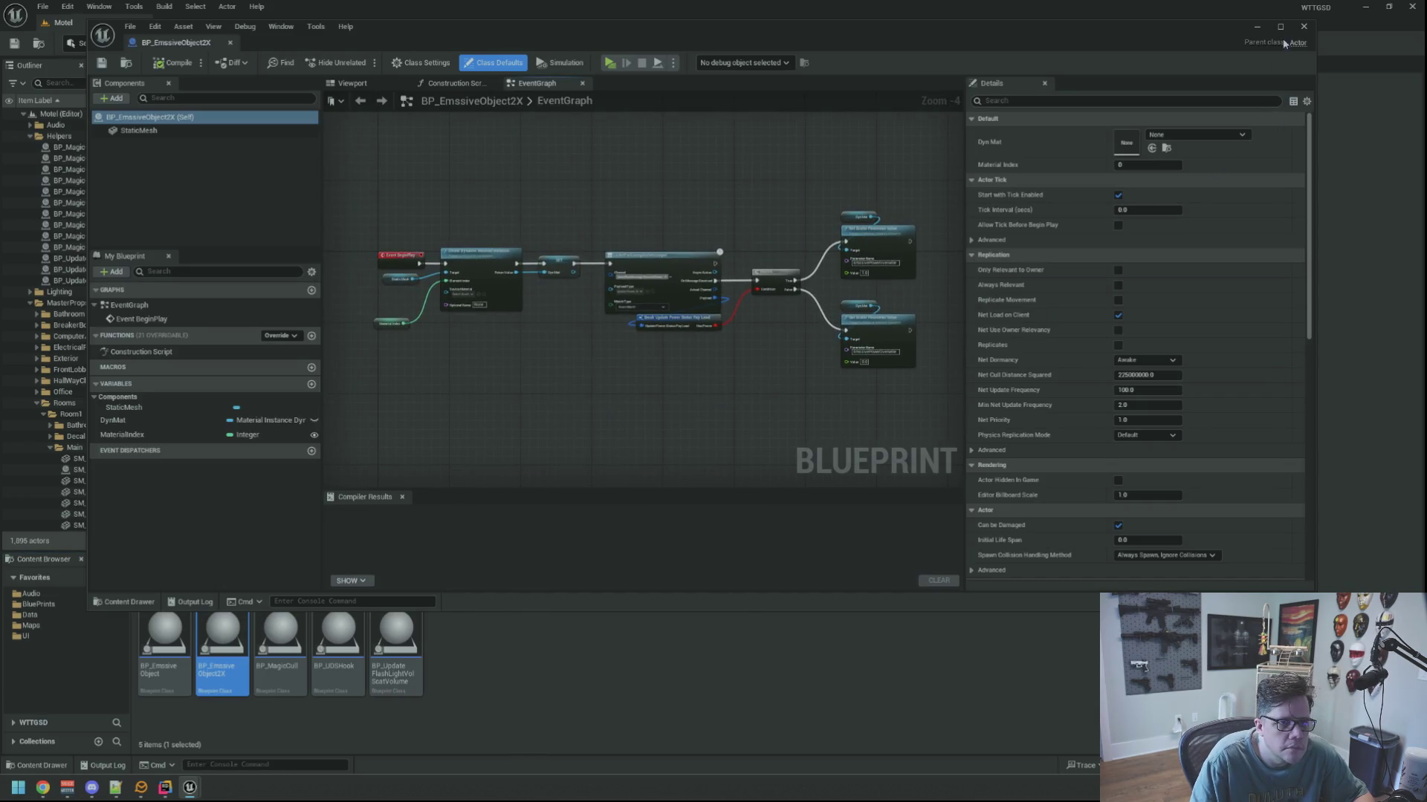
Maximize the Blueprint editor and delete the Material Index node.
{"action": "left_click", "coordinate": [1279, 26]}
{"action": "scroll", "coordinate": [592, 330], "scroll_direction": "up", "scroll_amount": 4}
{"action": "mouse_move", "coordinate": [592, 331]}
{"action": "left_mouse_down"}
{"action": "mouse_move", "coordinate": [814, 357]}
{"action": "mouse_move", "coordinate": [816, 305]}
{"action": "mouse_move", "coordinate": [821, 322]}
{"action": "left_mouse_up"}
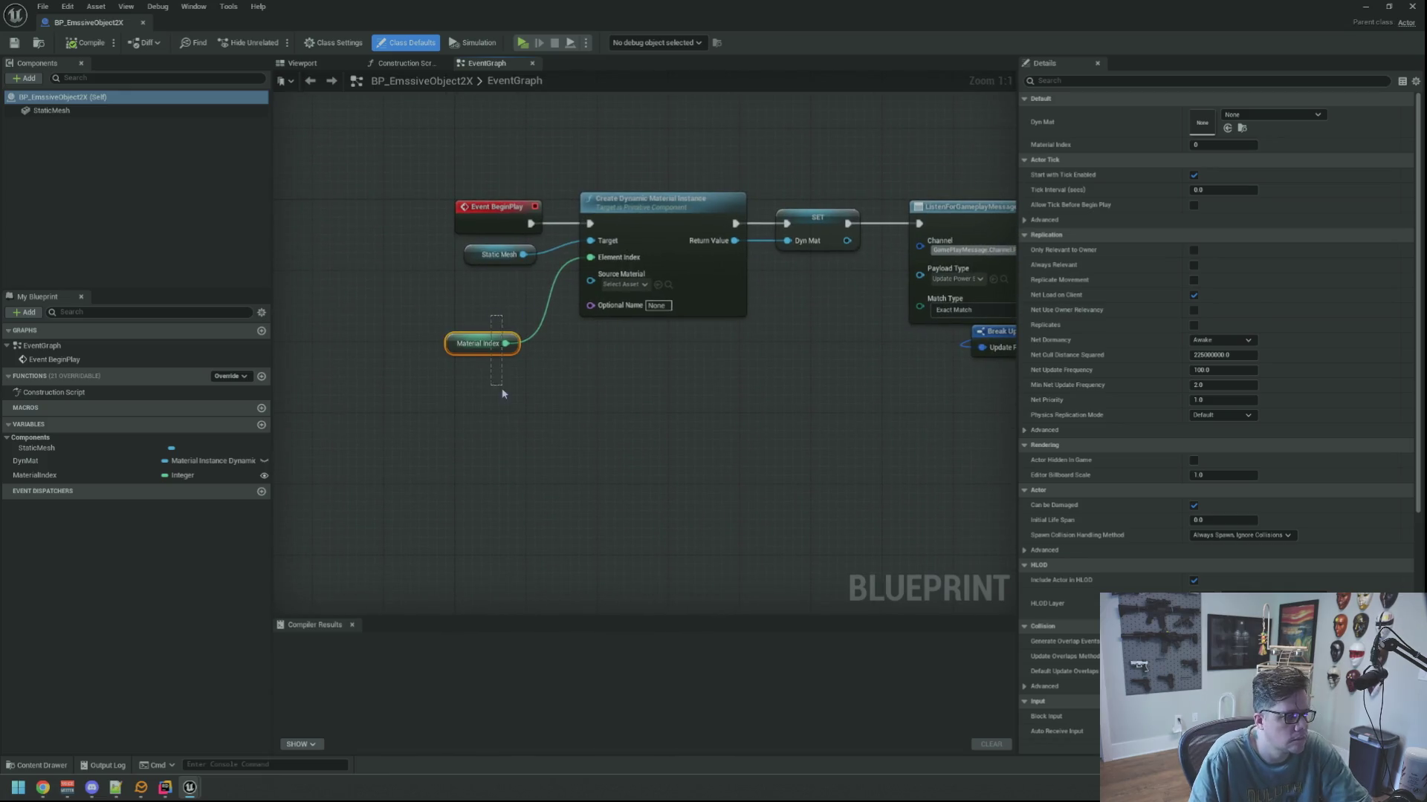
{"action": "left_click_drag", "start_coordinate": [503, 389], "coordinate": [547, 380]}
{"action": "key", "text": "Delete"}
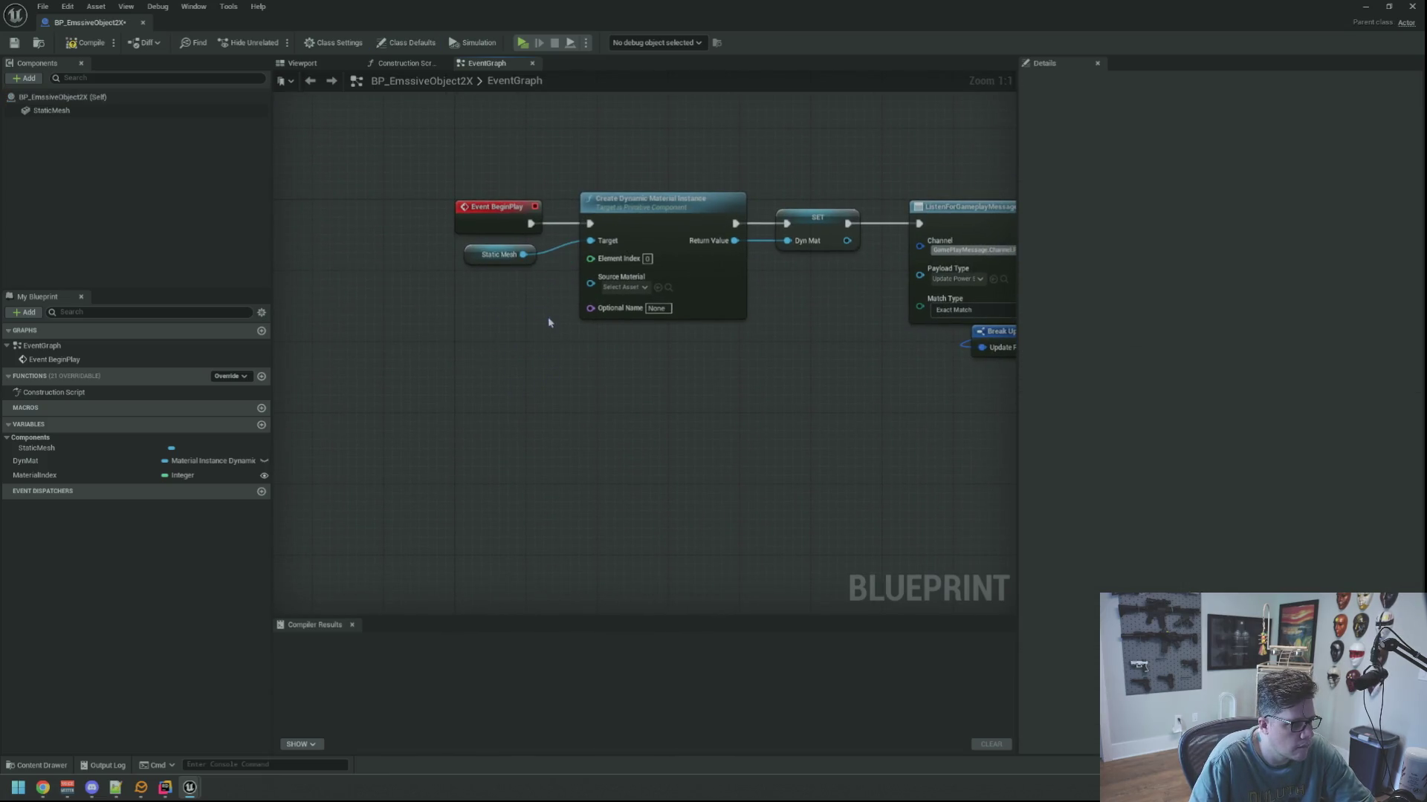
Shift the message listener, Branch and Set Scalar chain further right to make room.
{"action": "mouse_move", "coordinate": [550, 332]}
{"action": "left_mouse_down"}
{"action": "mouse_move", "coordinate": [426, 362]}
{"action": "mouse_move", "coordinate": [212, 371]}
{"action": "left_mouse_up"}
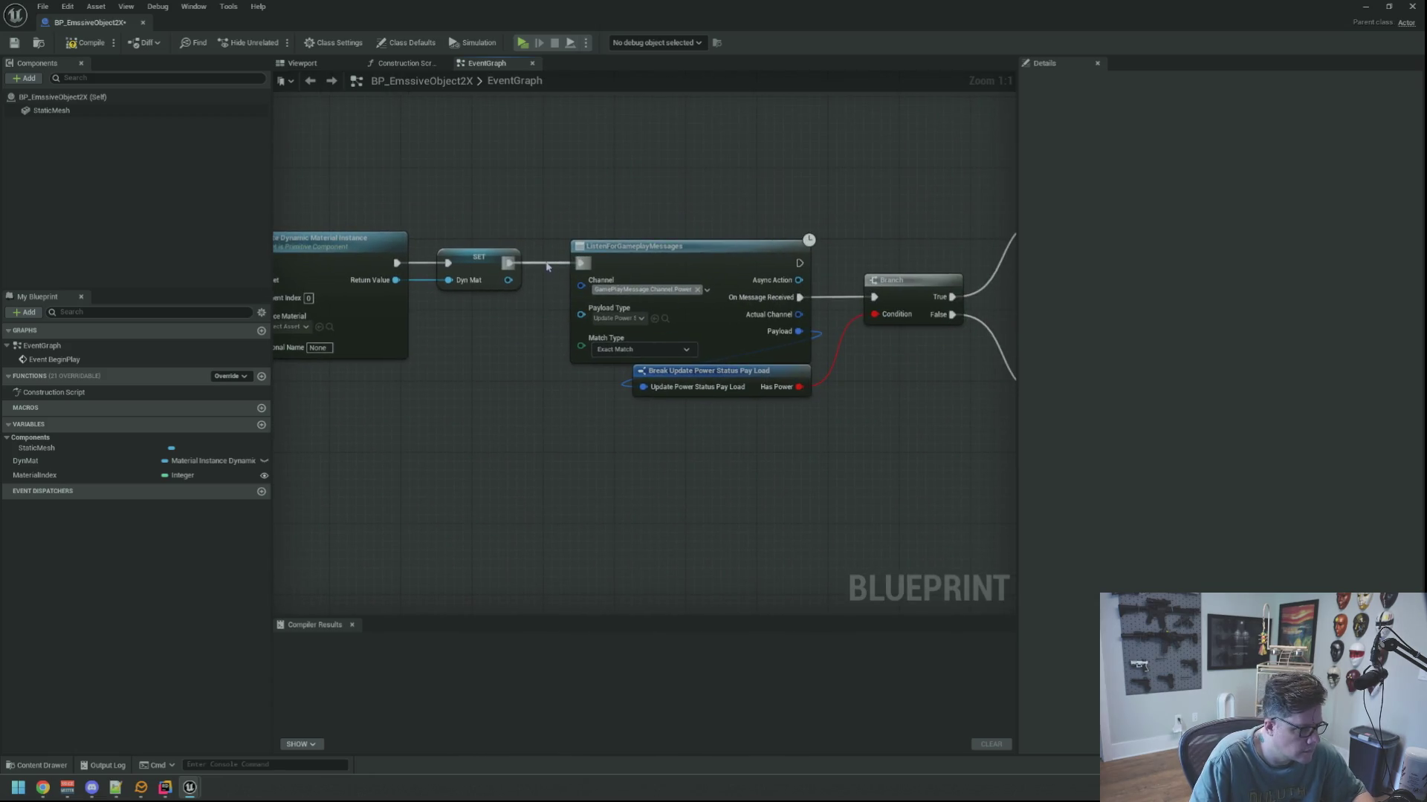
{"action": "scroll", "coordinate": [638, 186], "scroll_direction": "down", "scroll_amount": 3}
{"action": "mouse_move", "coordinate": [646, 181]}
{"action": "left_mouse_down"}
{"action": "mouse_move", "coordinate": [516, 191]}
{"action": "mouse_move", "coordinate": [911, 448]}
{"action": "left_mouse_up"}
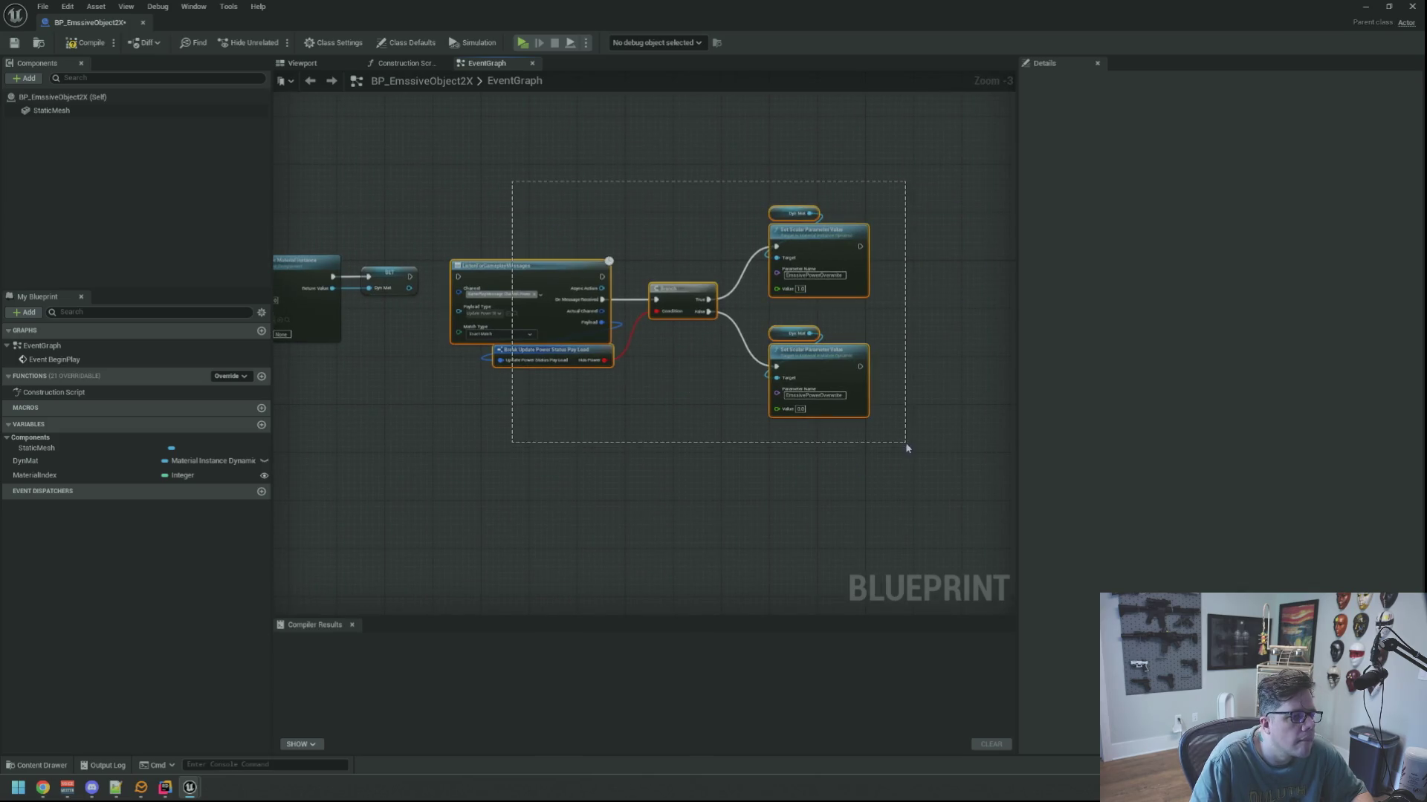
{"action": "left_click_drag", "start_coordinate": [509, 261], "coordinate": [864, 280]}
{"action": "left_click_drag", "start_coordinate": [612, 306], "coordinate": [929, 312]}
{"action": "scroll", "coordinate": [499, 340], "scroll_direction": "up", "scroll_amount": 3}
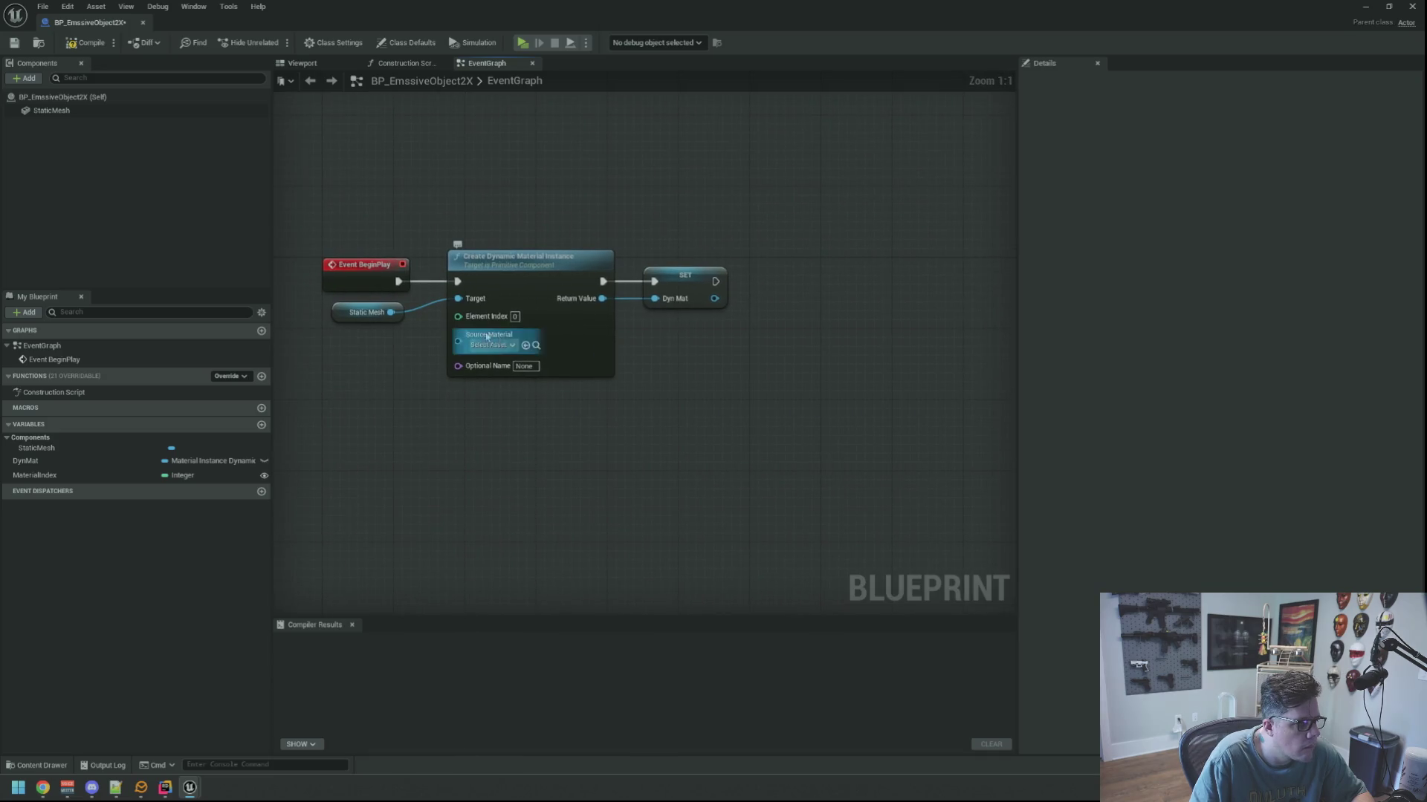
Copy the Static Mesh and Create Dynamic Material Instance nodes, set Element Index 1, and place them beside SET.
{"action": "left_click_drag", "start_coordinate": [353, 305], "coordinate": [355, 306]}
{"action": "key", "text": "ctrl+c"}
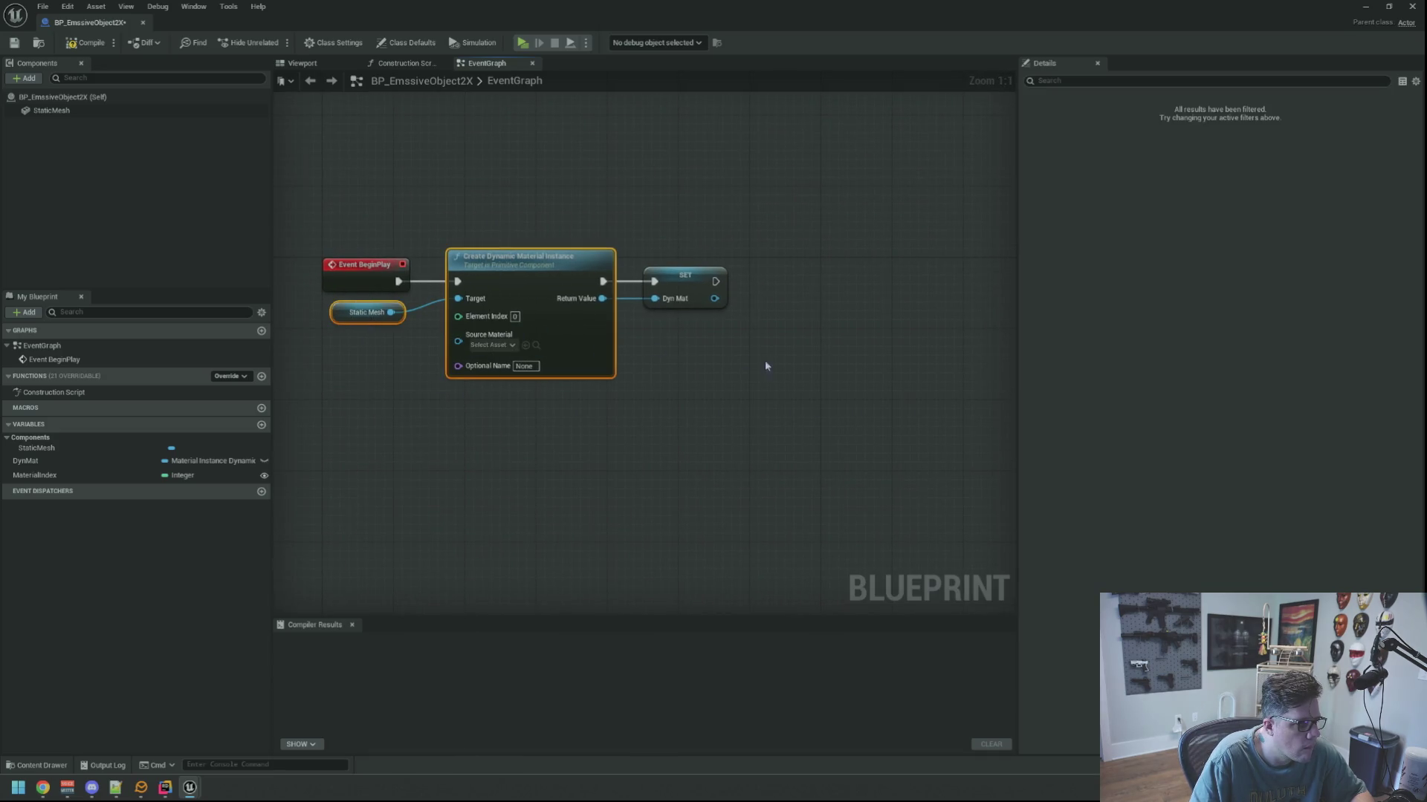
{"action": "left_click_drag", "start_coordinate": [764, 366], "coordinate": [665, 357]}
{"action": "key", "text": "ctrl+v"}
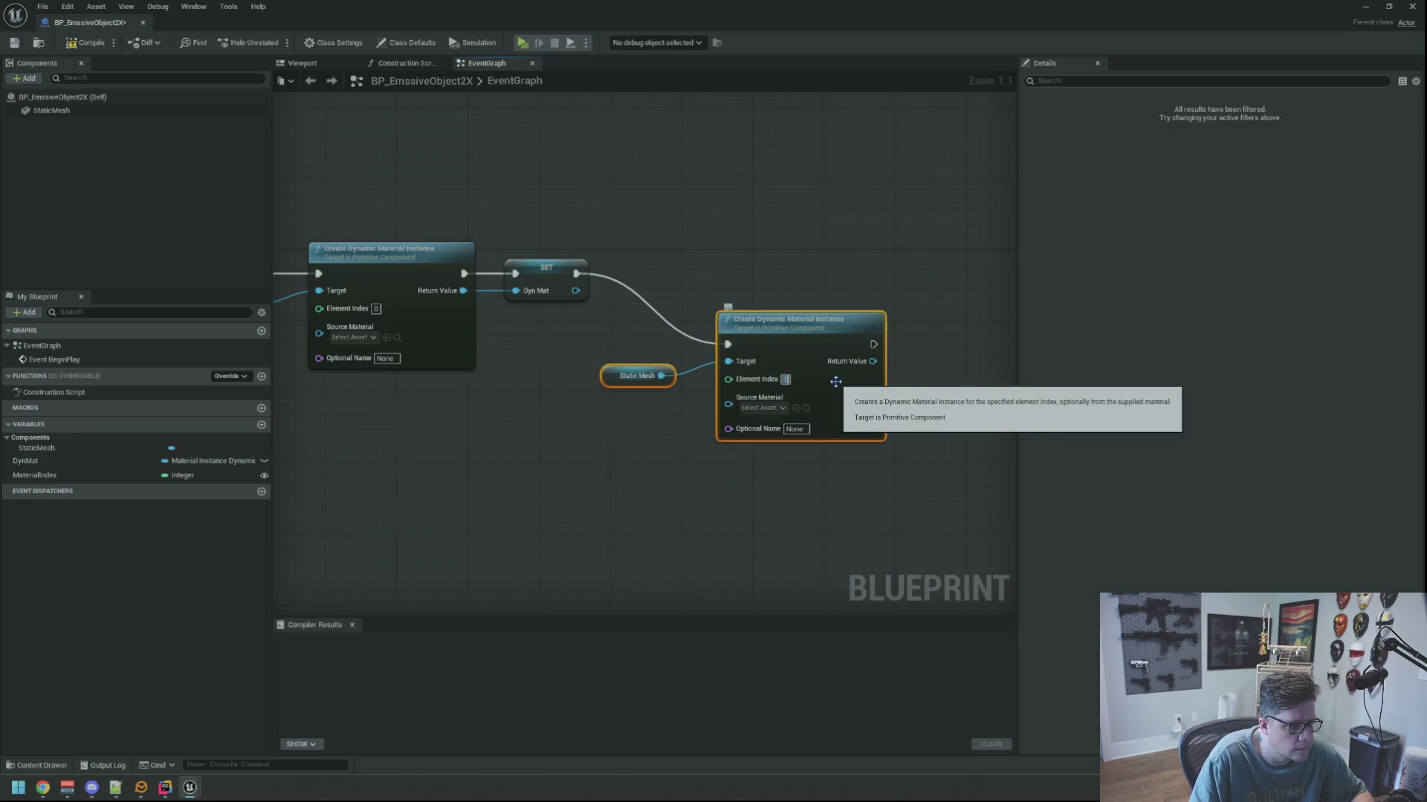
{"action": "left_click", "coordinate": [749, 264]}
{"action": "left_click", "coordinate": [640, 375], "text": "ctrl"}
{"action": "mouse_move", "coordinate": [641, 374]}
{"action": "left_mouse_down"}
{"action": "mouse_move", "coordinate": [544, 305]}
{"action": "mouse_move", "coordinate": [575, 183]}
{"action": "mouse_move", "coordinate": [618, 231]}
{"action": "left_mouse_up"}
{"action": "left_click", "coordinate": [513, 305]}
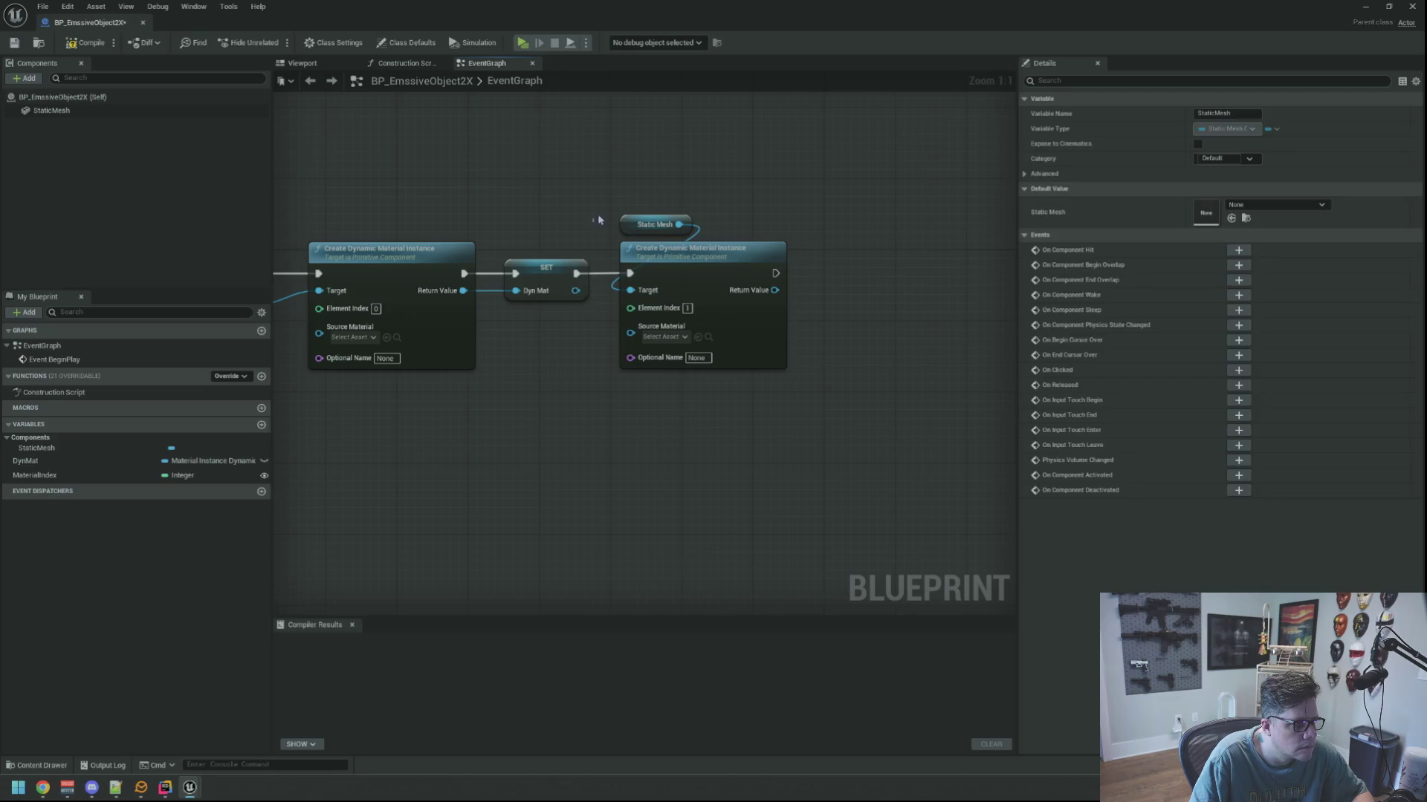
{"action": "left_click", "coordinate": [598, 221]}
Recentre the graph around Event BeginPlay and compile the blueprint.
{"action": "scroll", "coordinate": [564, 408], "scroll_direction": "down", "scroll_amount": 1}
{"action": "mouse_move", "coordinate": [565, 408]}
{"action": "left_mouse_down"}
{"action": "mouse_move", "coordinate": [700, 369]}
{"action": "mouse_move", "coordinate": [637, 366]}
{"action": "mouse_move", "coordinate": [550, 430]}
{"action": "left_mouse_up"}
{"action": "scroll", "coordinate": [591, 408], "scroll_direction": "up", "scroll_amount": 1}
{"action": "scroll", "coordinate": [592, 408], "scroll_direction": "down", "scroll_amount": 1}
{"action": "mouse_move", "coordinate": [715, 355]}
{"action": "left_mouse_down"}
{"action": "mouse_move", "coordinate": [465, 371]}
{"action": "mouse_move", "coordinate": [679, 382]}
{"action": "mouse_move", "coordinate": [381, 278]}
{"action": "left_mouse_up"}
{"action": "scroll", "coordinate": [570, 365], "scroll_direction": "up", "scroll_amount": 1}
{"action": "left_click", "coordinate": [65, 46]}
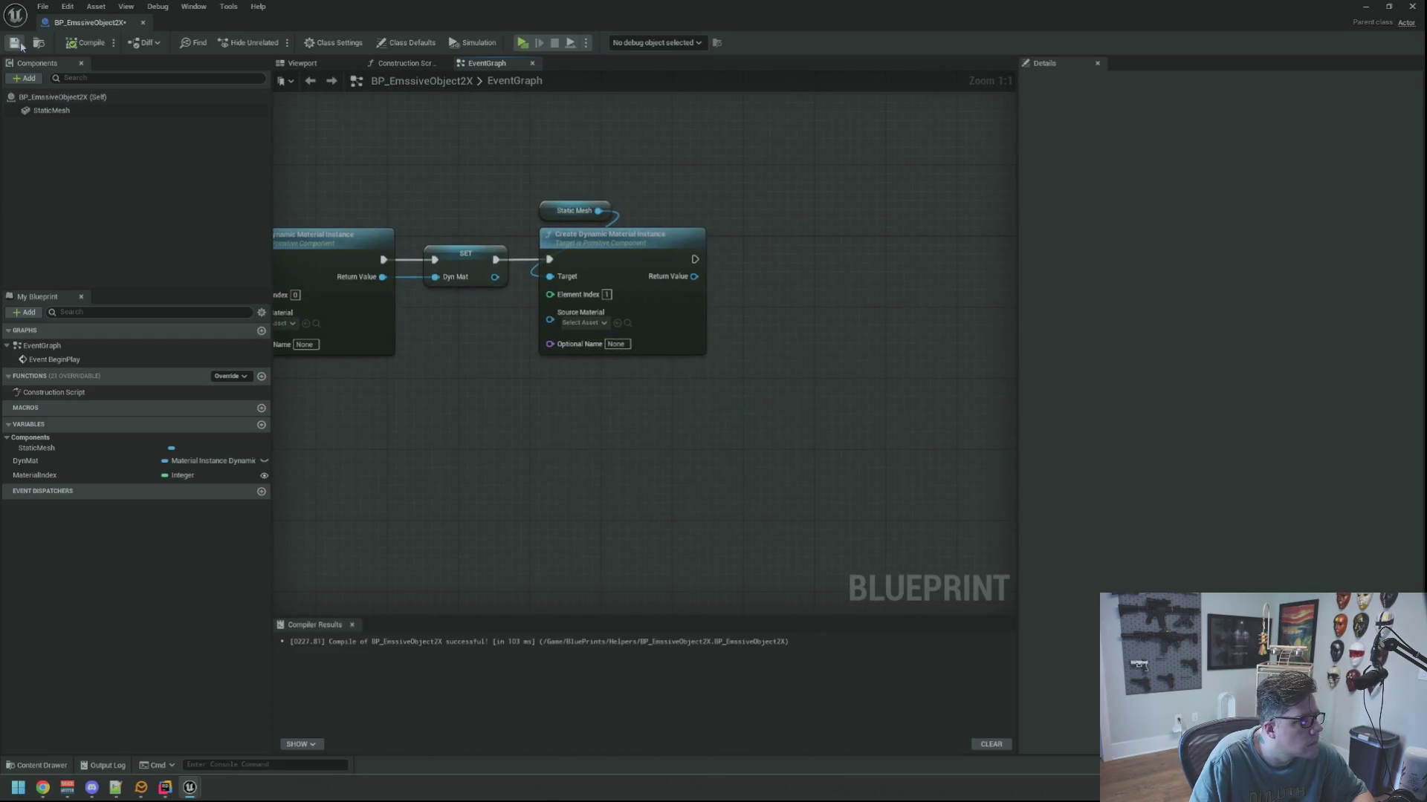
Tidy the Static Mesh getters and bring the second Create node into view.
{"action": "mouse_move", "coordinate": [426, 142]}
{"action": "left_mouse_down"}
{"action": "mouse_move", "coordinate": [612, 158]}
{"action": "mouse_move", "coordinate": [867, 395]}
{"action": "left_mouse_up"}
{"action": "left_click", "coordinate": [628, 227]}
{"action": "left_click_drag", "start_coordinate": [629, 226], "coordinate": [673, 224]}
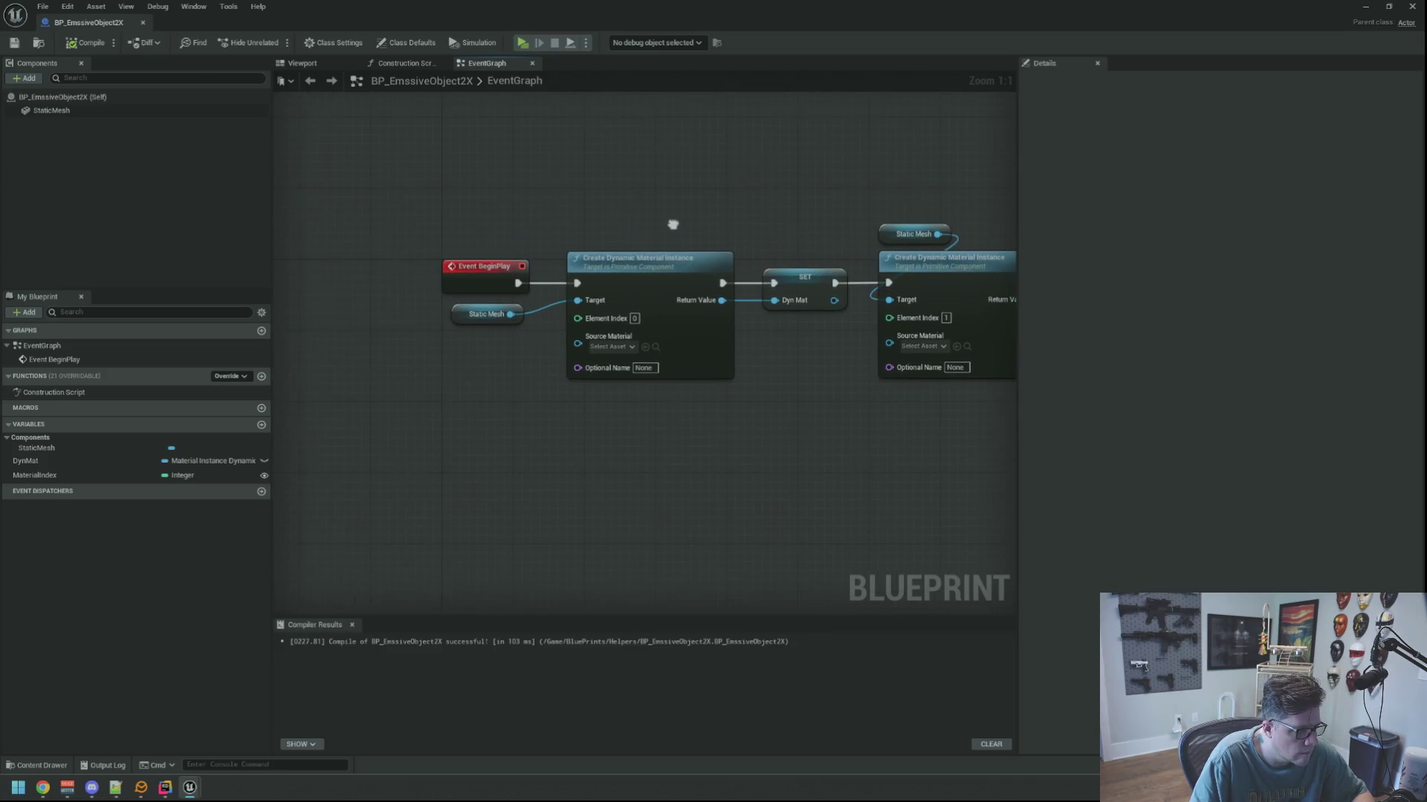
{"action": "left_click_drag", "start_coordinate": [454, 317], "coordinate": [462, 323]}
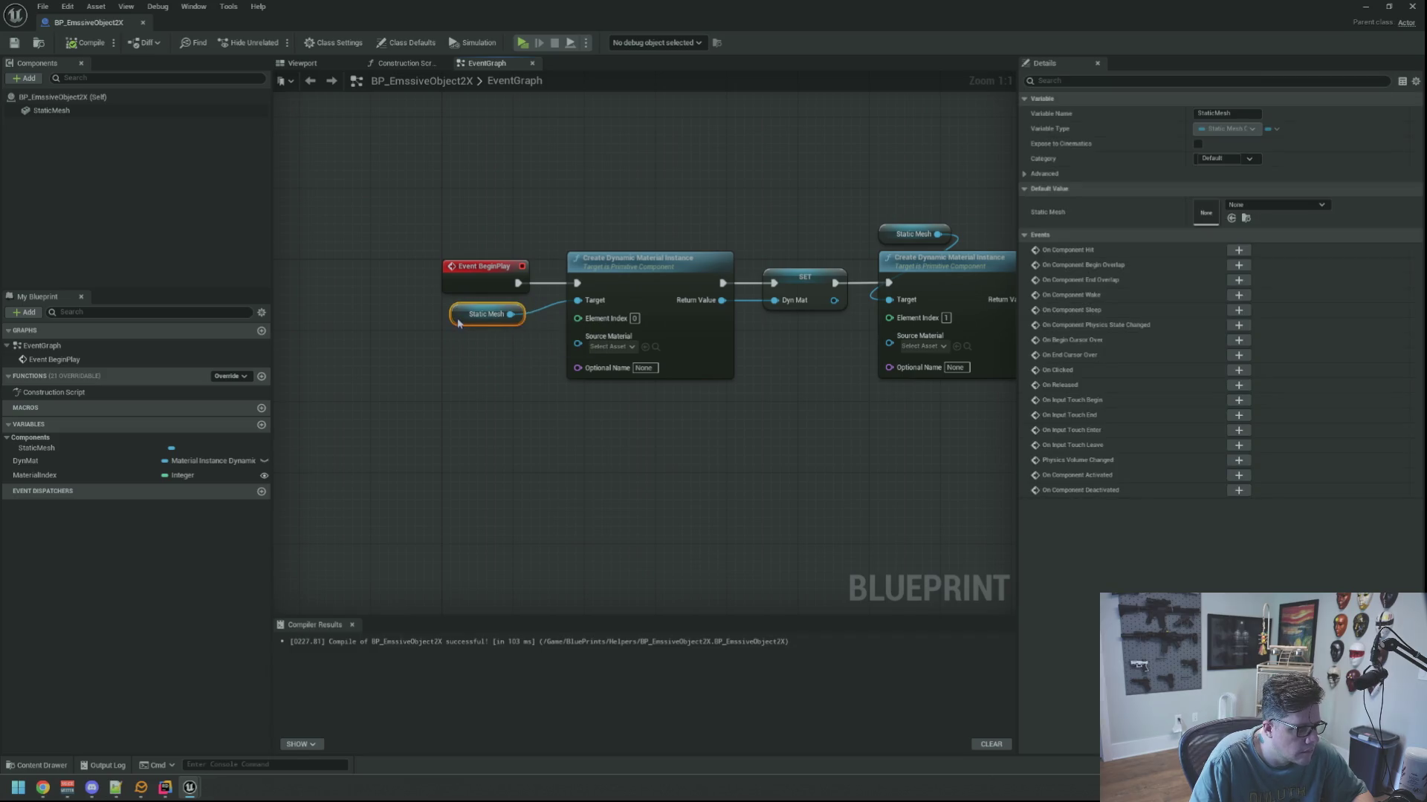
{"action": "left_click", "coordinate": [518, 242]}
{"action": "mouse_move", "coordinate": [669, 220]}
{"action": "left_mouse_down"}
{"action": "mouse_move", "coordinate": [542, 207]}
{"action": "mouse_move", "coordinate": [624, 194]}
{"action": "mouse_move", "coordinate": [676, 198]}
{"action": "mouse_move", "coordinate": [476, 225]}
{"action": "left_mouse_up"}
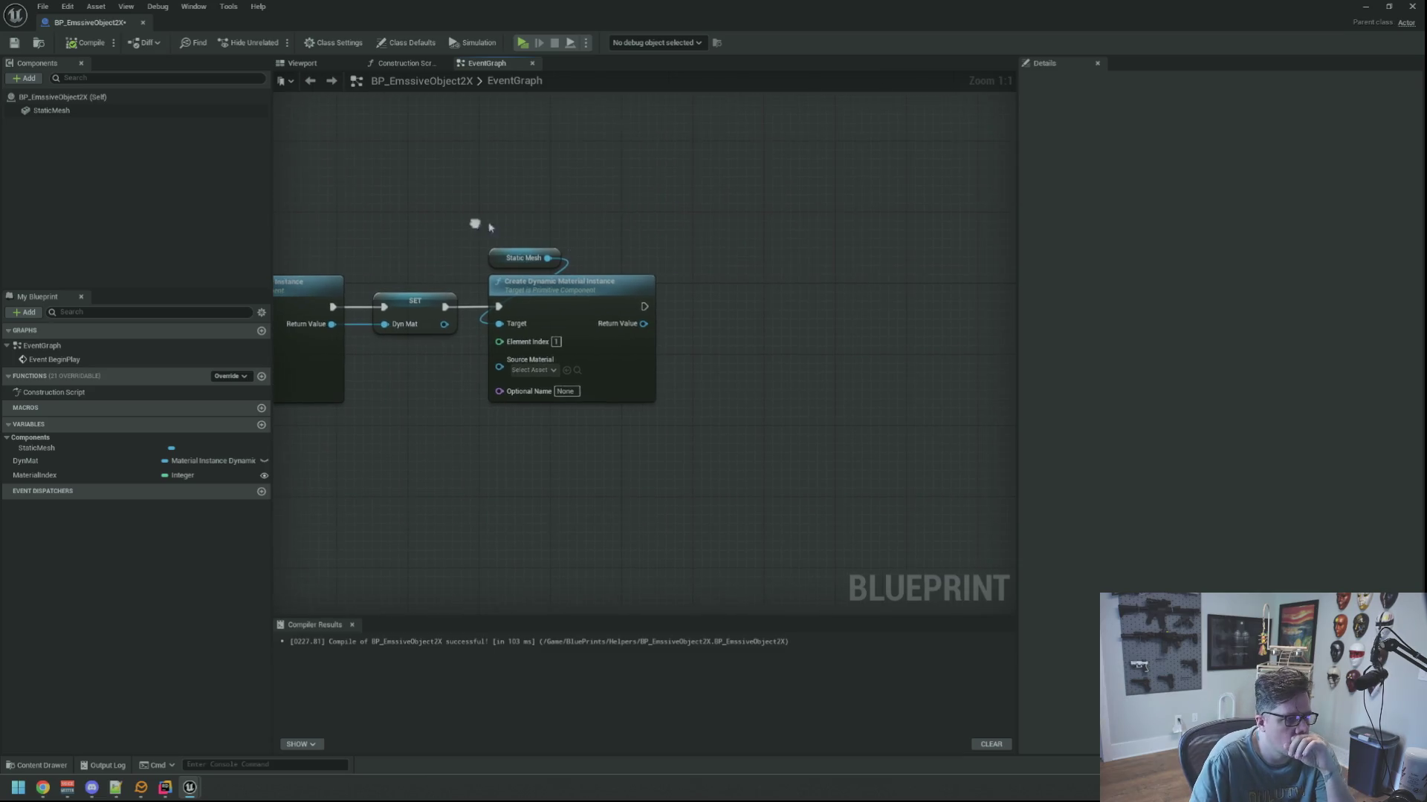
Promote the second Return Value to a new variable DynMat2 and place its SET node.
{"action": "left_click_drag", "start_coordinate": [699, 321], "coordinate": [739, 322]}
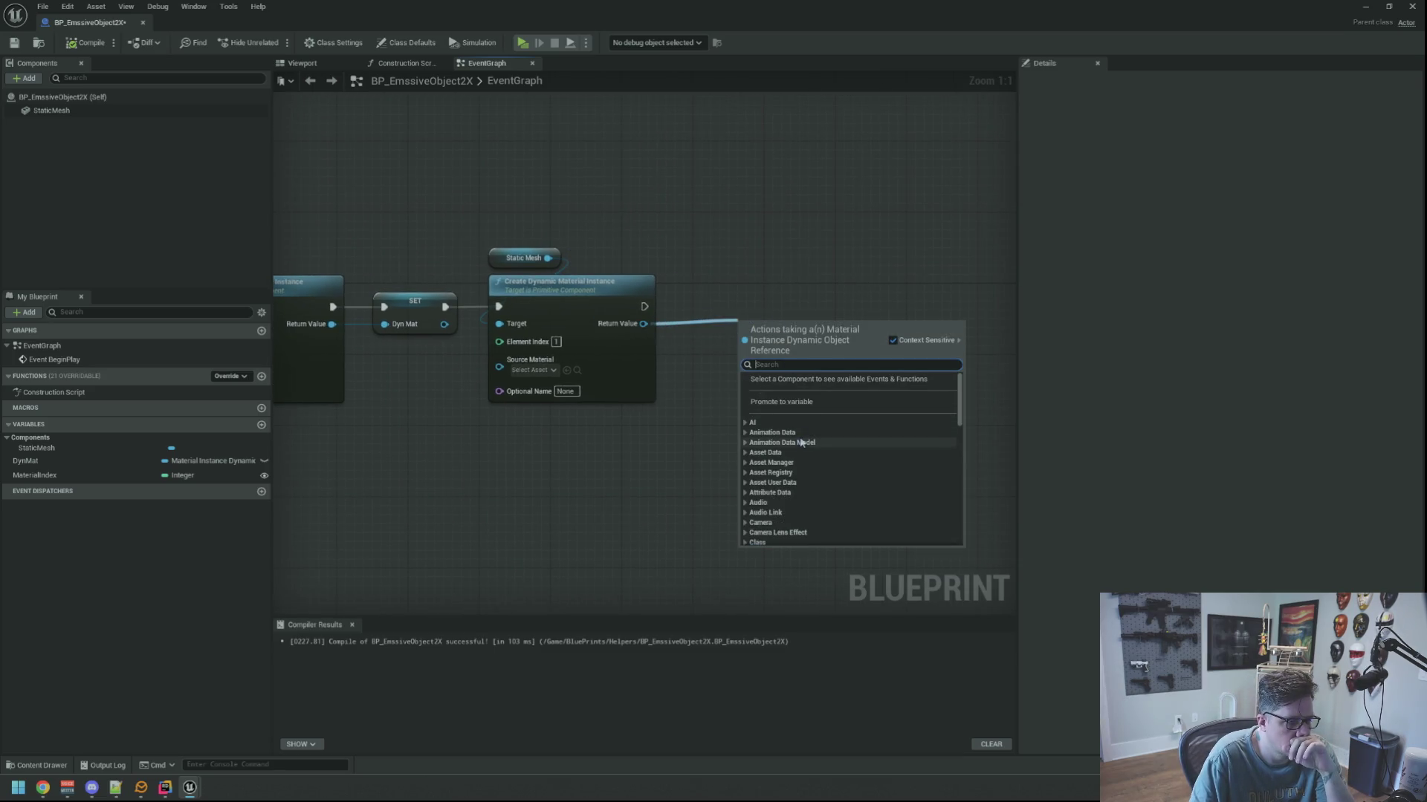
{"action": "left_click", "coordinate": [781, 401]}
{"action": "type", "text": "DynMat2"}
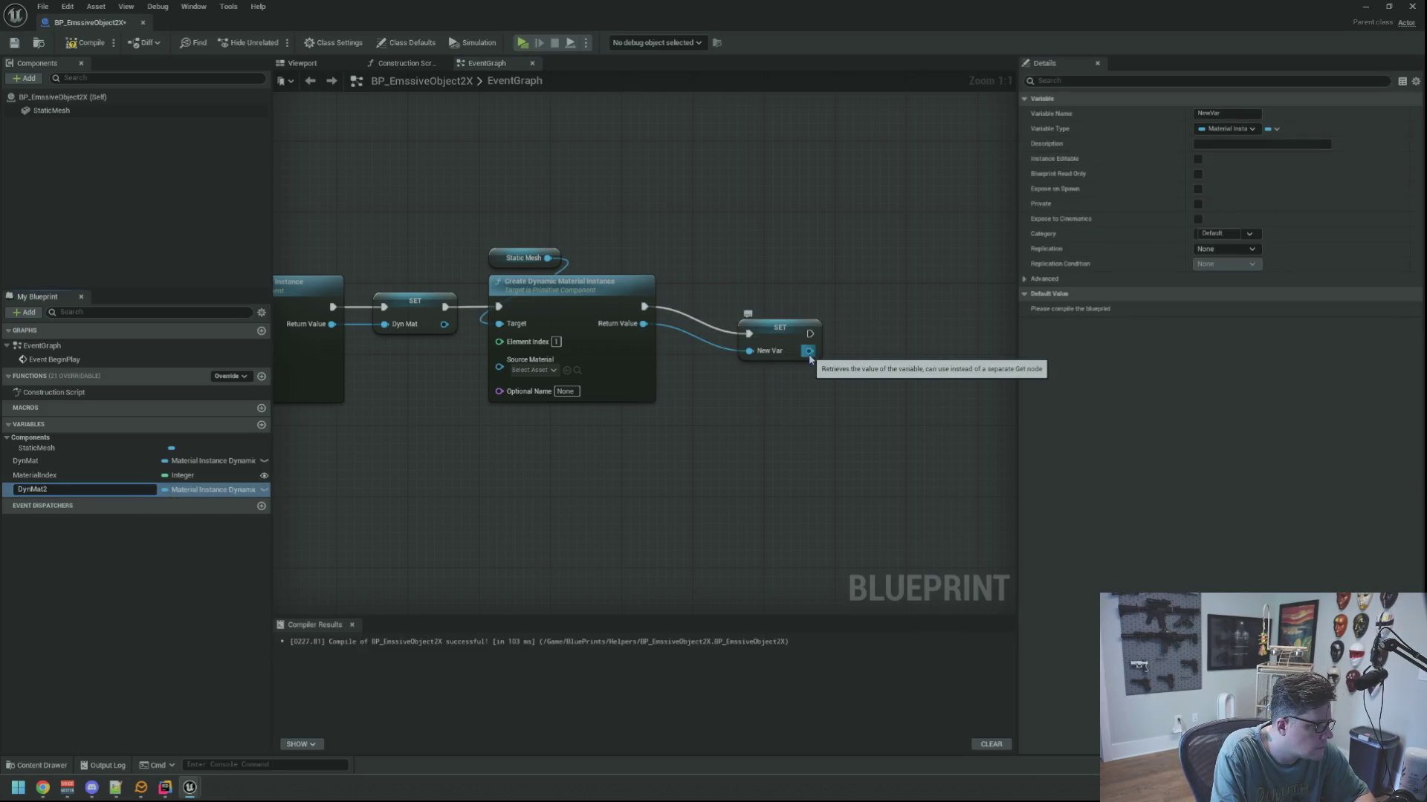
{"action": "key", "text": "Return"}
{"action": "left_click_drag", "start_coordinate": [778, 332], "coordinate": [739, 317]}
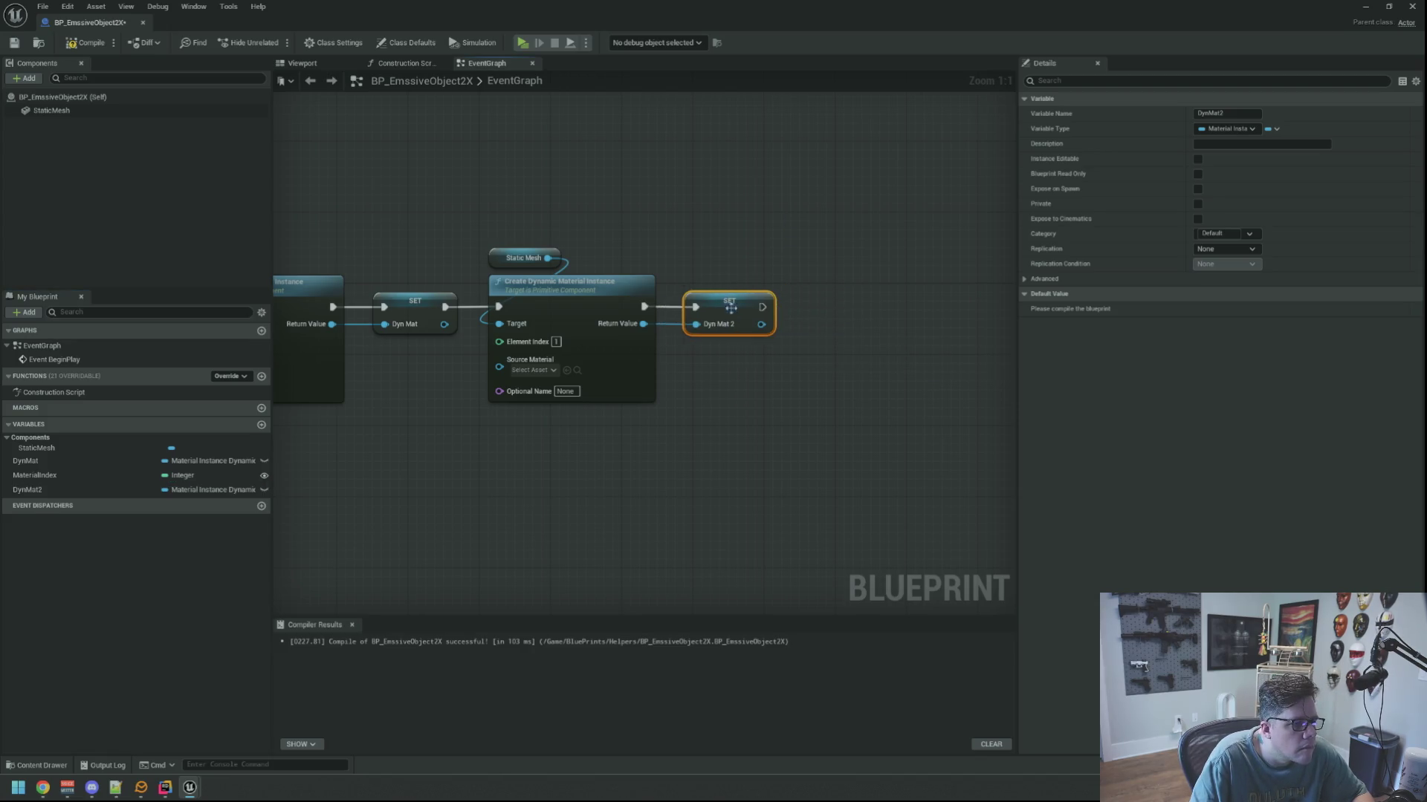
{"action": "left_click", "coordinate": [853, 283]}
Move the Branch group closer and run ListenForGameplayMessages after SET Dyn Mat 2.
{"action": "scroll", "coordinate": [743, 275], "scroll_direction": "down", "scroll_amount": 4}
{"action": "left_click_drag", "start_coordinate": [566, 186], "coordinate": [838, 394]}
{"action": "mouse_move", "coordinate": [654, 291]}
{"action": "left_mouse_down"}
{"action": "mouse_move", "coordinate": [581, 273]}
{"action": "mouse_move", "coordinate": [547, 283]}
{"action": "left_mouse_up"}
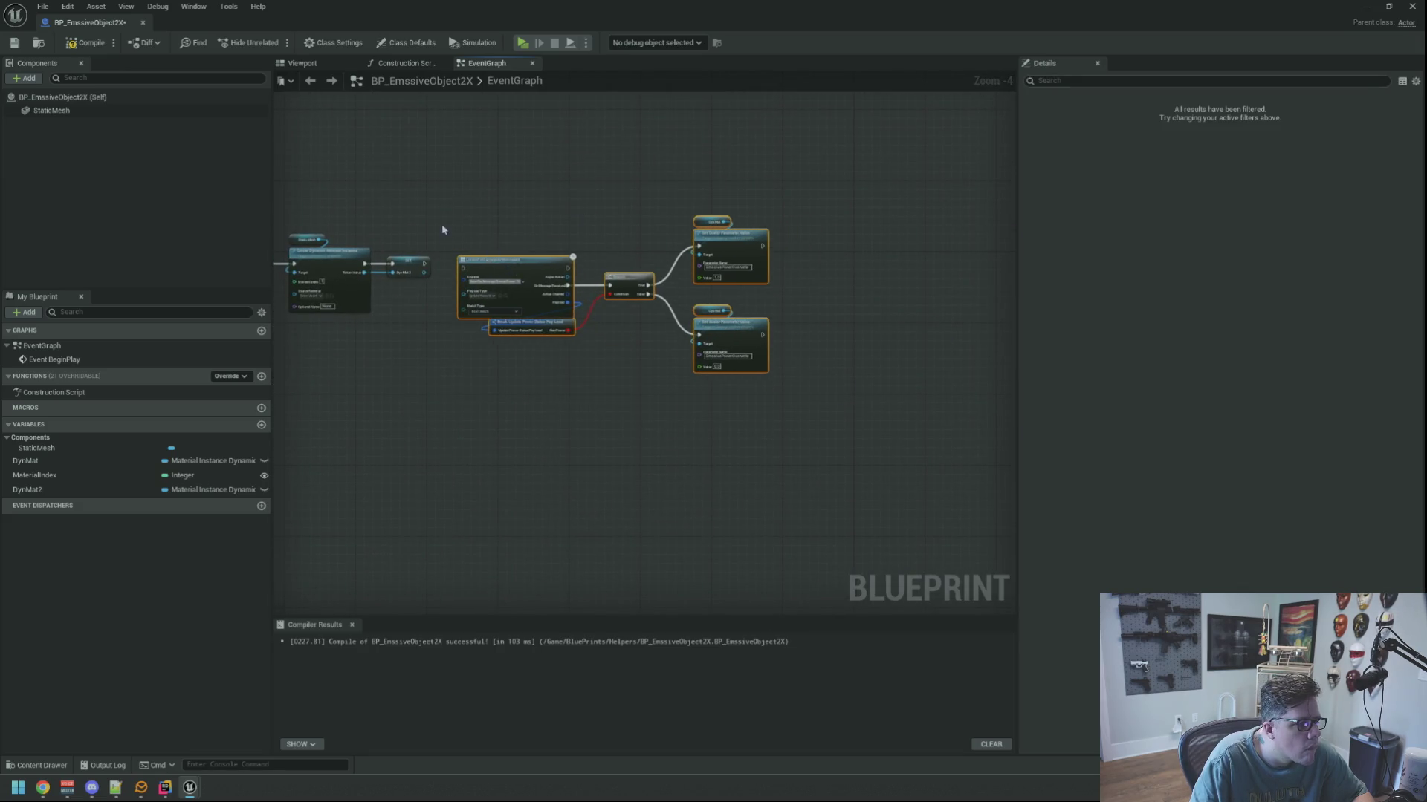
{"action": "scroll", "coordinate": [440, 230], "scroll_direction": "up", "scroll_amount": 4}
{"action": "left_click_drag", "start_coordinate": [586, 332], "coordinate": [666, 345]}
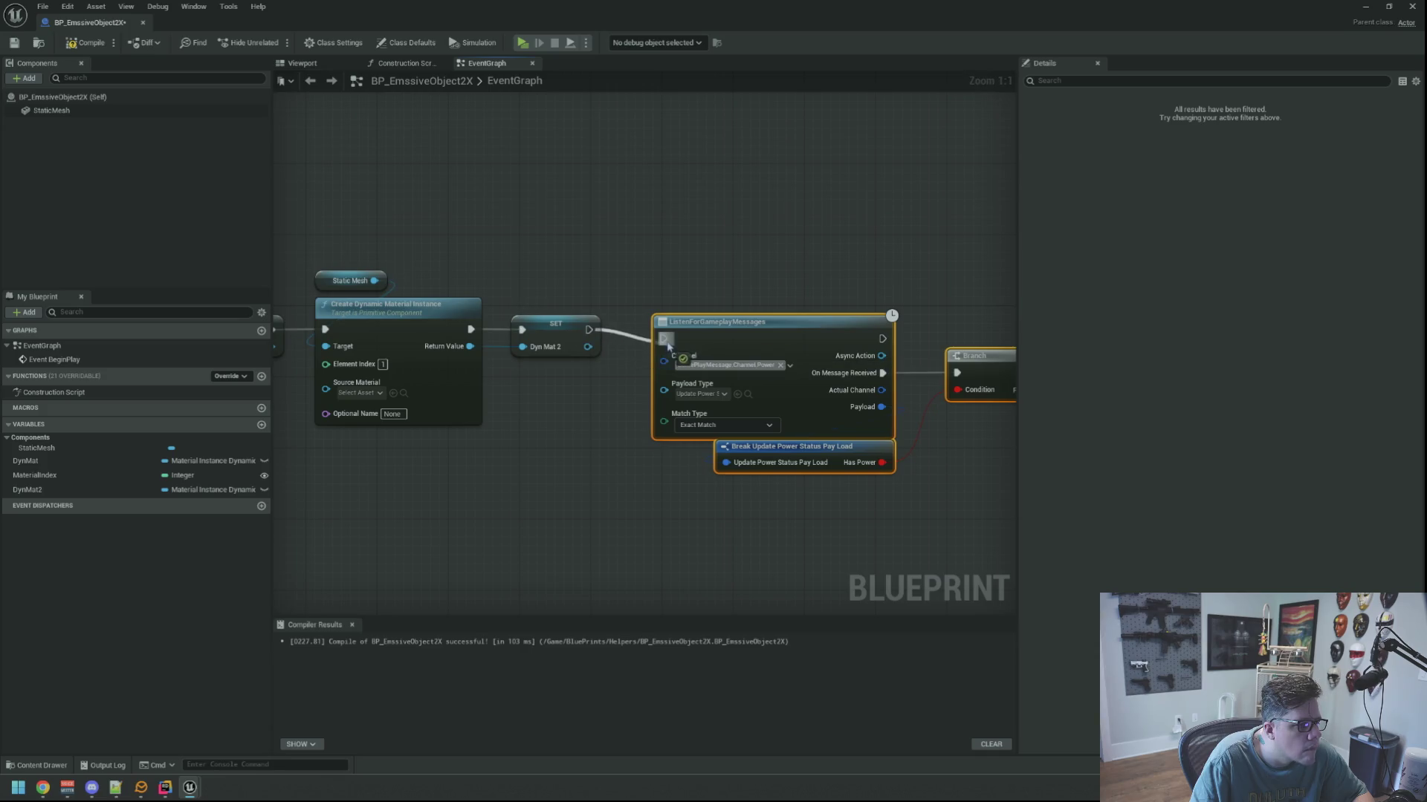
{"action": "scroll", "coordinate": [678, 271], "scroll_direction": "down", "scroll_amount": 3}
{"action": "mouse_move", "coordinate": [582, 193]}
{"action": "left_mouse_down"}
{"action": "mouse_move", "coordinate": [923, 452]}
{"action": "mouse_move", "coordinate": [924, 514]}
{"action": "mouse_move", "coordinate": [623, 471]}
{"action": "mouse_move", "coordinate": [801, 437]}
{"action": "left_mouse_up"}
{"action": "scroll", "coordinate": [924, 514], "scroll_direction": "up", "scroll_amount": 3}
{"action": "left_click", "coordinate": [624, 211]}
{"action": "mouse_move", "coordinate": [624, 211]}
{"action": "left_mouse_down"}
{"action": "mouse_move", "coordinate": [672, 258]}
{"action": "mouse_move", "coordinate": [557, 248]}
{"action": "mouse_move", "coordinate": [716, 274]}
{"action": "left_mouse_up"}
Try duplicating the top Set Scalar group with a Dyn Mat 2 getter, then delete the copies.
{"action": "left_click_drag", "start_coordinate": [582, 192], "coordinate": [630, 345]}
{"action": "left_click_drag", "start_coordinate": [764, 310], "coordinate": [662, 308]}
{"action": "key", "text": "ctrl+c"}
{"action": "key", "text": "ctrl+v"}
{"action": "left_click", "coordinate": [611, 240]}
{"action": "mouse_move", "coordinate": [27, 489]}
{"action": "left_mouse_down"}
{"action": "mouse_move", "coordinate": [635, 233]}
{"action": "mouse_move", "coordinate": [700, 342]}
{"action": "left_mouse_up"}
{"action": "left_click", "coordinate": [666, 263]}
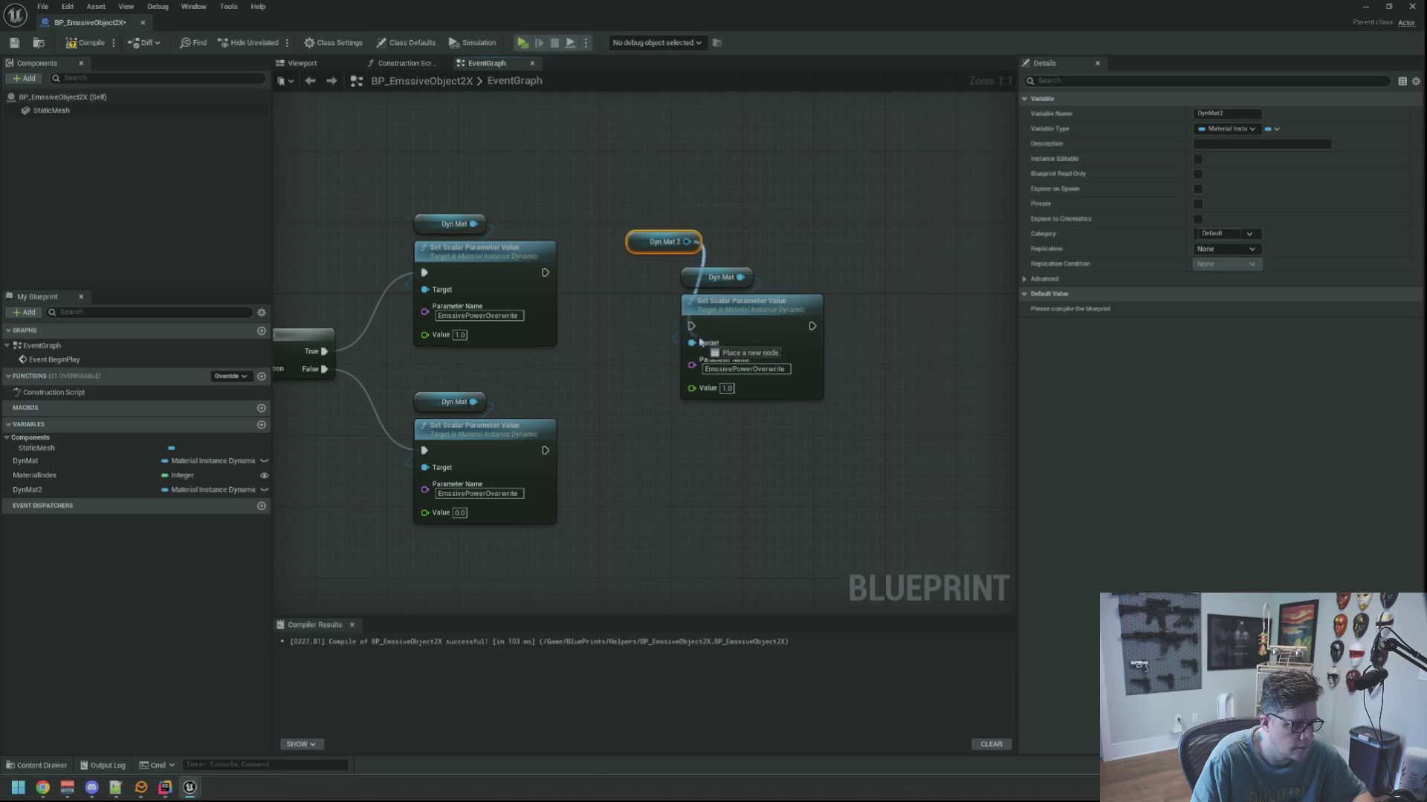
{"action": "left_click_drag", "start_coordinate": [731, 290], "coordinate": [729, 272]}
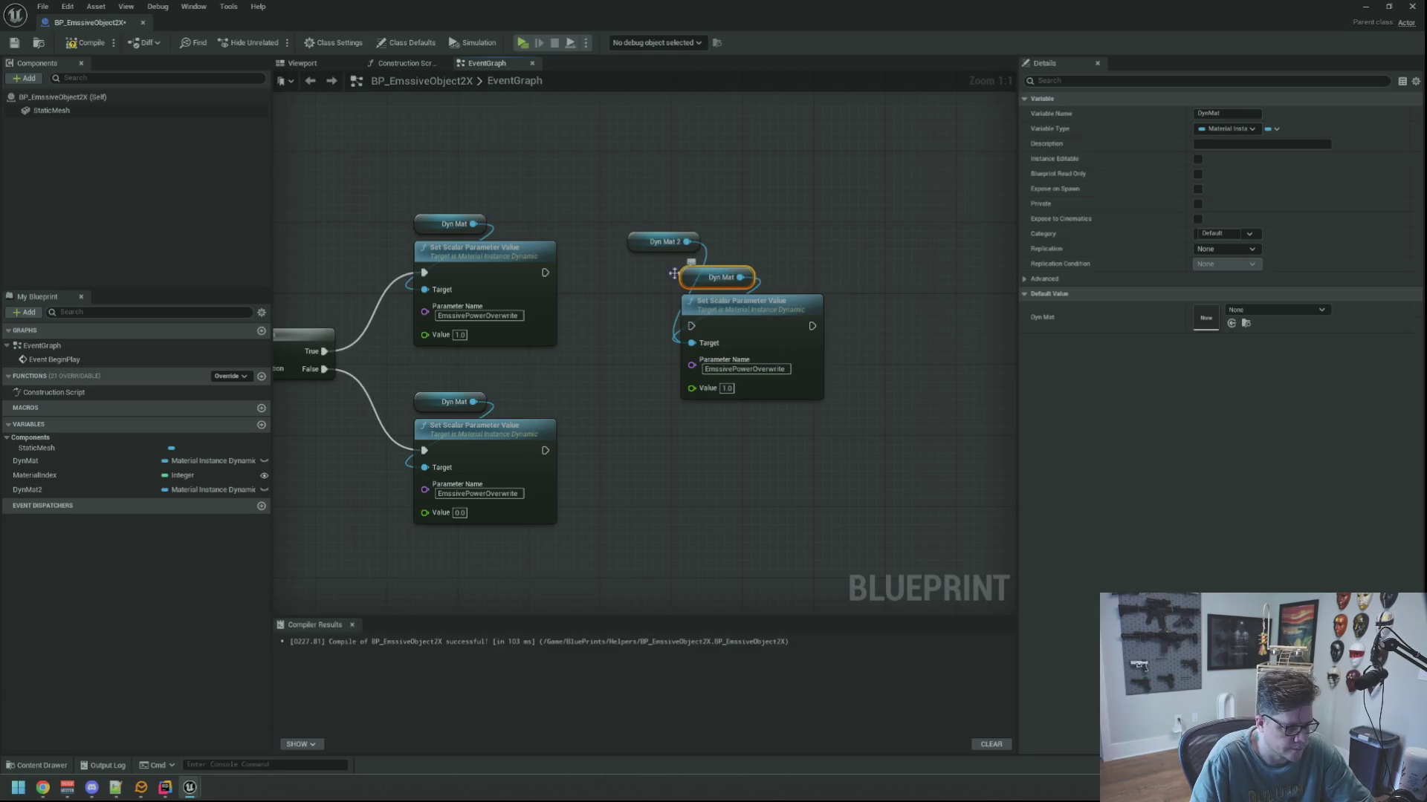
{"action": "left_click", "coordinate": [758, 260]}
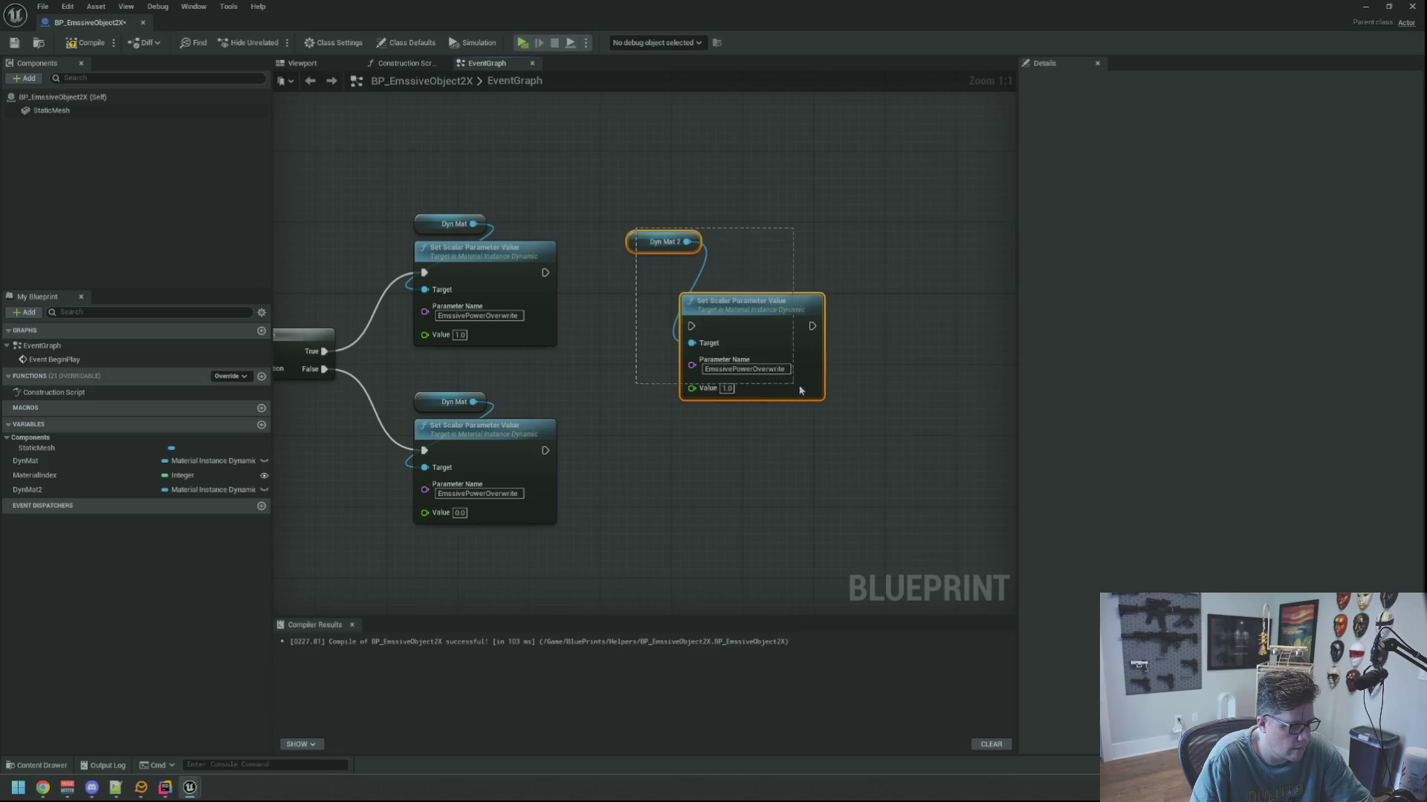
{"action": "key", "text": "Delete"}
Add Dyn Mat 2 getters and connect them to the top and lower Set Scalar Targets.
{"action": "mouse_move", "coordinate": [27, 490]}
{"action": "left_mouse_down"}
{"action": "mouse_move", "coordinate": [529, 207]}
{"action": "mouse_move", "coordinate": [513, 316]}
{"action": "mouse_move", "coordinate": [508, 301]}
{"action": "left_mouse_up"}
{"action": "left_click", "coordinate": [624, 234]}
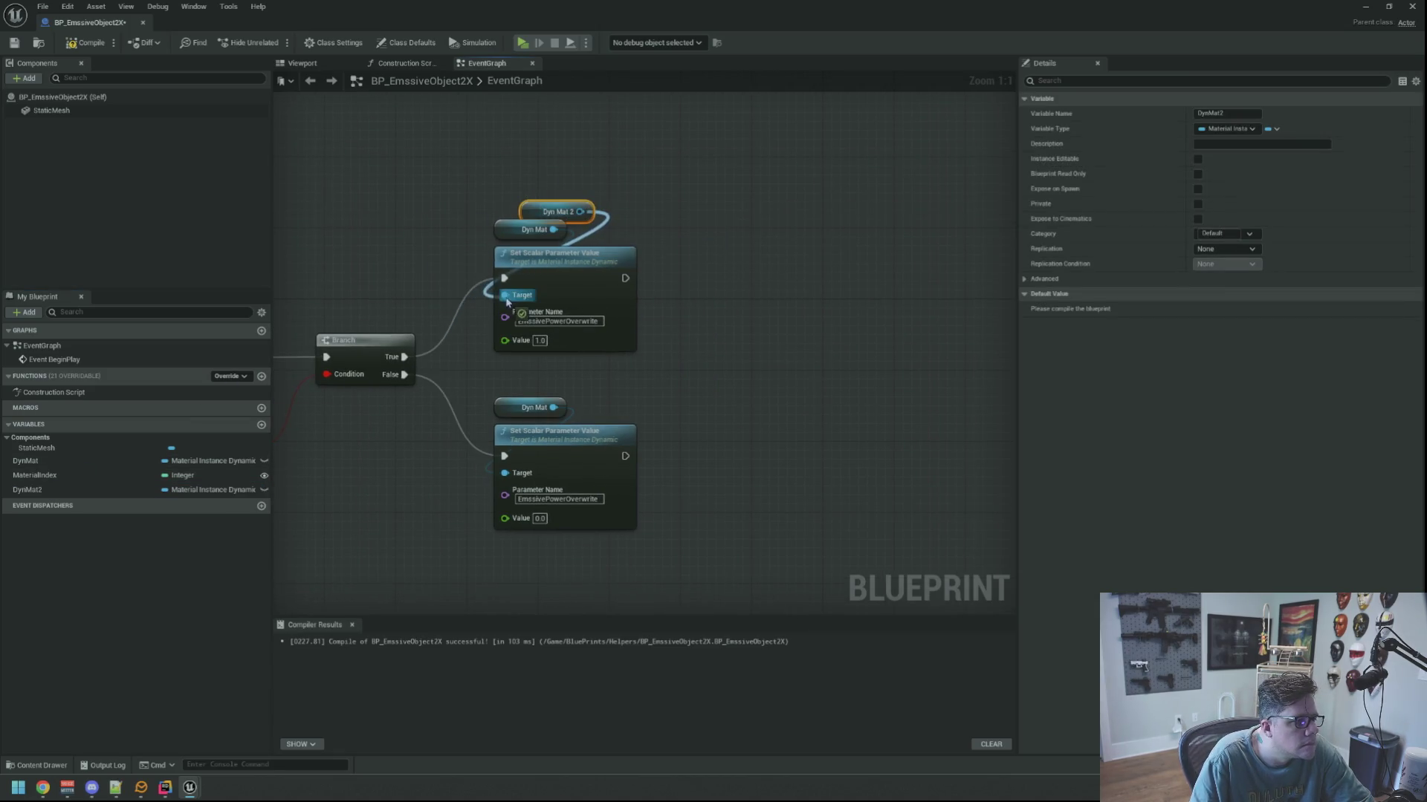
{"action": "left_click_drag", "start_coordinate": [537, 212], "coordinate": [519, 203]}
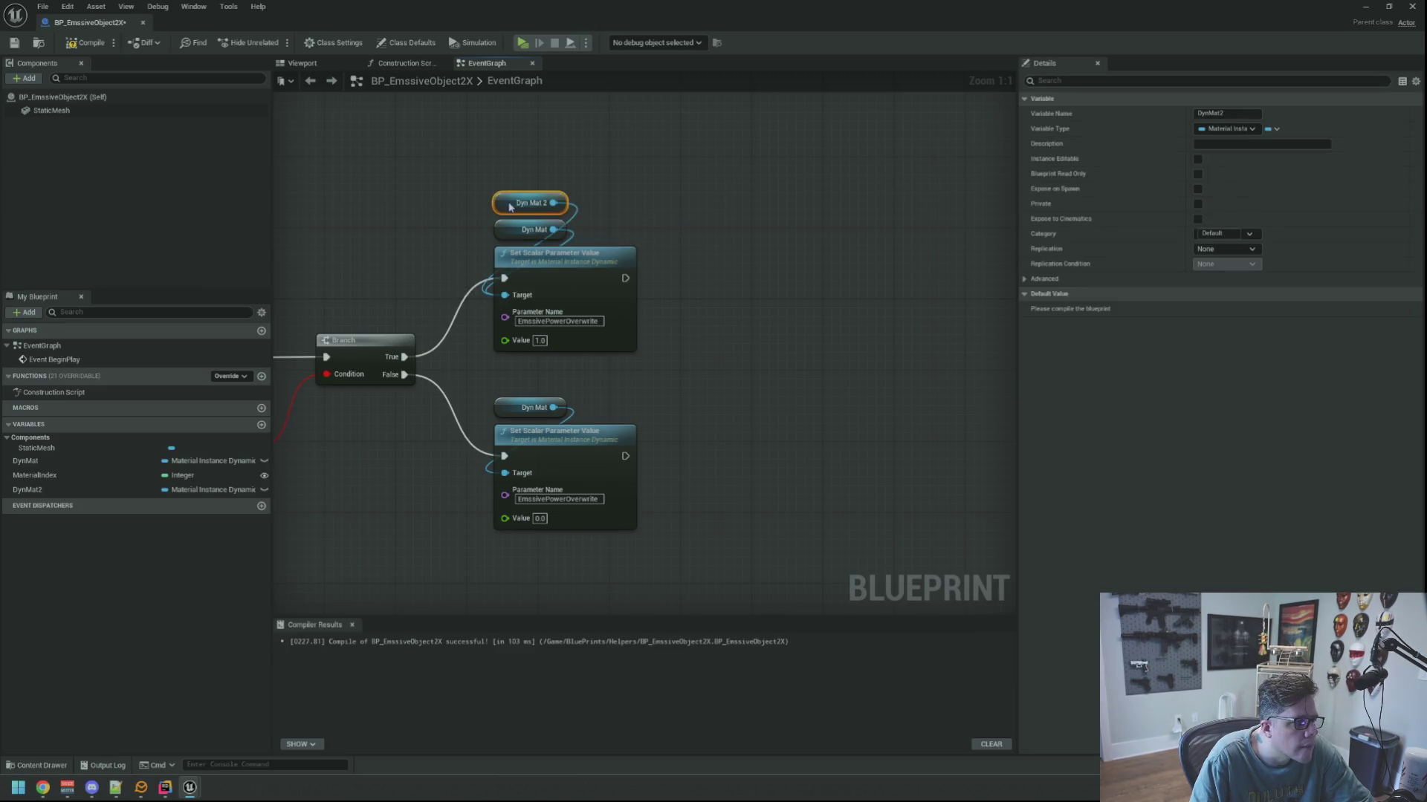
{"action": "mouse_move", "coordinate": [28, 490]}
{"action": "left_mouse_down"}
{"action": "mouse_move", "coordinate": [560, 346]}
{"action": "mouse_move", "coordinate": [570, 357]}
{"action": "mouse_move", "coordinate": [516, 358]}
{"action": "mouse_move", "coordinate": [494, 436]}
{"action": "mouse_move", "coordinate": [513, 444]}
{"action": "left_mouse_up"}
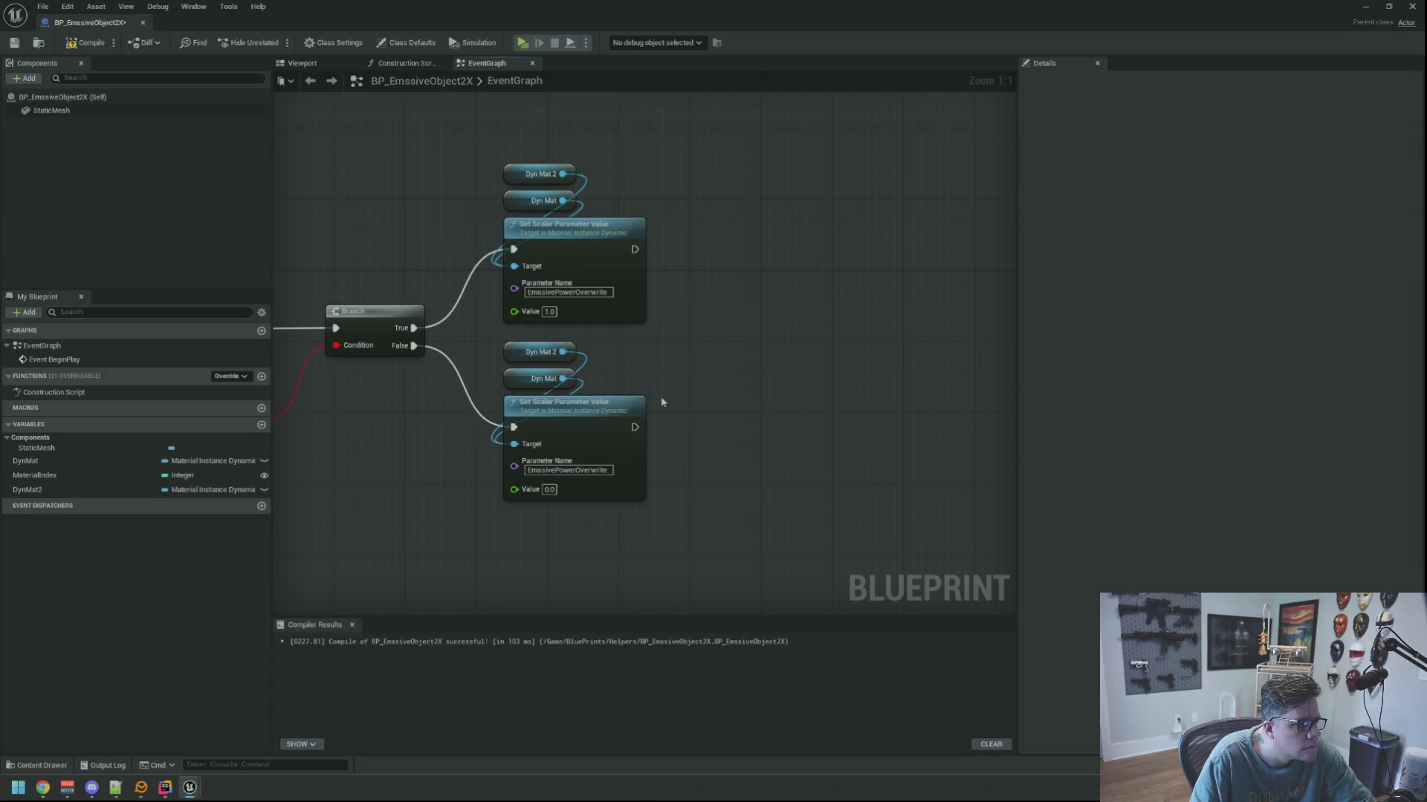
{"action": "left_click_drag", "start_coordinate": [661, 368], "coordinate": [798, 363]}
Save the blueprint, review the wired Branch and Set Scalar nodes, and shrink the window.
{"action": "scroll", "coordinate": [797, 363], "scroll_direction": "down", "scroll_amount": 5}
{"action": "scroll", "coordinate": [637, 389], "scroll_direction": "up", "scroll_amount": 3}
{"action": "left_click_drag", "start_coordinate": [637, 389], "coordinate": [743, 401]}
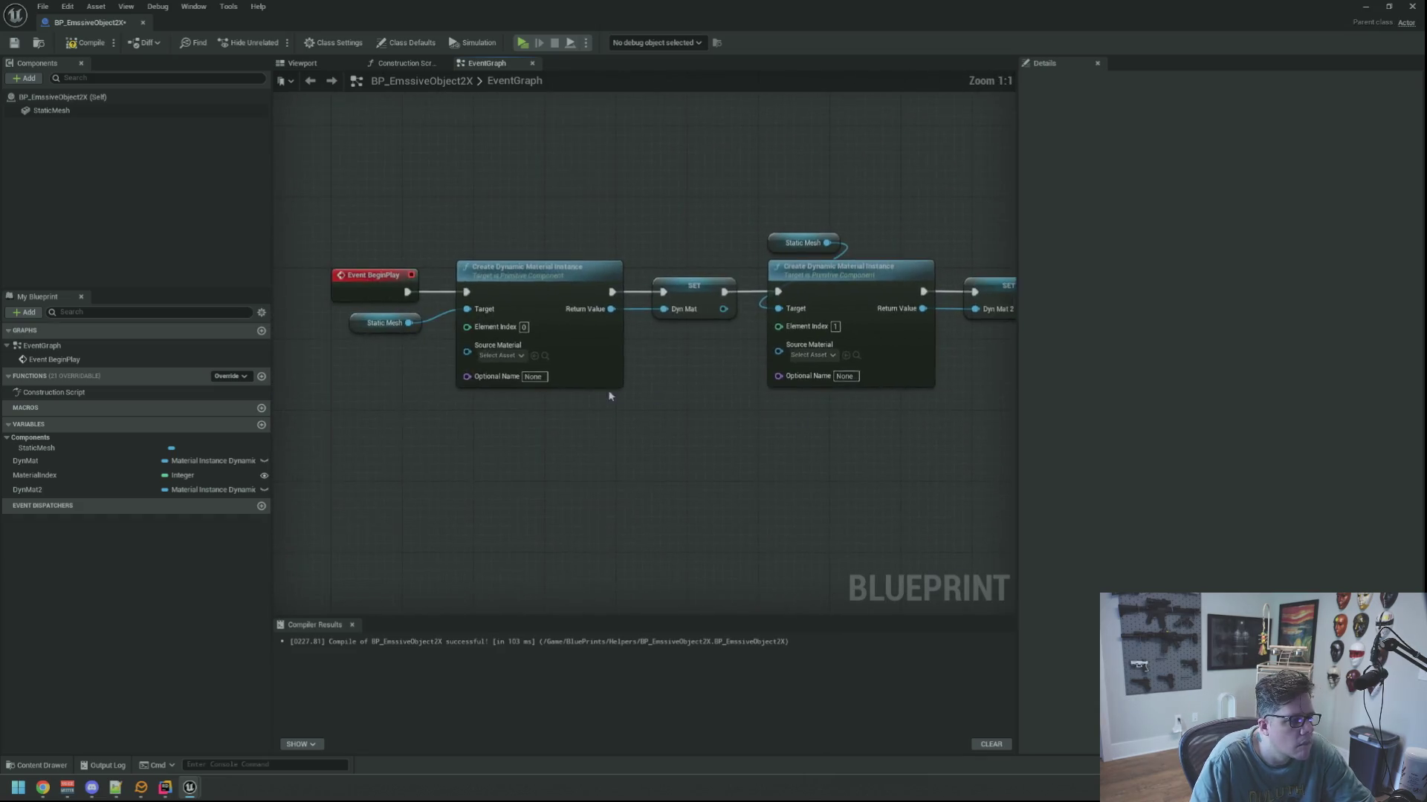
{"action": "left_click", "coordinate": [14, 45]}
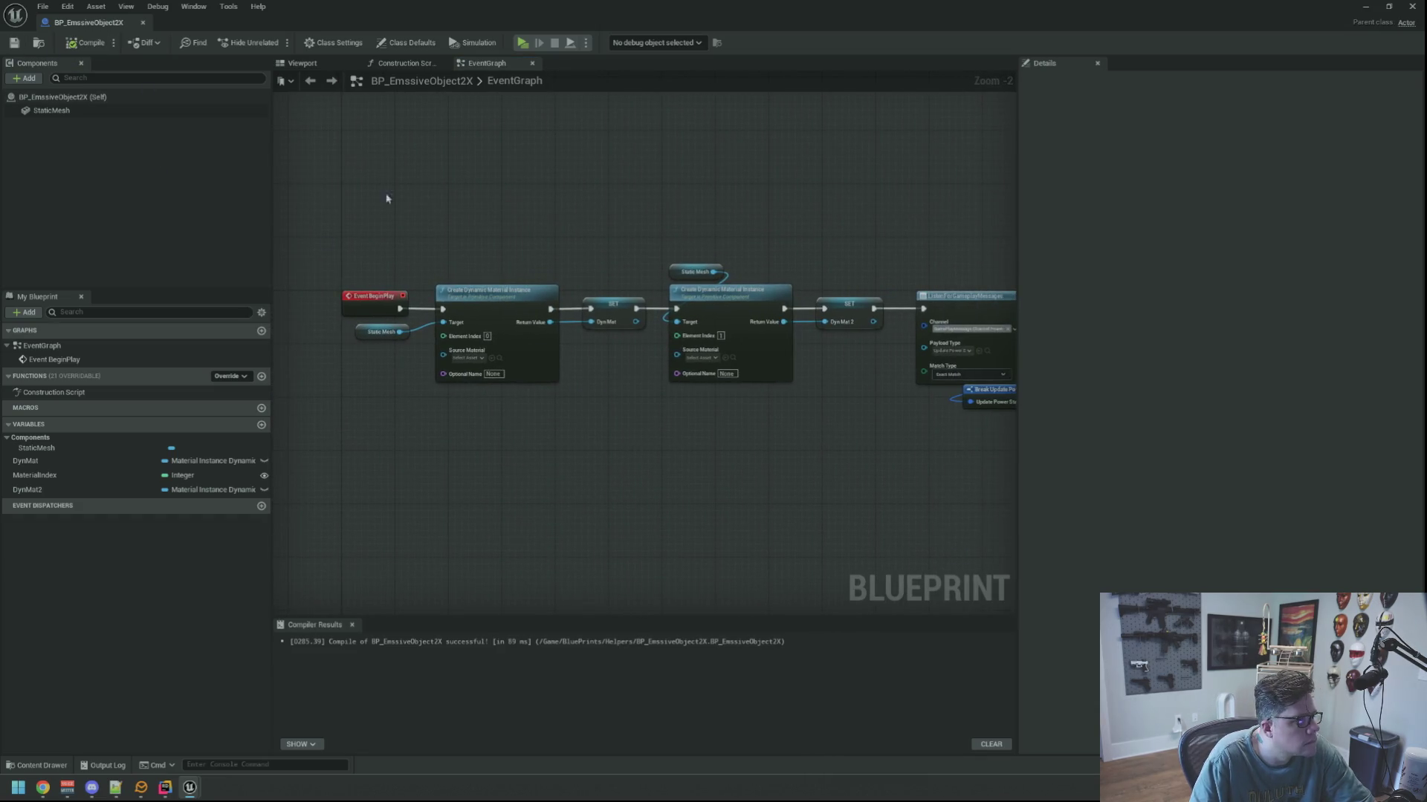
{"action": "scroll", "coordinate": [497, 242], "scroll_direction": "up", "scroll_amount": 3}
{"action": "left_click_drag", "start_coordinate": [667, 243], "coordinate": [505, 208]}
{"action": "left_click_drag", "start_coordinate": [796, 217], "coordinate": [488, 227]}
{"action": "left_click", "coordinate": [1388, 7]}
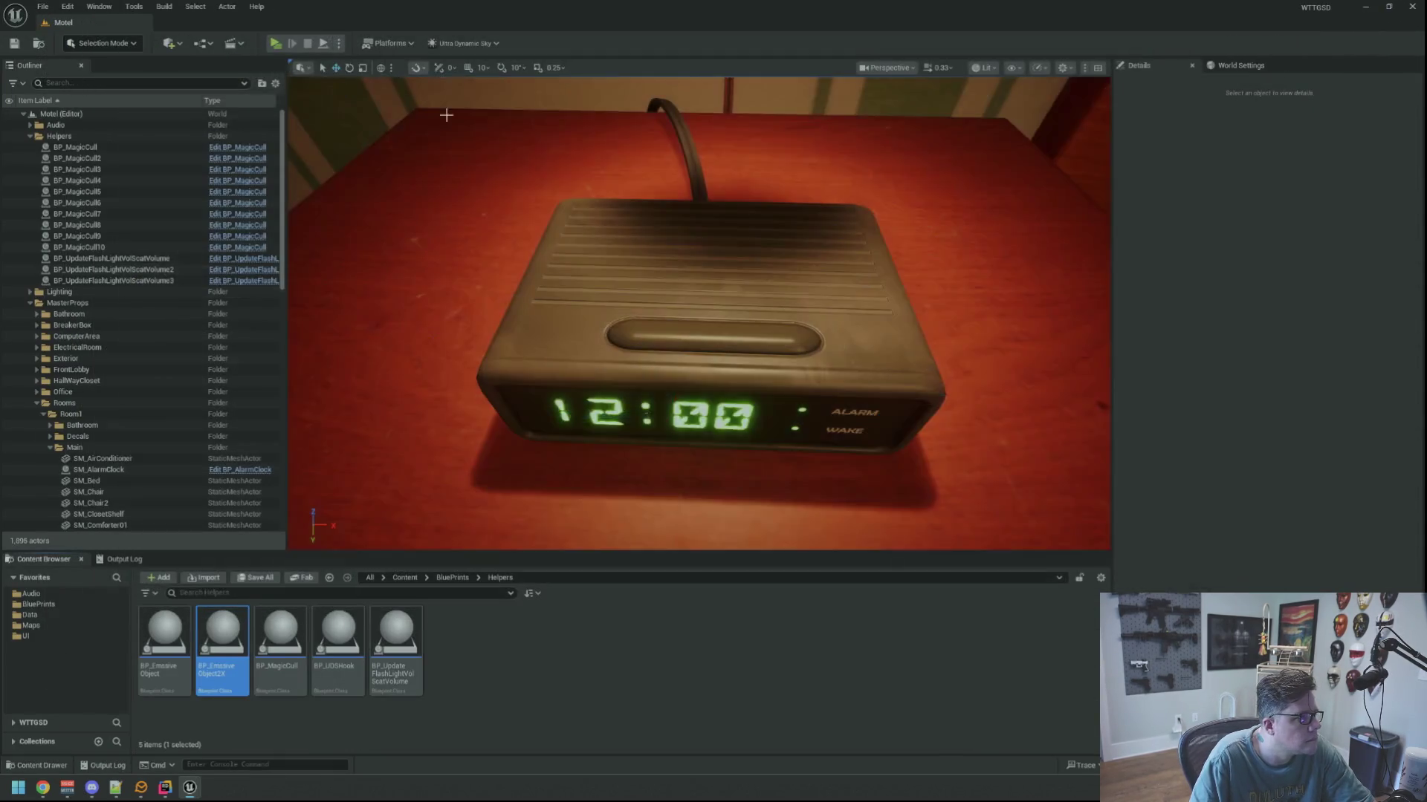
Select the alarm clock and open BP_AlarmClock in the full Blueprint editor.
{"action": "left_click", "coordinate": [104, 469]}
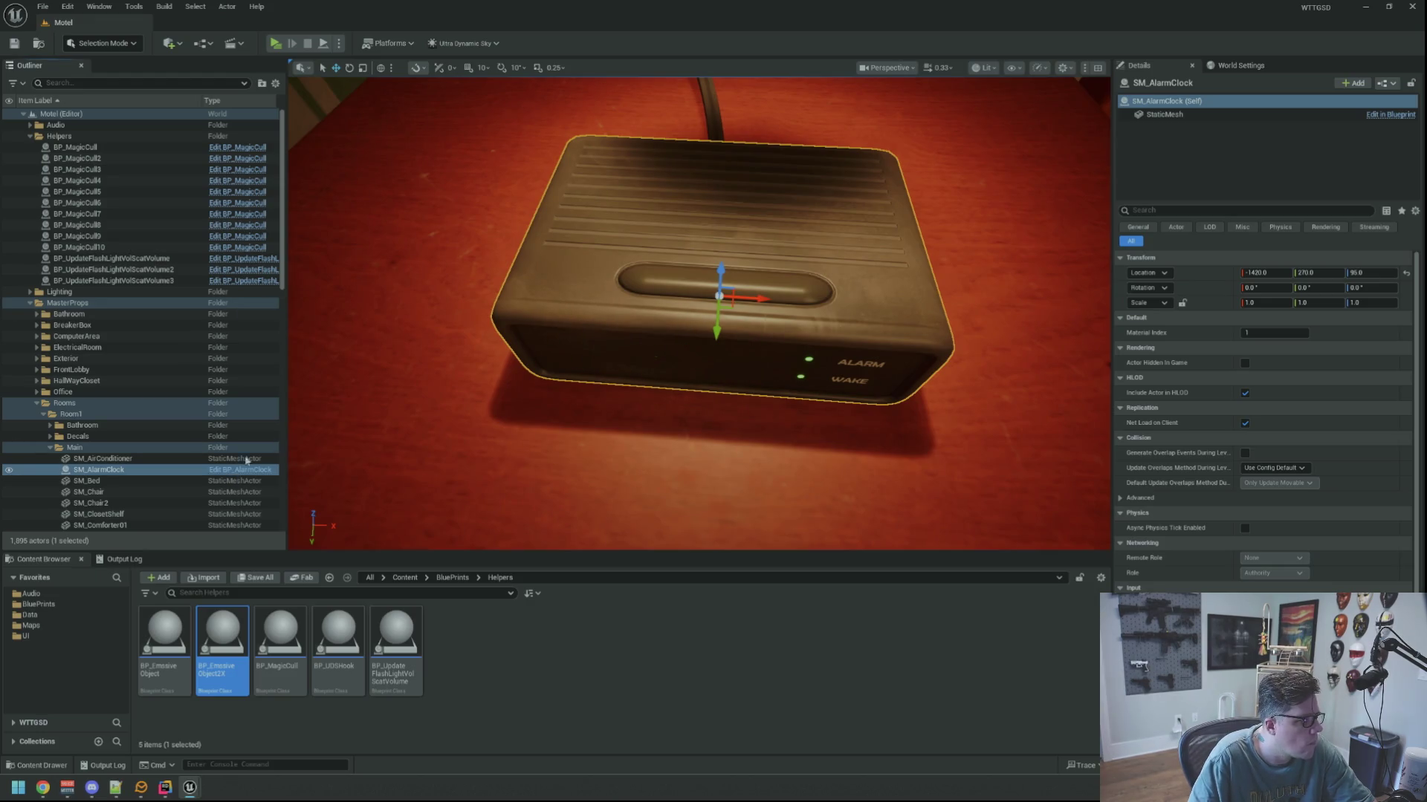
{"action": "left_click", "coordinate": [239, 466]}
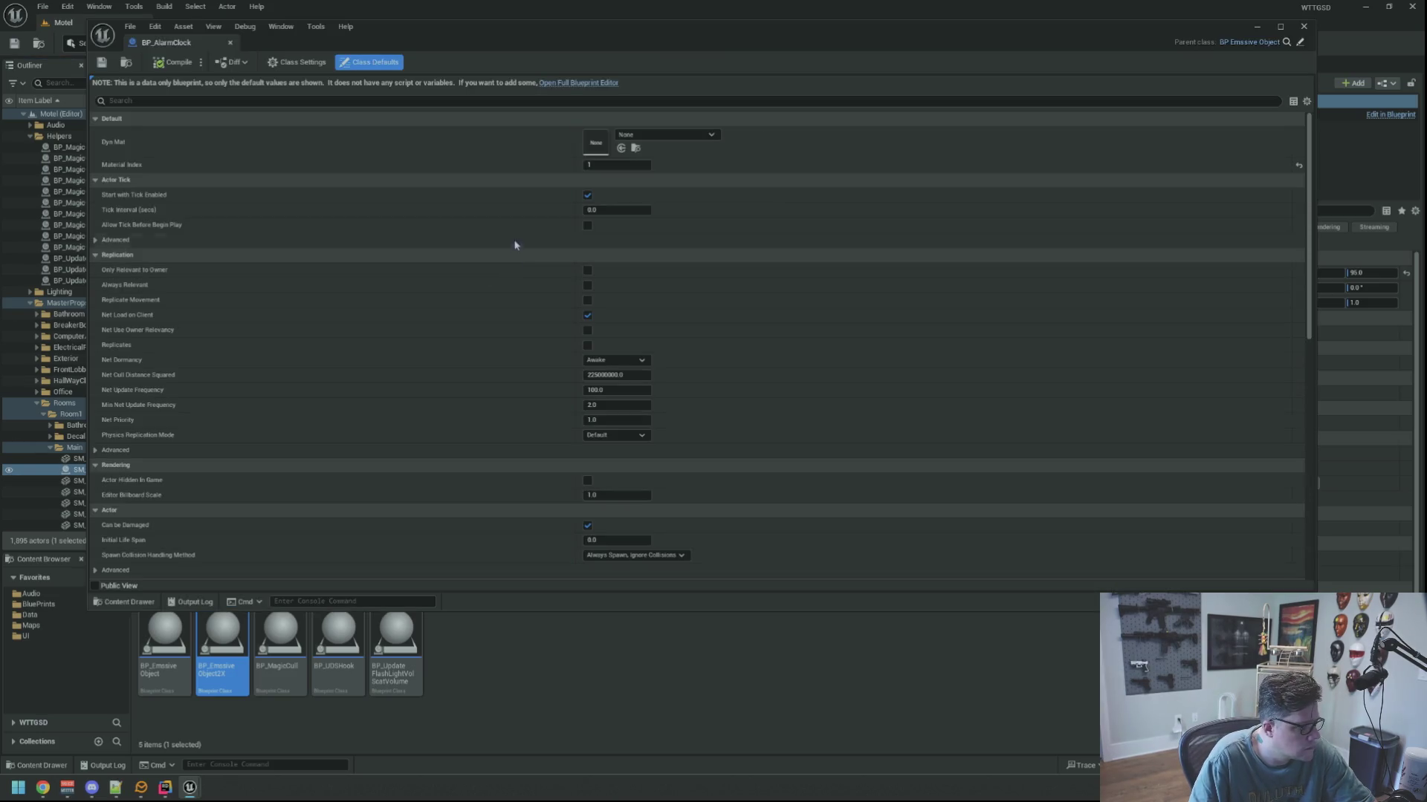
{"action": "left_click", "coordinate": [584, 83]}
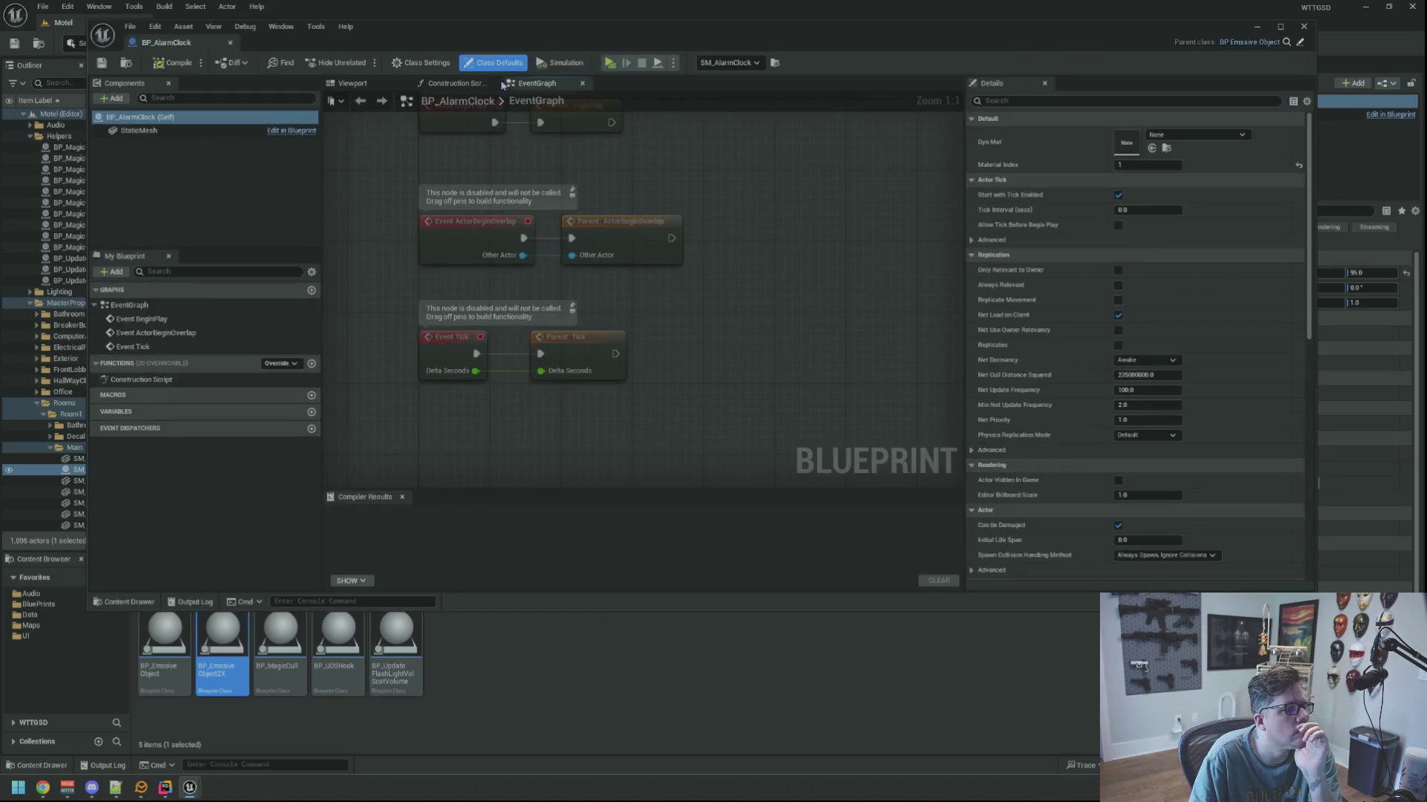
{"action": "left_click", "coordinate": [430, 83]}
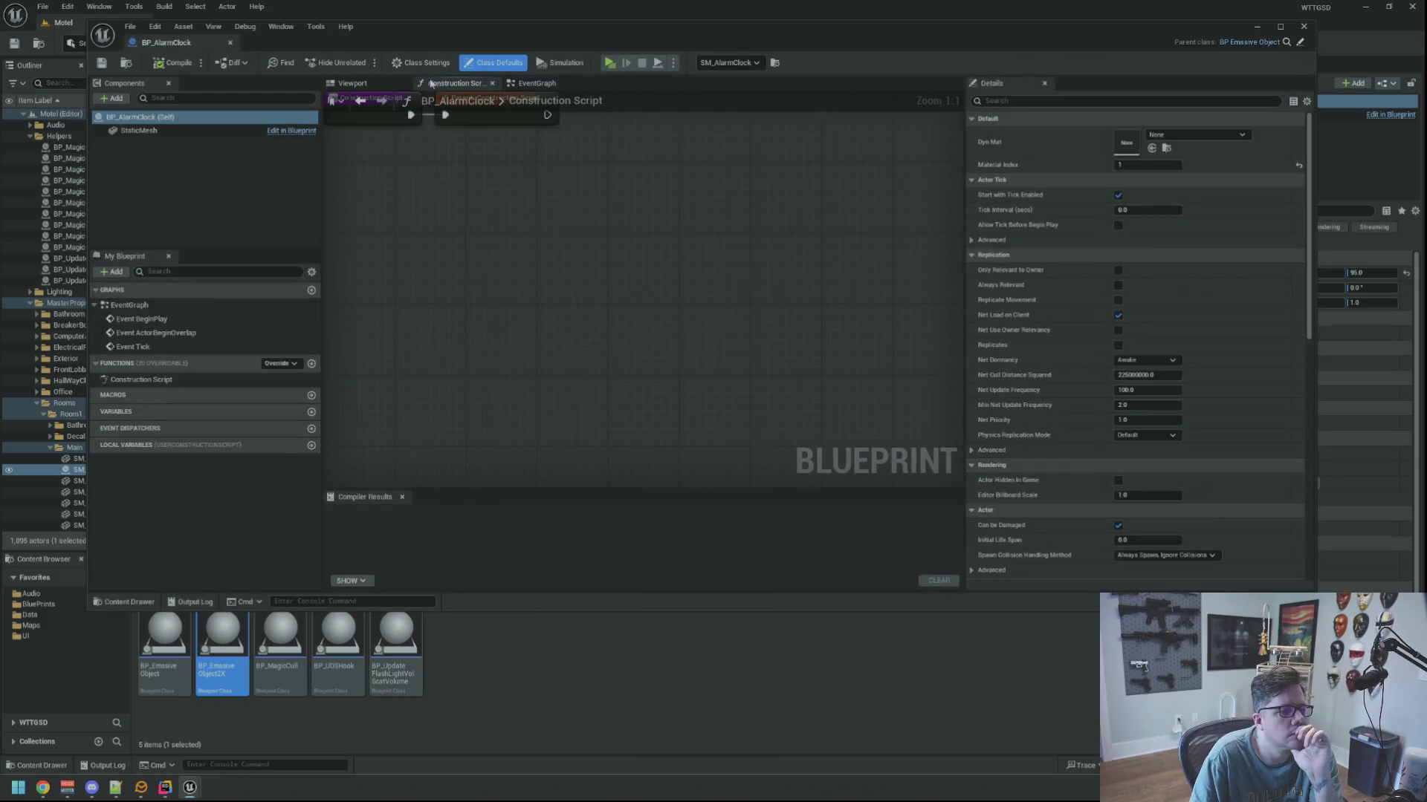
{"action": "left_click", "coordinate": [513, 83]}
Reparent BP_AlarmClock to BP_EmssiveObject2X from Class Settings and confirm.
{"action": "left_click", "coordinate": [420, 62]}
{"action": "left_click", "coordinate": [1150, 133]}
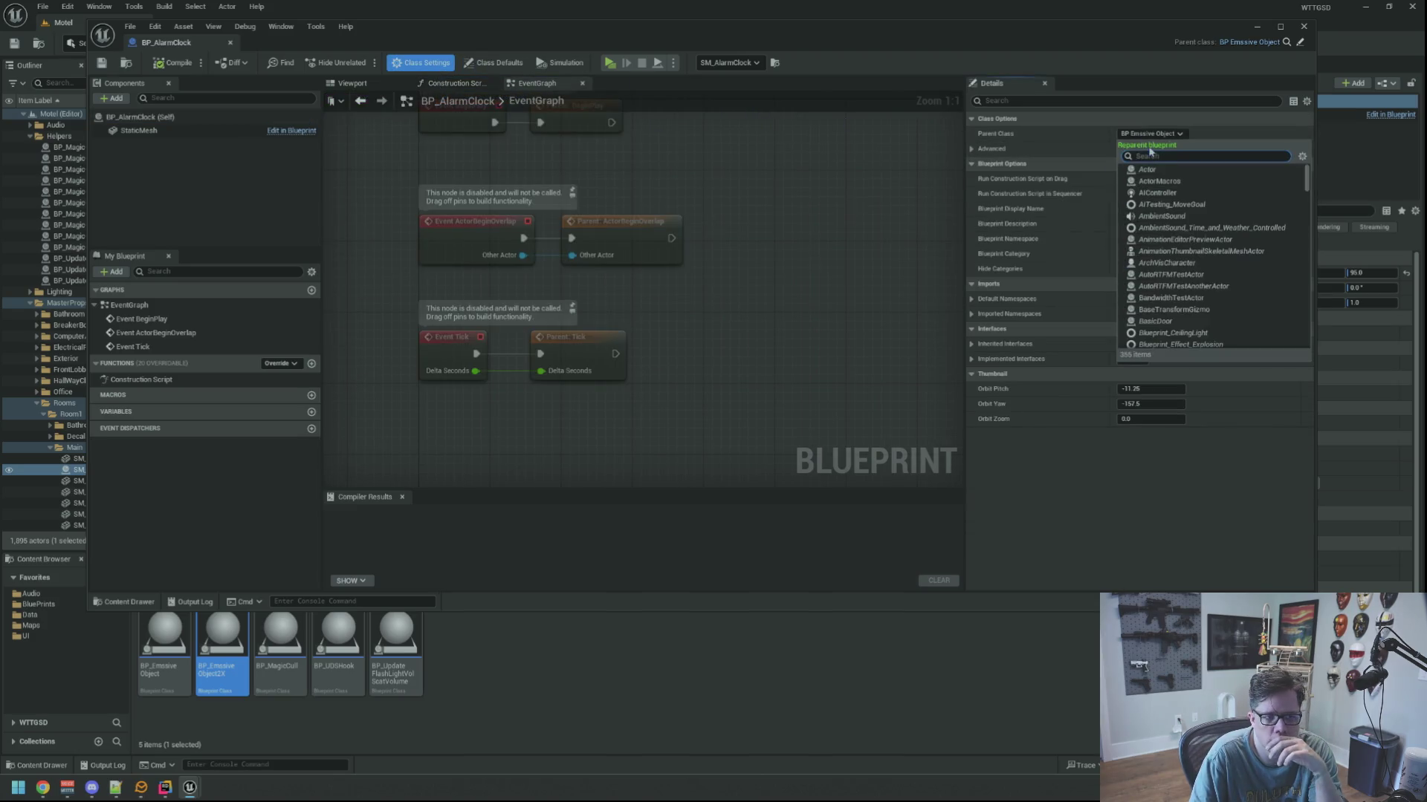
{"action": "type", "text": "BP_Emssive"}
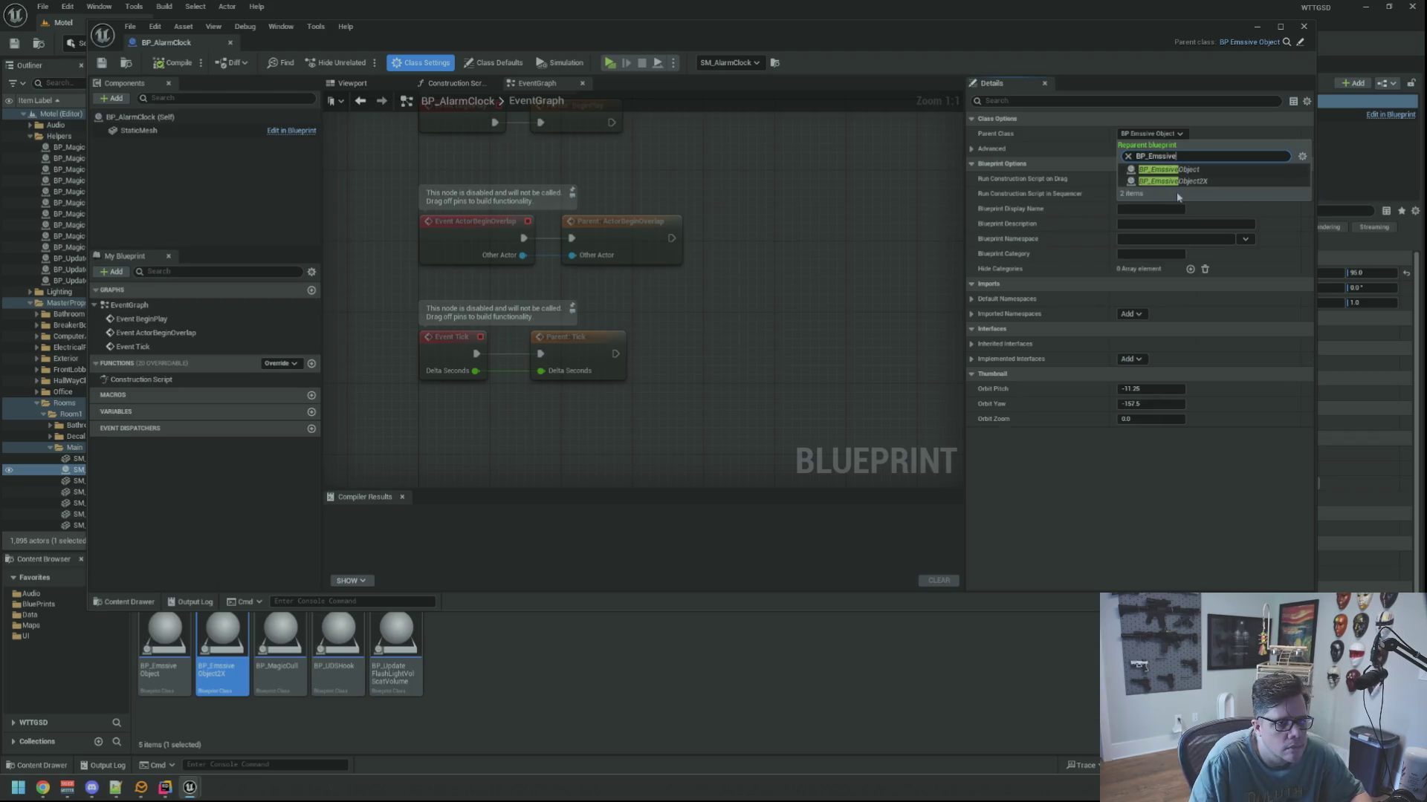
{"action": "left_click", "coordinate": [1179, 183]}
{"action": "left_click", "coordinate": [780, 413]}
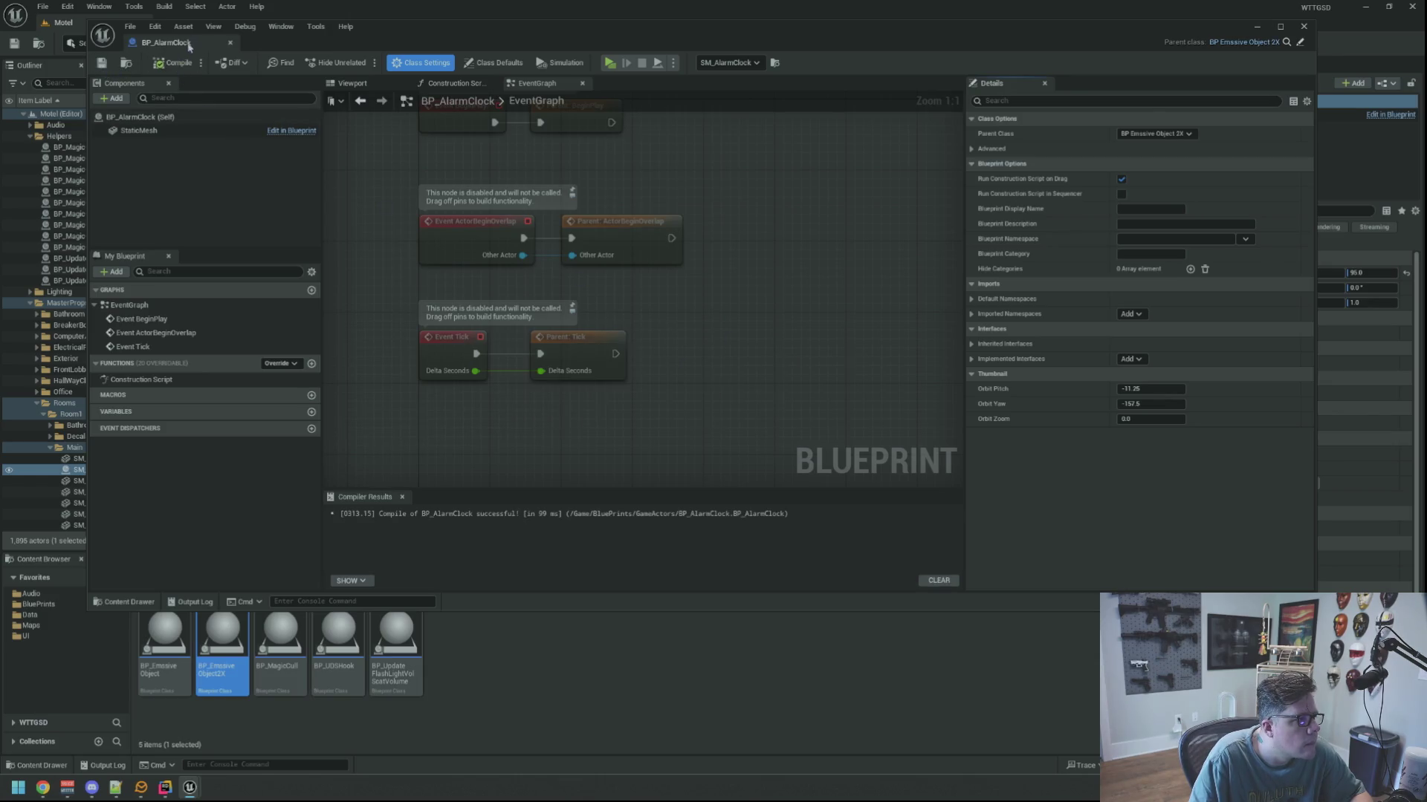
{"action": "mouse_move", "coordinate": [373, 25]}
{"action": "left_mouse_down"}
{"action": "mouse_move", "coordinate": [500, 438]}
{"action": "mouse_move", "coordinate": [482, 407]}
{"action": "left_mouse_up"}
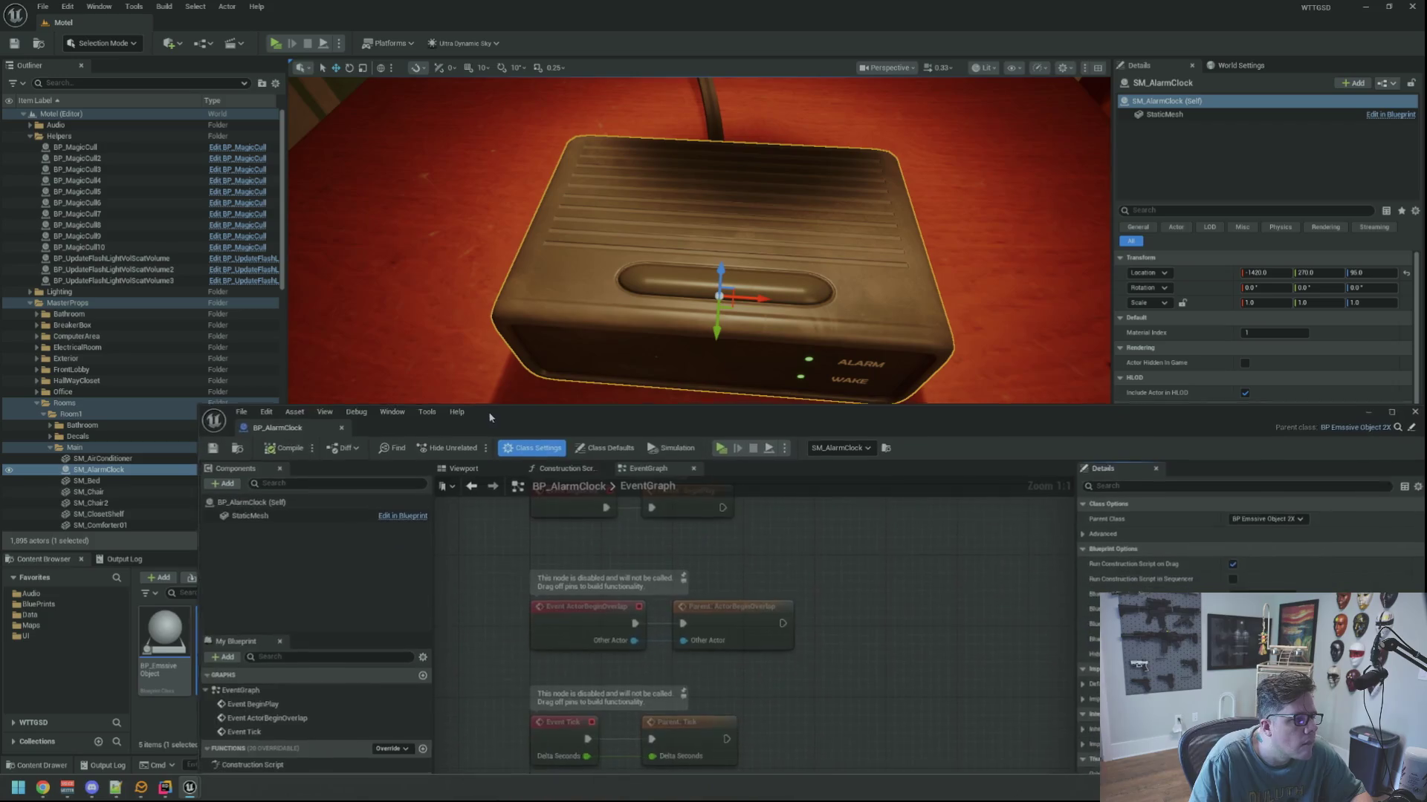
Set the StaticMesh component to SM_AlarmClock02, then save and close BP_AlarmClock.
{"action": "left_click", "coordinate": [307, 516]}
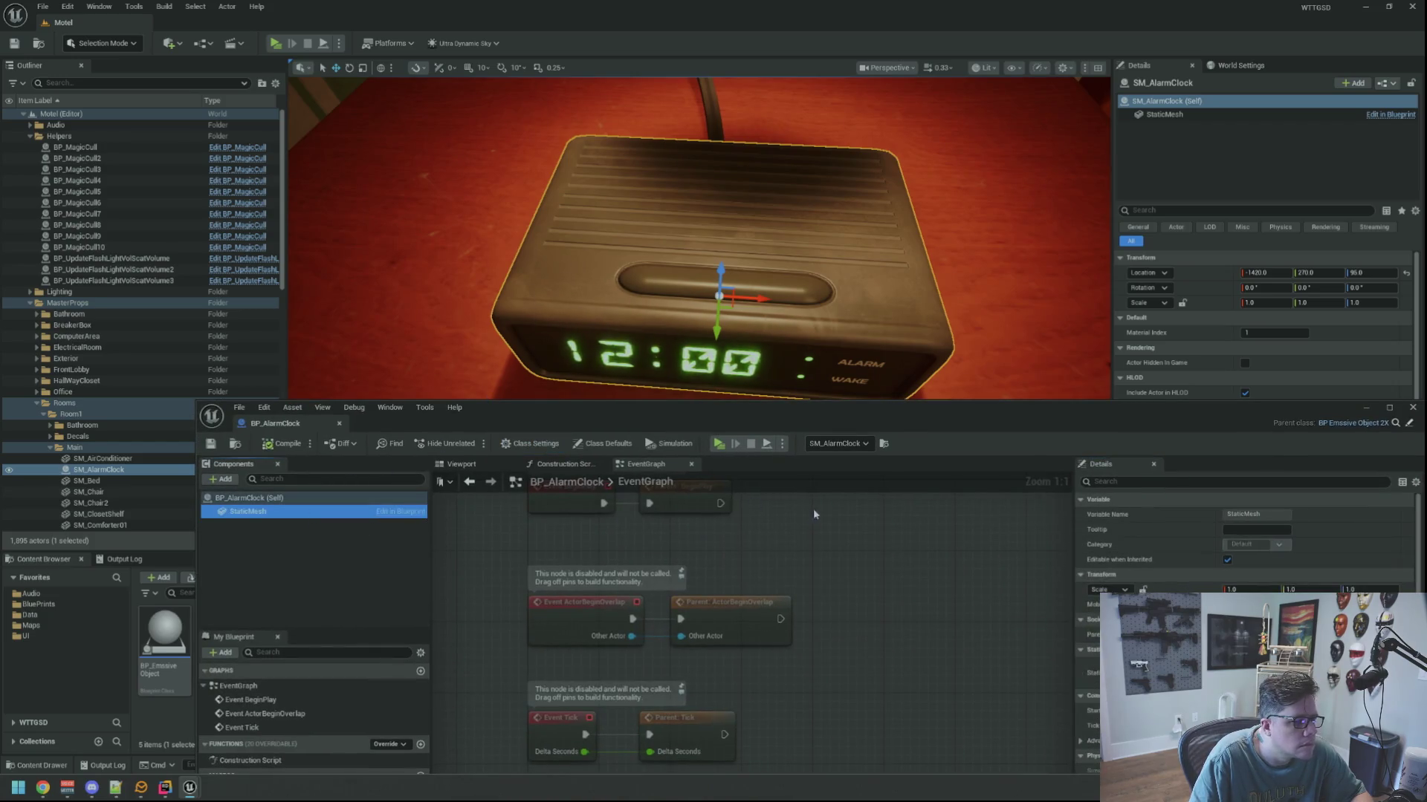
{"action": "left_click", "coordinate": [461, 464]}
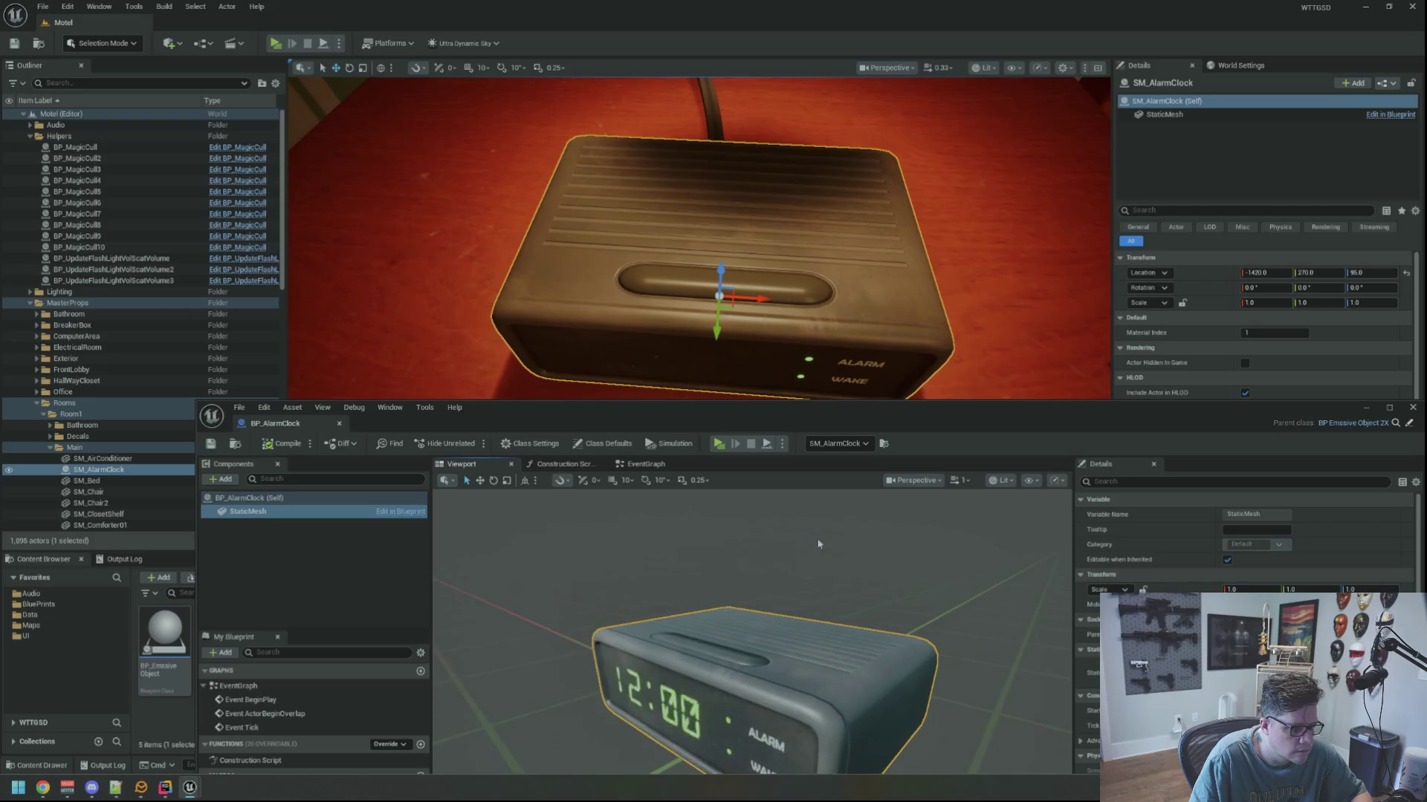
{"action": "mouse_move", "coordinate": [757, 412]}
{"action": "left_mouse_down"}
{"action": "mouse_move", "coordinate": [678, 234]}
{"action": "mouse_move", "coordinate": [674, 137]}
{"action": "left_mouse_up"}
{"action": "left_click", "coordinate": [1211, 389]}
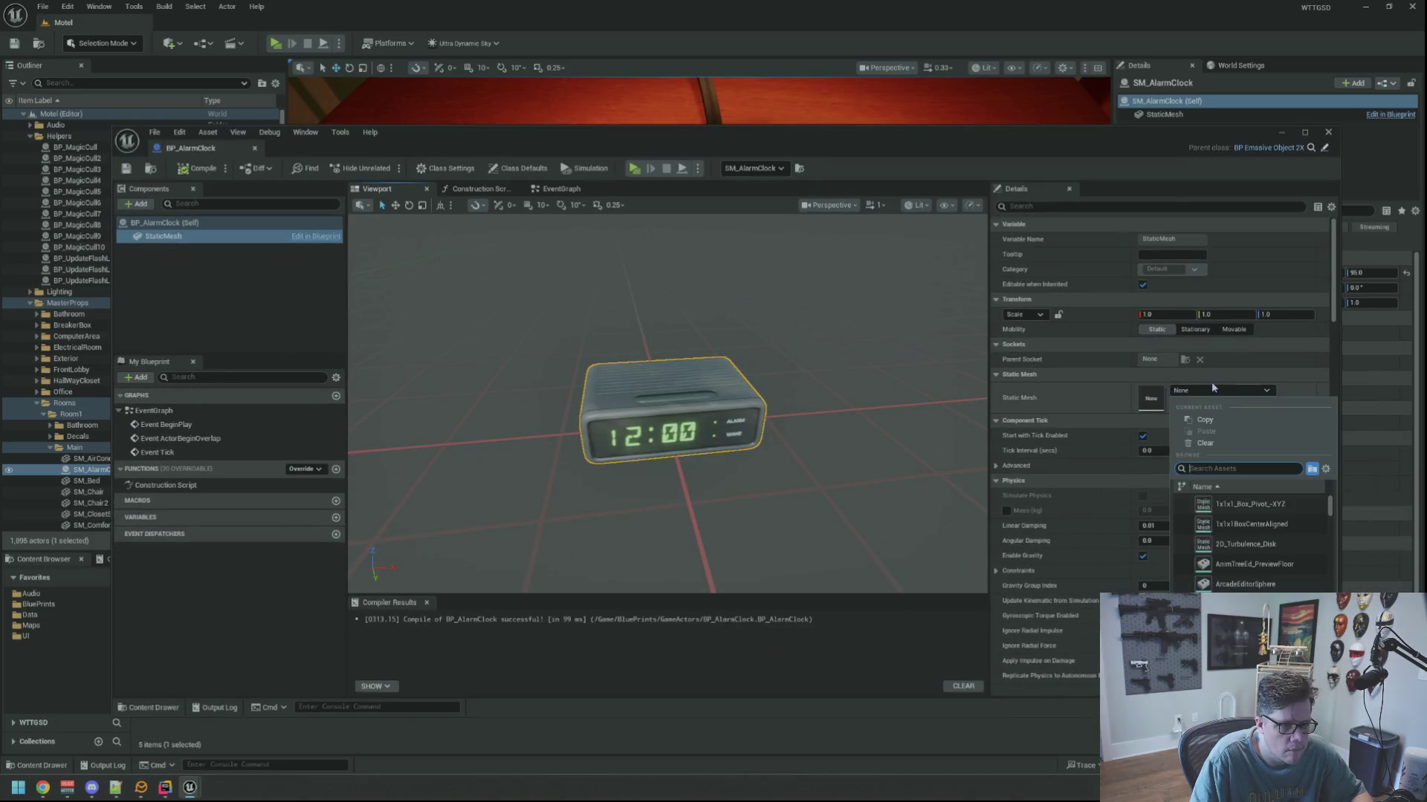
{"action": "type", "text": "SM_Alaram"}
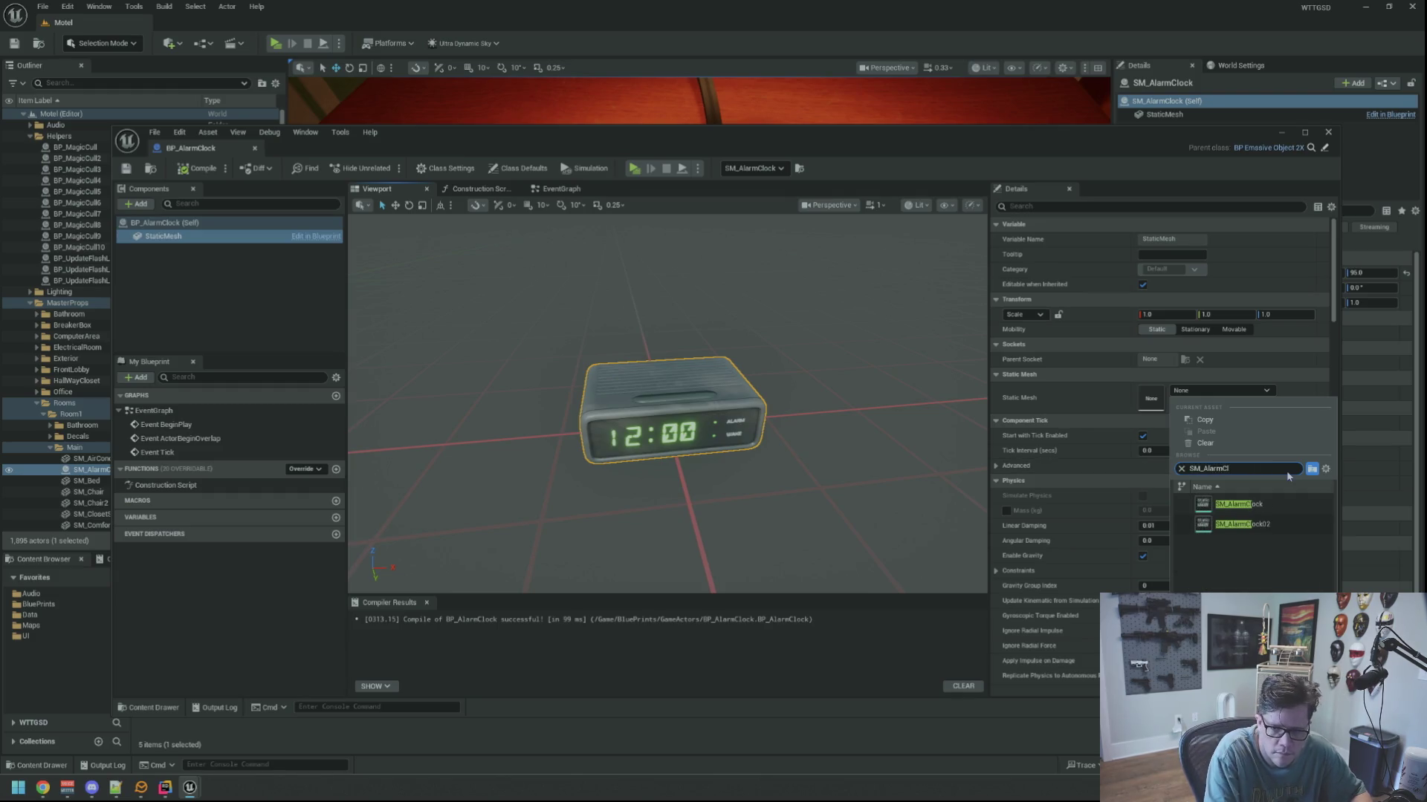
{"action": "left_click", "coordinate": [1285, 526]}
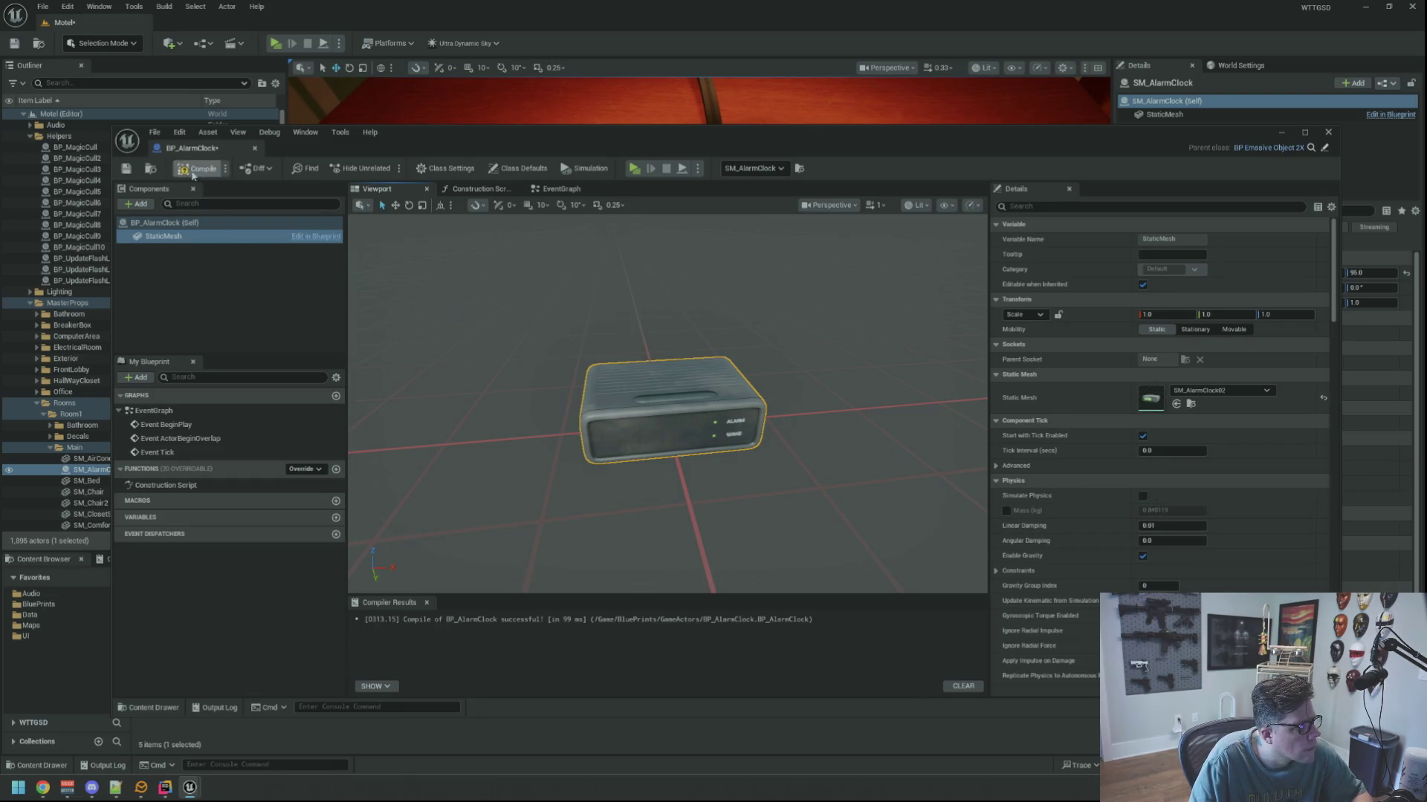
{"action": "left_click", "coordinate": [126, 168]}
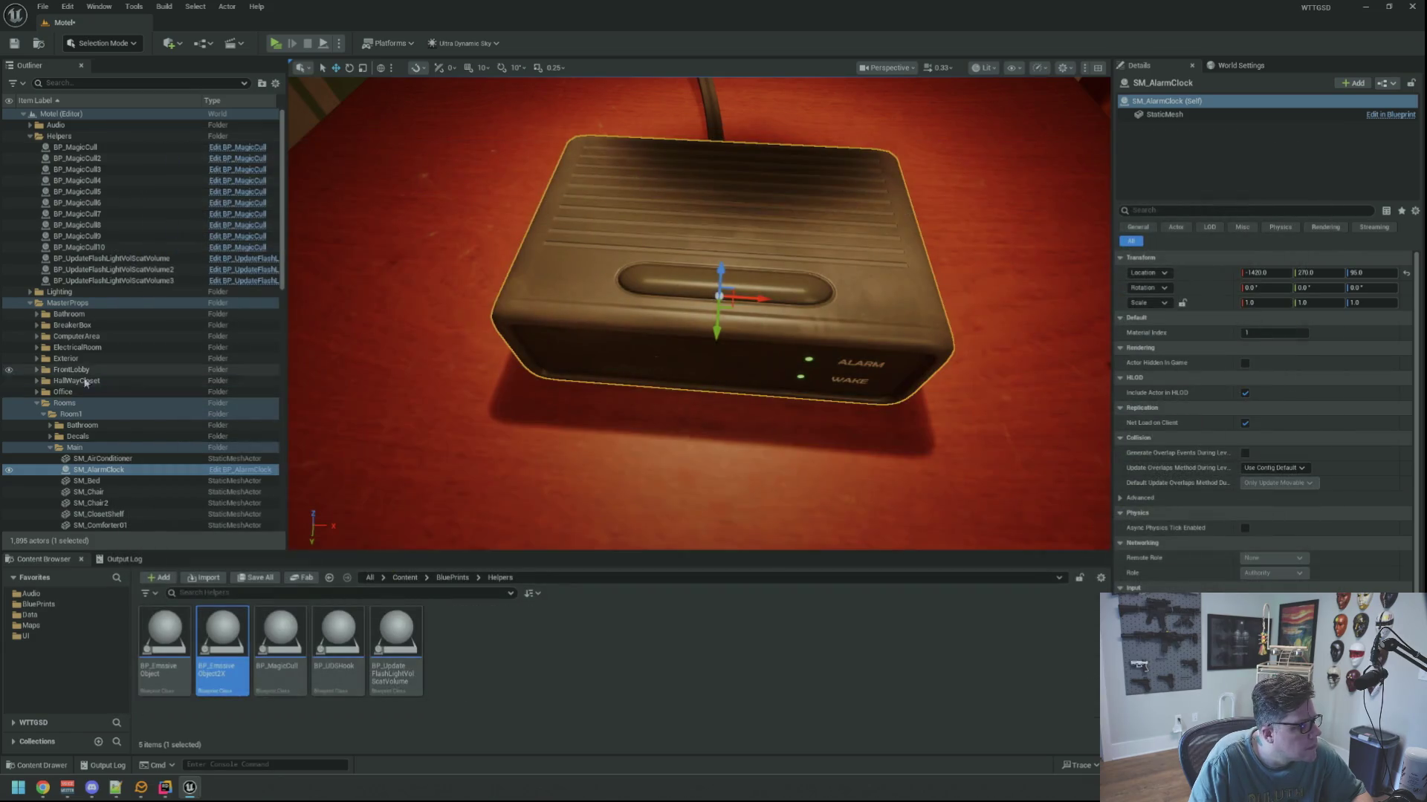
Collapse the Rooms, Helpers and MasterProps Outliner folders and deselect the alarm clock.
{"action": "left_click", "coordinate": [36, 403]}
{"action": "left_click", "coordinate": [30, 136]}
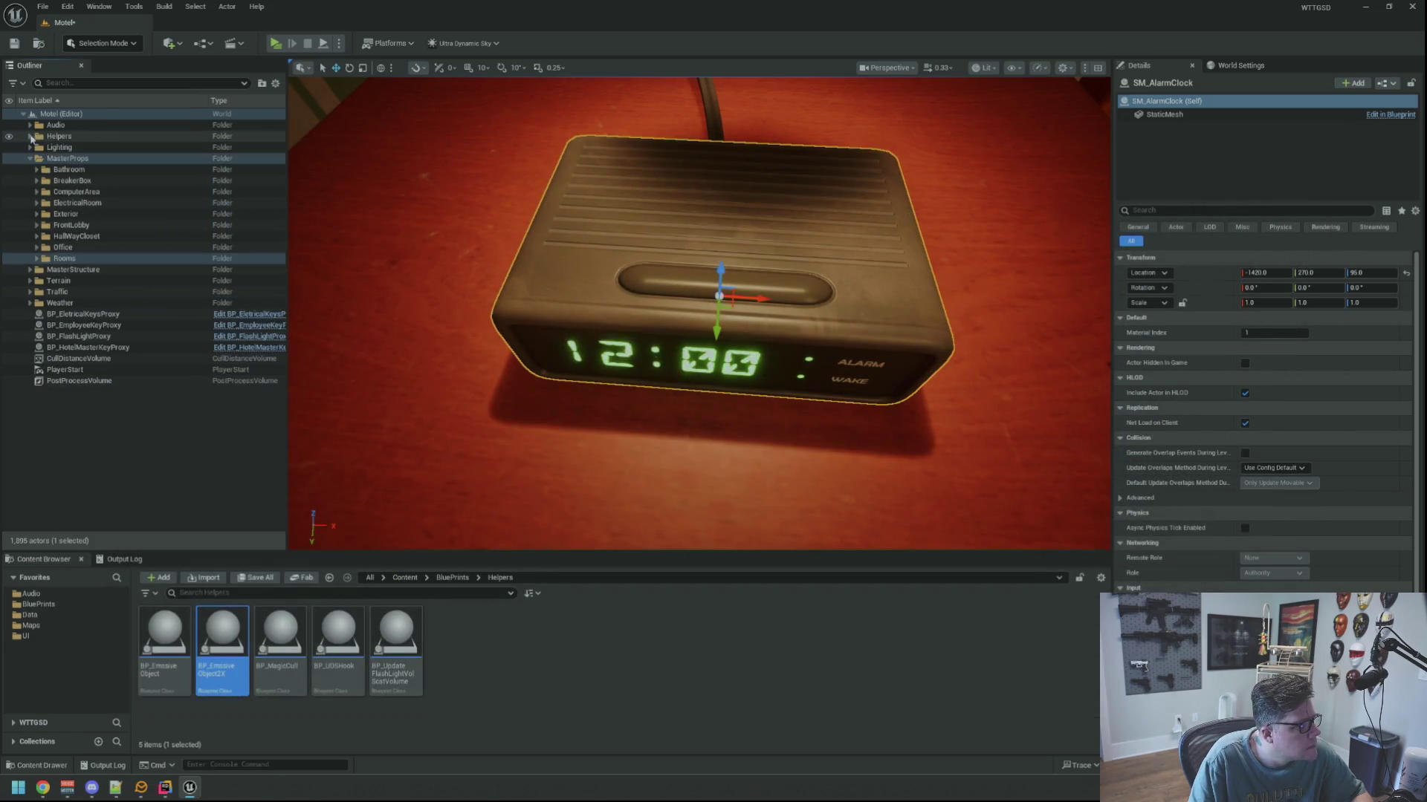
{"action": "left_click", "coordinate": [30, 158]}
{"action": "left_click", "coordinate": [207, 382]}
Pull the view back to the nightstand and launch a Standalone play test.
{"action": "scroll", "coordinate": [312, 509], "scroll_direction": "down", "scroll_amount": 5}
{"action": "left_click_drag", "start_coordinate": [312, 510], "coordinate": [532, 376]}
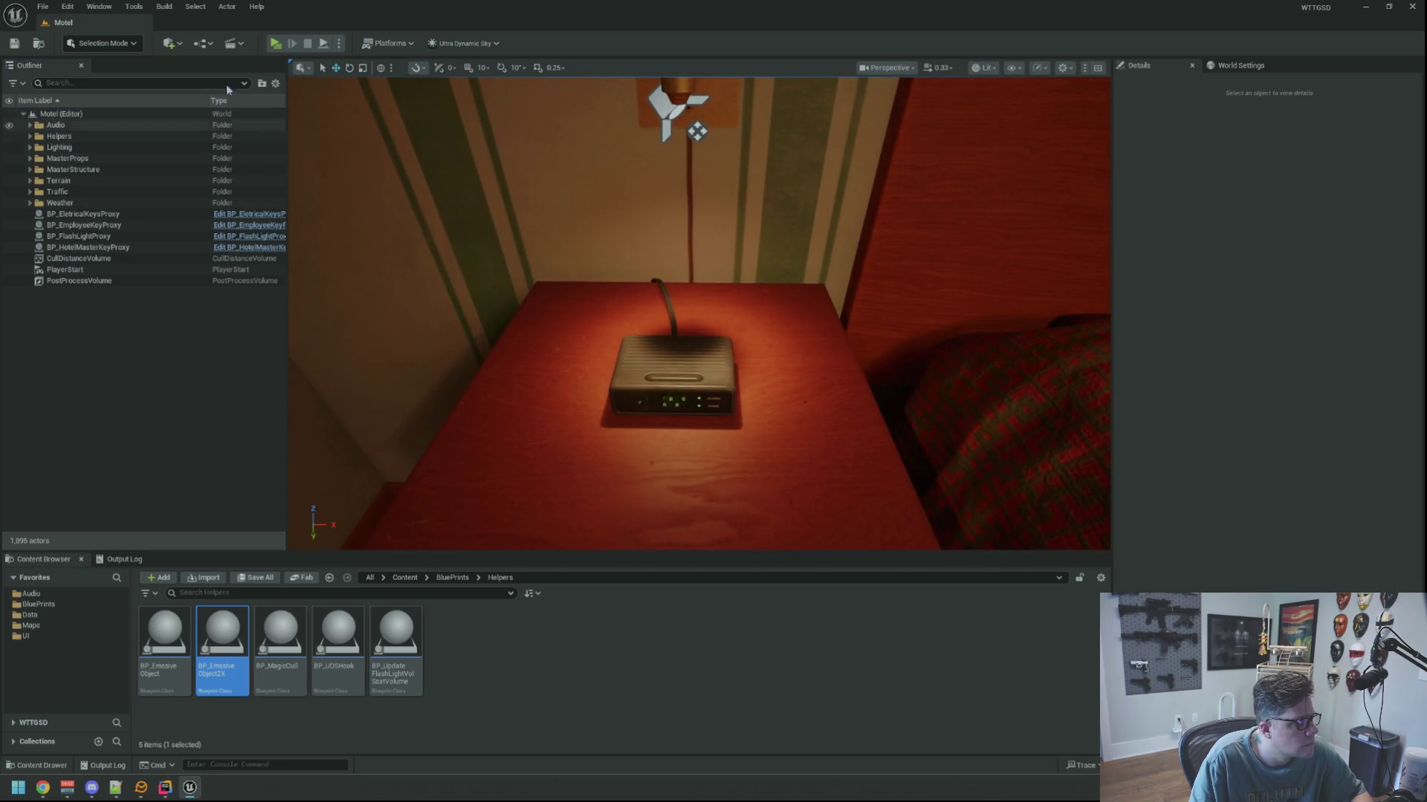
{"action": "left_click", "coordinate": [274, 47]}
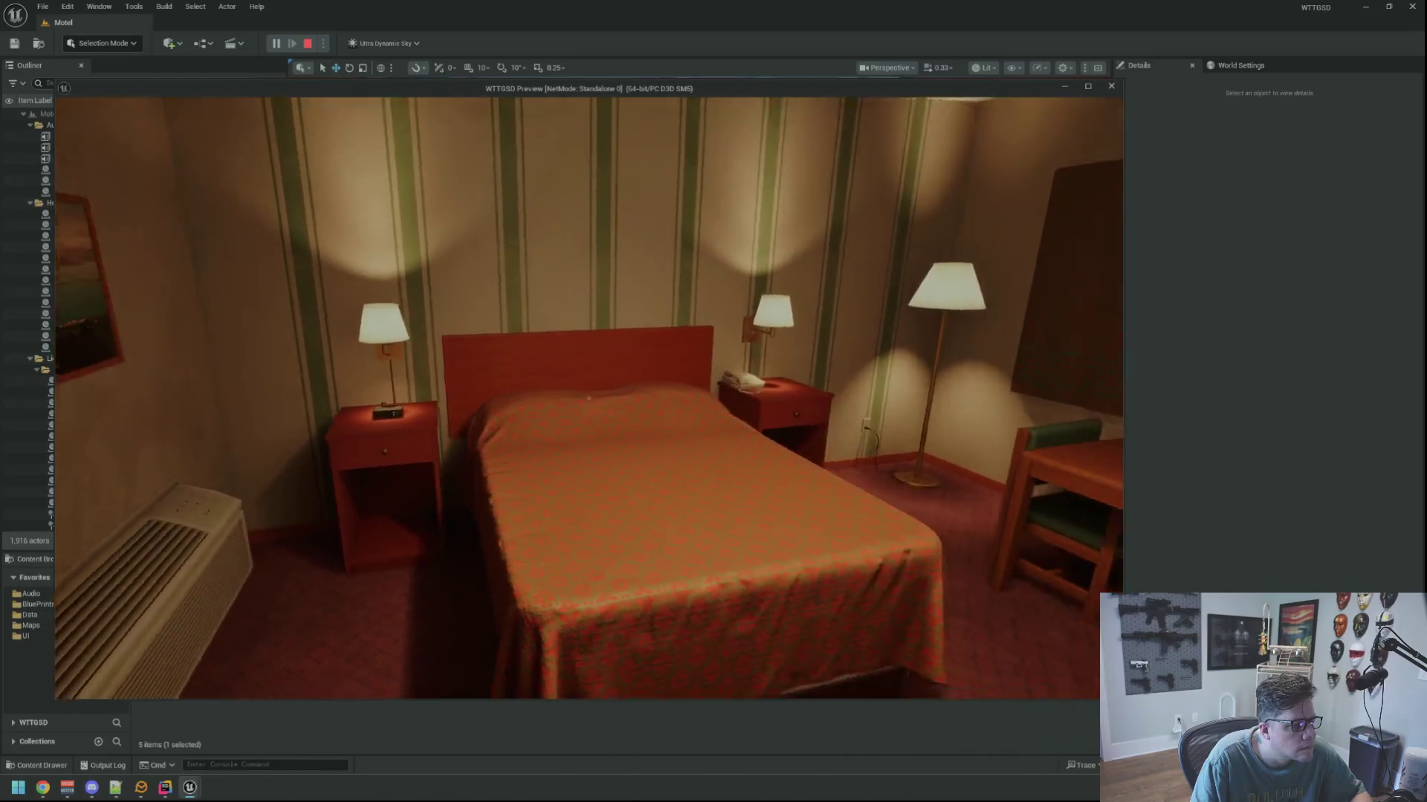
Rerun the TripPower console command to darken the room, then stop the play session.
{"action": "key", "text": "Up"}
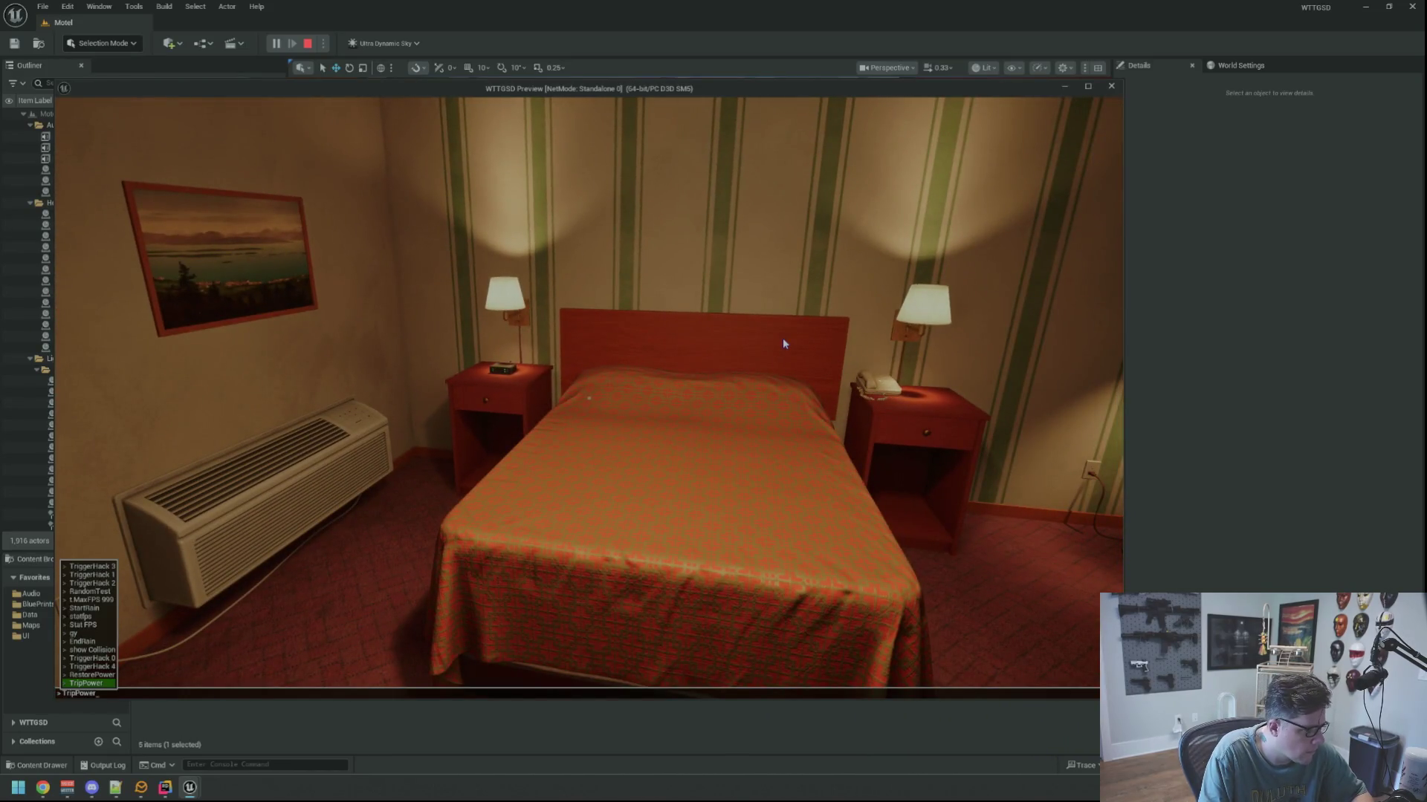
{"action": "key", "text": "Return"}
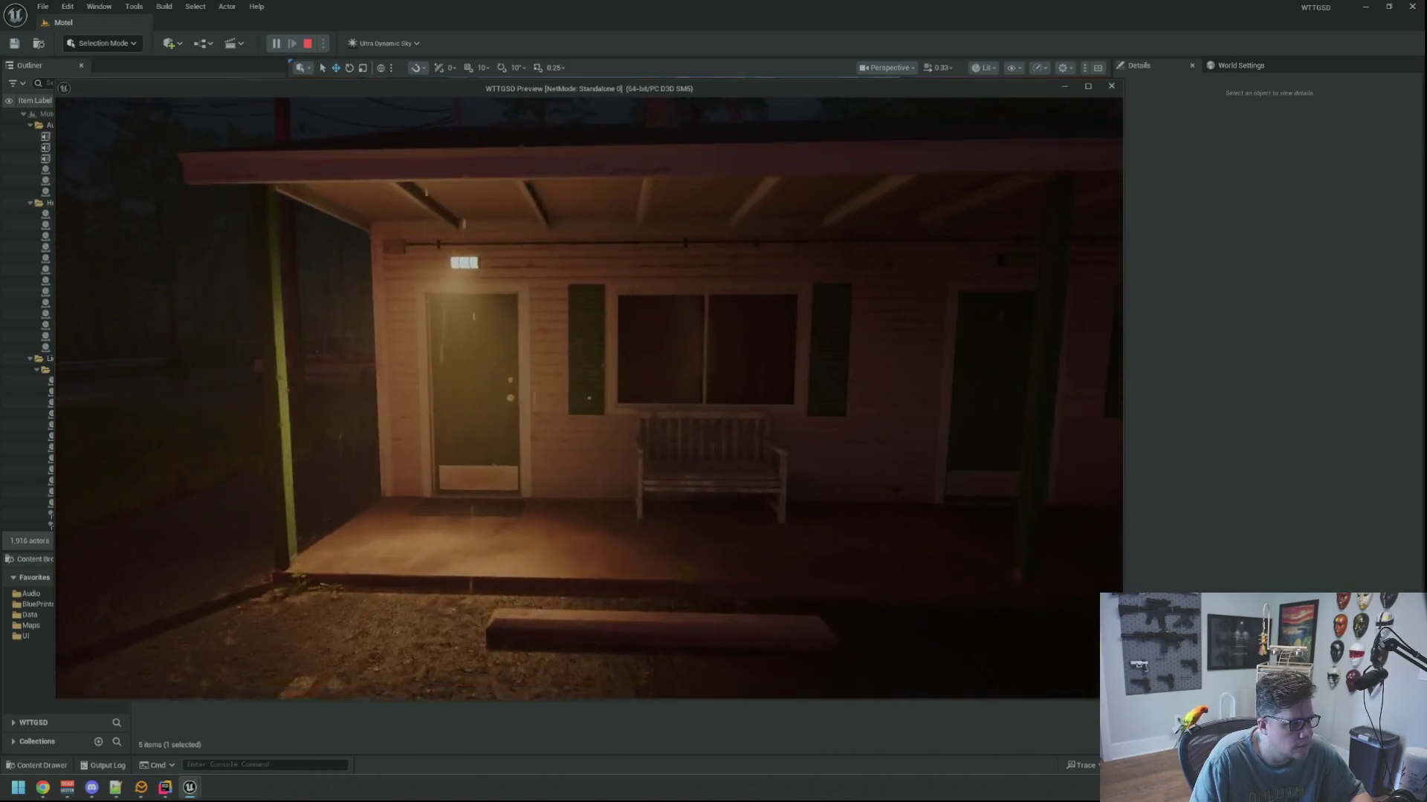
{"action": "key", "text": "alt+Tab"}
{"action": "key", "text": "Escape"}
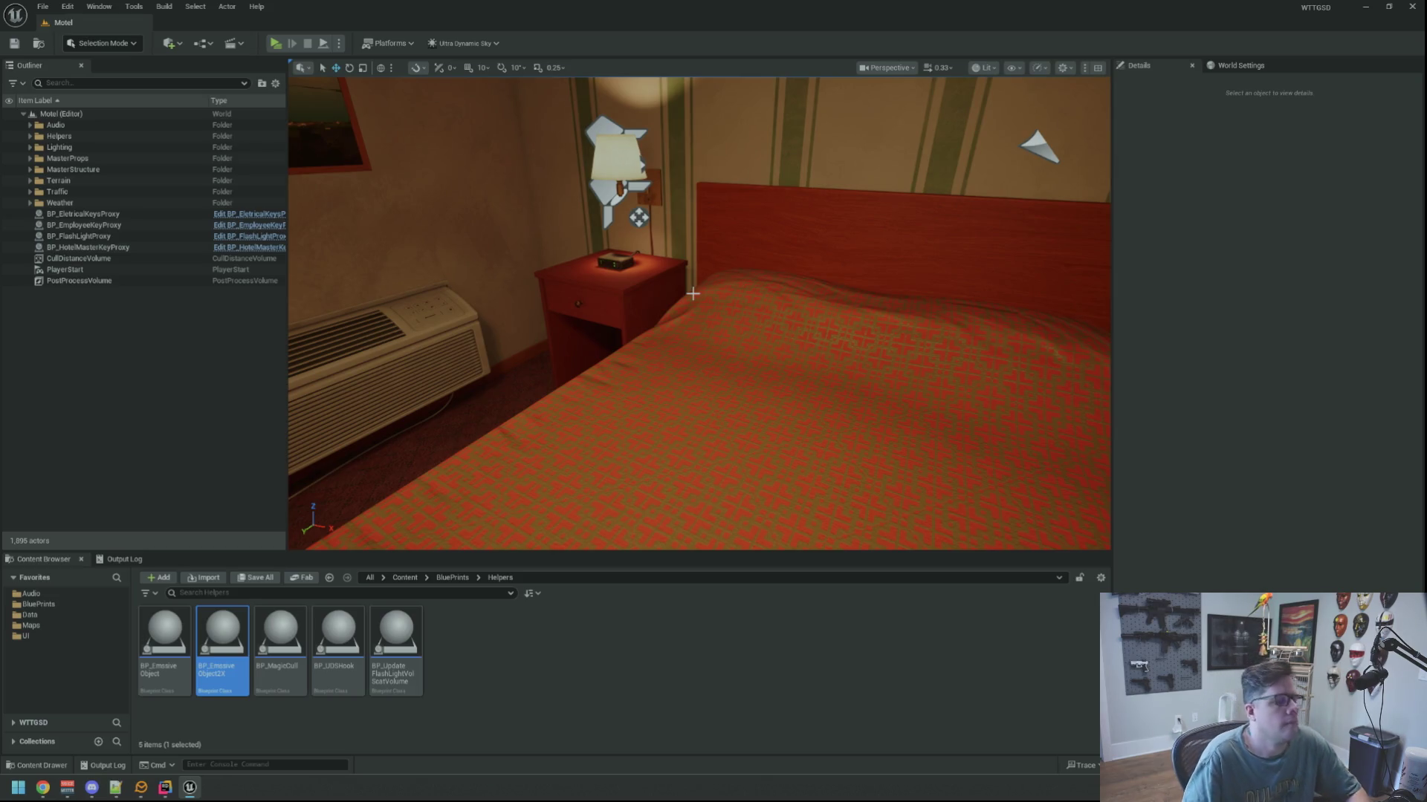
Fly the camera through door 2 into the motel room and switch the viewport to Unlit shading.
{"action": "key", "text": "s"}
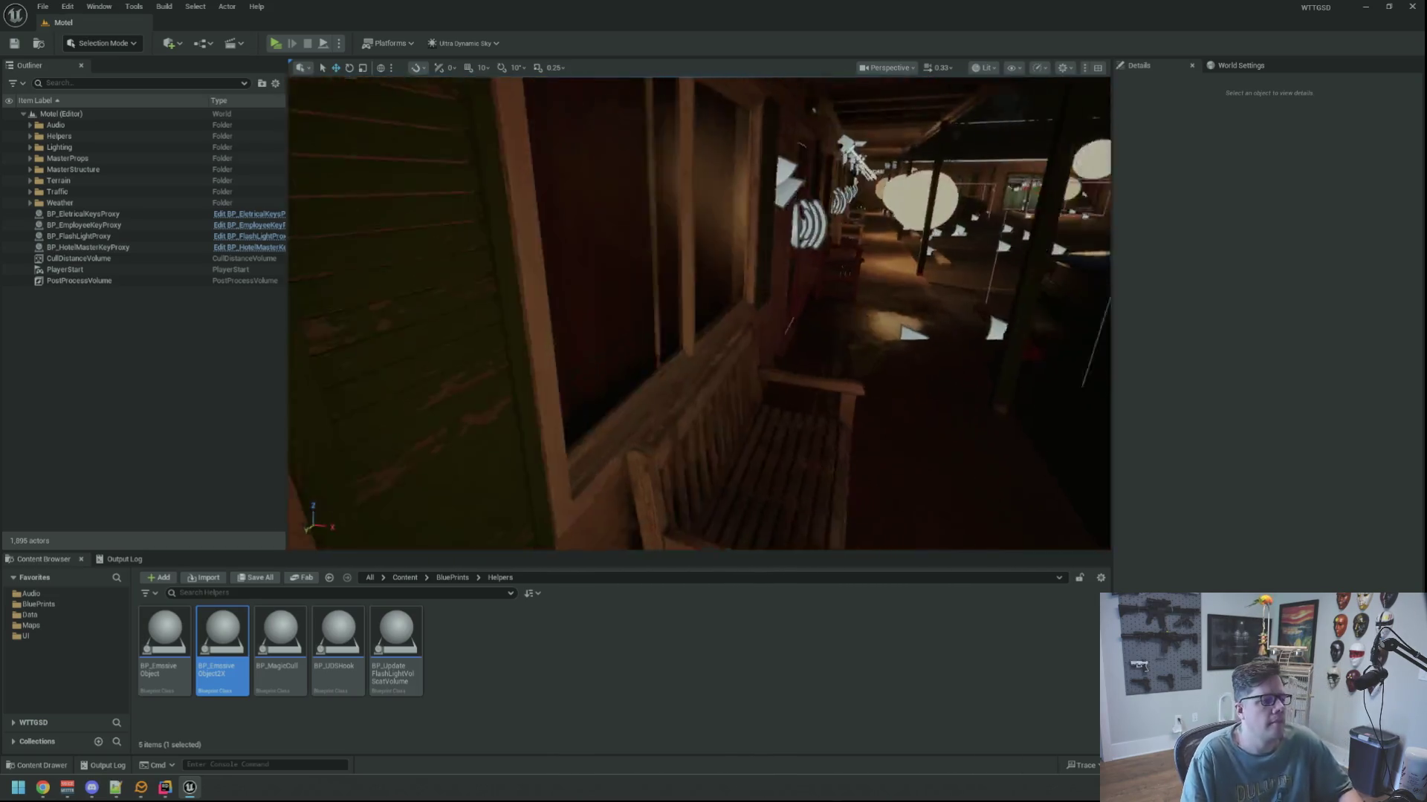
{"action": "key", "text": "w"}
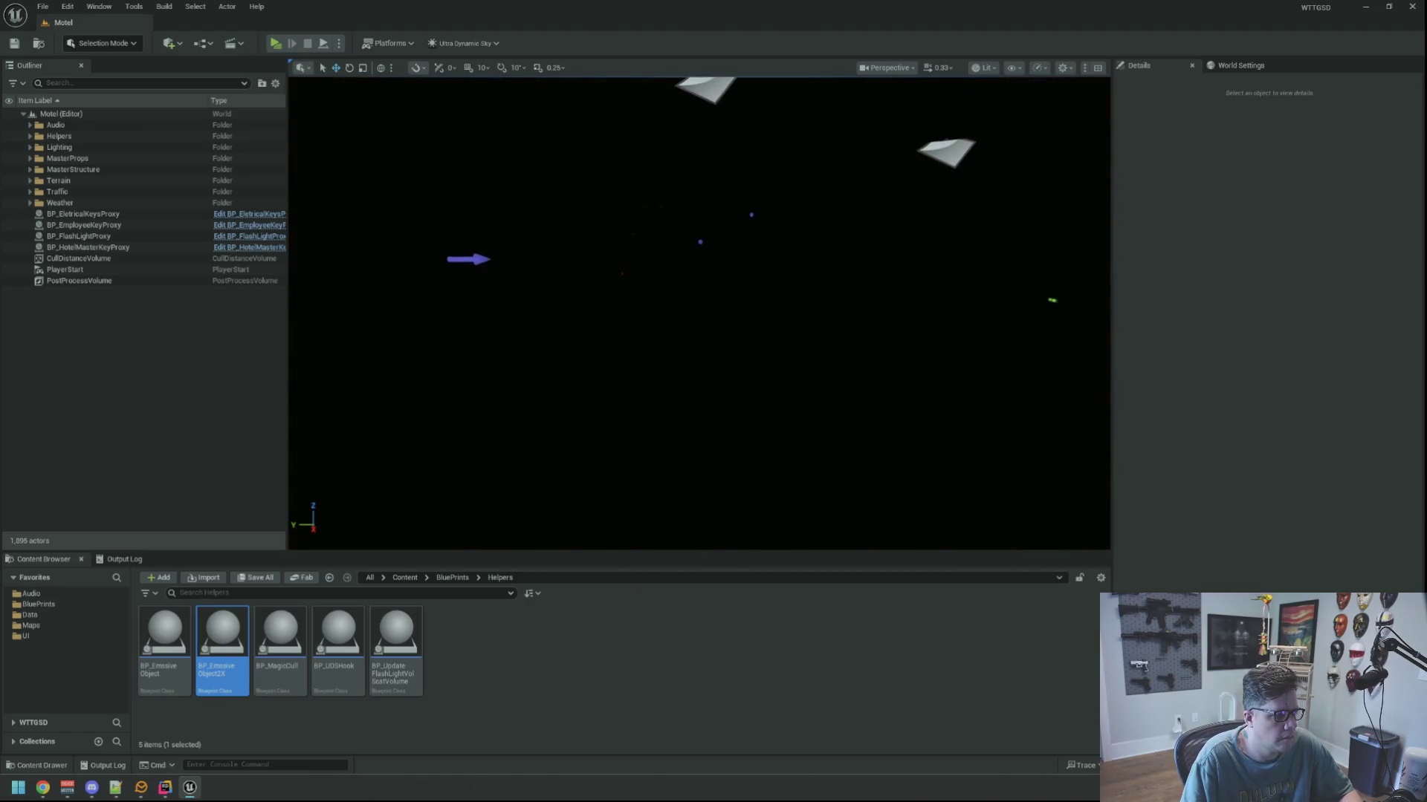
{"action": "left_click", "coordinate": [982, 68]}
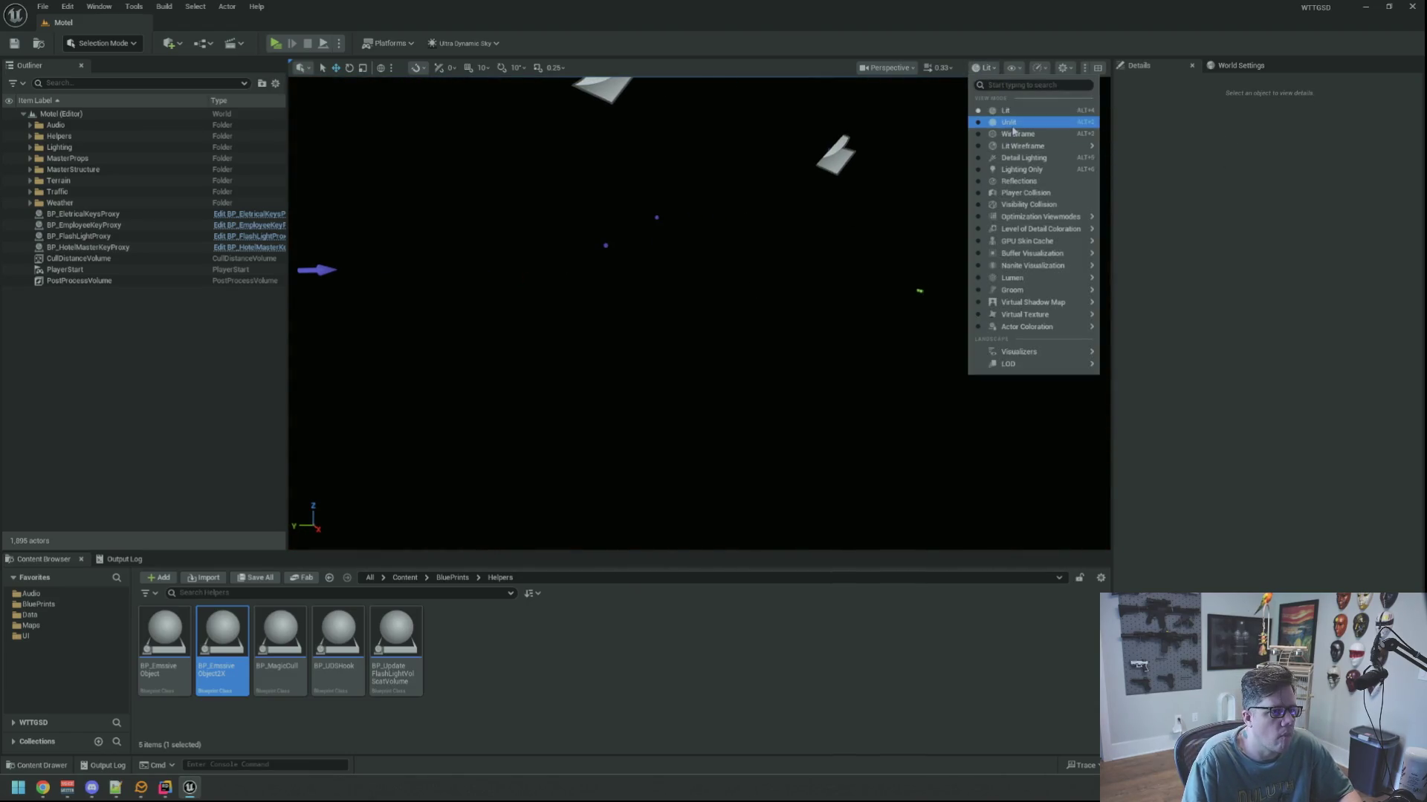
{"action": "left_click", "coordinate": [1011, 122]}
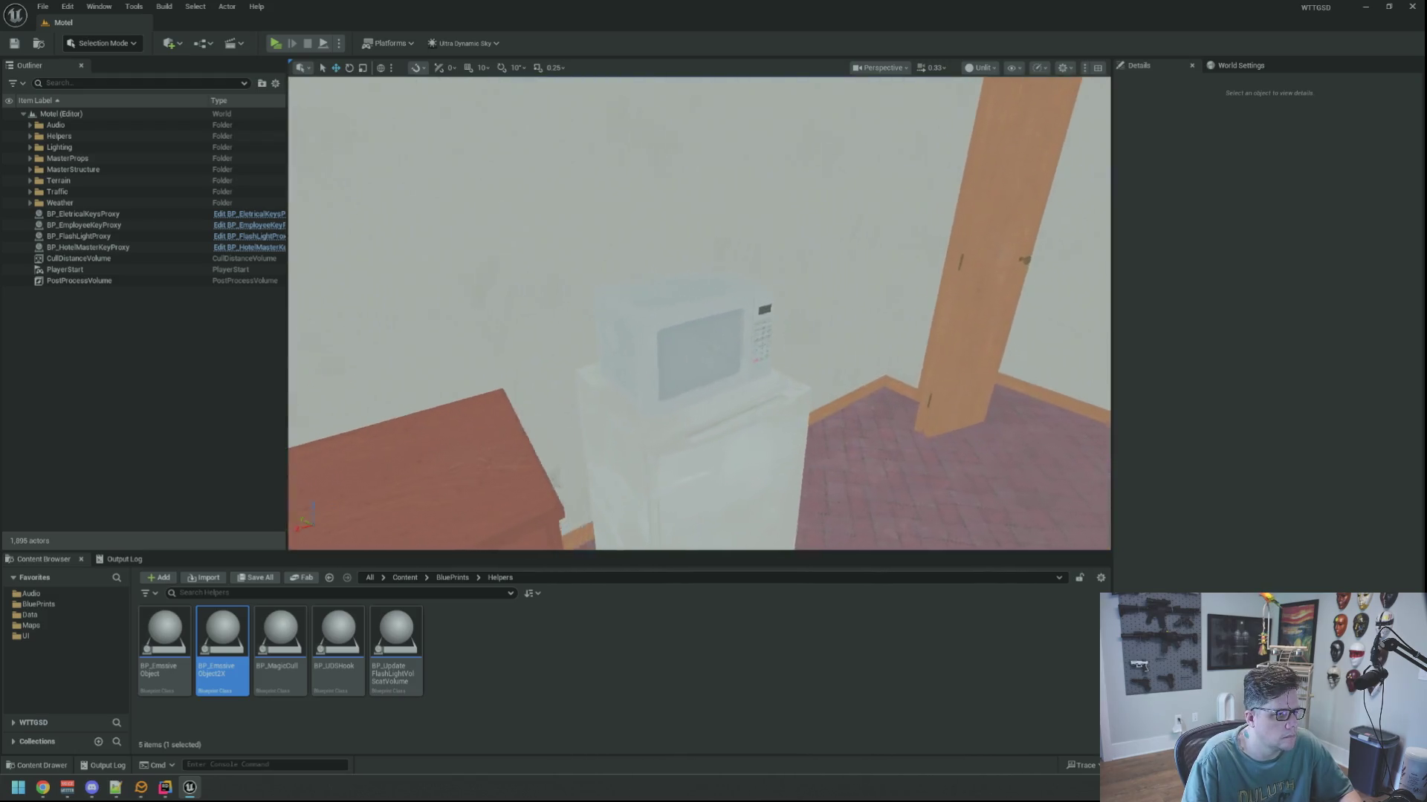
Bring up the microwave's Replace Selected Actors with list, search 'P_micMi', then cancel without replacing.
{"action": "left_click", "coordinate": [645, 312]}
{"action": "right_click", "coordinate": [651, 301]}
{"action": "mouse_move", "coordinate": [743, 408]}
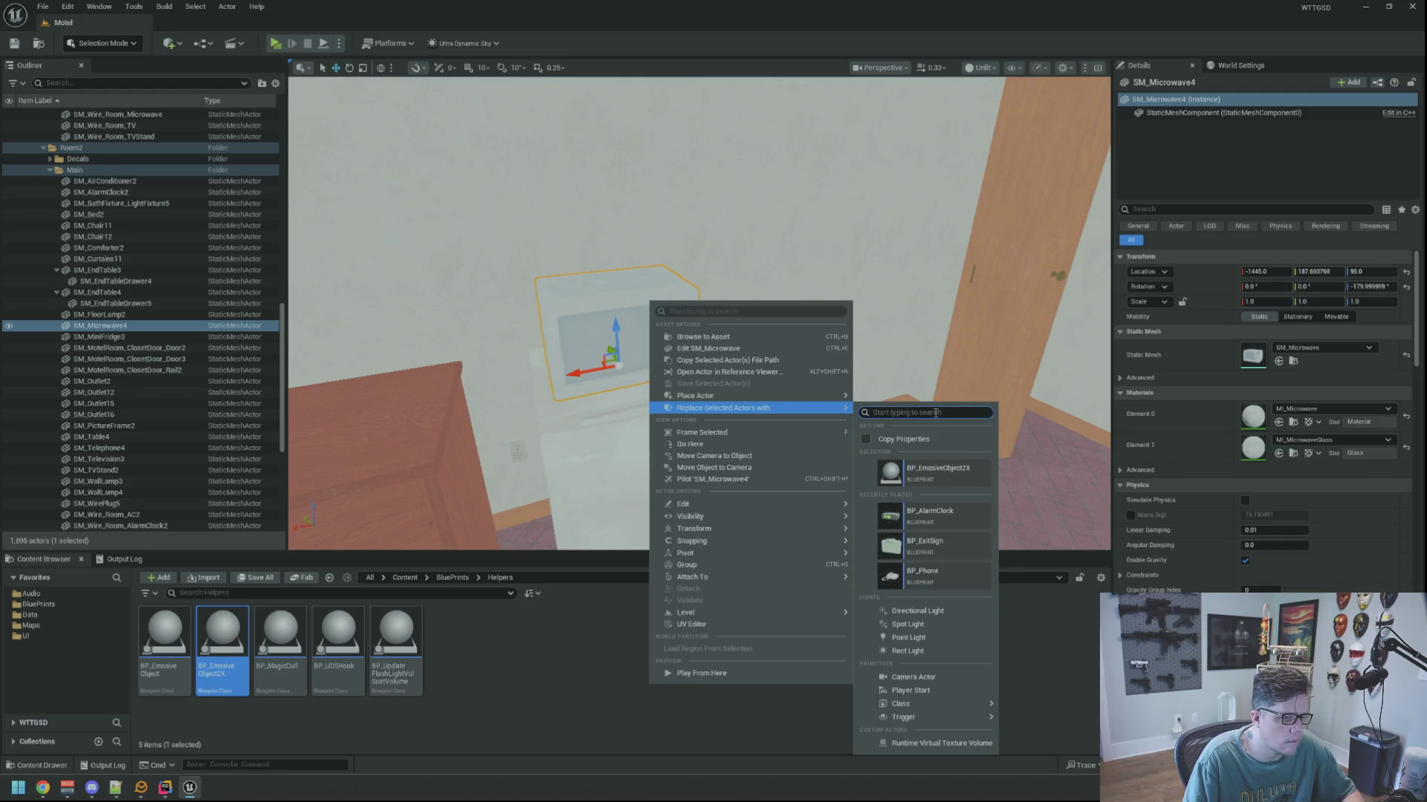
{"action": "type", "text": "BP_"}
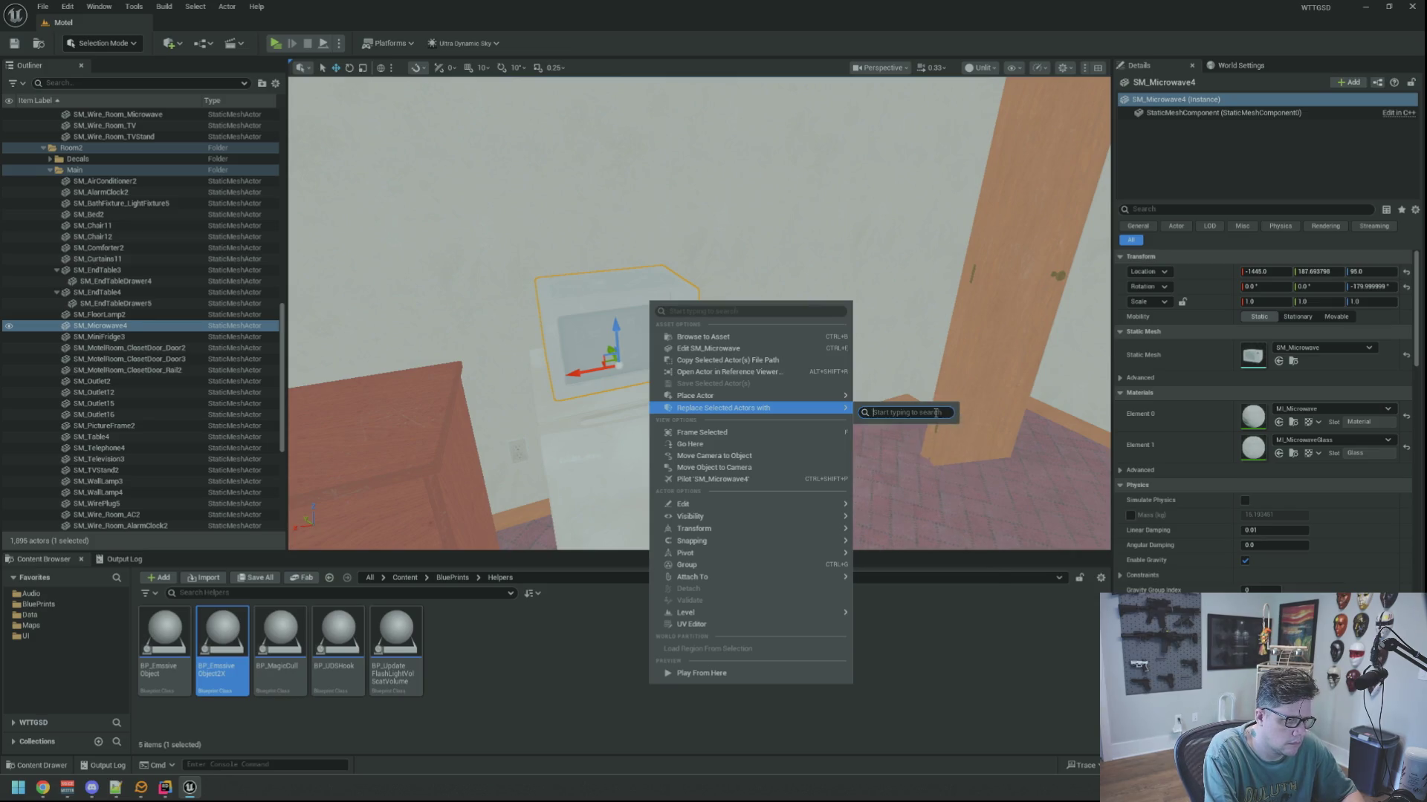
{"action": "type", "text": "mic"}
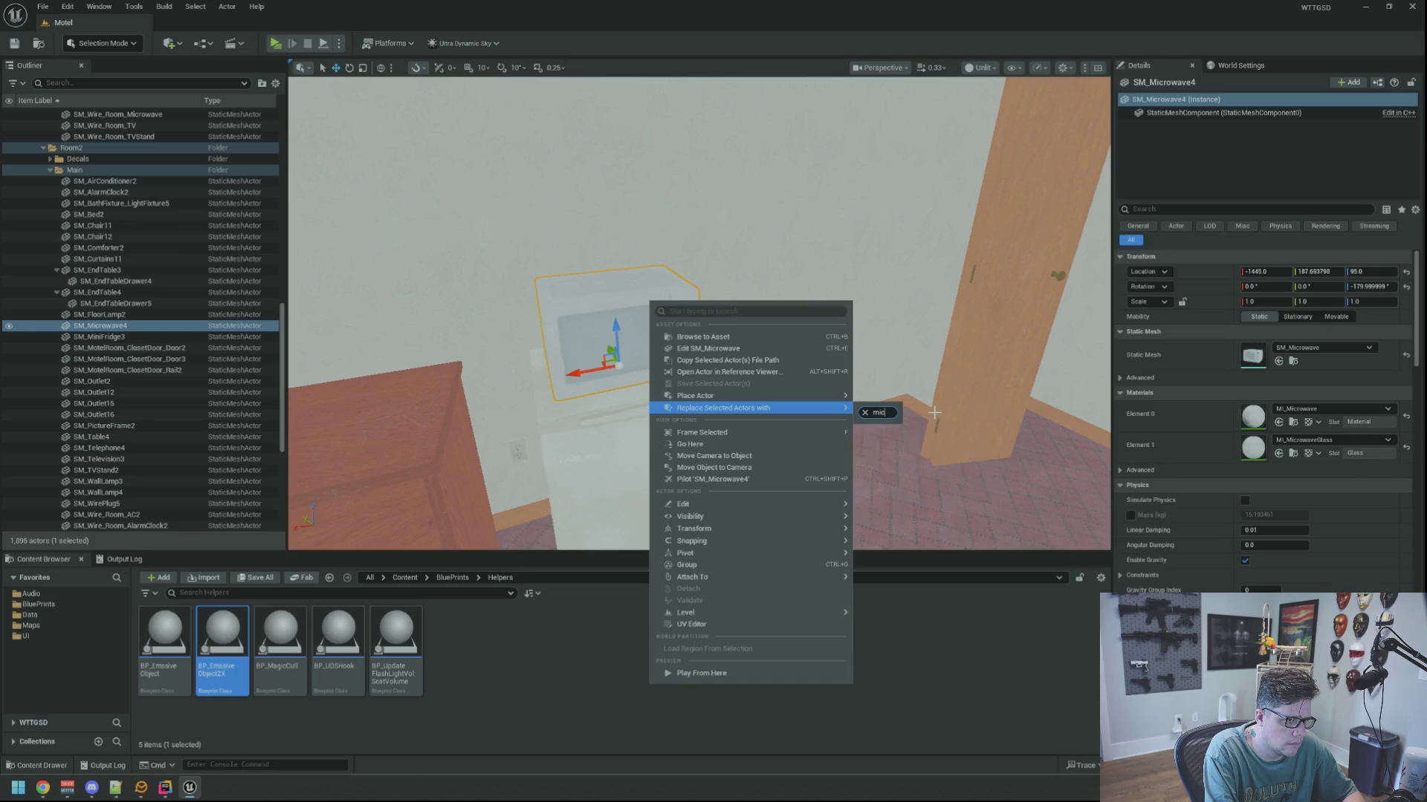
{"action": "type", "text": "Mi"}
{"action": "key", "text": "BackSpace"}
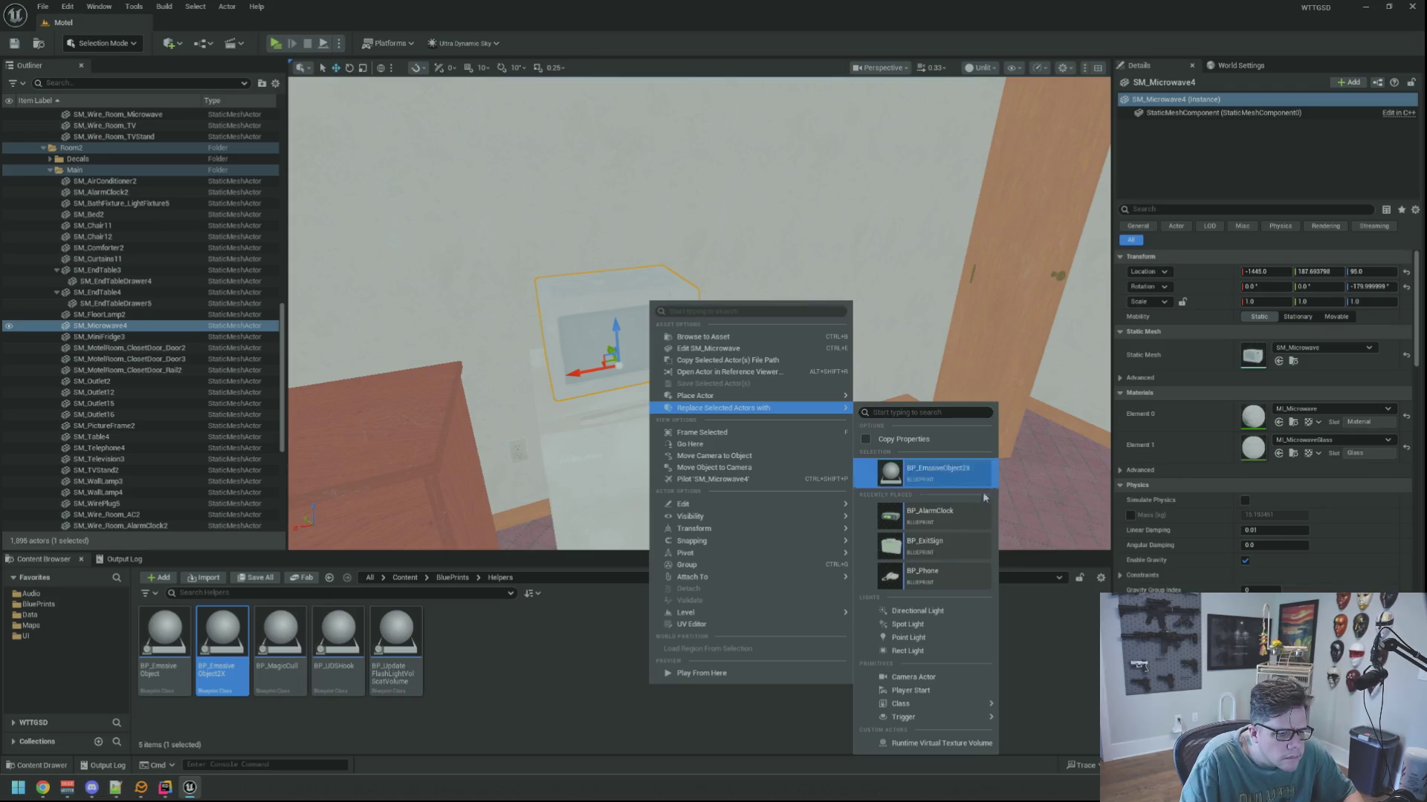
{"action": "left_click", "coordinate": [1043, 487]}
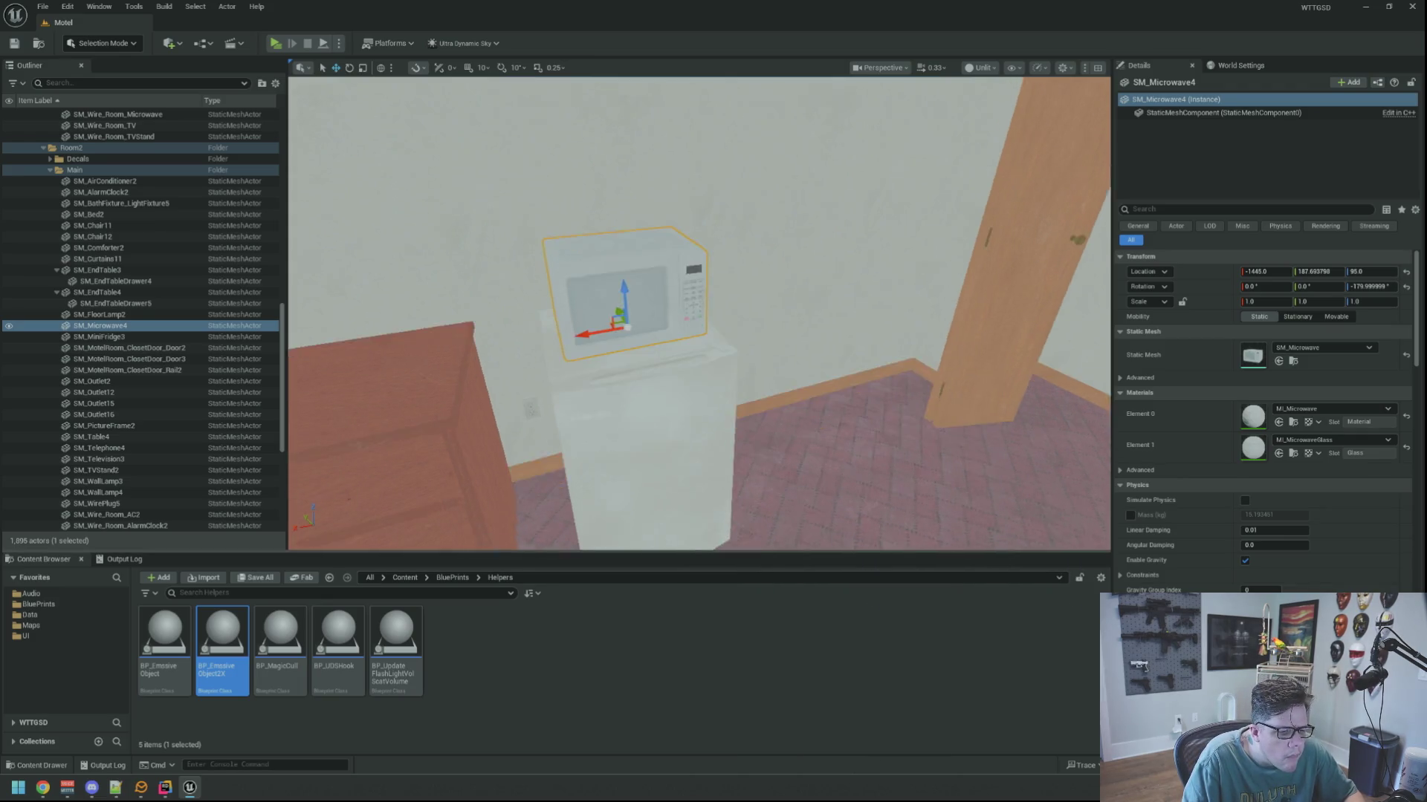
Browse BluePrints > GameActors in the Content Browser; test-place BP_Microwave and BP_Phone, then delete both.
{"action": "left_click", "coordinate": [111, 606]}
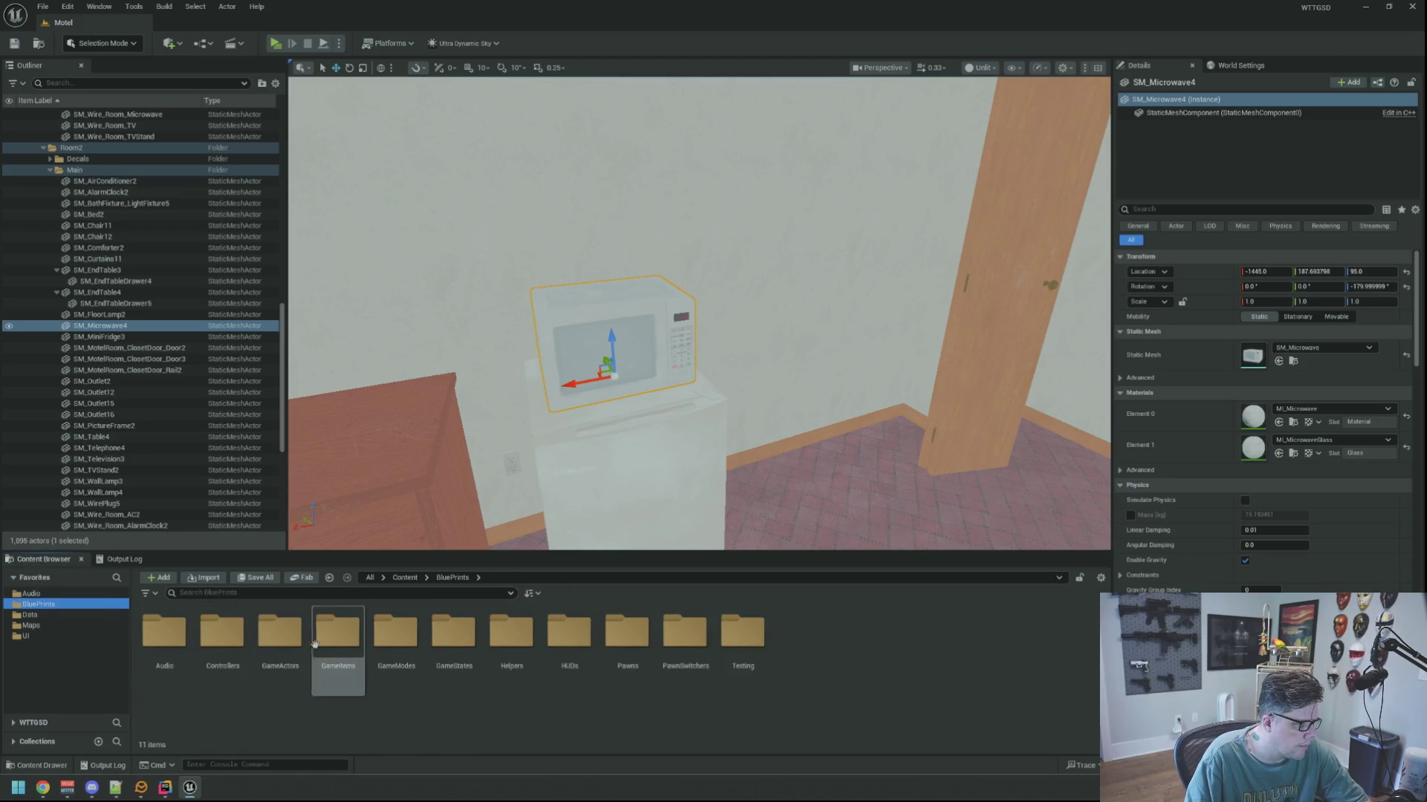
{"action": "double_click", "coordinate": [280, 631]}
{"action": "scroll", "coordinate": [594, 669], "scroll_direction": "down", "scroll_amount": 1}
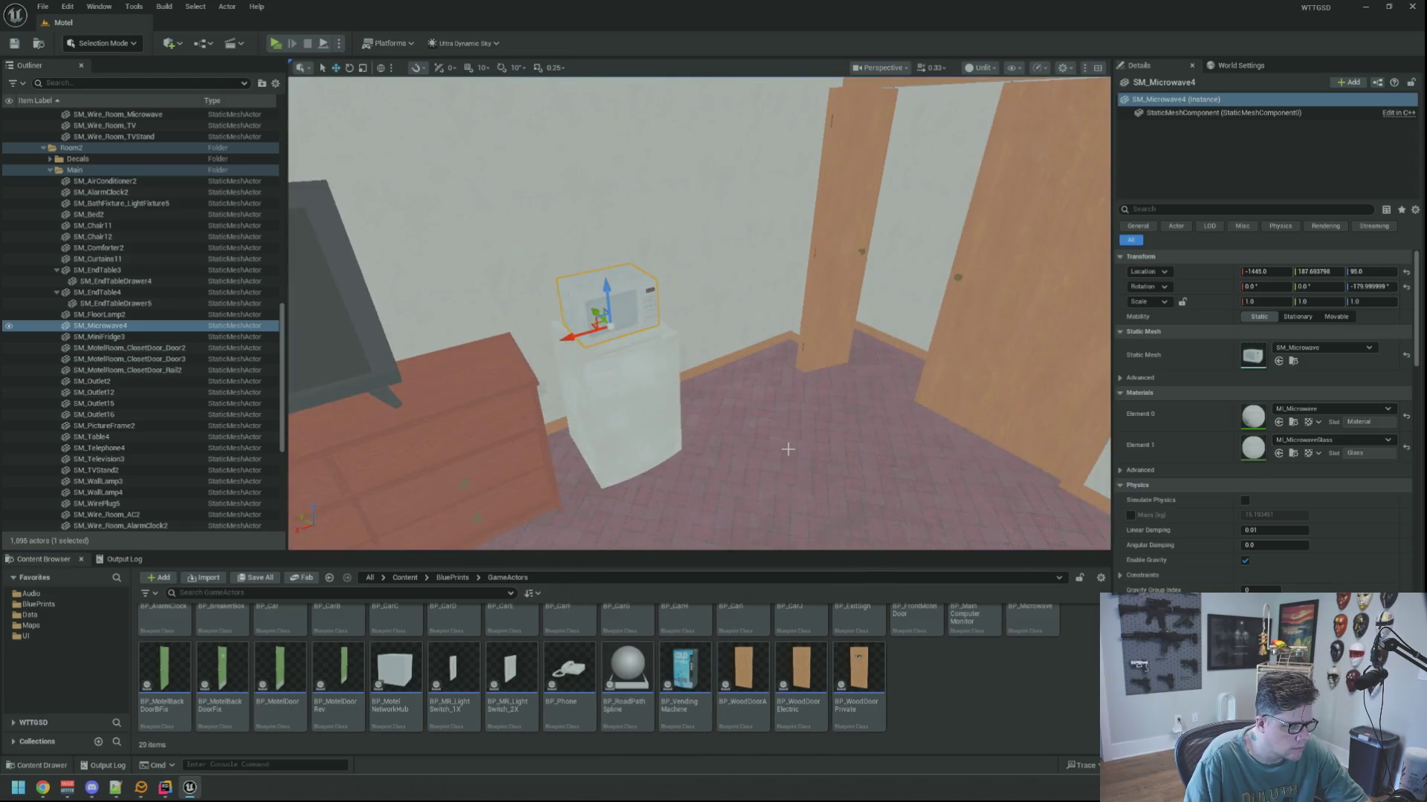
{"action": "scroll", "coordinate": [932, 698], "scroll_direction": "up", "scroll_amount": 1}
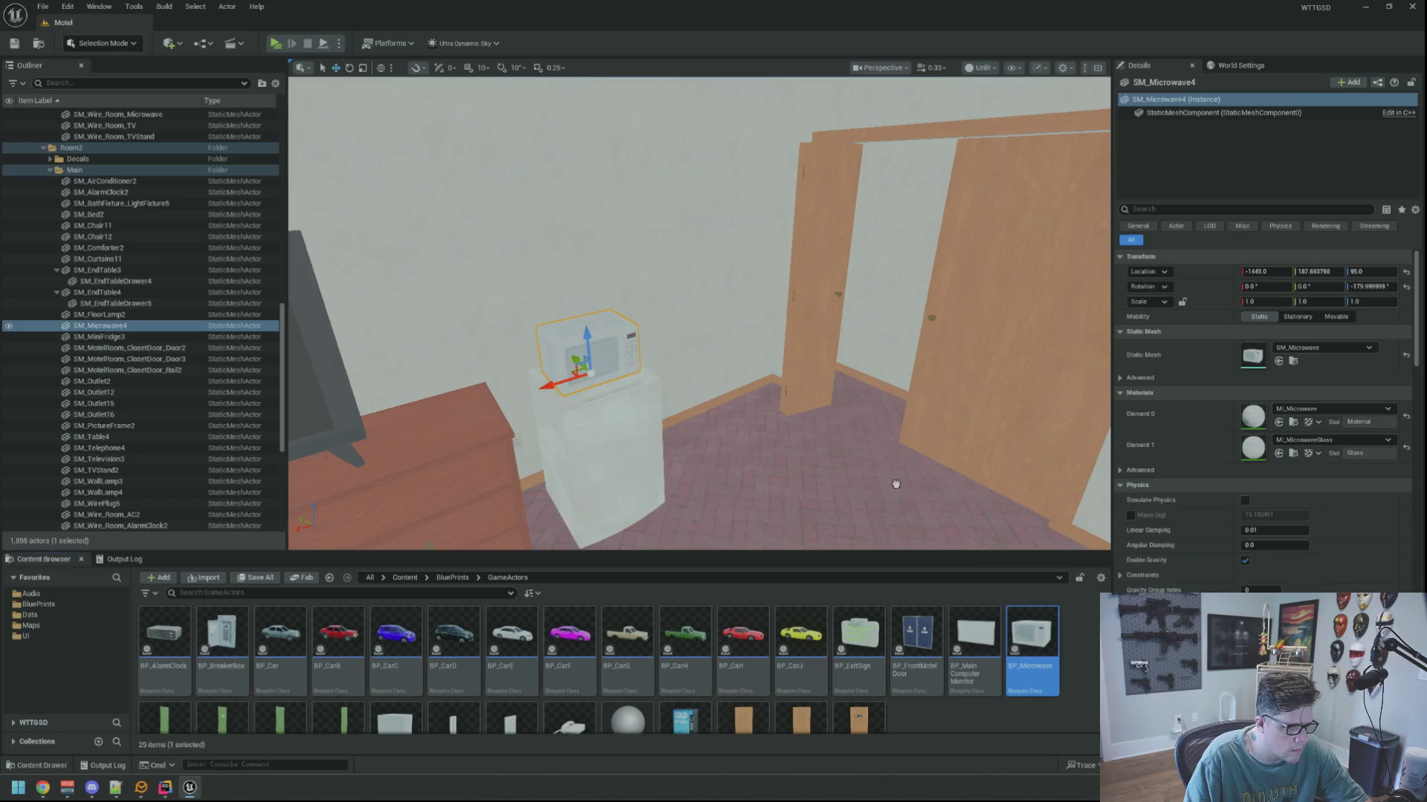
{"action": "left_click_drag", "start_coordinate": [854, 416], "coordinate": [855, 416]}
{"action": "key", "text": "Delete"}
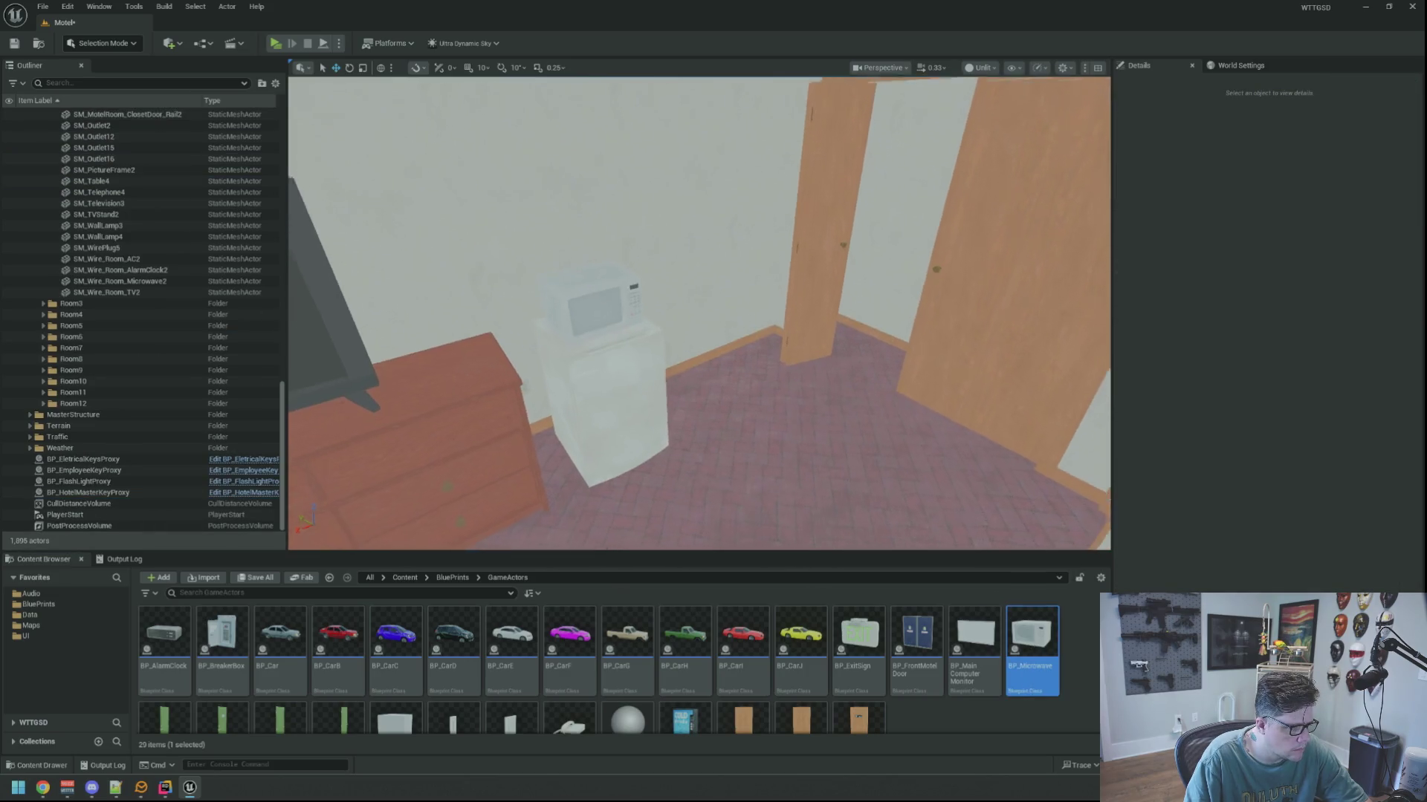
{"action": "scroll", "coordinate": [819, 622], "scroll_direction": "down", "scroll_amount": 1}
{"action": "left_click_drag", "start_coordinate": [569, 672], "coordinate": [743, 449]}
{"action": "key", "text": "Delete"}
Replace the room's microwave with BP_Microwave, then select the nightstand's alarm clock.
{"action": "left_click", "coordinate": [594, 294]}
{"action": "right_click", "coordinate": [576, 291]}
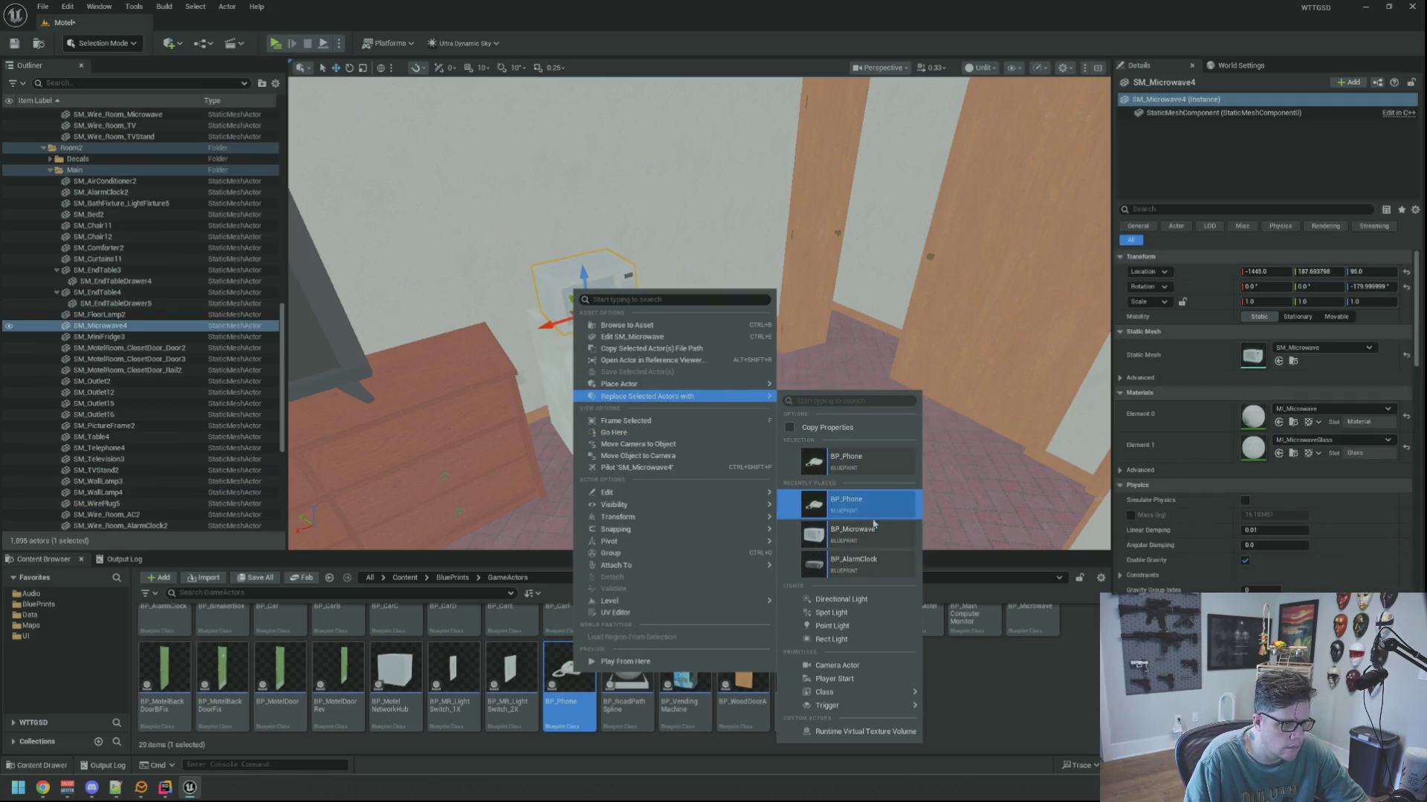
{"action": "left_click", "coordinate": [852, 529]}
{"action": "left_click_drag", "start_coordinate": [677, 399], "coordinate": [696, 357]}
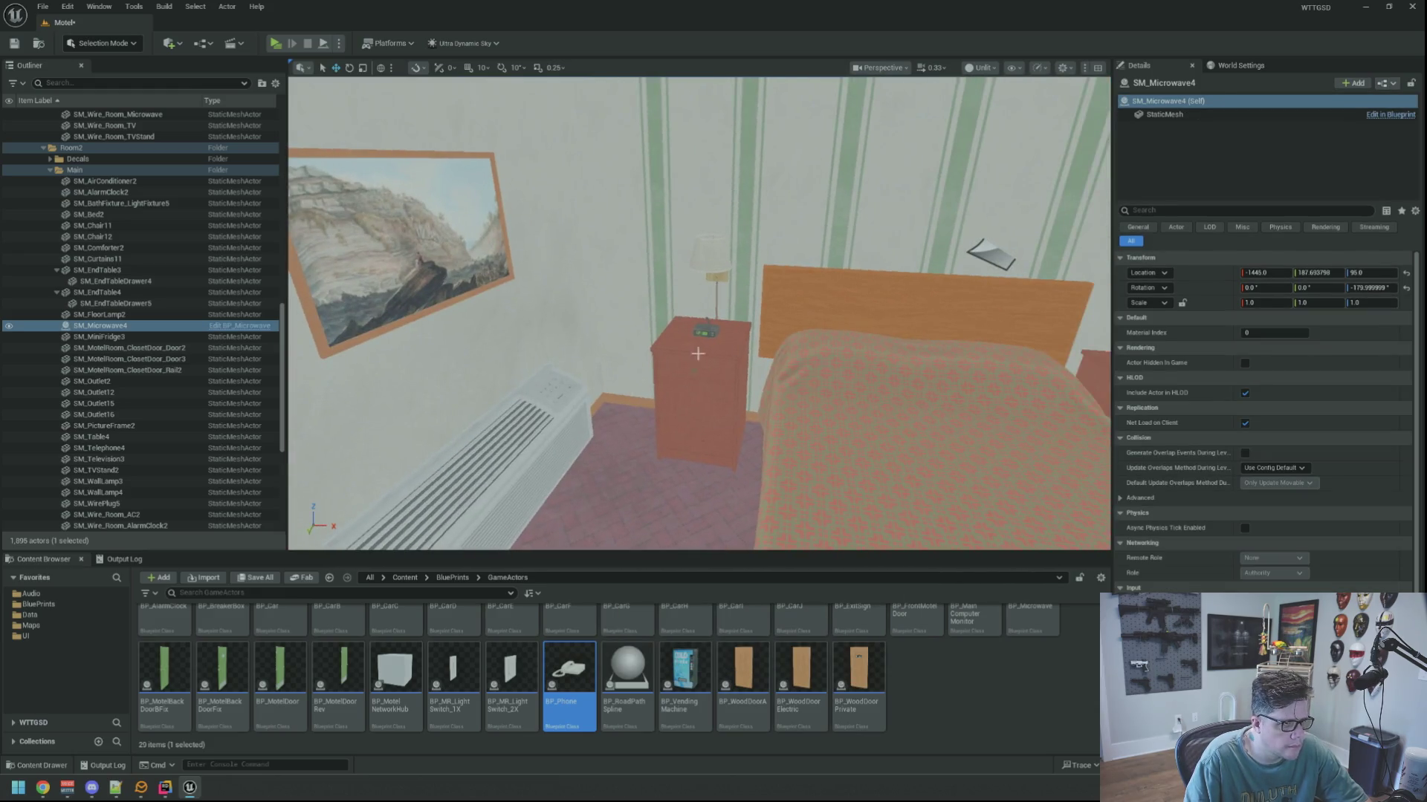
{"action": "left_click", "coordinate": [714, 336]}
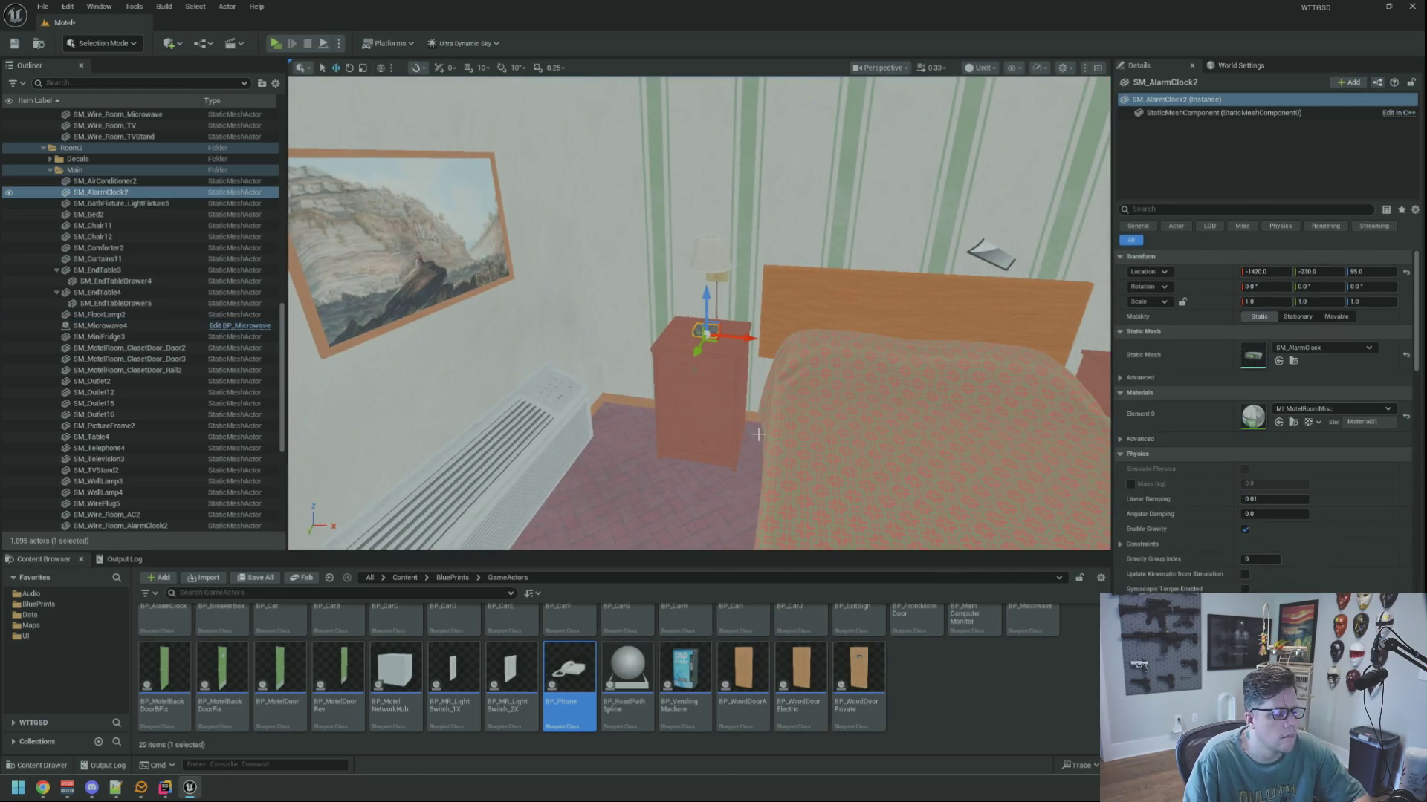
Replace the nightstand's alarm clock with BP_AlarmClock and the telephone with BP_Phone.
{"action": "key", "text": "f"}
{"action": "scroll", "coordinate": [634, 317], "scroll_direction": "down", "scroll_amount": 5}
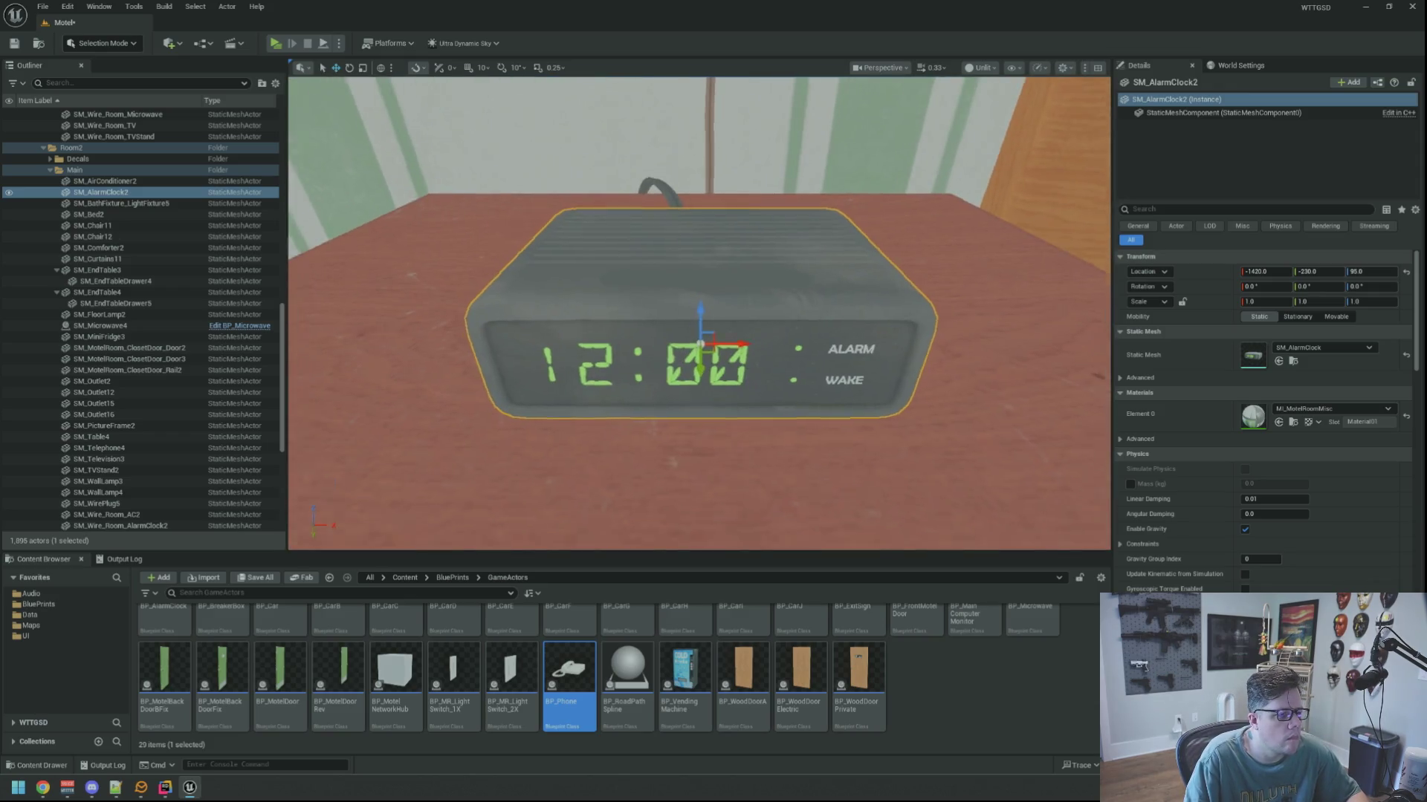
{"action": "right_click", "coordinate": [690, 313]}
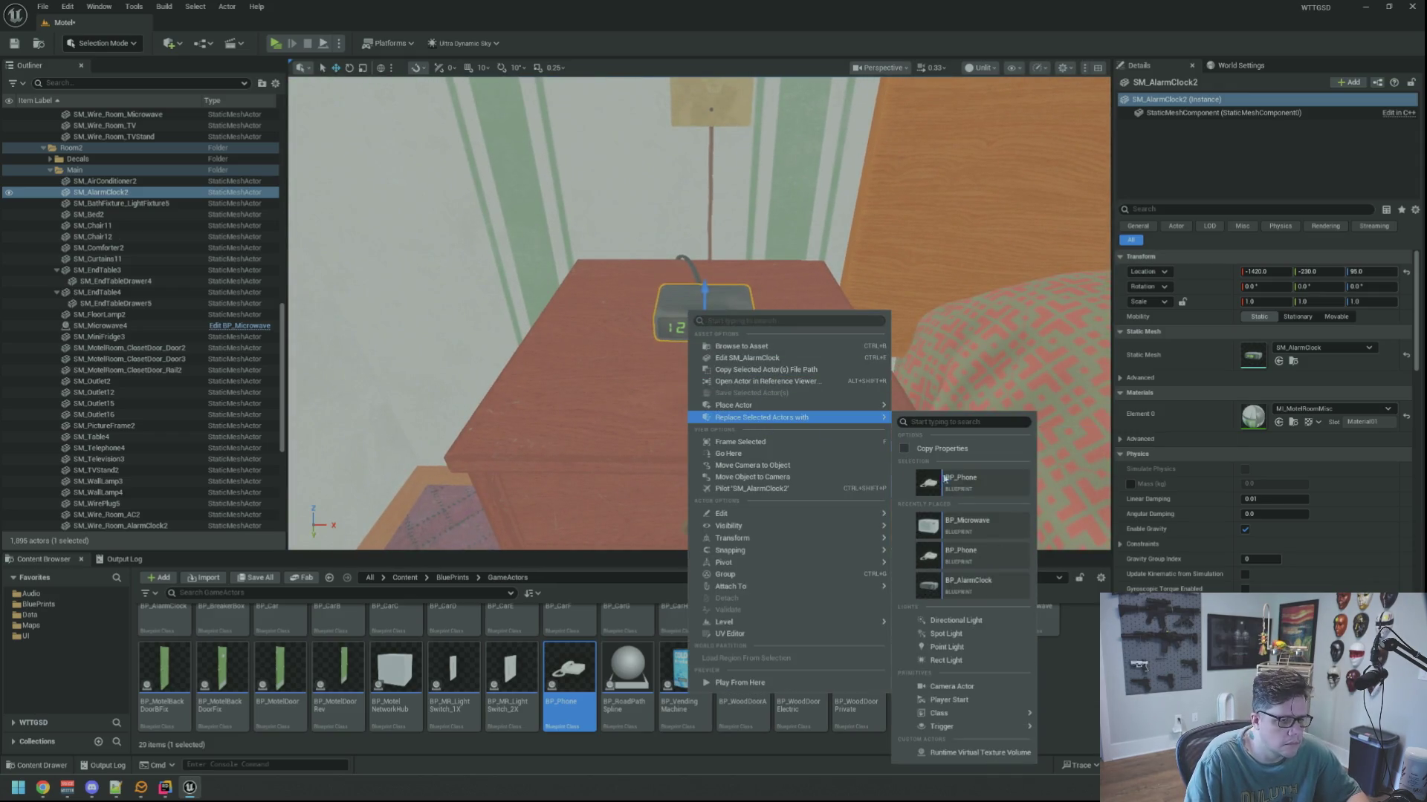
{"action": "left_click", "coordinate": [965, 584]}
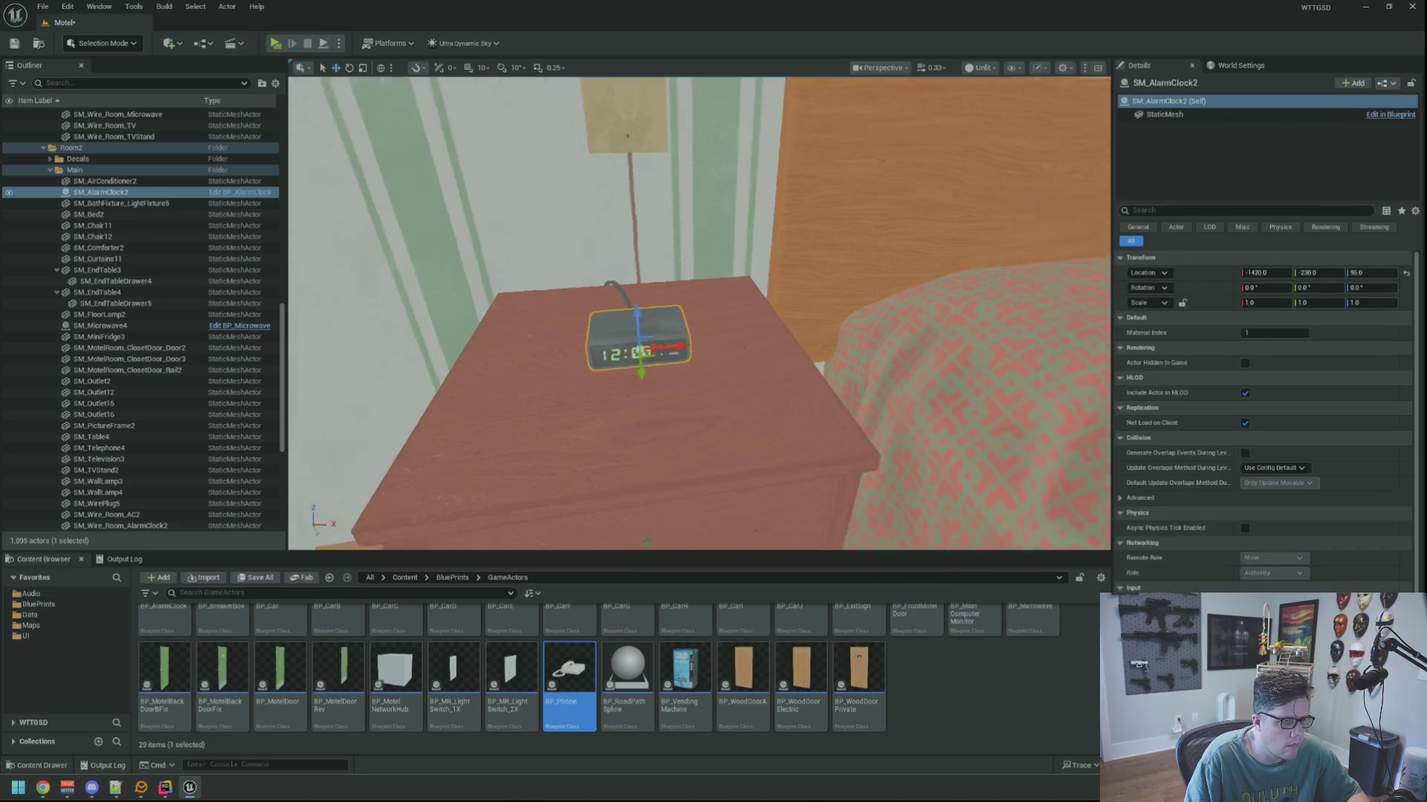
{"action": "left_click_drag", "start_coordinate": [699, 334], "coordinate": [670, 392]}
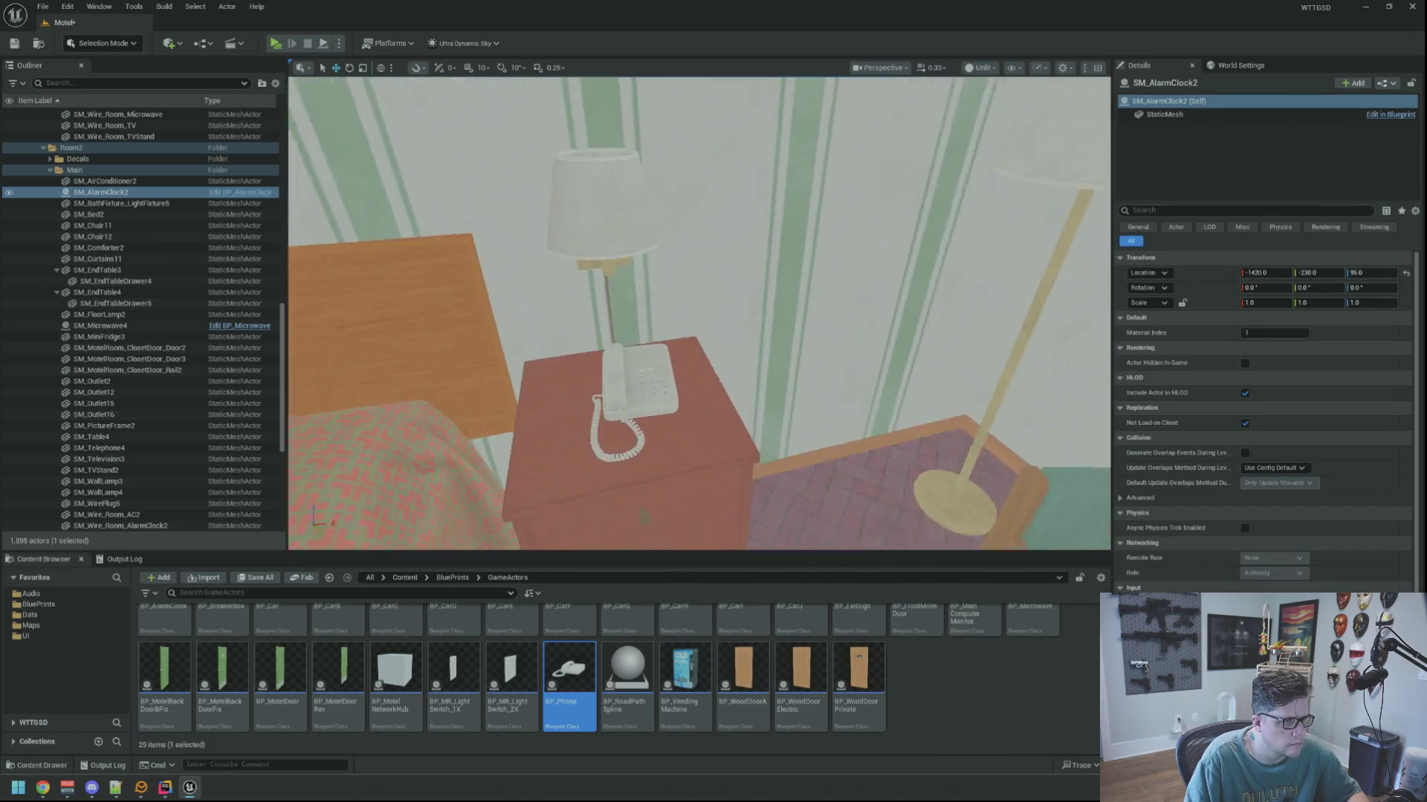
{"action": "left_click", "coordinate": [670, 393]}
{"action": "right_click", "coordinate": [676, 394]}
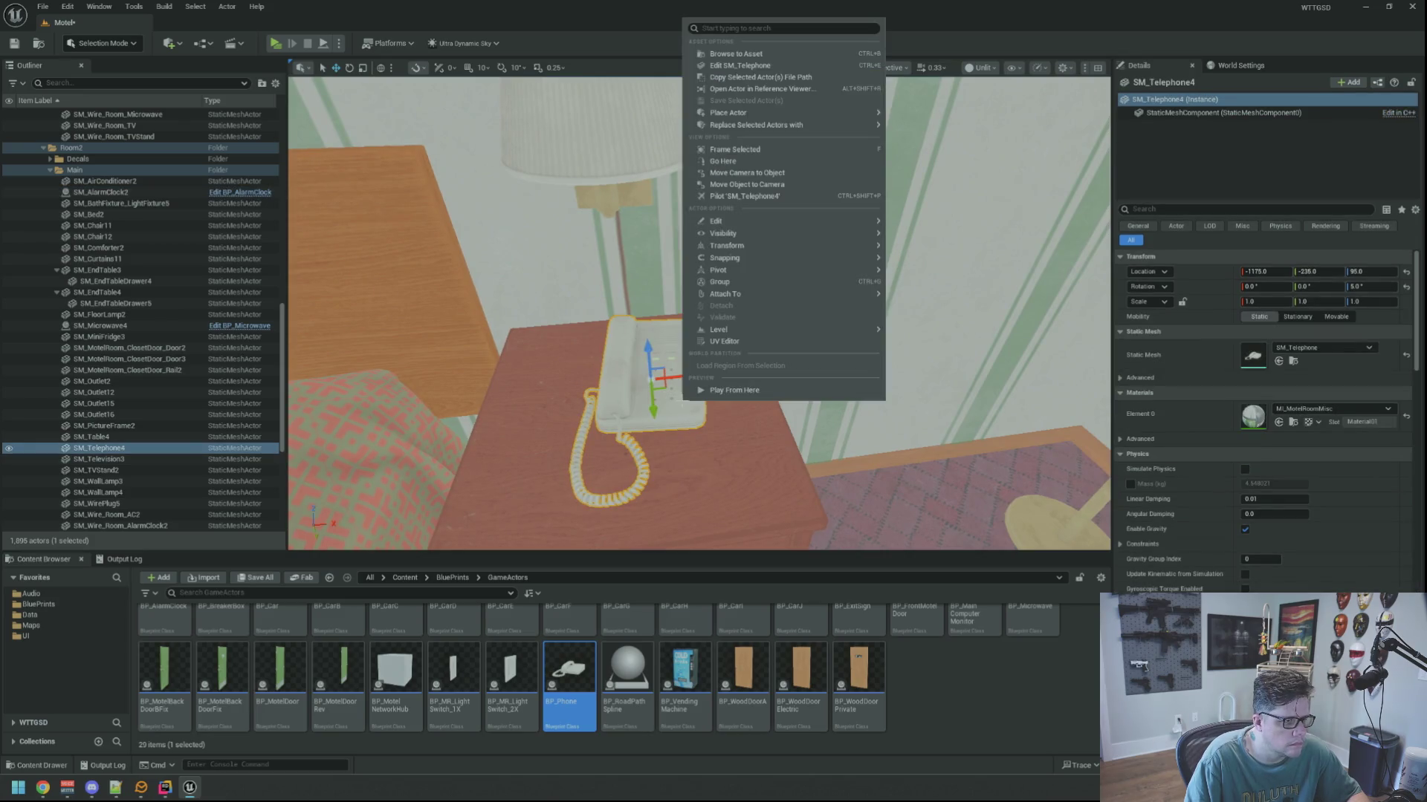
{"action": "mouse_move", "coordinate": [820, 223]}
{"action": "mouse_move", "coordinate": [836, 131]}
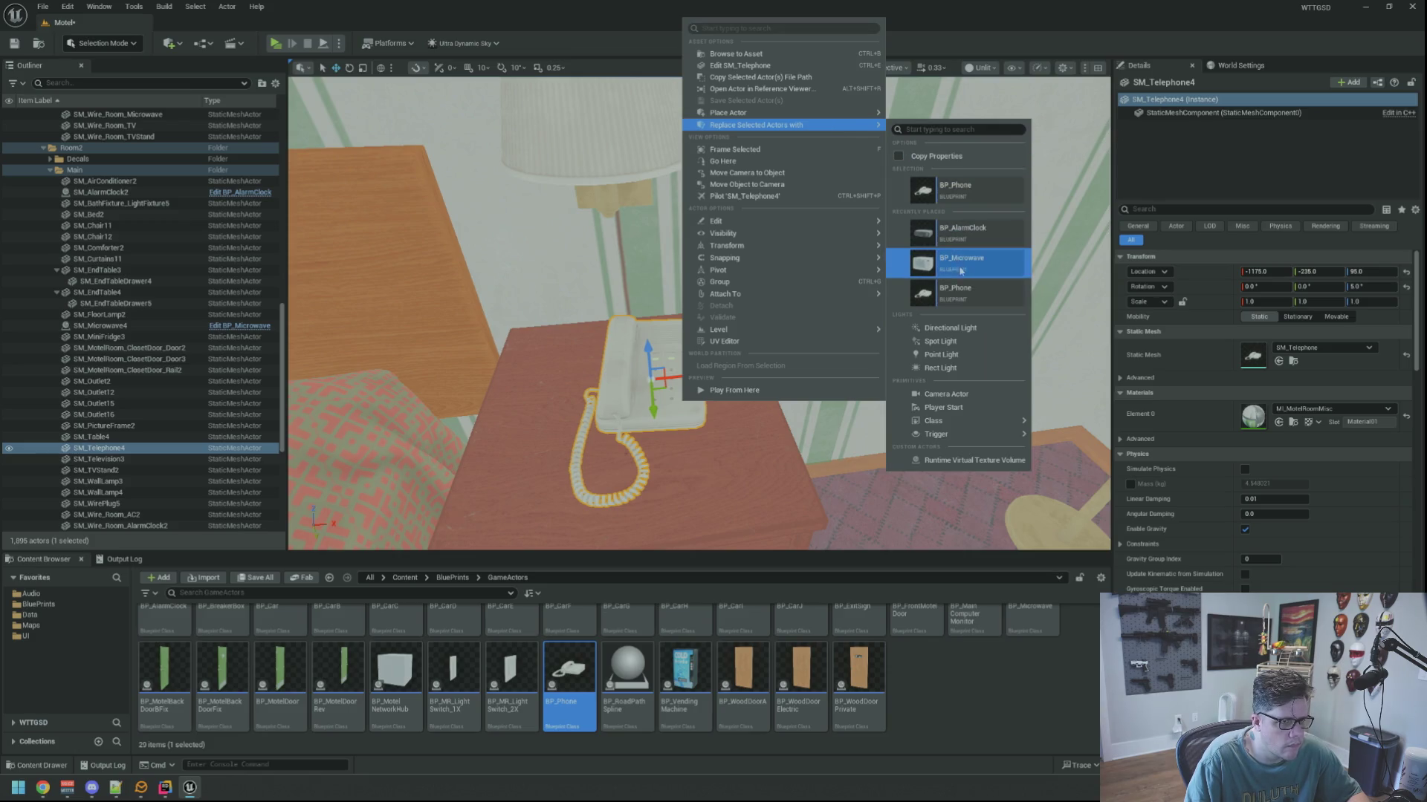
{"action": "left_click", "coordinate": [955, 289]}
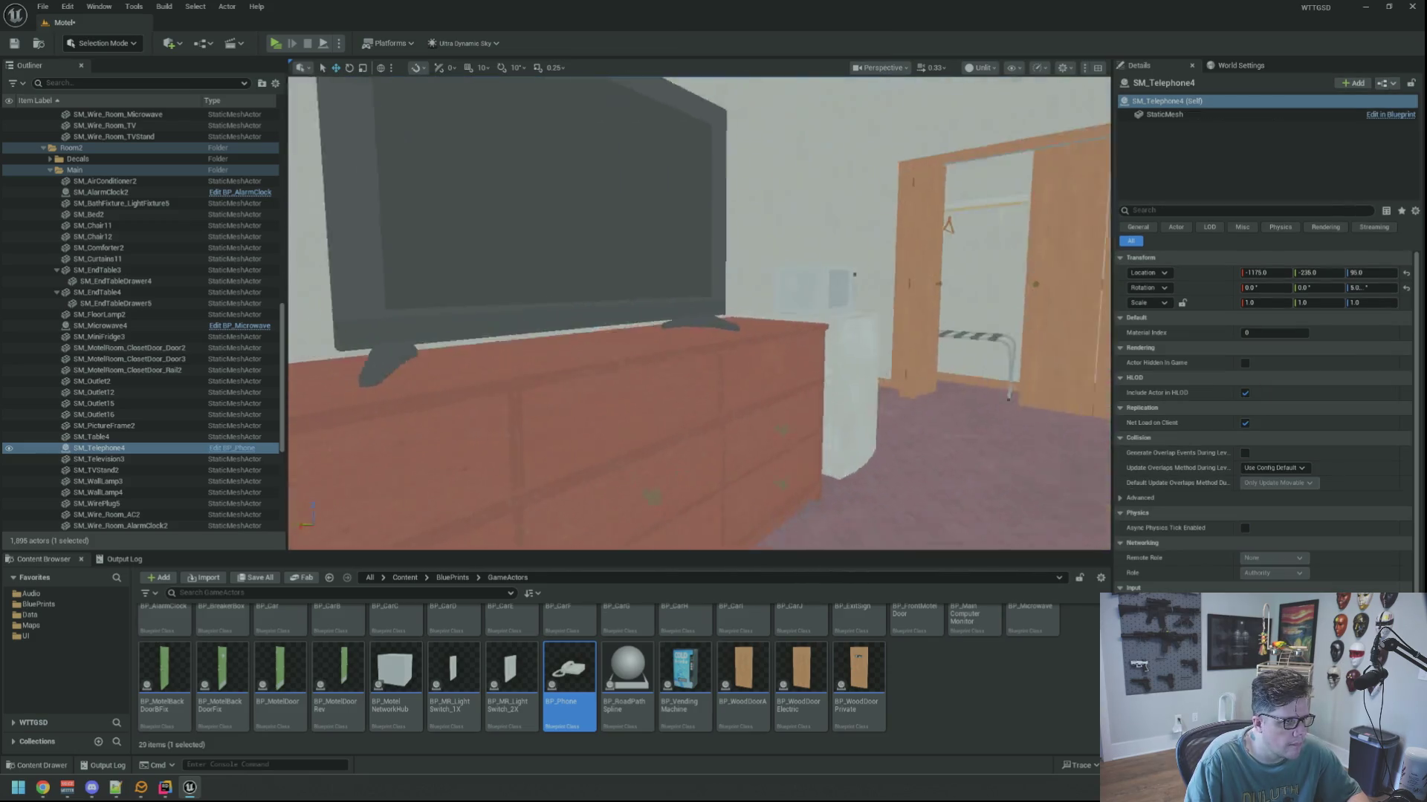
In the next room, swap the microwave, alarm clock and telephone for BP_Microwave, BP_AlarmClock and BP_Phone.
{"action": "left_click", "coordinate": [758, 310]}
{"action": "right_click", "coordinate": [758, 311]}
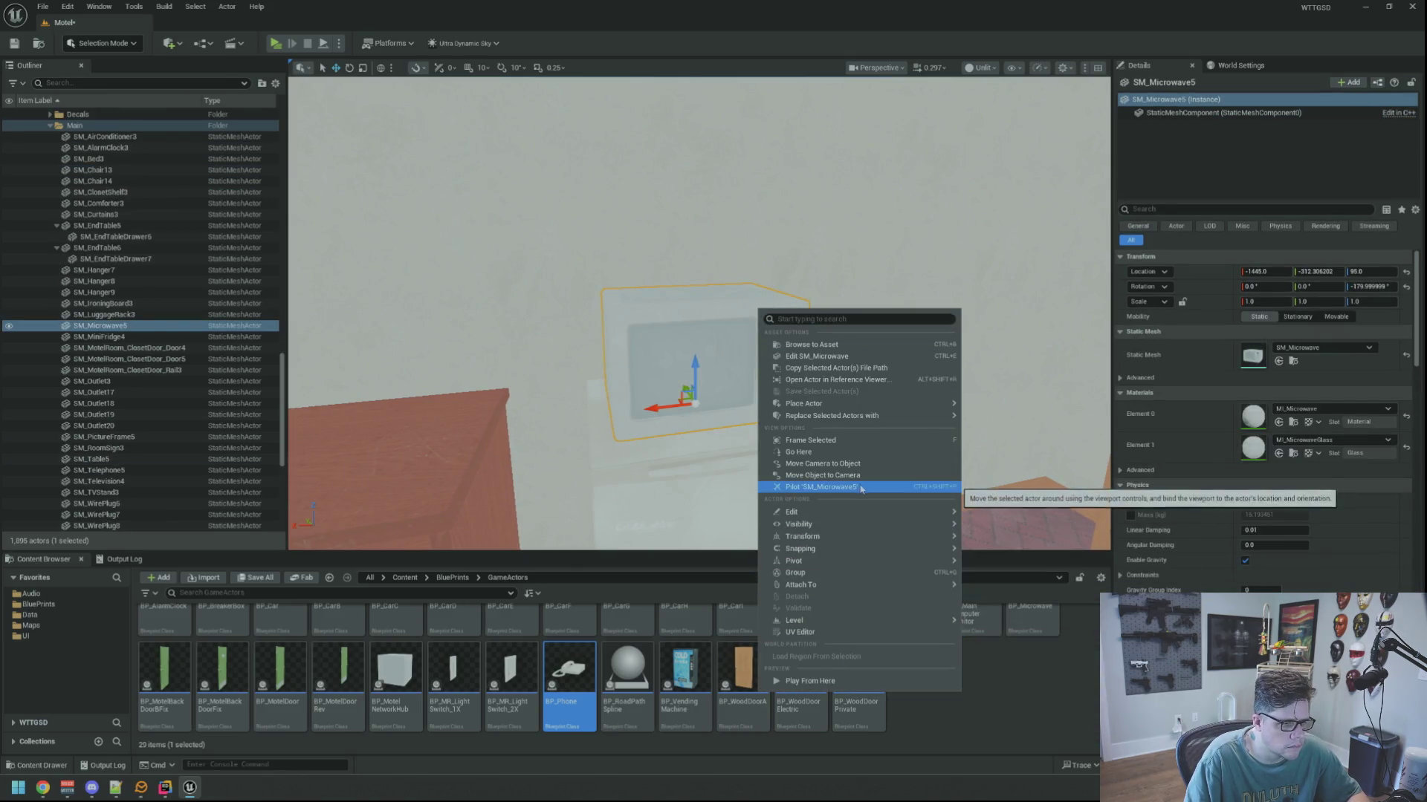
{"action": "mouse_move", "coordinate": [877, 420]}
{"action": "left_click", "coordinate": [1037, 580]}
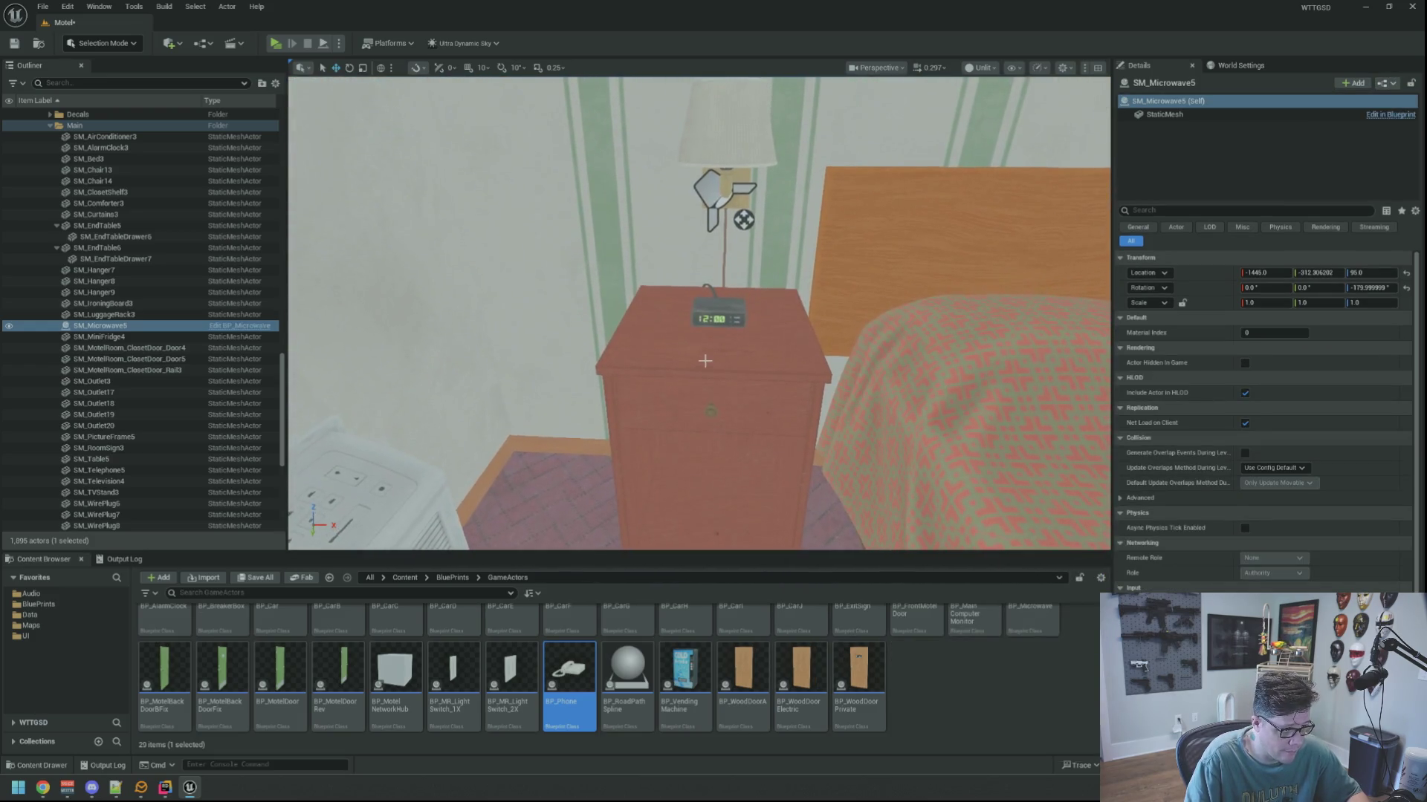
{"action": "left_click", "coordinate": [698, 318]}
{"action": "right_click", "coordinate": [698, 318]}
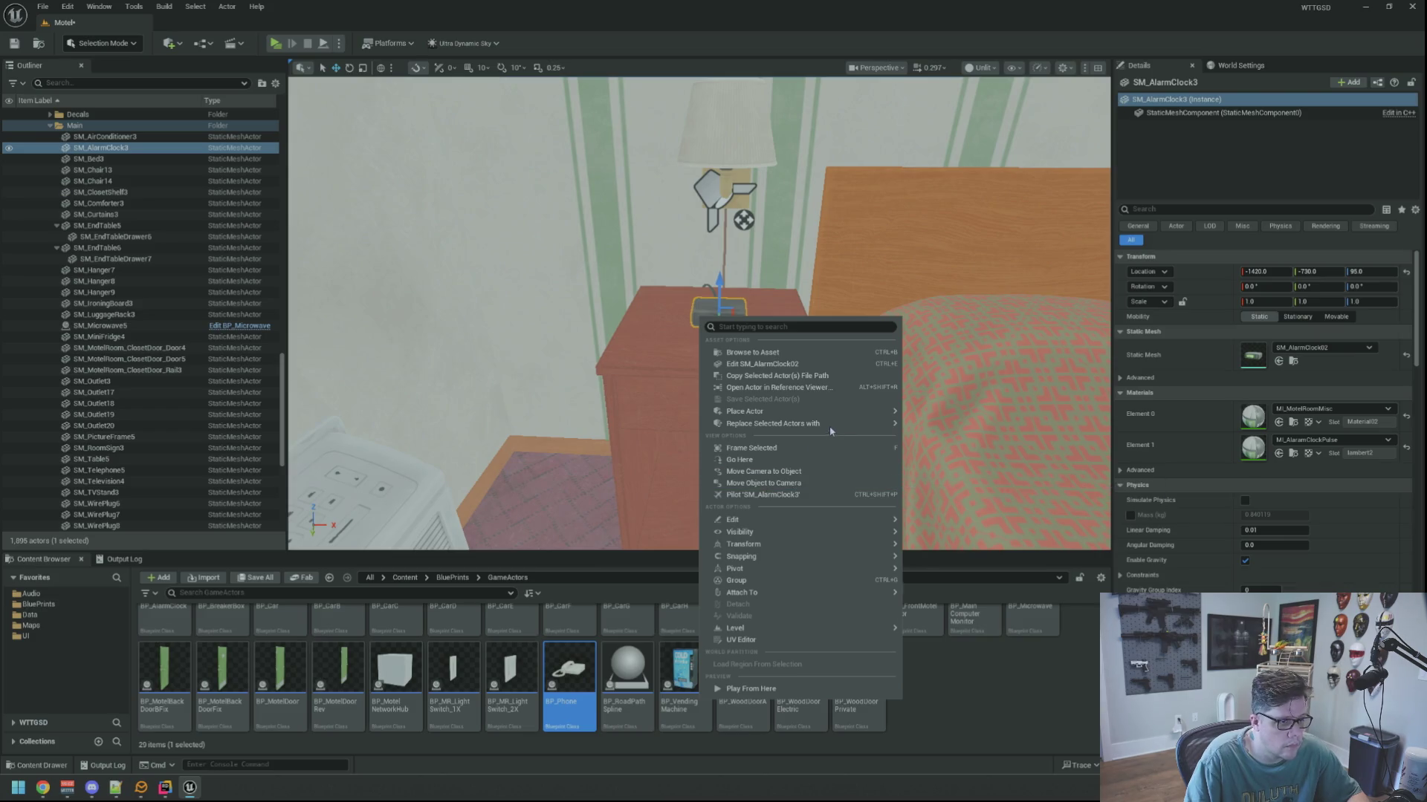
{"action": "mouse_move", "coordinate": [827, 425]}
{"action": "left_click", "coordinate": [990, 592]}
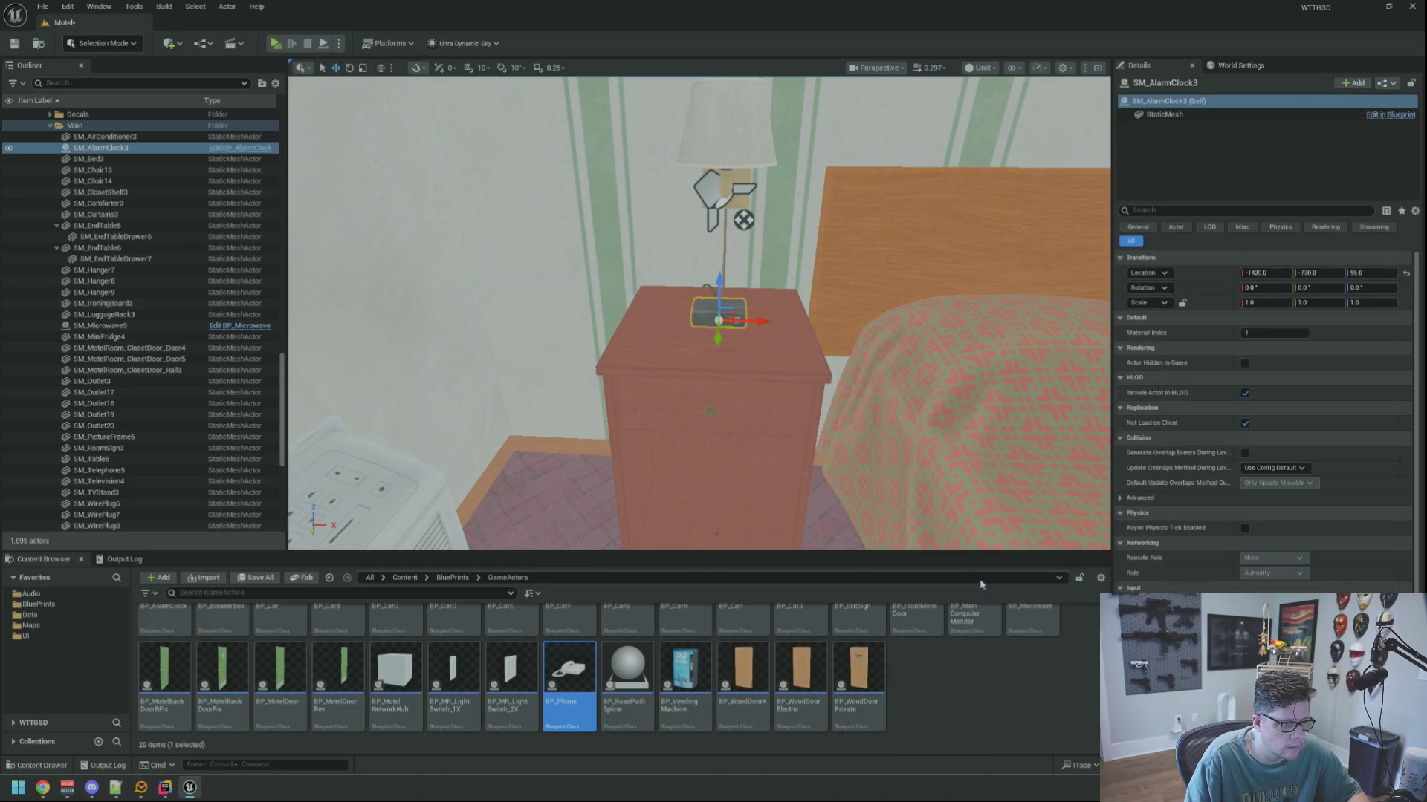
{"action": "left_click", "coordinate": [712, 382]}
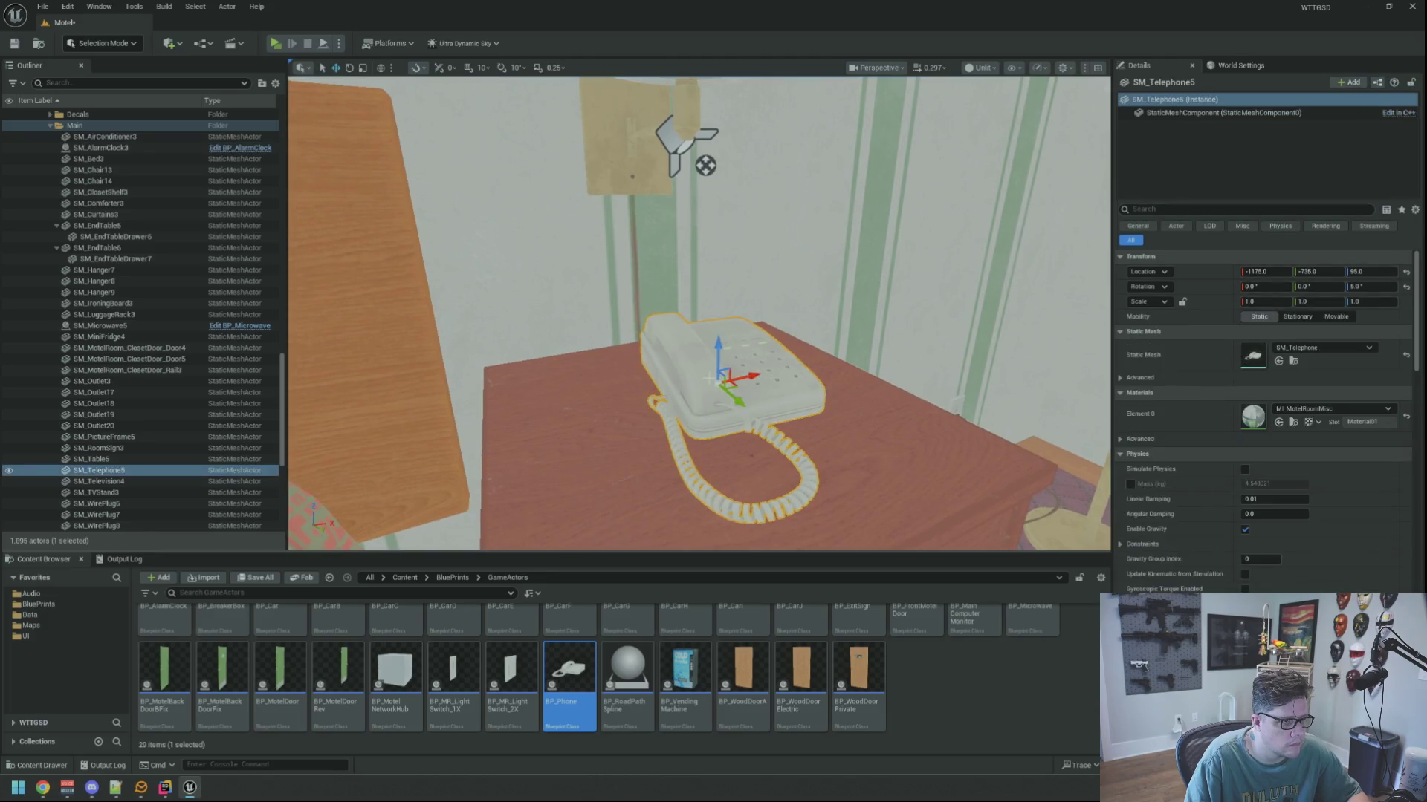
{"action": "right_click", "coordinate": [712, 383]}
{"action": "mouse_move", "coordinate": [823, 487]}
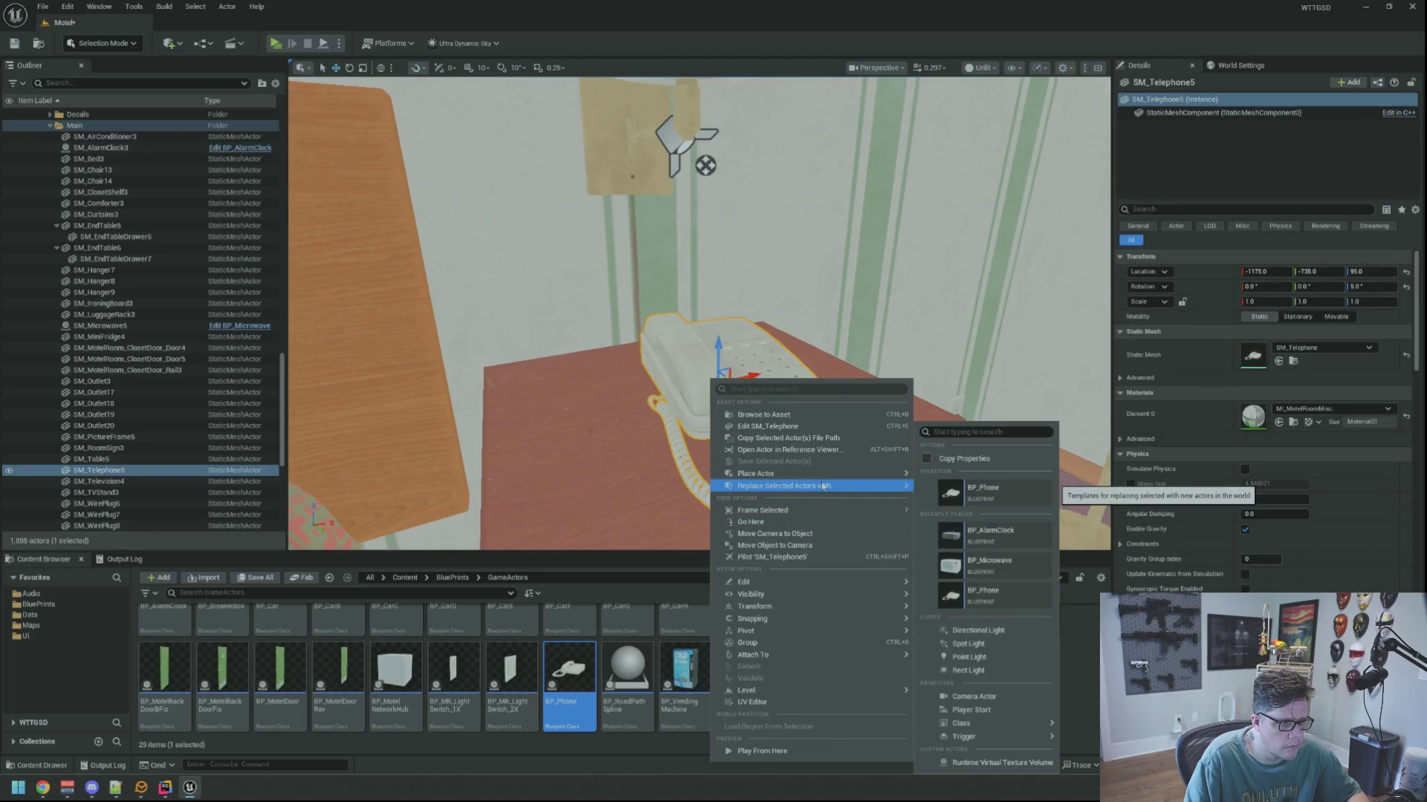
{"action": "left_click", "coordinate": [988, 594]}
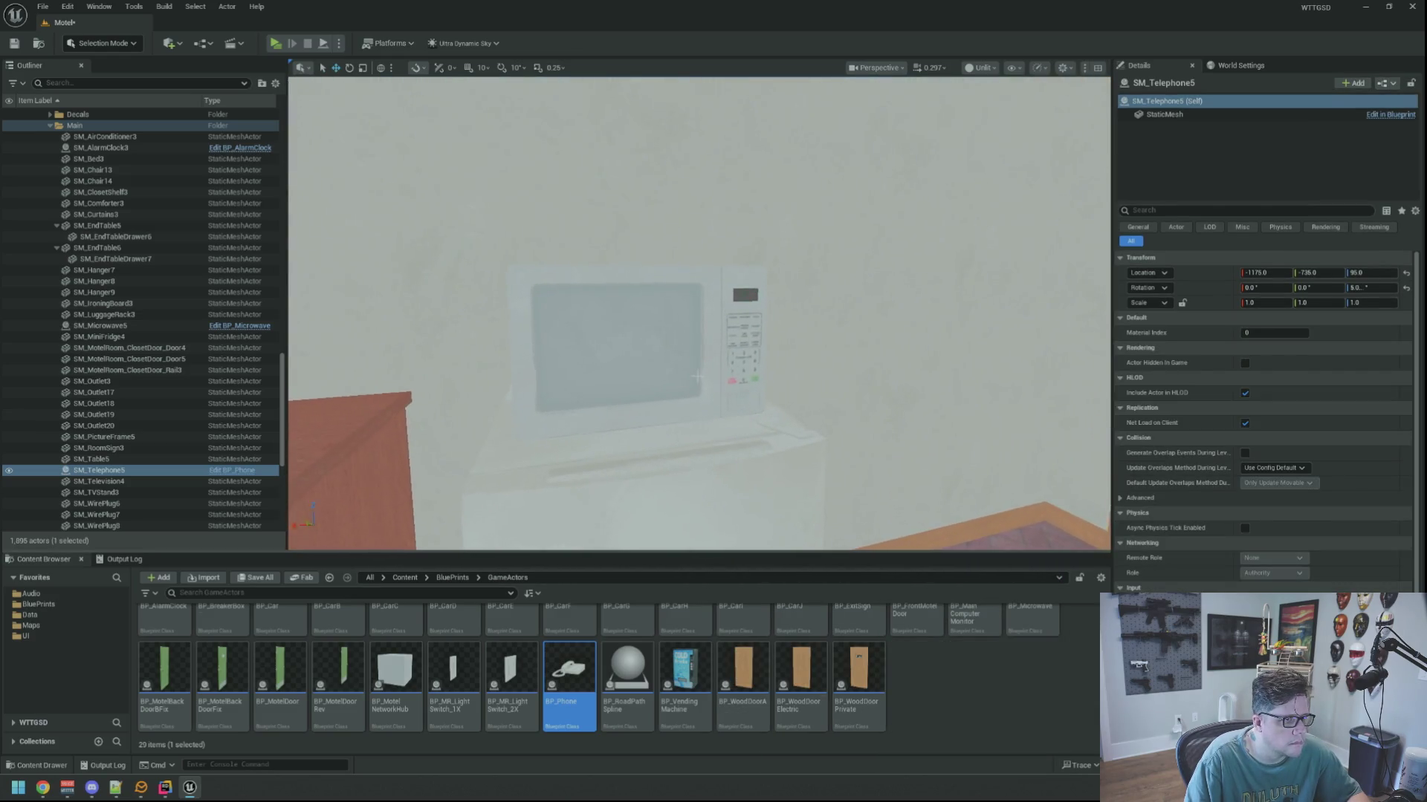
Replace another microwave with BP_Microwave and the next alarm clock with BP_AlarmClock.
{"action": "left_click", "coordinate": [636, 328]}
{"action": "right_click", "coordinate": [715, 352]}
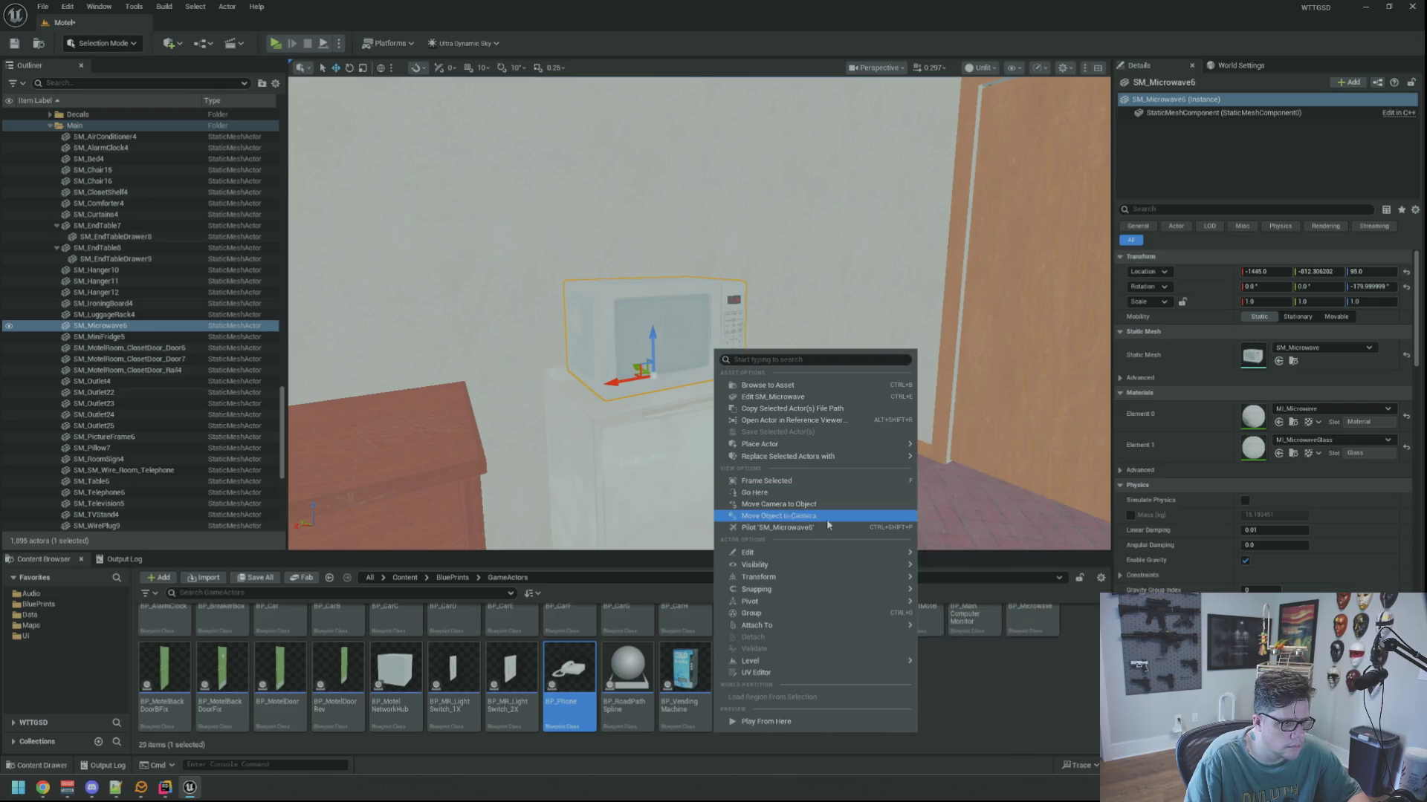
{"action": "mouse_move", "coordinate": [851, 460]}
{"action": "left_click", "coordinate": [995, 594]}
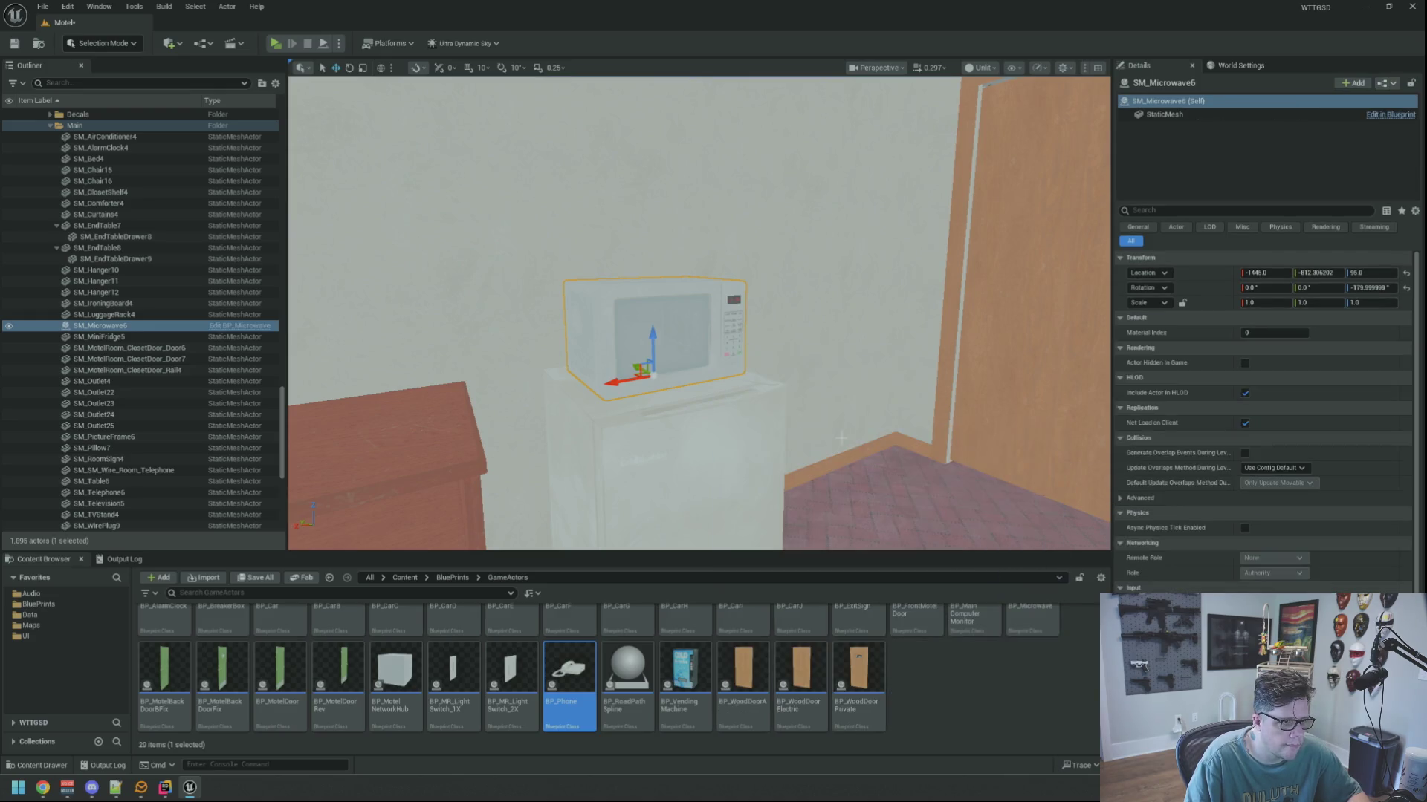
{"action": "right_click", "coordinate": [703, 445]}
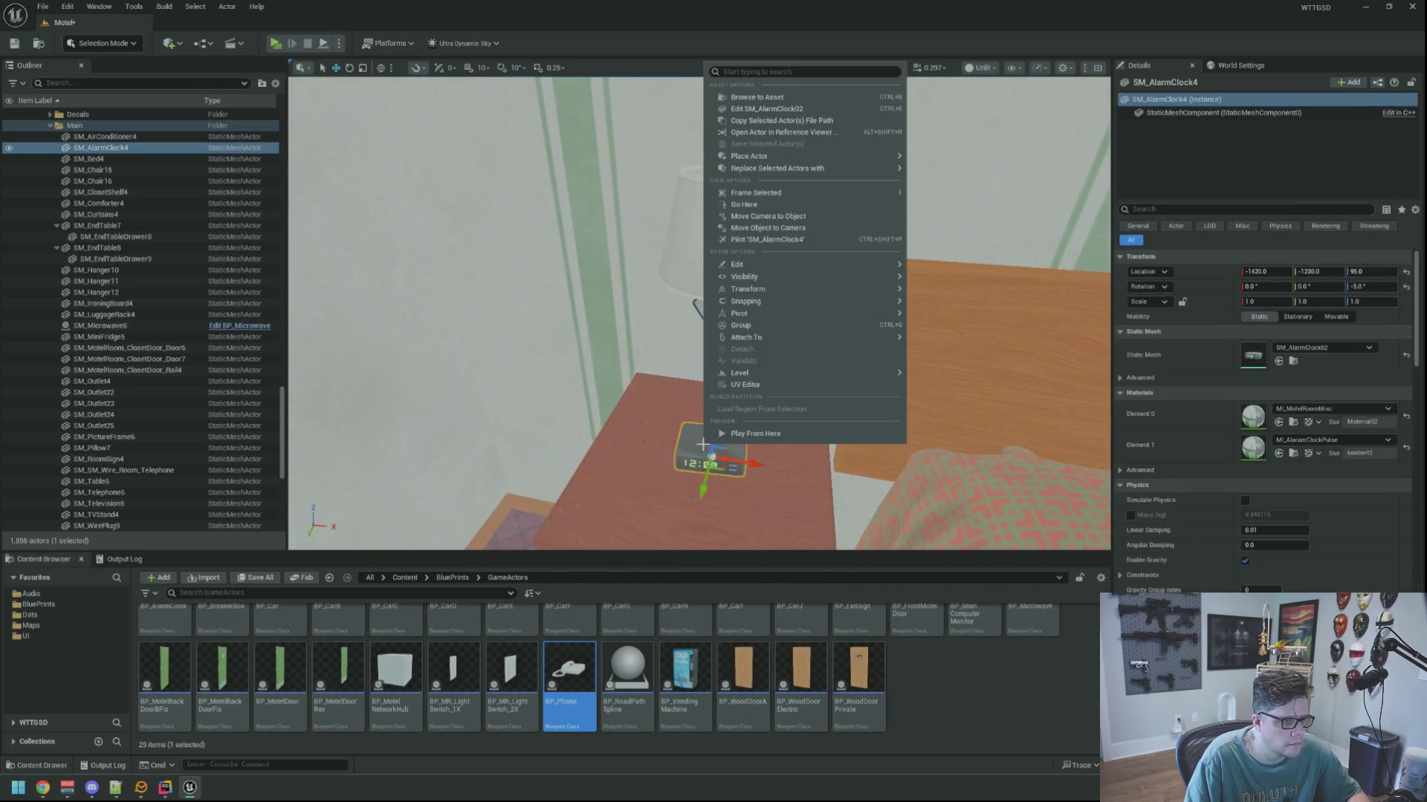
{"action": "mouse_move", "coordinate": [842, 175]}
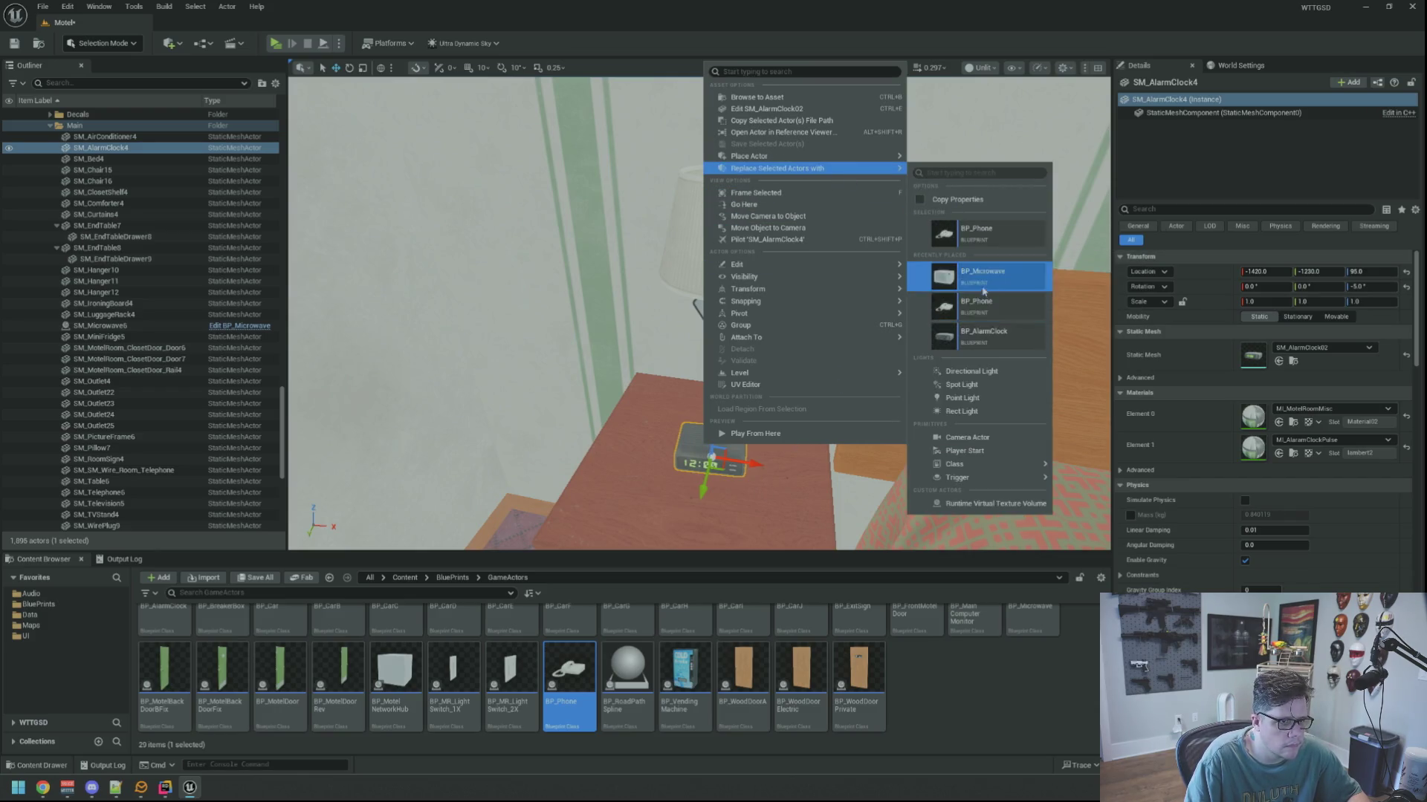
{"action": "left_click", "coordinate": [977, 336]}
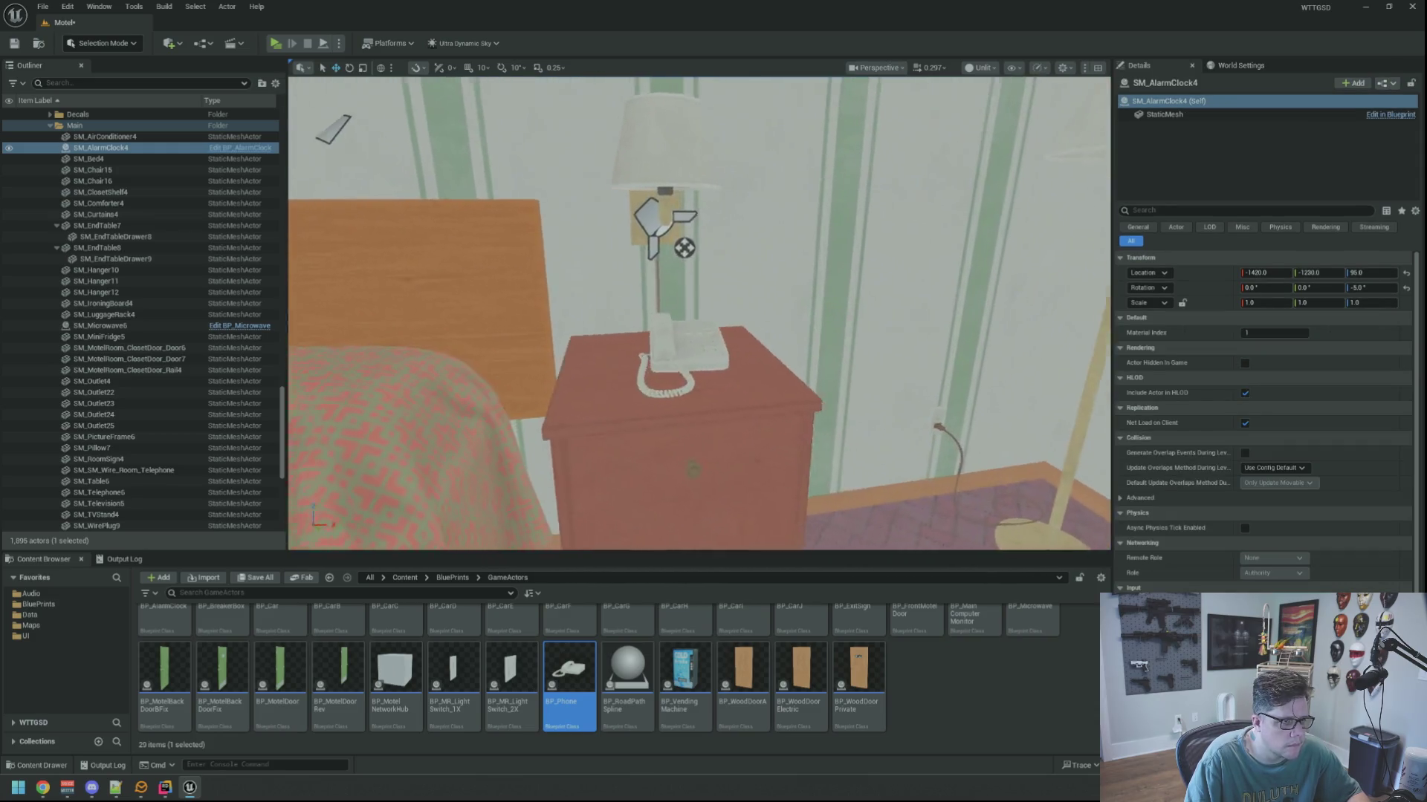
Replace the nightstand telephone with BP_Phone and bring up the next microwave's actions.
{"action": "left_click", "coordinate": [698, 338]}
{"action": "right_click", "coordinate": [699, 328]}
{"action": "mouse_move", "coordinate": [800, 439]}
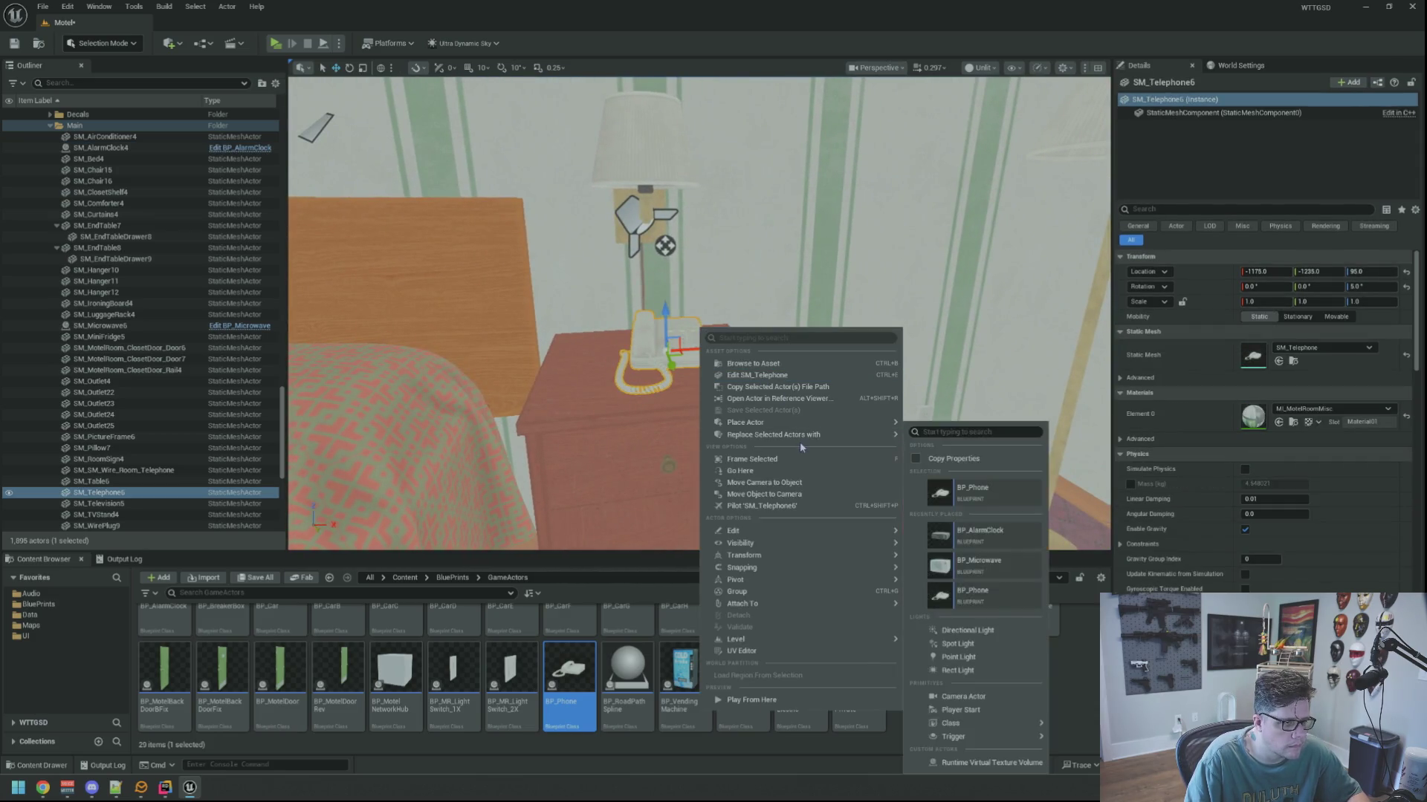
{"action": "left_click", "coordinate": [977, 497]}
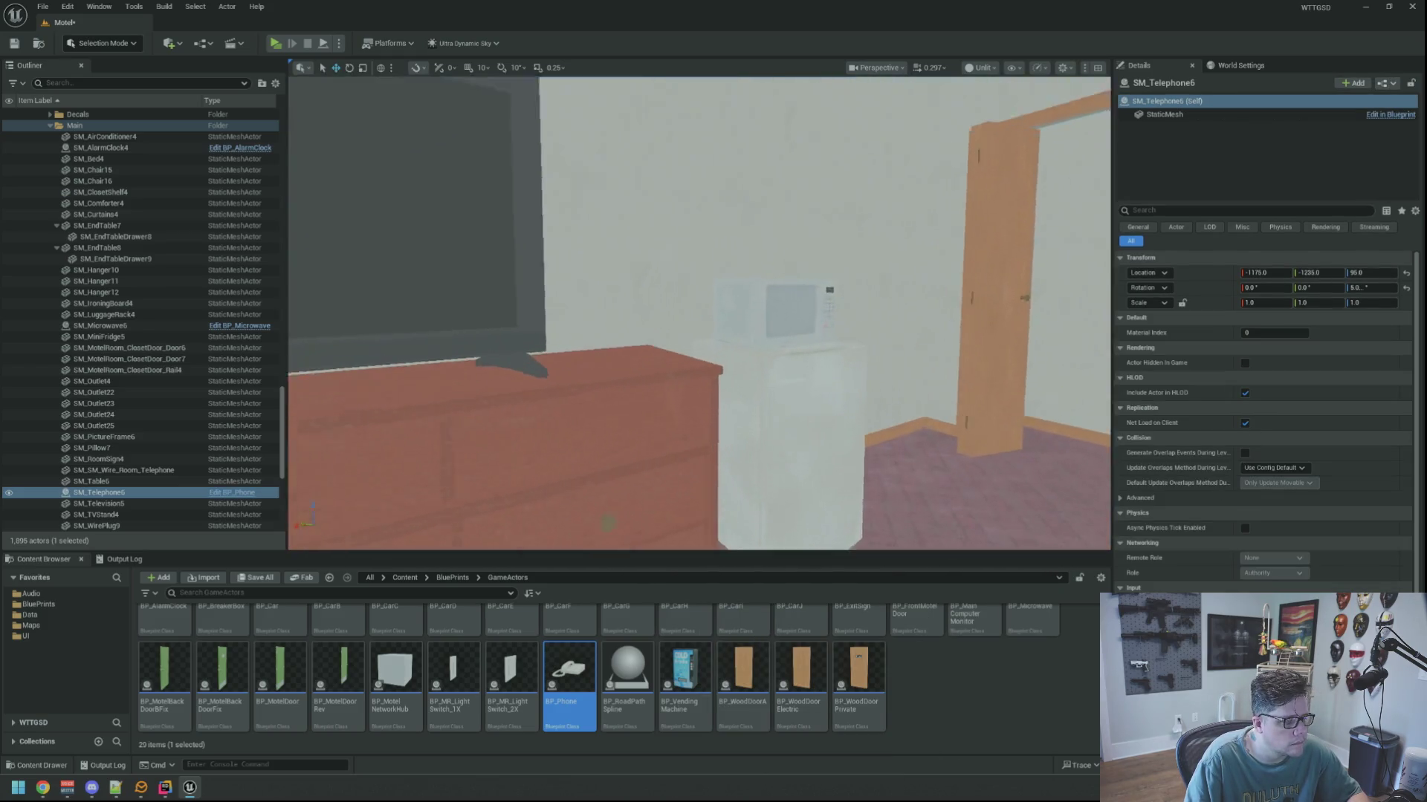
{"action": "left_click", "coordinate": [656, 327]}
{"action": "right_click", "coordinate": [657, 325]}
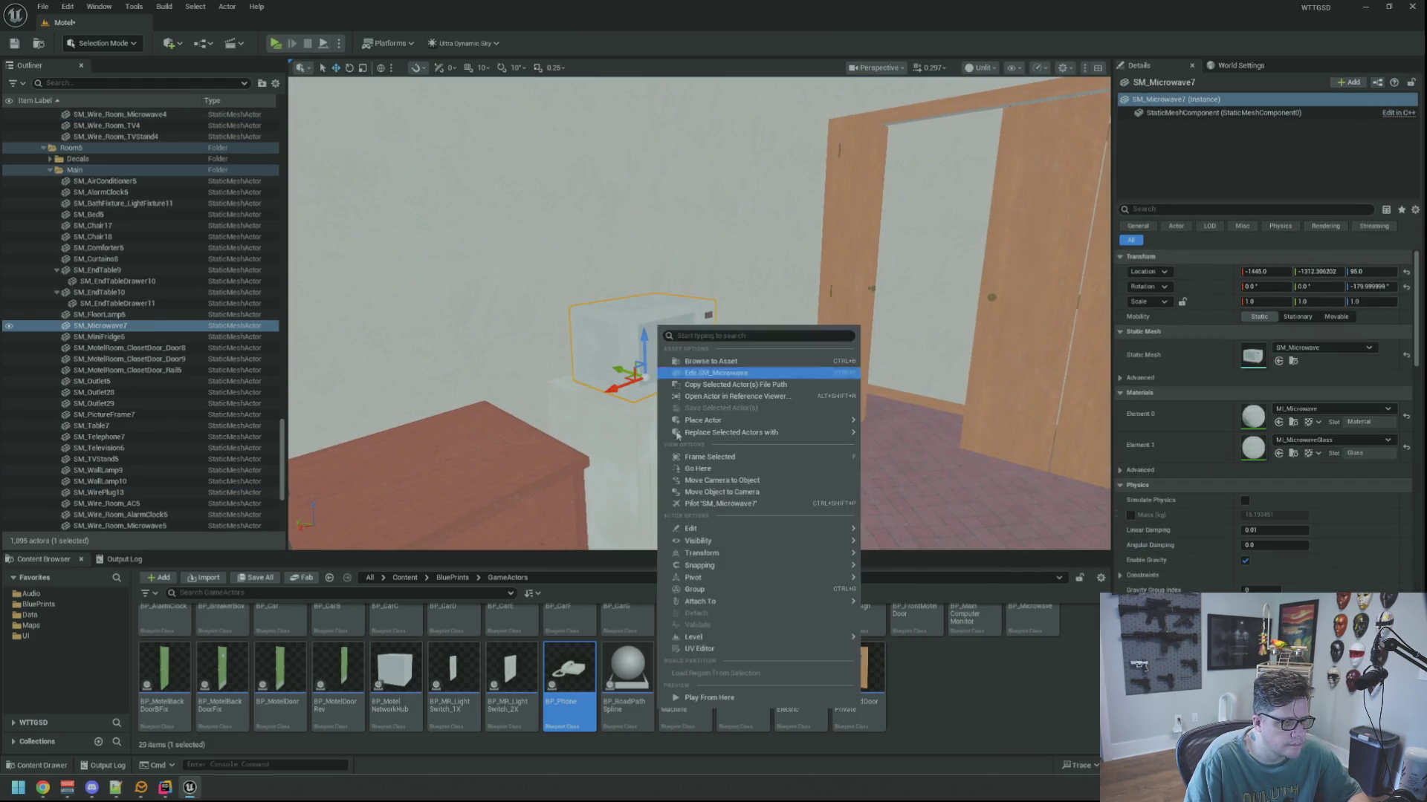
Swap the microwave for BP_Microwave, then the nightstand alarm clock and telephone for BP_AlarmClock and BP_Phone.
{"action": "mouse_move", "coordinate": [768, 422]}
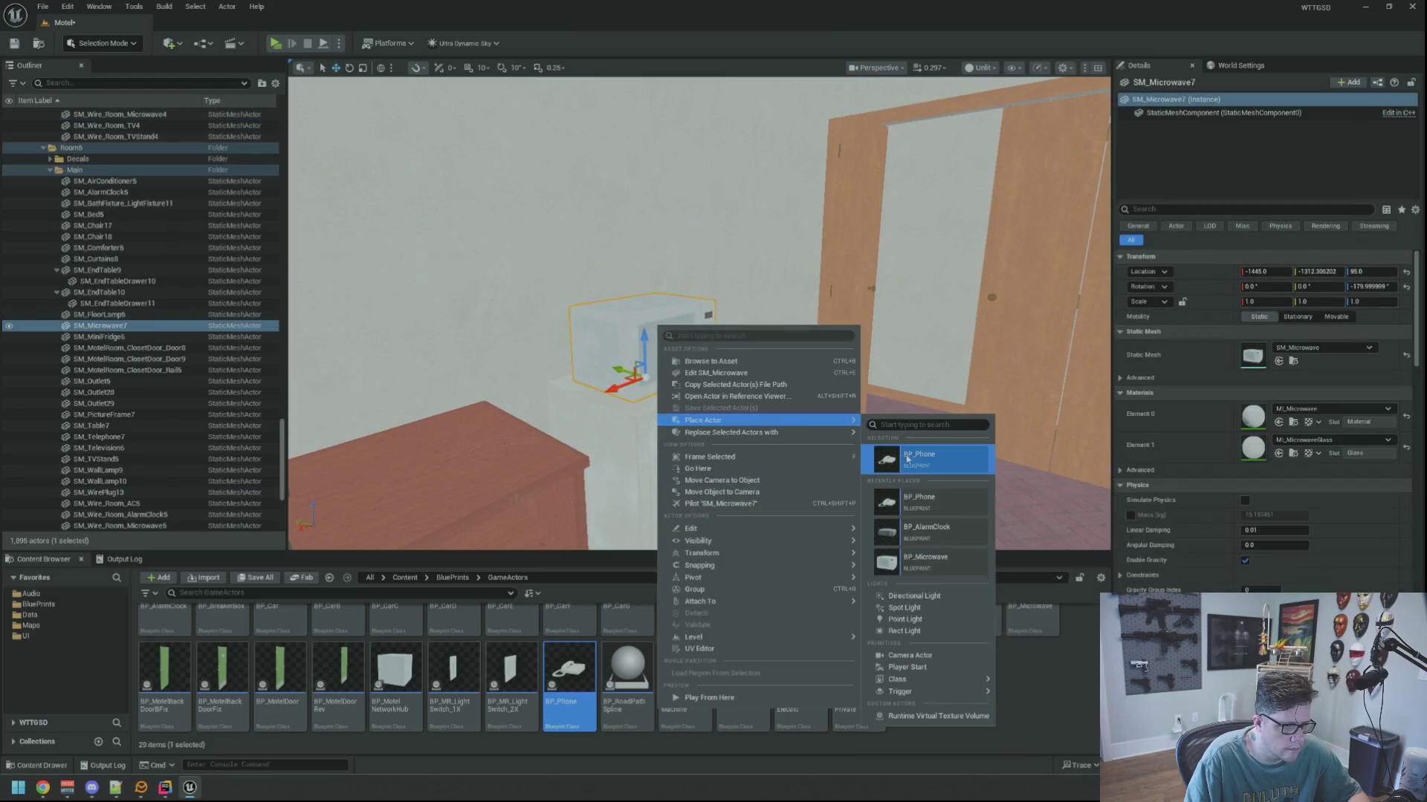
{"action": "mouse_move", "coordinate": [832, 433]}
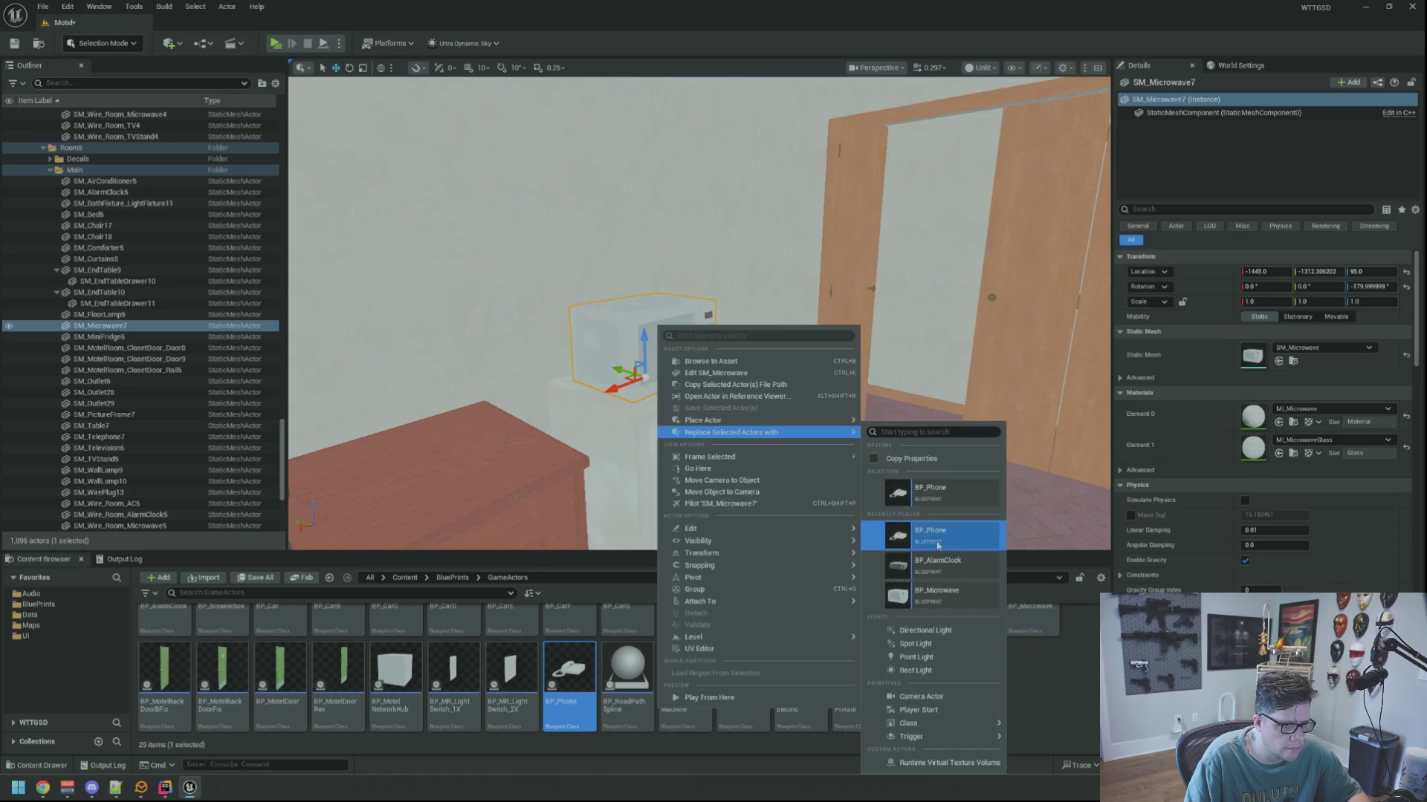
{"action": "left_click", "coordinate": [948, 596]}
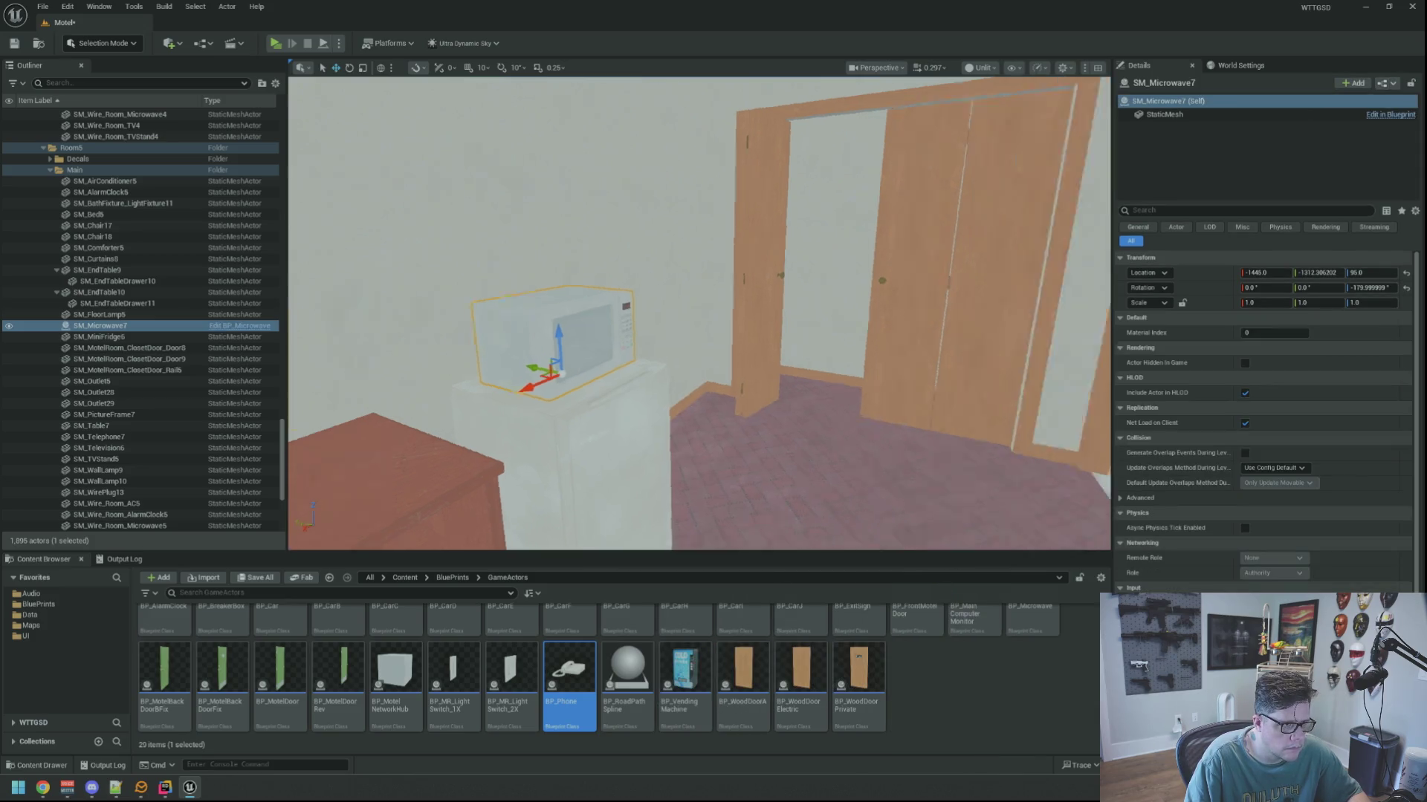
{"action": "left_click", "coordinate": [696, 315]}
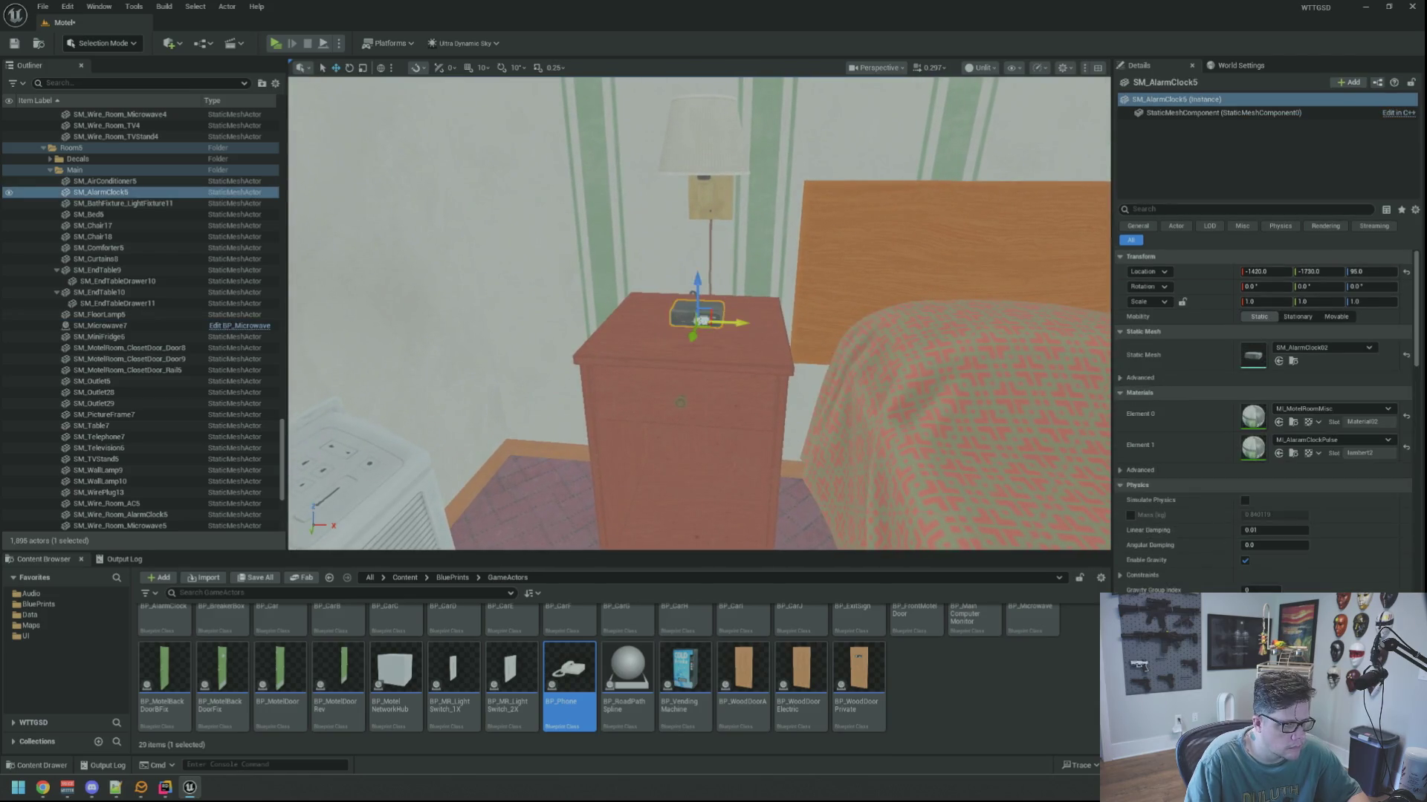
{"action": "right_click", "coordinate": [702, 320]}
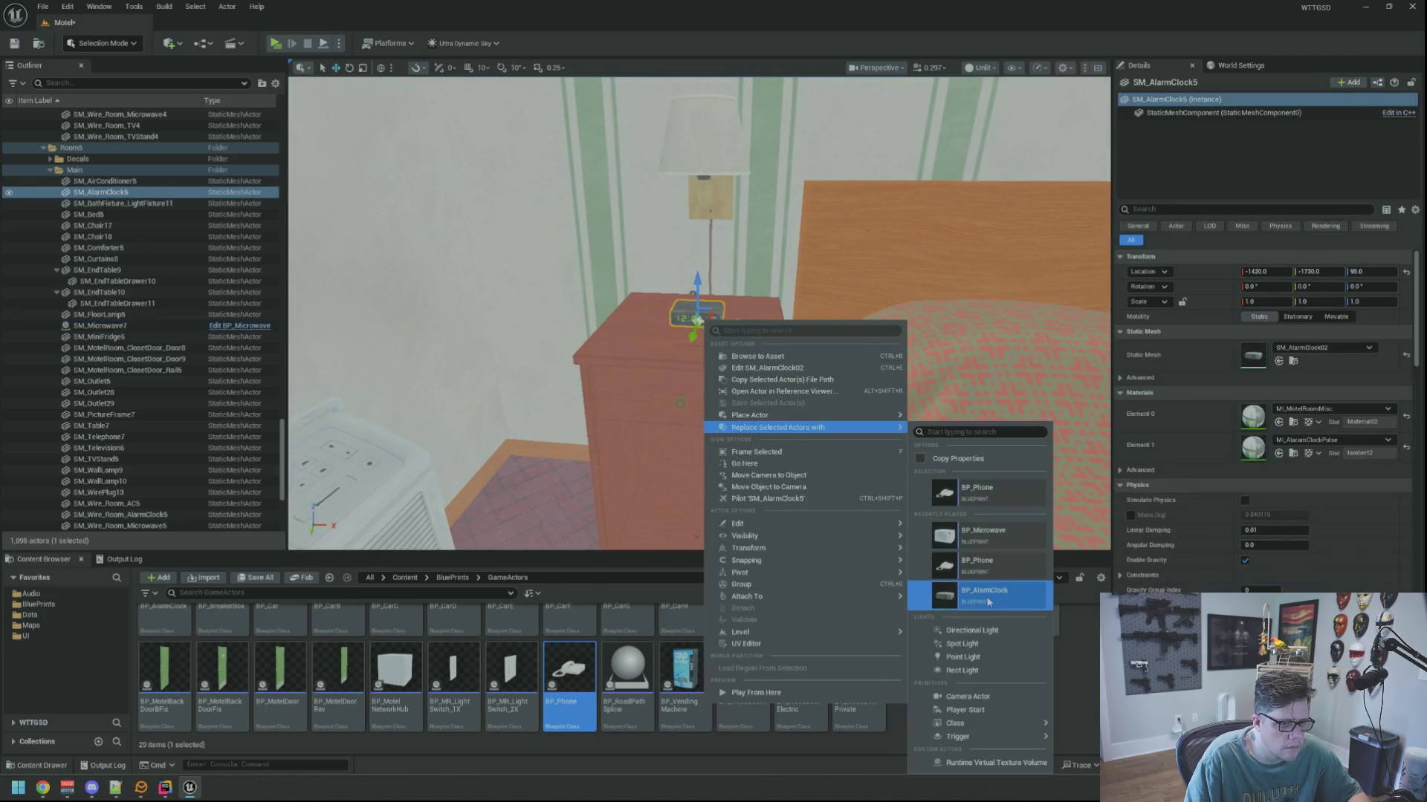
{"action": "left_click", "coordinate": [986, 593]}
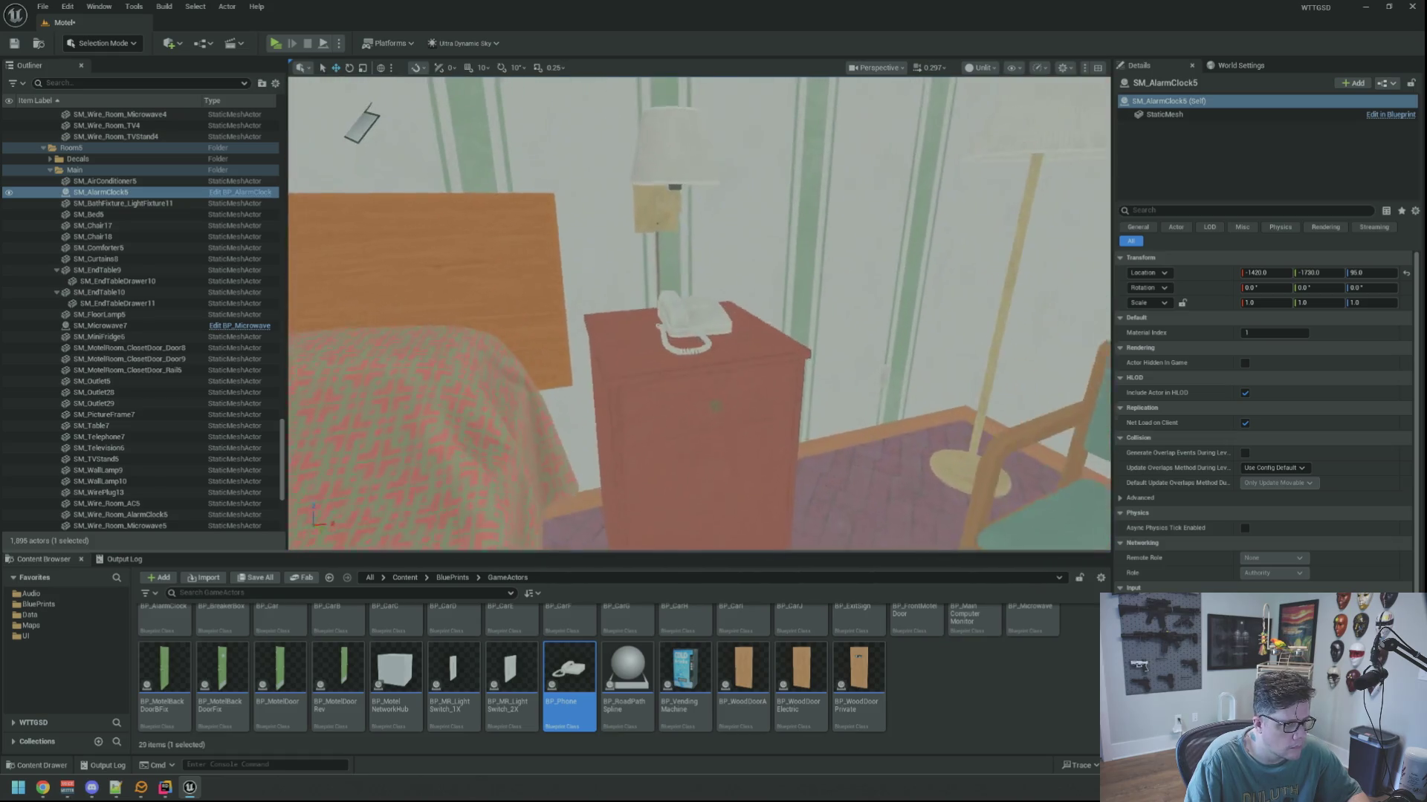
{"action": "left_click", "coordinate": [697, 343]}
{"action": "right_click", "coordinate": [697, 343]}
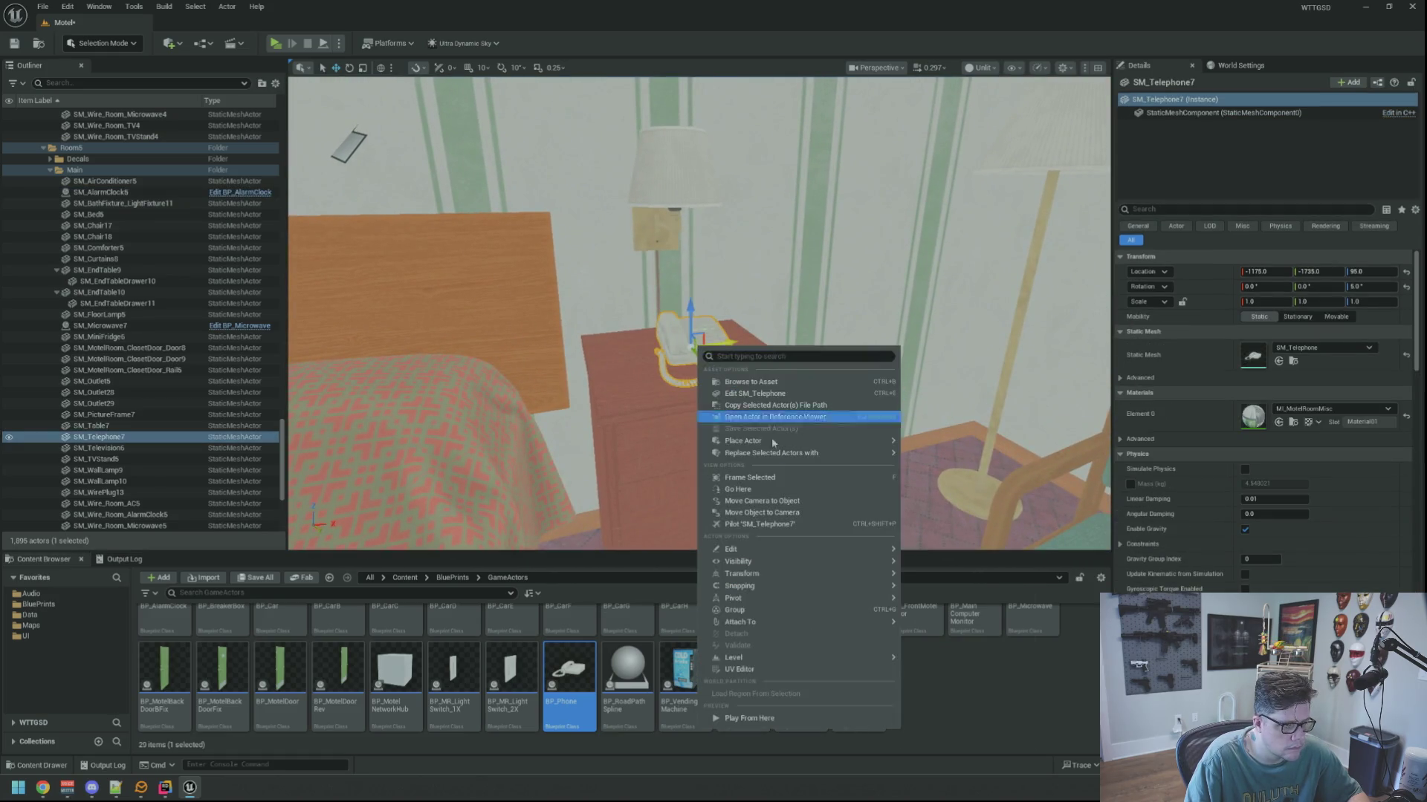
{"action": "mouse_move", "coordinate": [813, 446]}
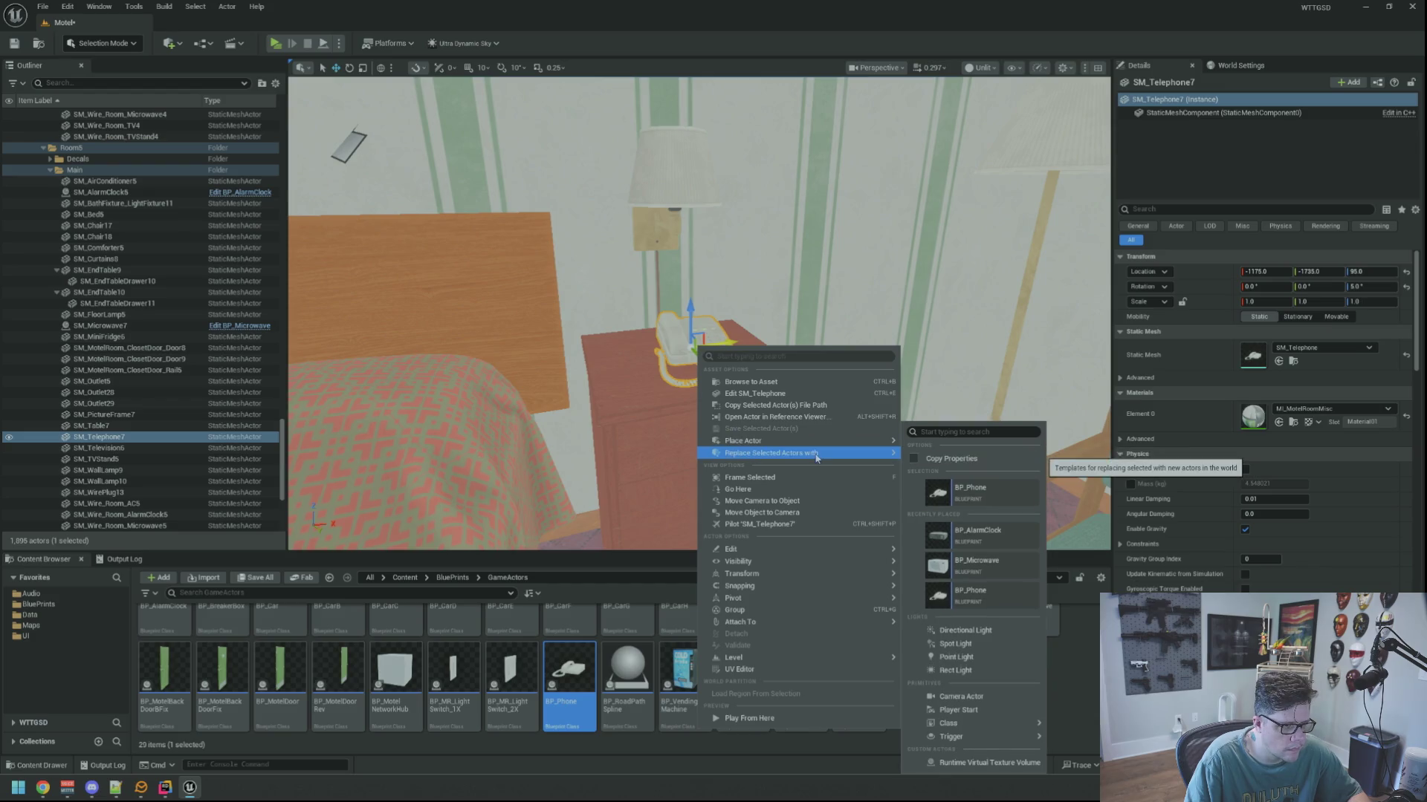
{"action": "left_click", "coordinate": [959, 582]}
In the next room, replace the microwave with BP_Microwave and the alarm clock with BP_AlarmClock.
{"action": "left_click_drag", "start_coordinate": [576, 244], "coordinate": [416, 249]}
{"action": "right_click", "coordinate": [715, 392]}
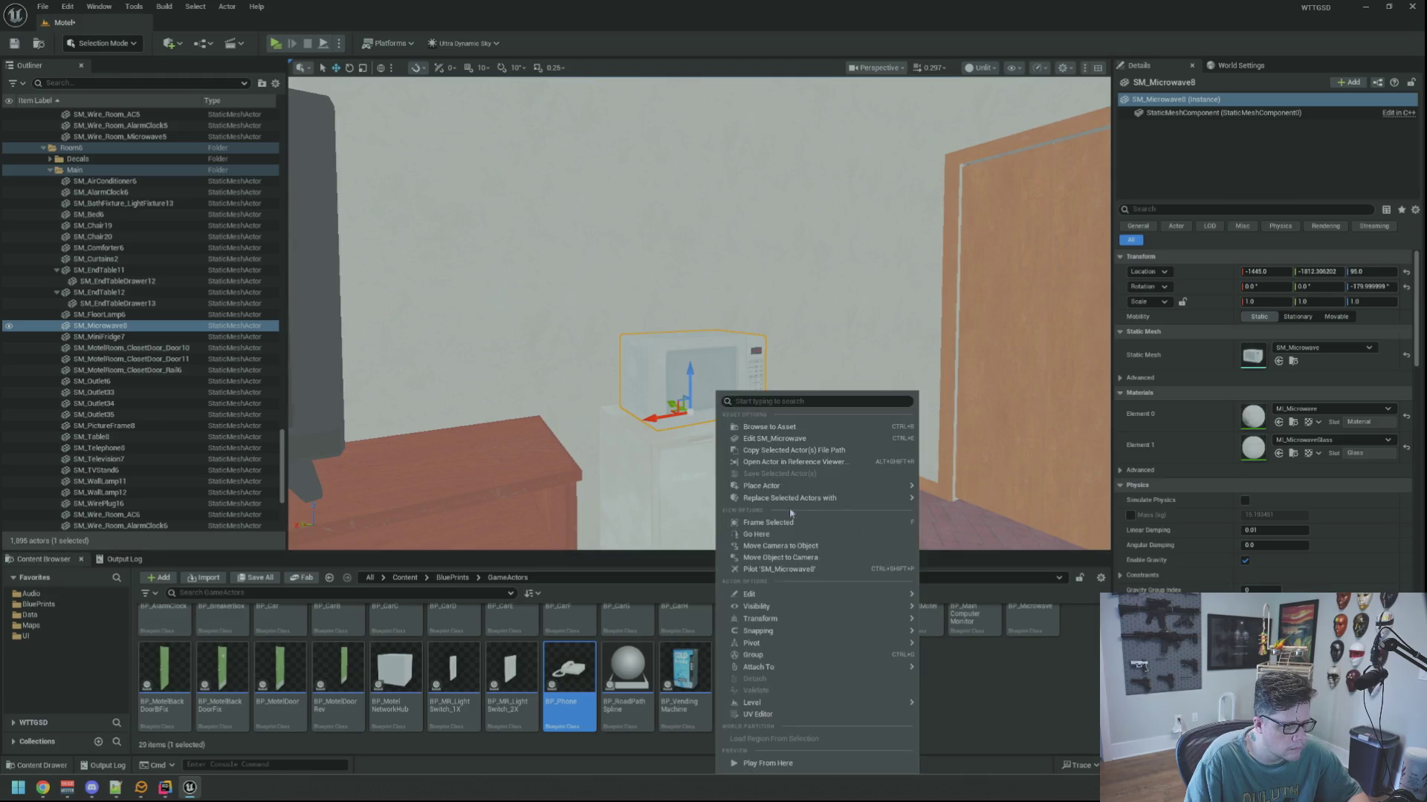
{"action": "mouse_move", "coordinate": [815, 499]}
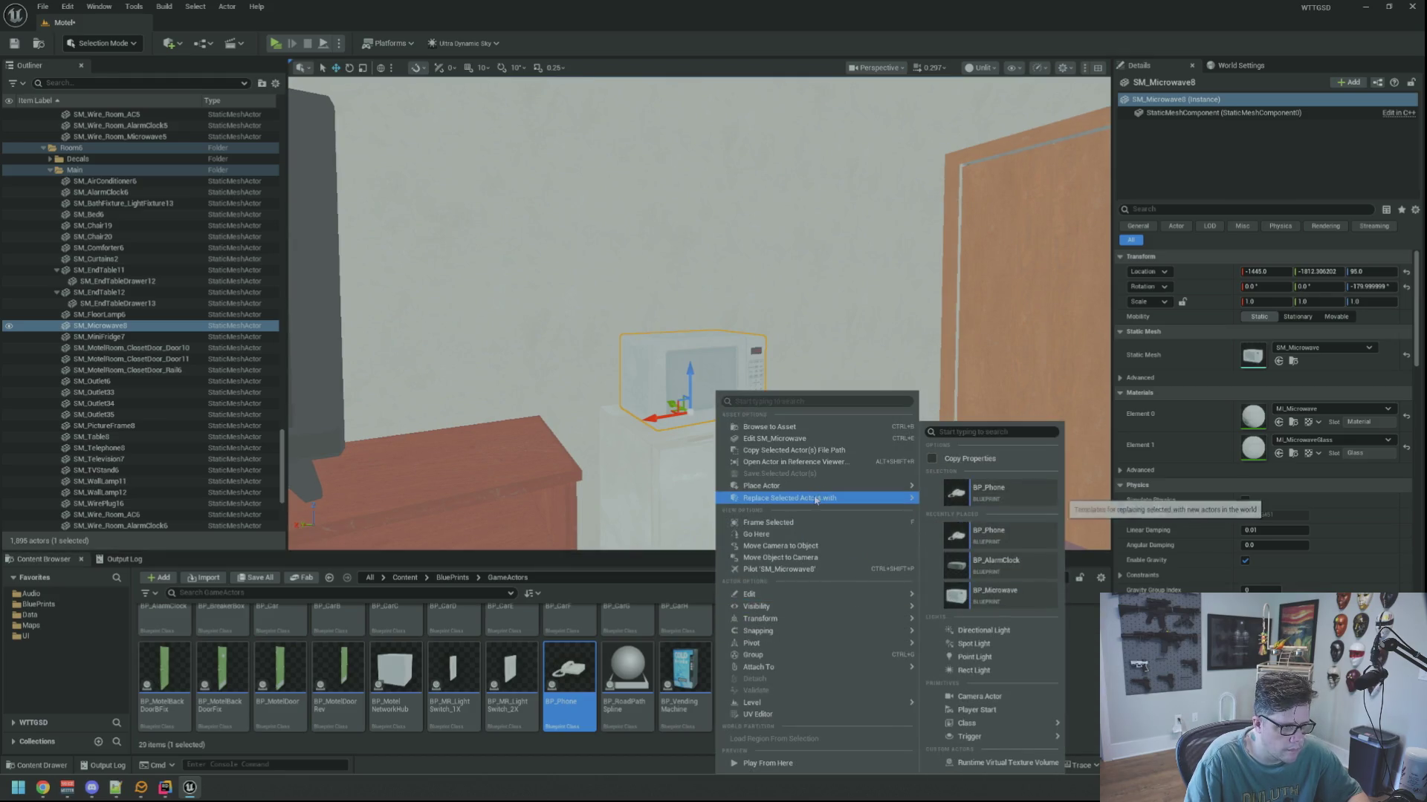
{"action": "left_click", "coordinate": [999, 595]}
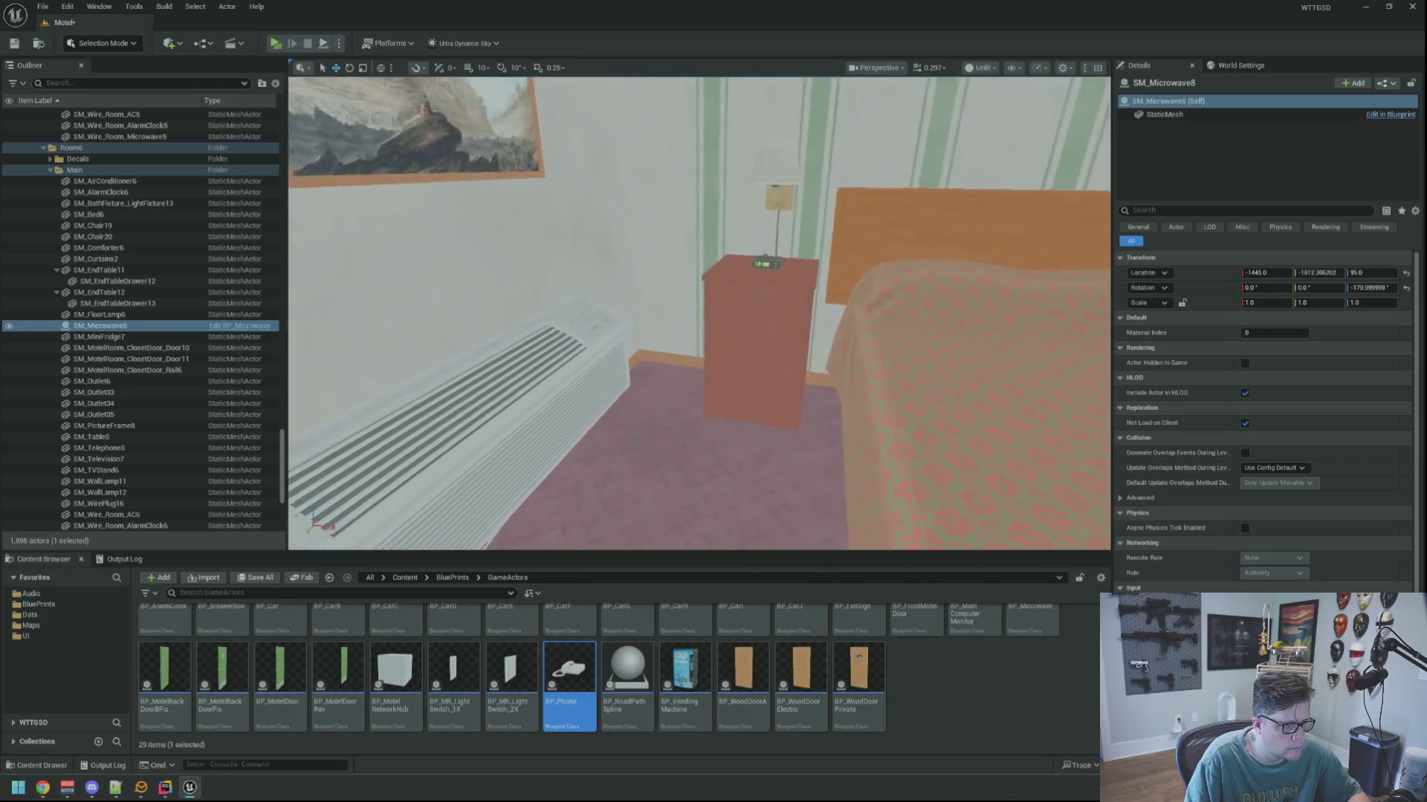
{"action": "left_click", "coordinate": [691, 375]}
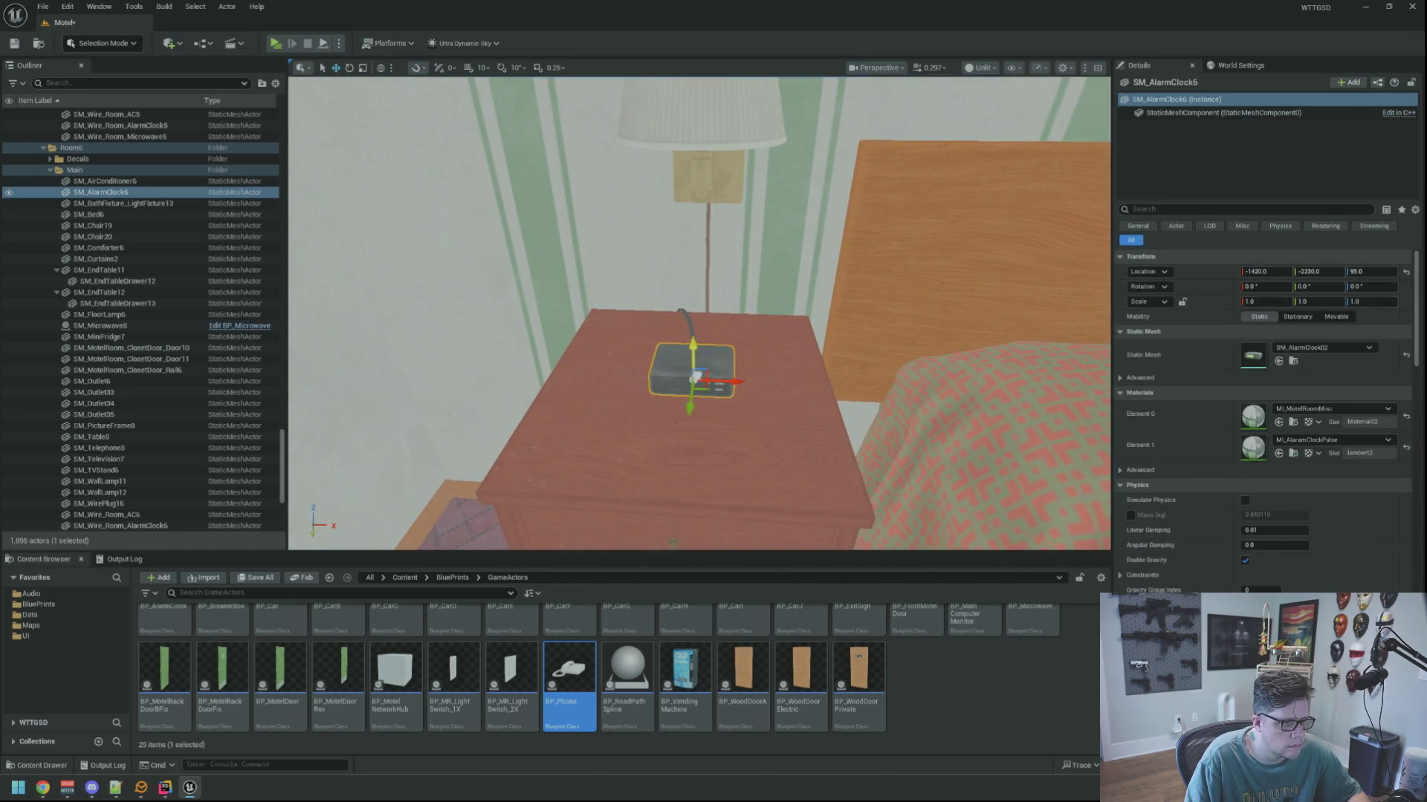
{"action": "right_click", "coordinate": [697, 381]}
{"action": "mouse_move", "coordinate": [771, 484]}
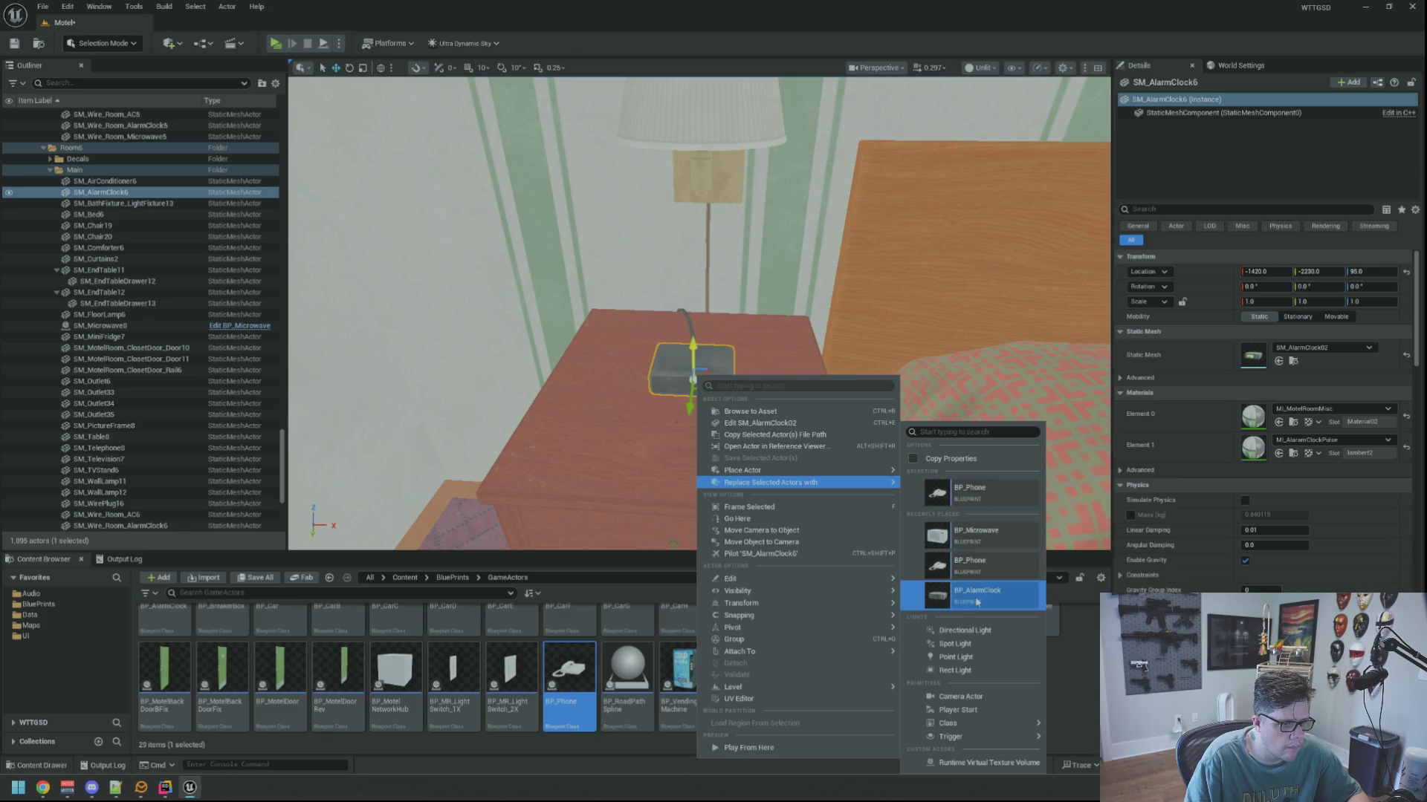
{"action": "left_click", "coordinate": [976, 600]}
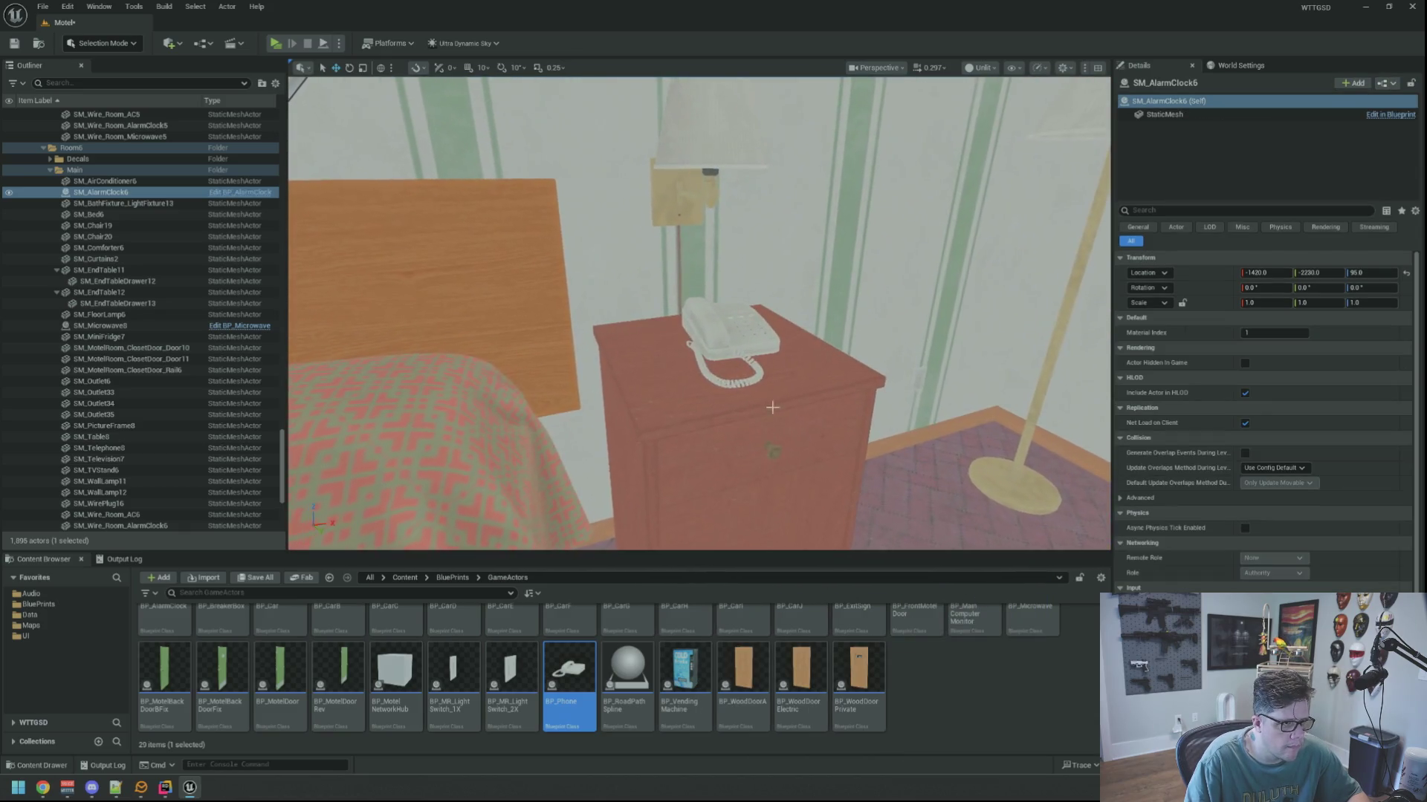
Replace that nightstand's telephone with BP_Phone and bring up the next room's alarm clock actions.
{"action": "left_click", "coordinate": [729, 343]}
{"action": "right_click", "coordinate": [731, 345]}
{"action": "mouse_move", "coordinate": [817, 451]}
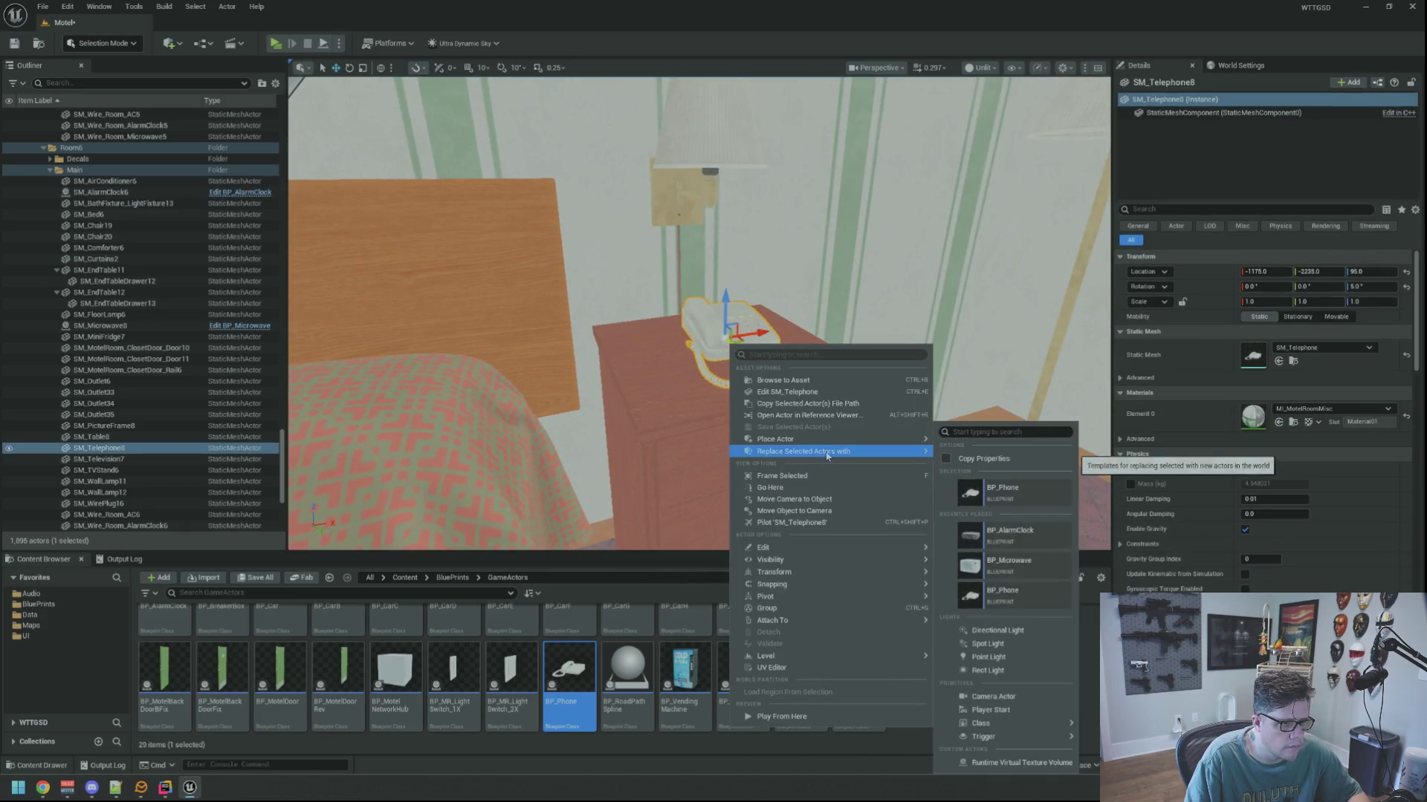
{"action": "left_click", "coordinate": [1005, 599]}
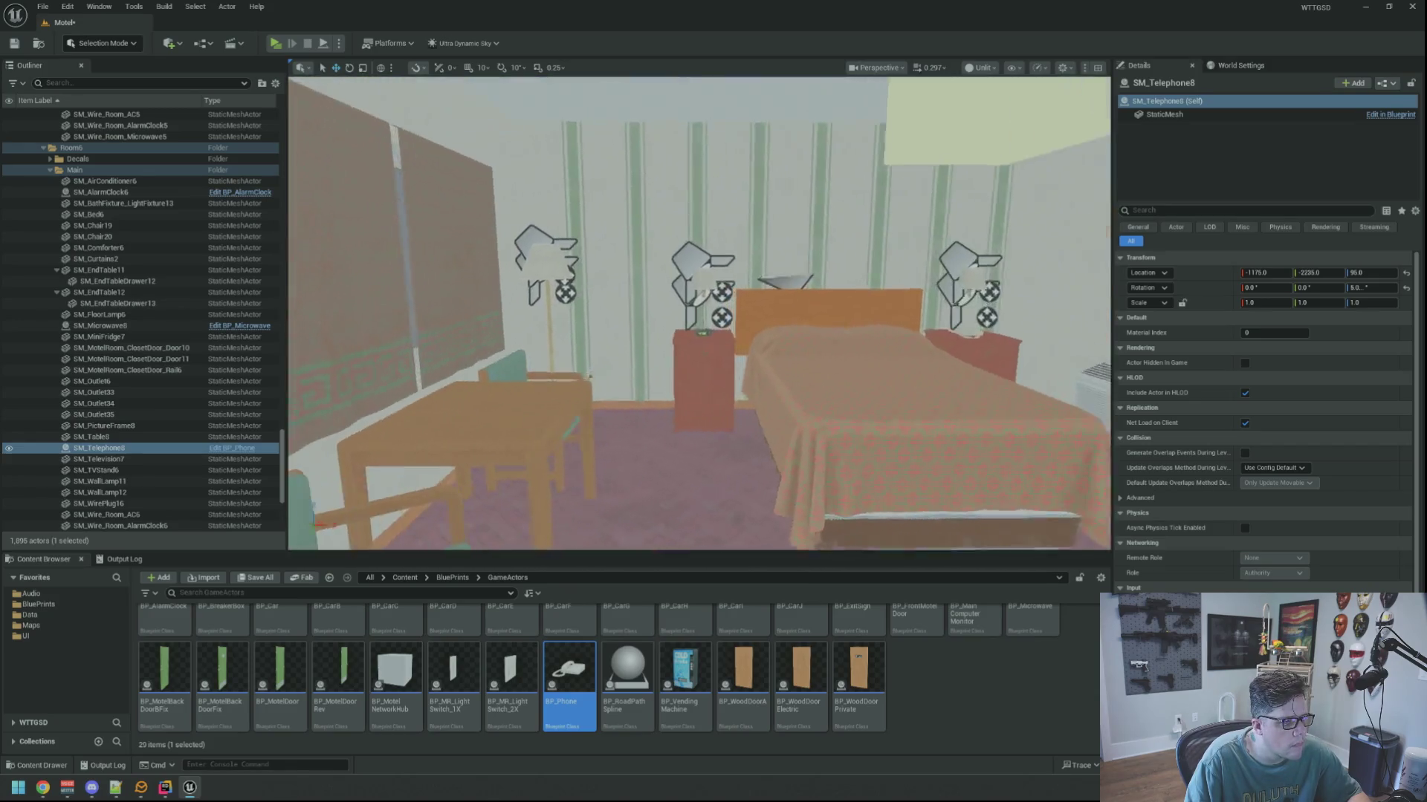
{"action": "left_click", "coordinate": [673, 390]}
{"action": "right_click", "coordinate": [682, 393]}
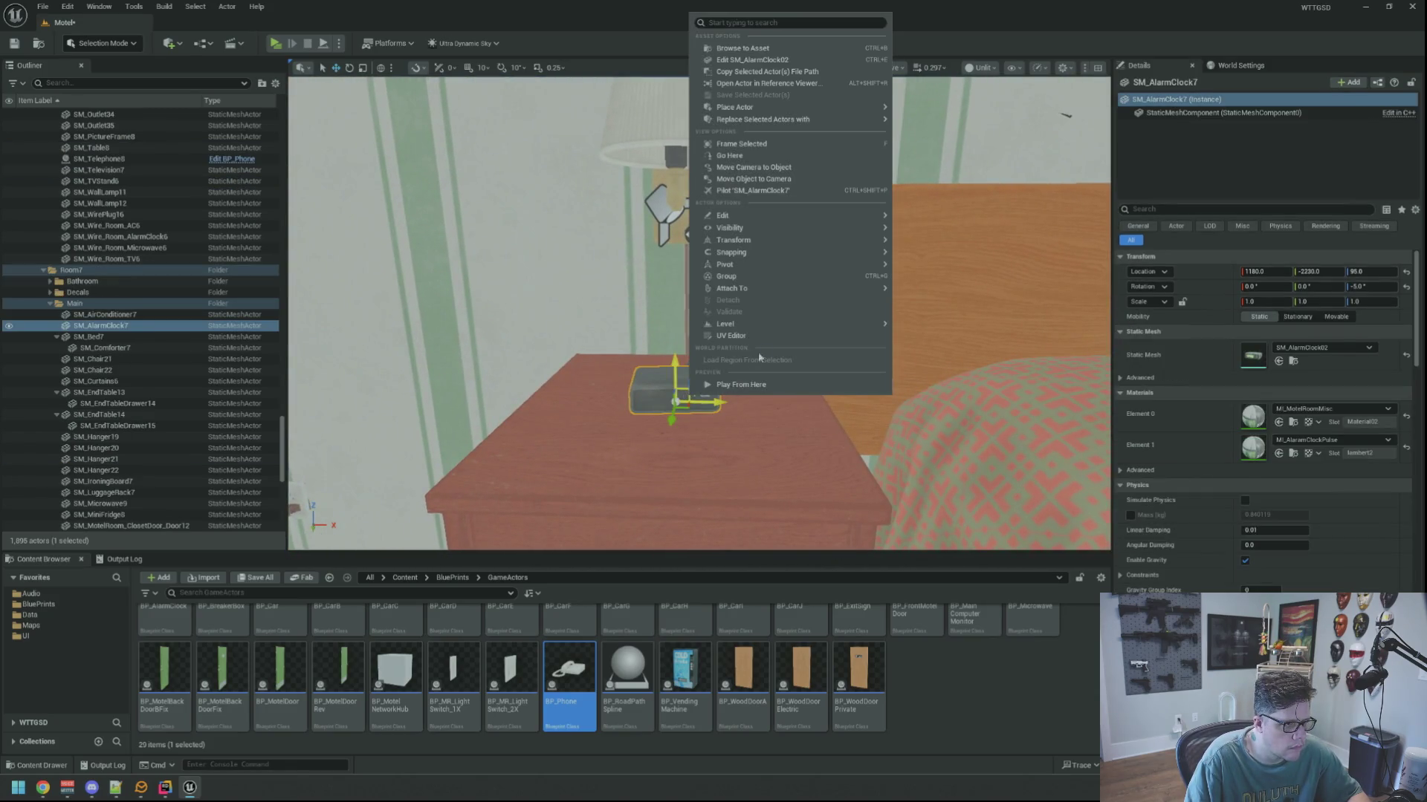
Replace the alarm clock, phone and microwave with BP_AlarmClock, BP_Phone and BP_Microwave.
{"action": "mouse_move", "coordinate": [829, 121]}
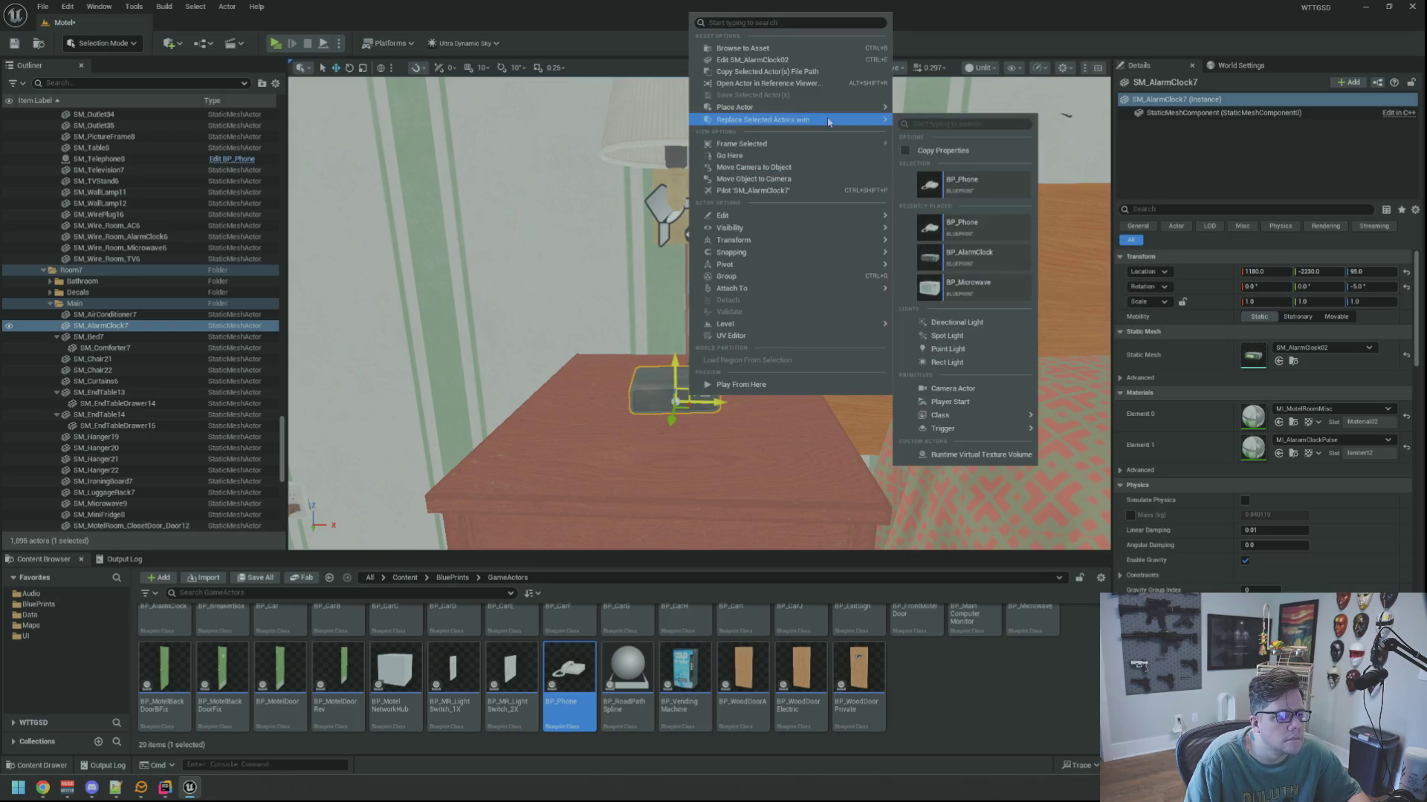
{"action": "left_click", "coordinate": [976, 257]}
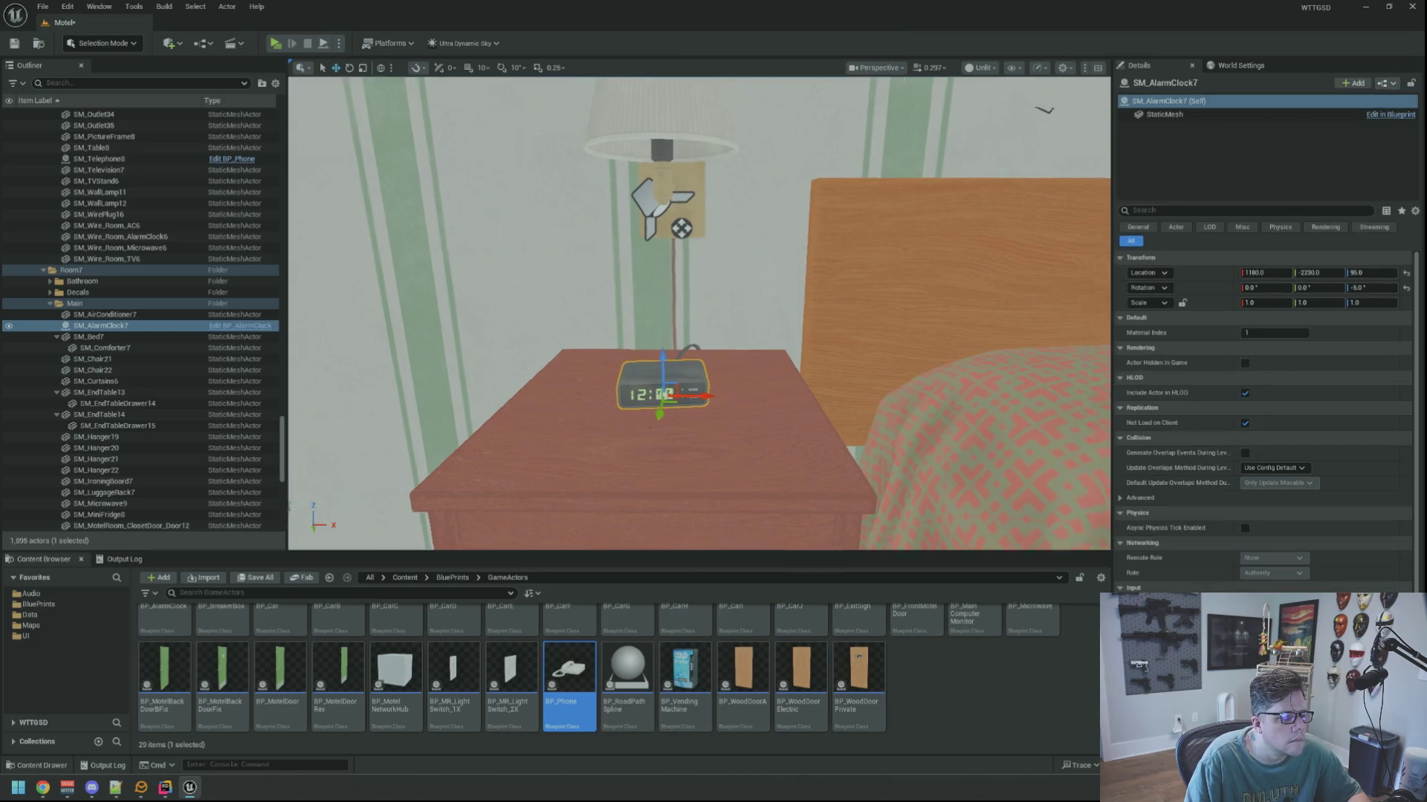
{"action": "mouse_move", "coordinate": [888, 260]}
{"action": "left_mouse_down"}
{"action": "mouse_move", "coordinate": [877, 290]}
{"action": "mouse_move", "coordinate": [888, 260]}
{"action": "left_mouse_up"}
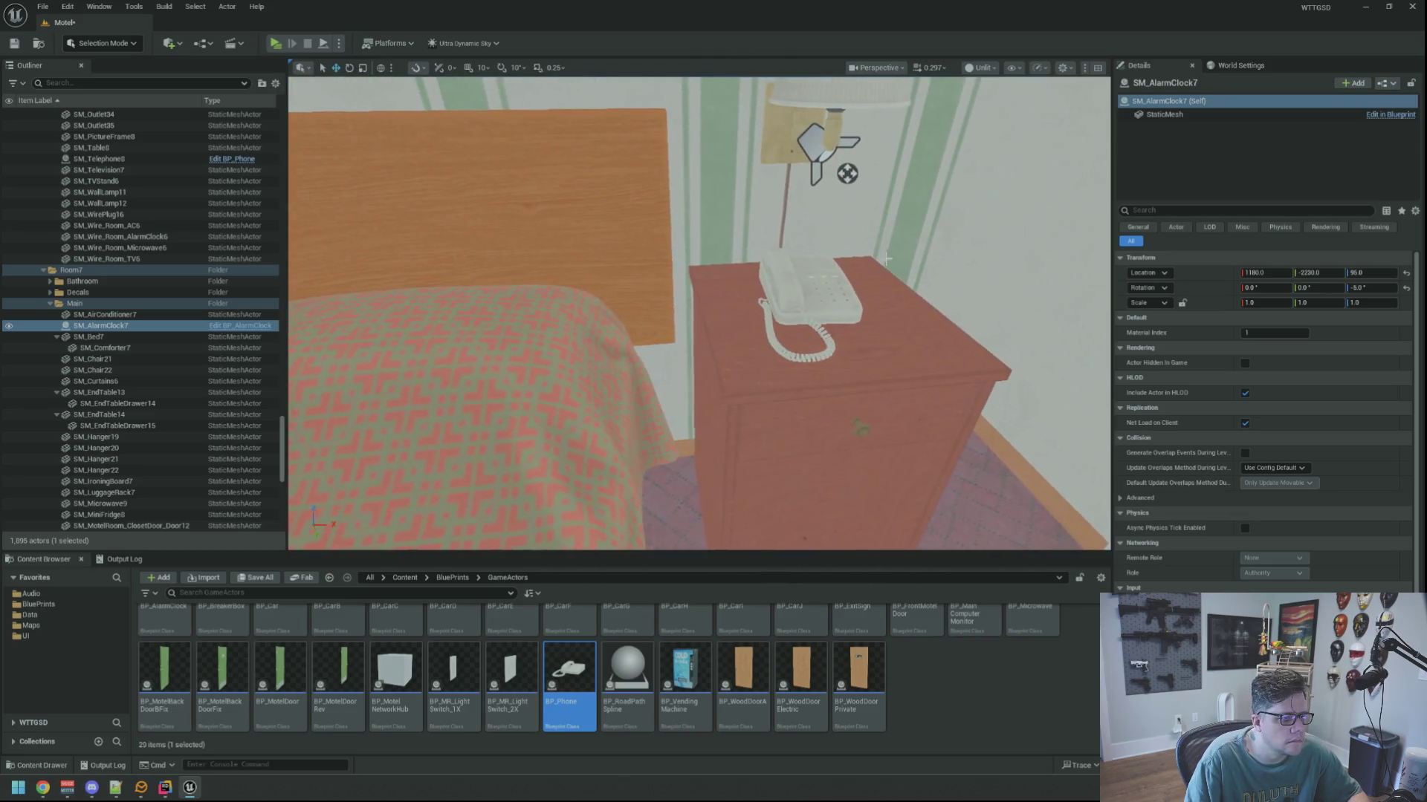
{"action": "right_click", "coordinate": [832, 284]}
{"action": "mouse_move", "coordinate": [925, 390]}
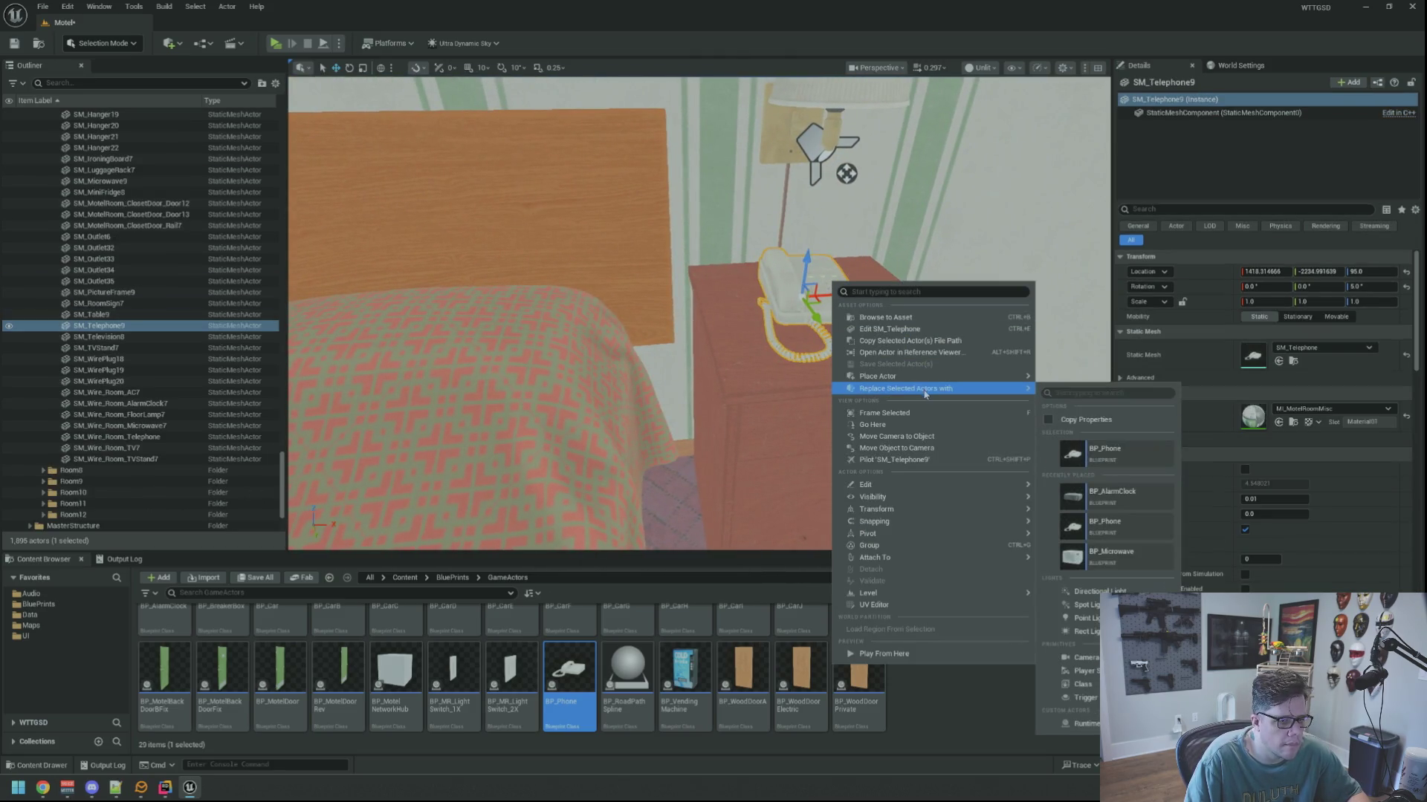
{"action": "left_click", "coordinate": [1102, 455]}
{"action": "mouse_move", "coordinate": [743, 335]}
{"action": "left_mouse_down"}
{"action": "mouse_move", "coordinate": [772, 334]}
{"action": "mouse_move", "coordinate": [736, 331]}
{"action": "left_mouse_up"}
{"action": "right_click", "coordinate": [736, 331]}
{"action": "mouse_move", "coordinate": [834, 438]}
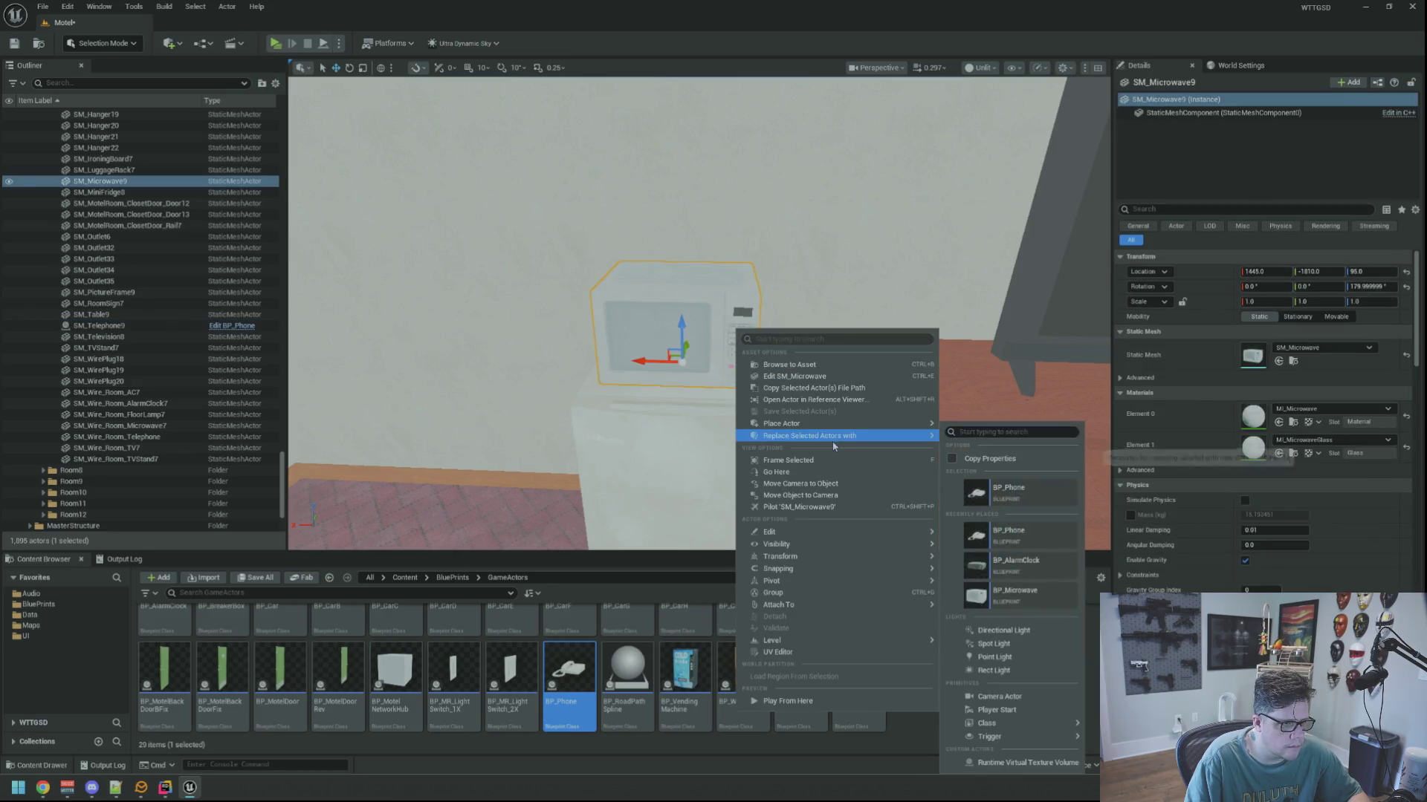
{"action": "left_click", "coordinate": [1011, 592]}
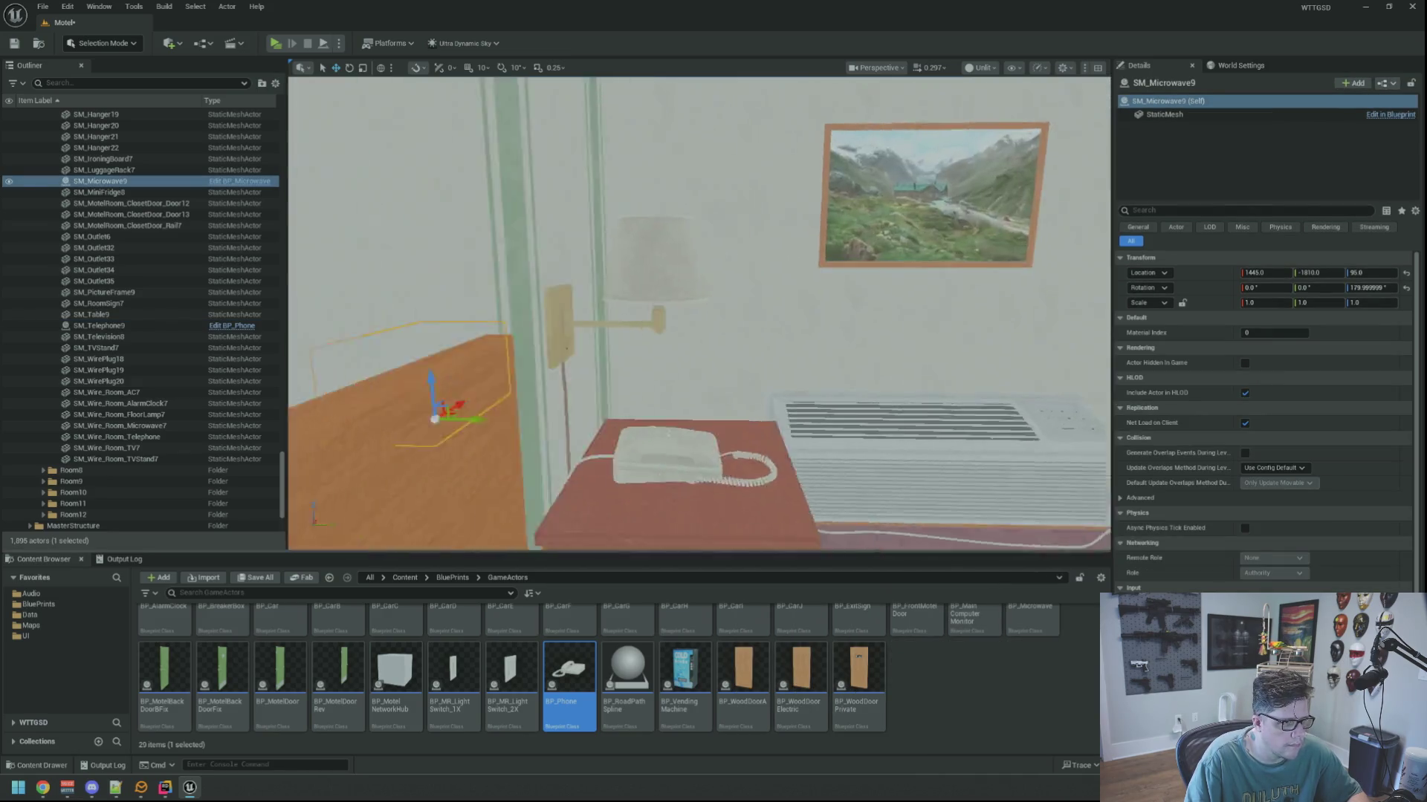
In the next room, swap the phone, alarm clock and microwave for their BP_Phone, BP_AlarmClock and BP_Microwave blueprints.
{"action": "right_click", "coordinate": [747, 336]}
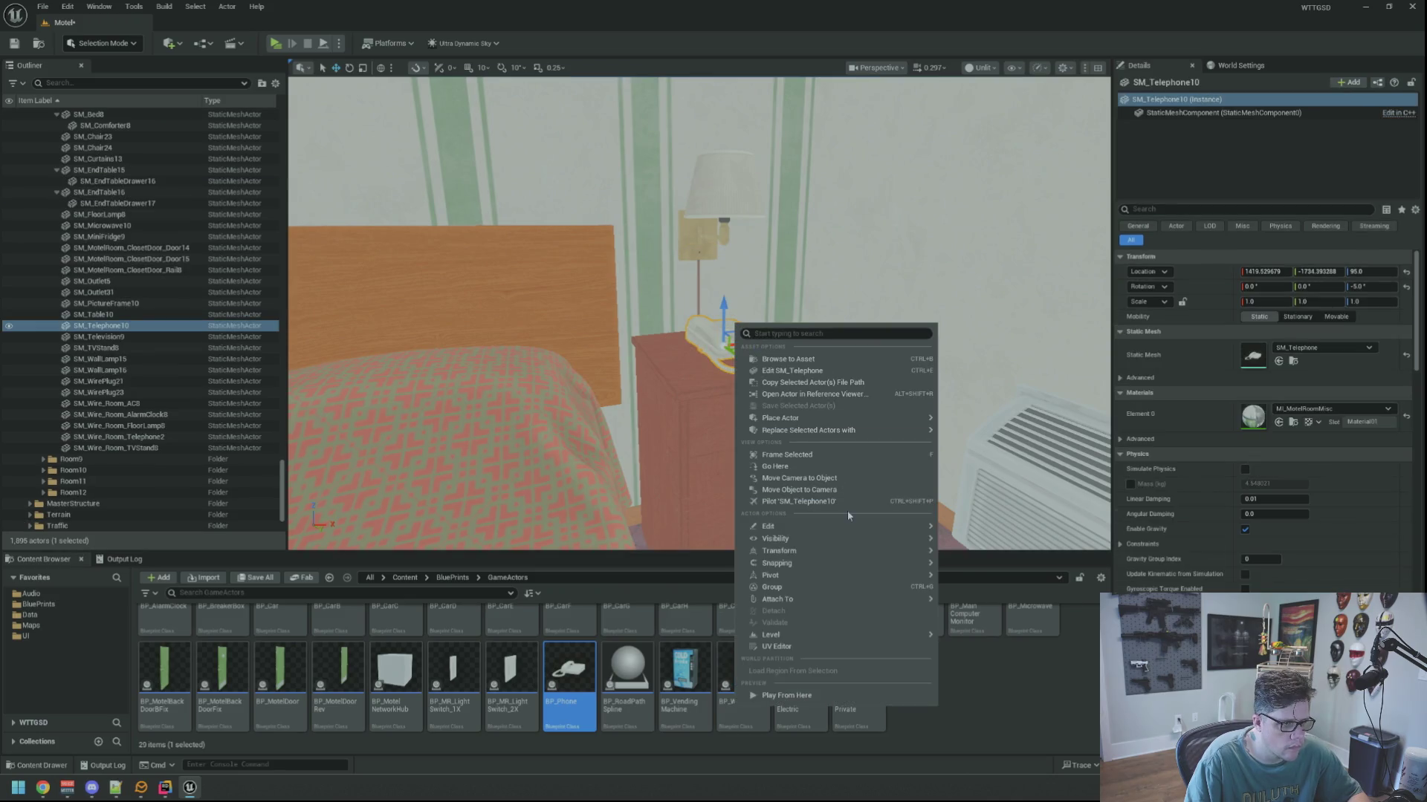
{"action": "mouse_move", "coordinate": [866, 436]}
{"action": "left_click", "coordinate": [1018, 503]}
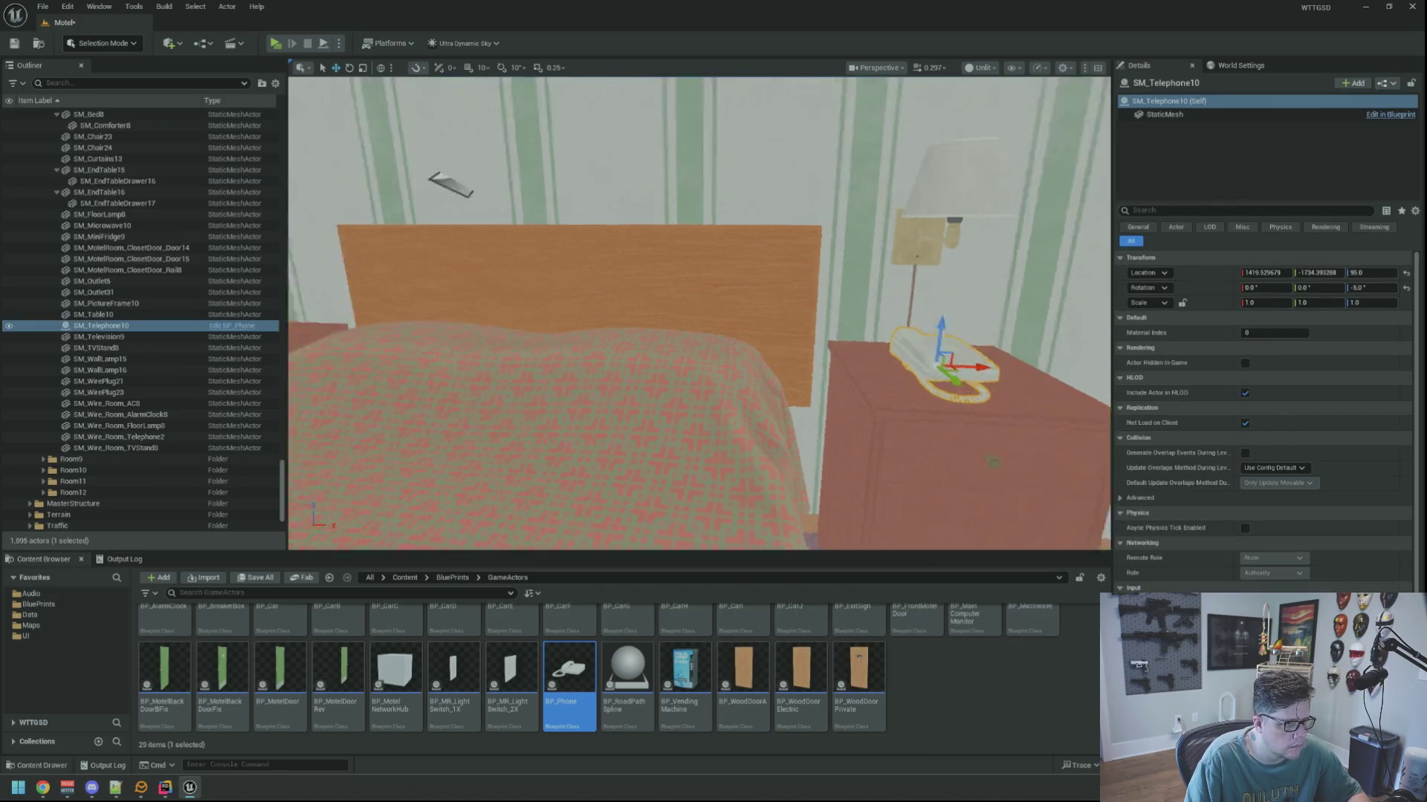
{"action": "right_click", "coordinate": [655, 371]}
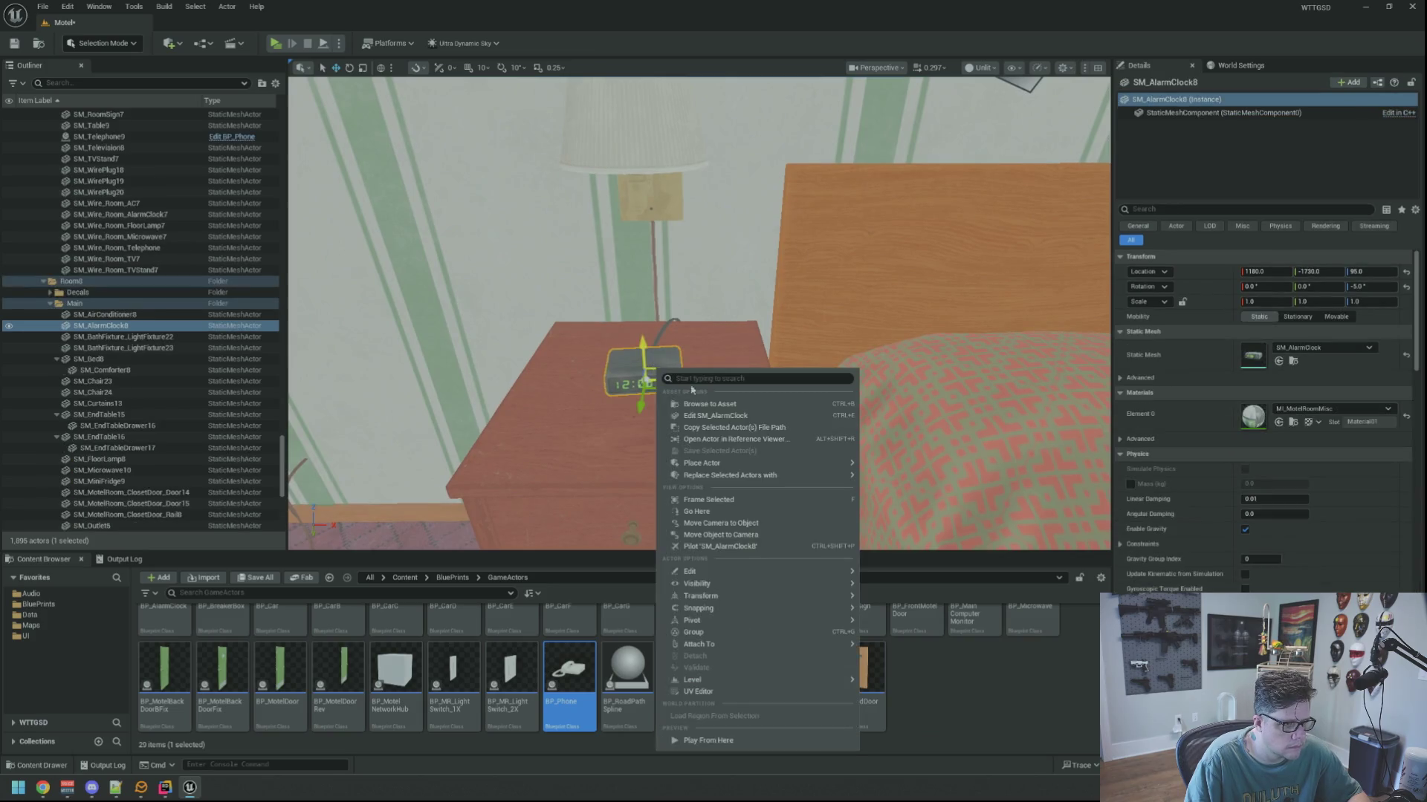
{"action": "mouse_move", "coordinate": [753, 480]}
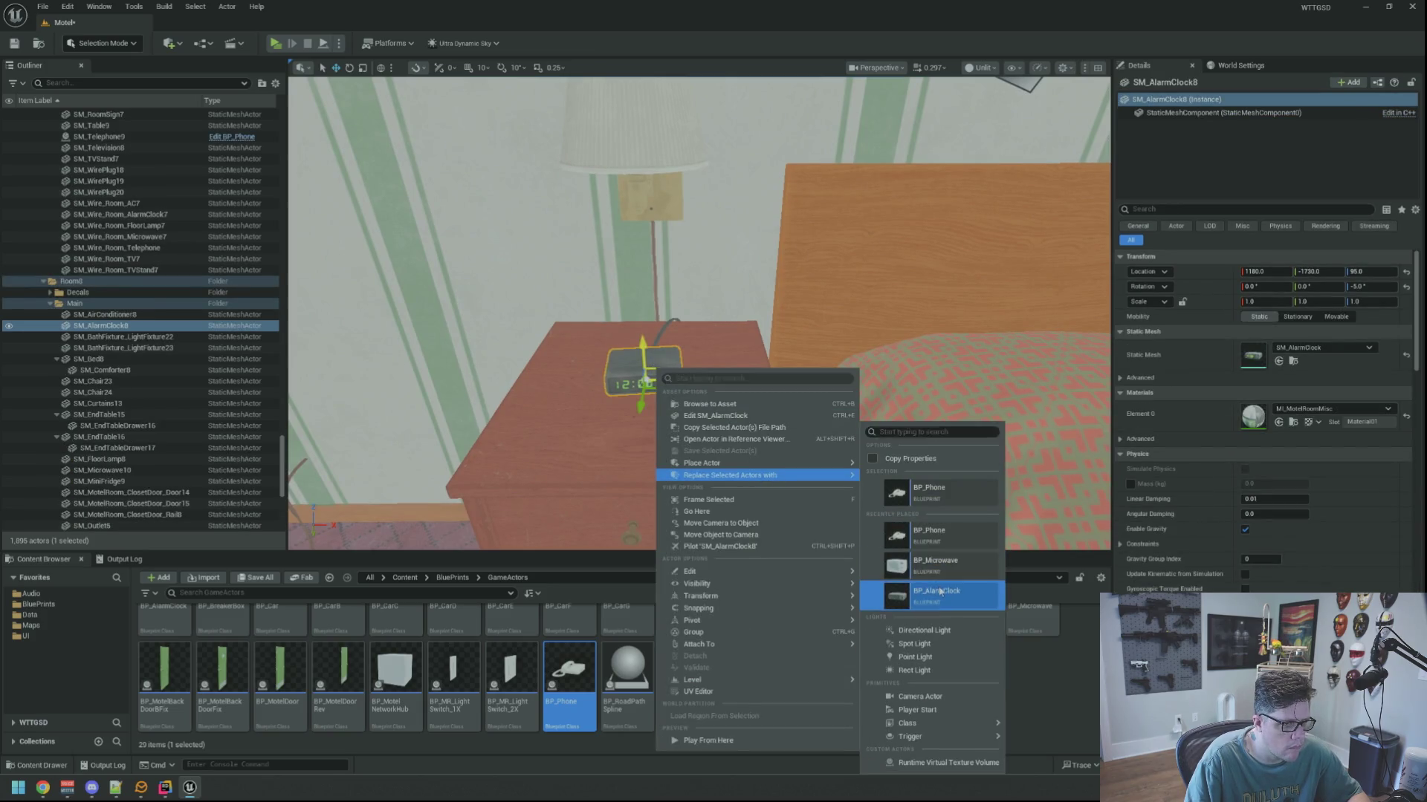
{"action": "left_click", "coordinate": [940, 592]}
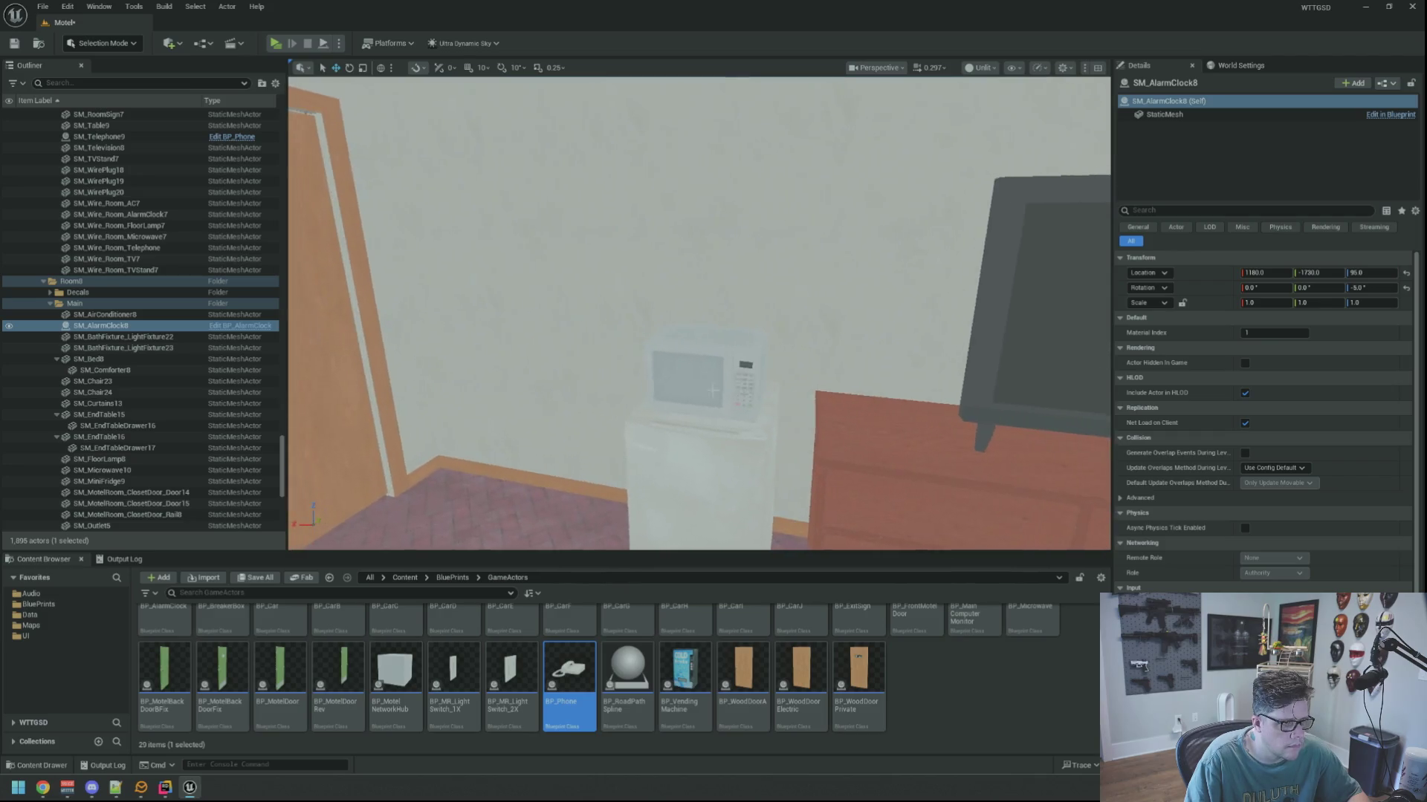
{"action": "left_click", "coordinate": [707, 363]}
{"action": "right_click", "coordinate": [708, 361]}
{"action": "mouse_move", "coordinate": [811, 465]}
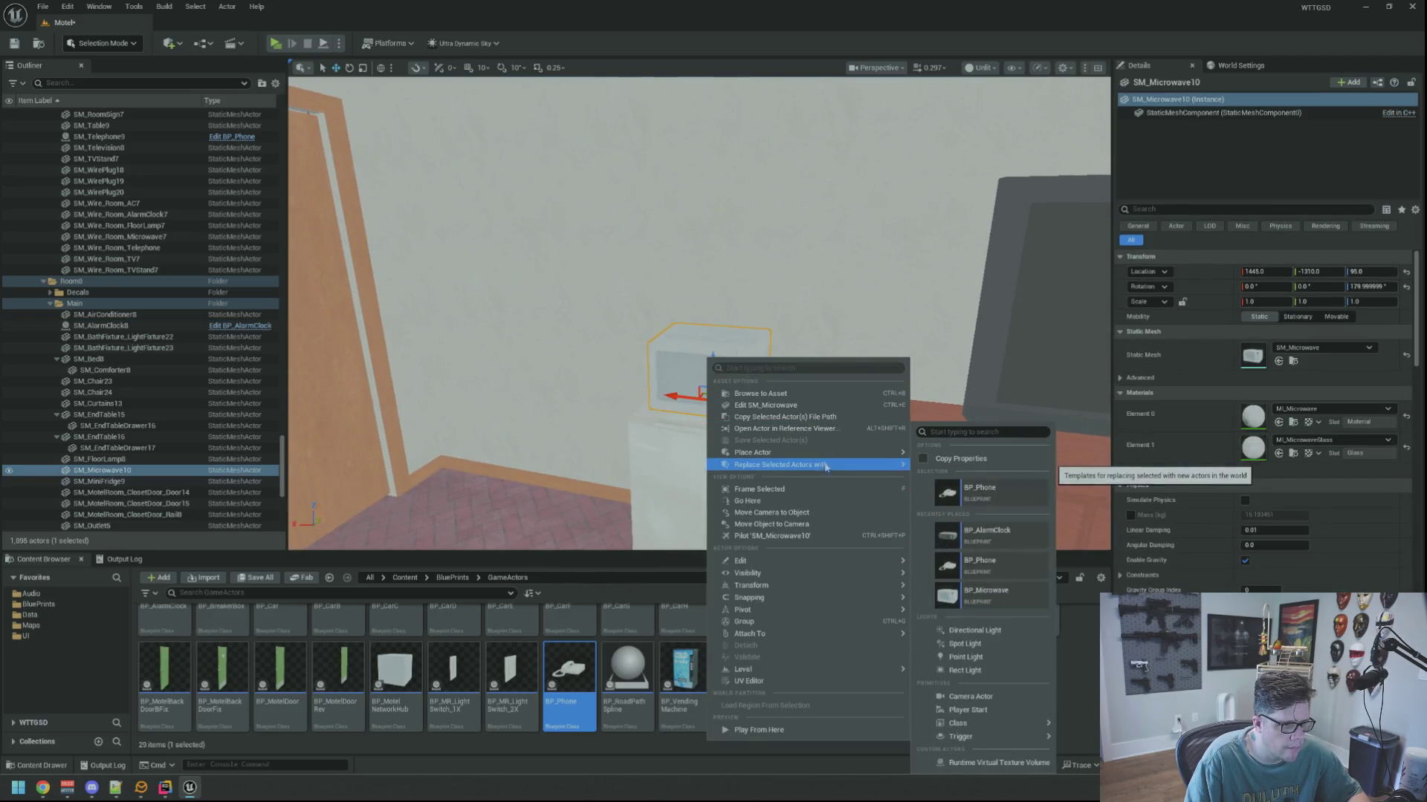
{"action": "left_click", "coordinate": [1001, 595]}
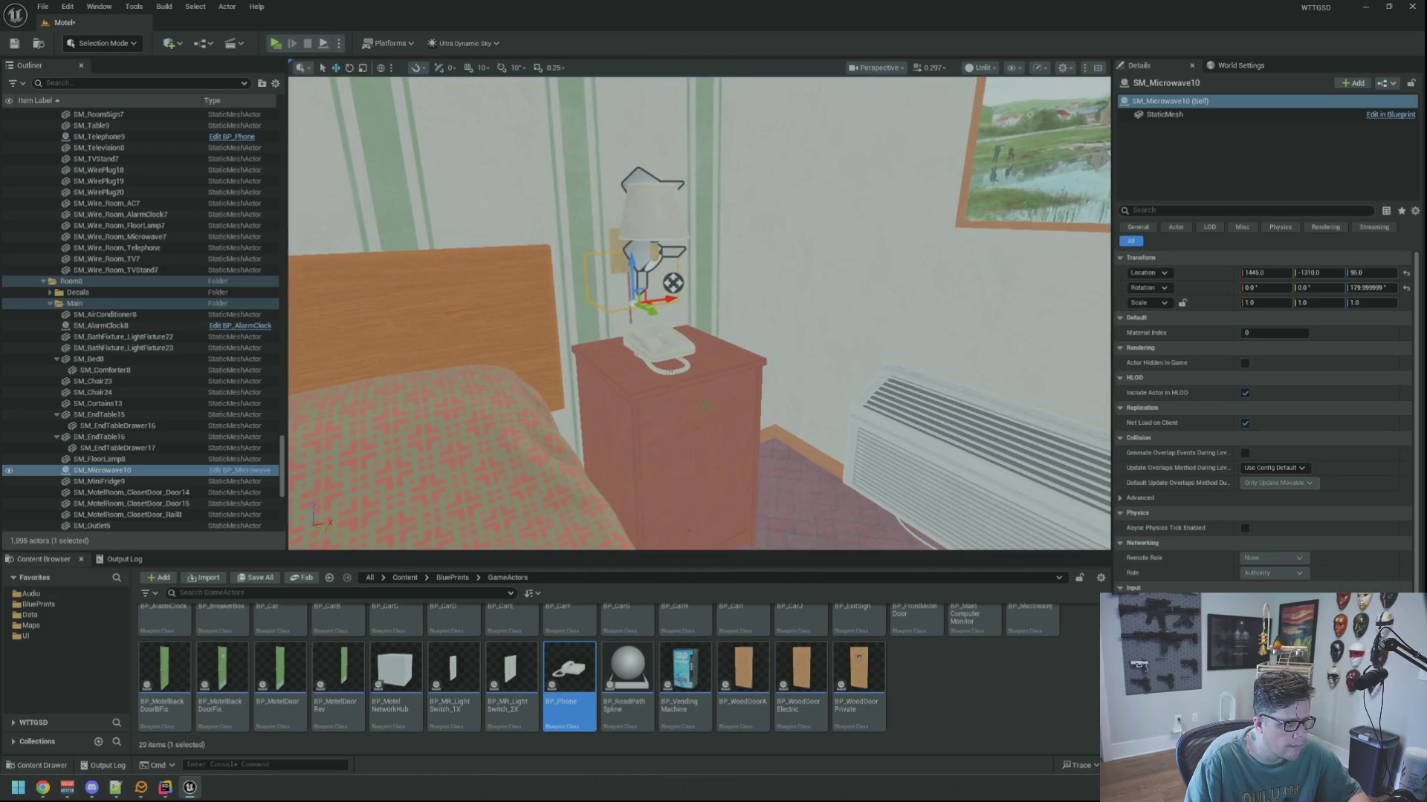
Replace the nightstand phone with BP_Phone and the next room's alarm clock with BP_AlarmClock.
{"action": "left_click", "coordinate": [674, 345]}
{"action": "right_click", "coordinate": [674, 344]}
{"action": "mouse_move", "coordinate": [806, 454]}
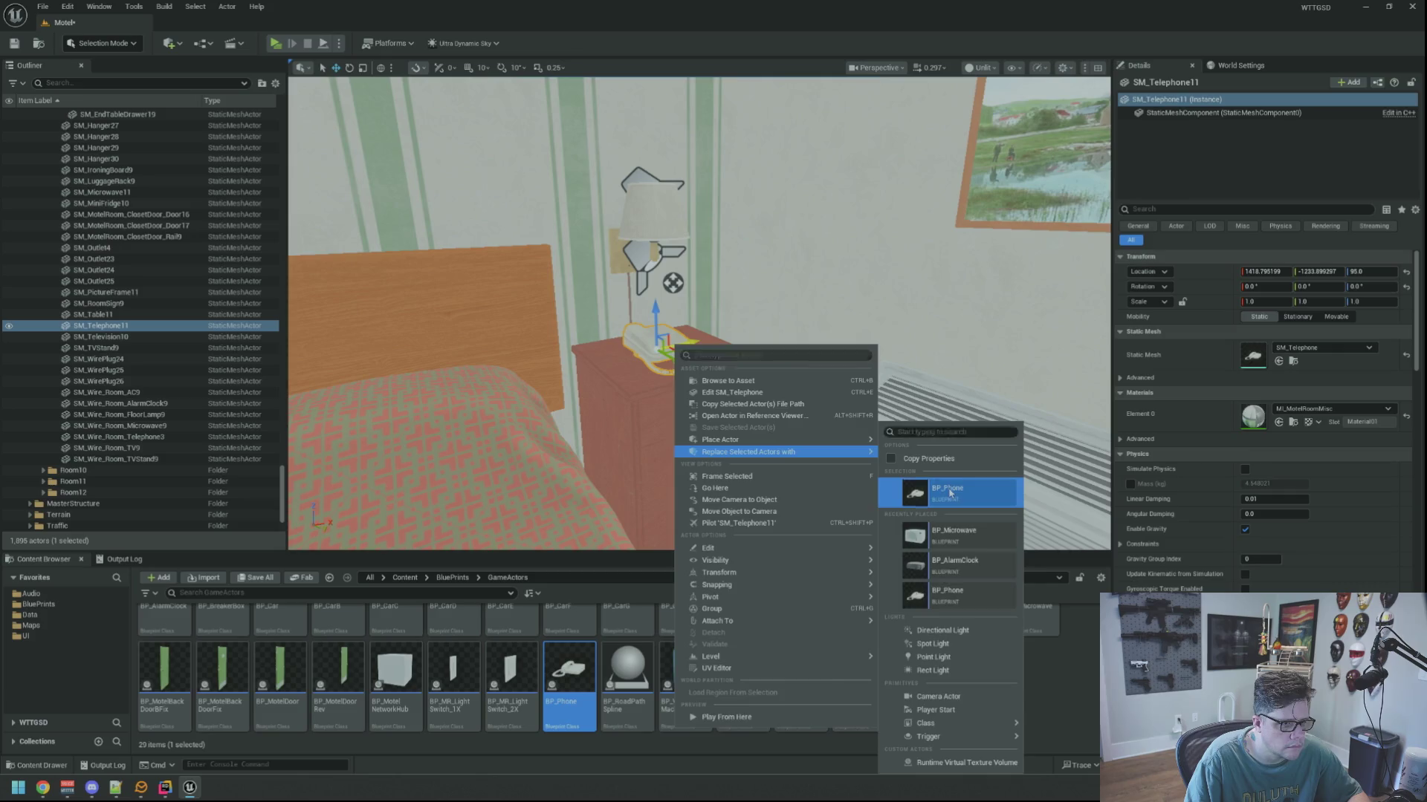
{"action": "left_click", "coordinate": [950, 493]}
{"action": "left_click", "coordinate": [789, 324]}
{"action": "right_click", "coordinate": [789, 324]}
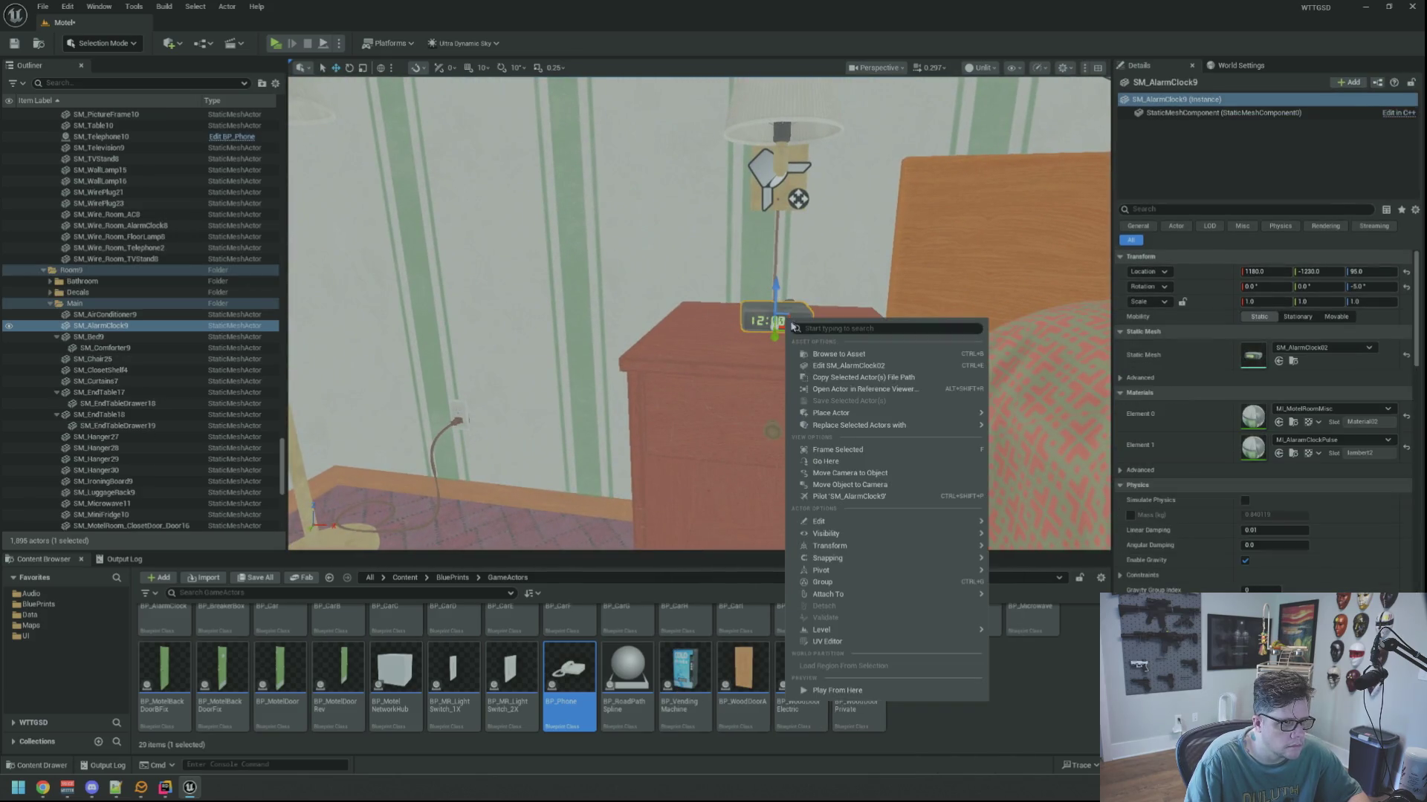
{"action": "mouse_move", "coordinate": [929, 440]}
{"action": "left_click", "coordinate": [1052, 595]}
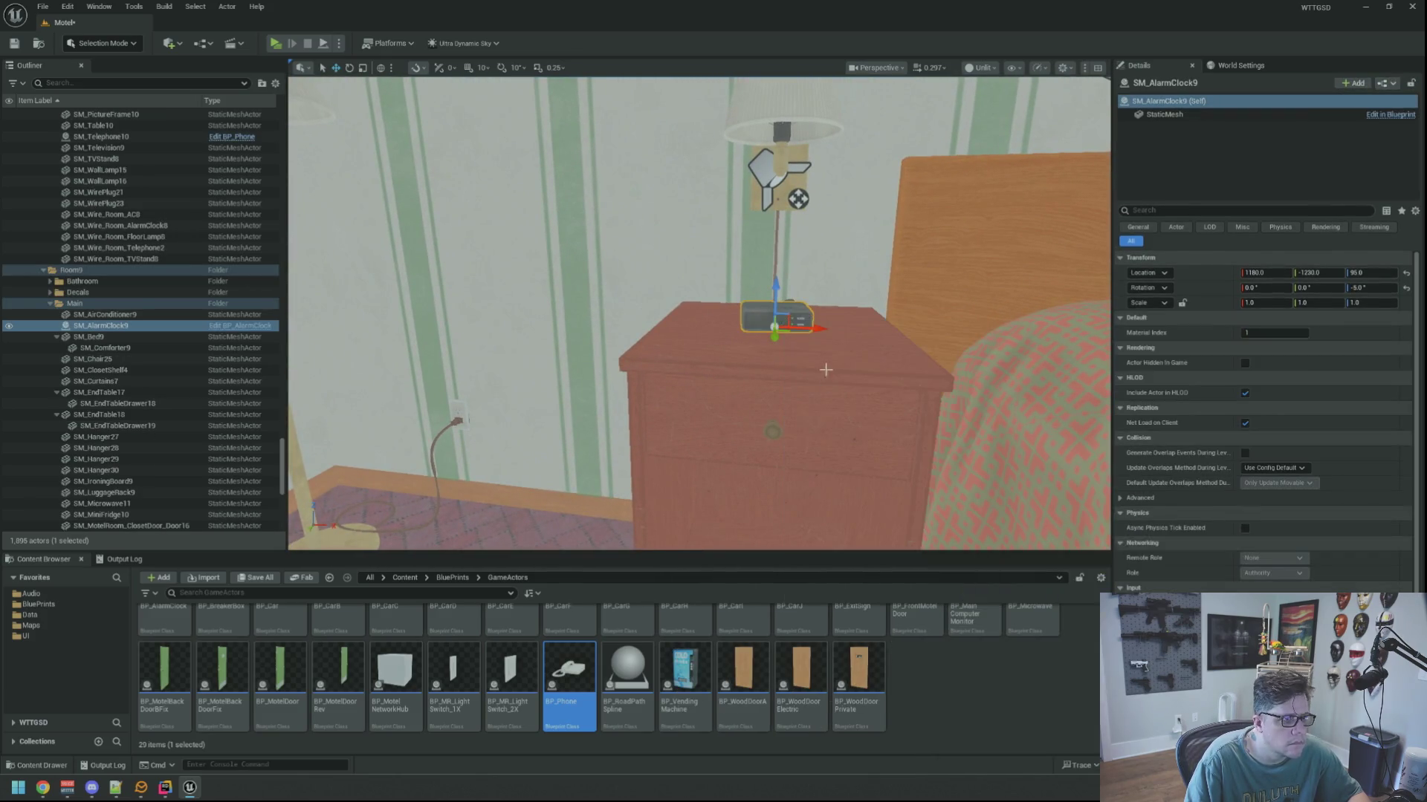
Fly closer and replace the microwave, phone and alarm clock with BP_Microwave, BP_Phone and BP_AlarmClock.
{"action": "key", "text": "w"}
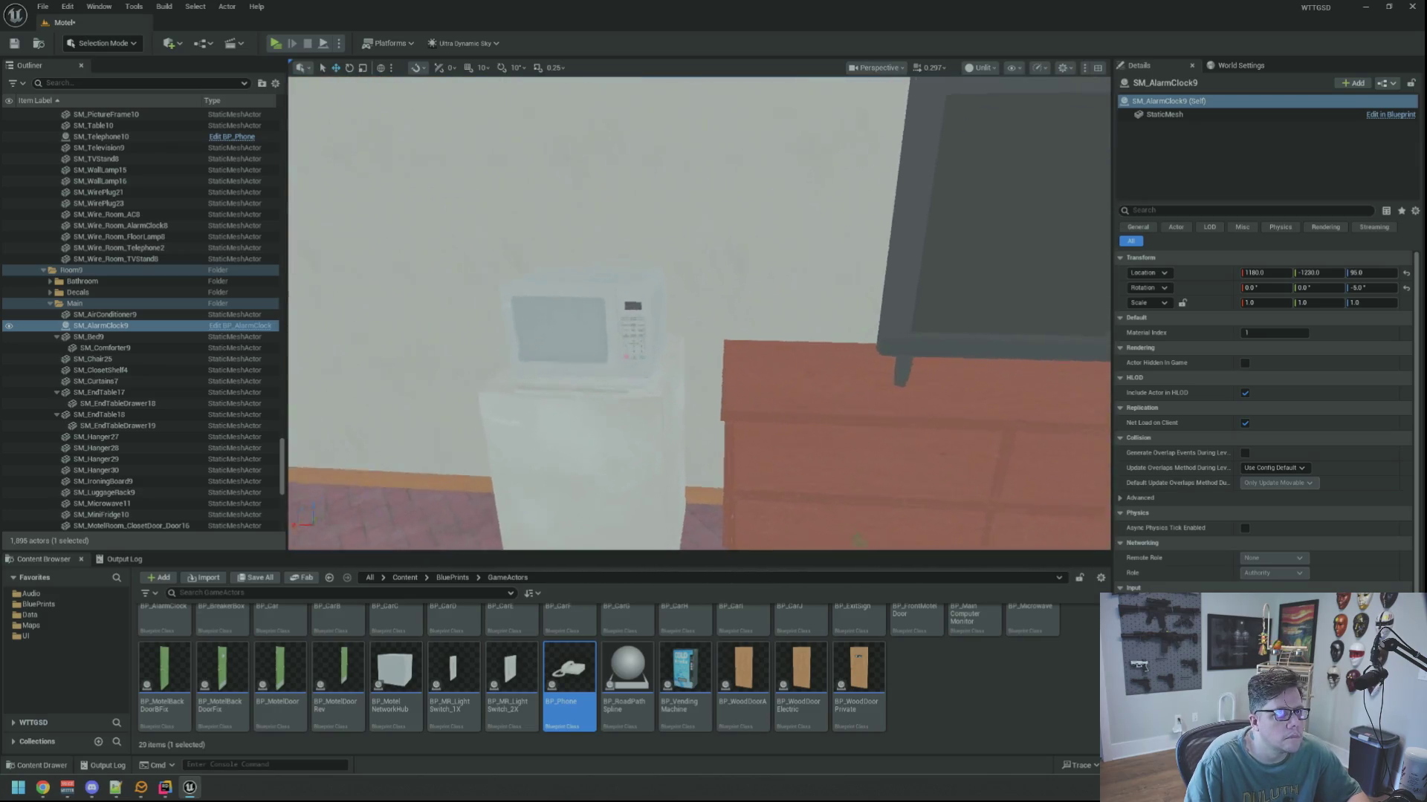
{"action": "key", "text": "d"}
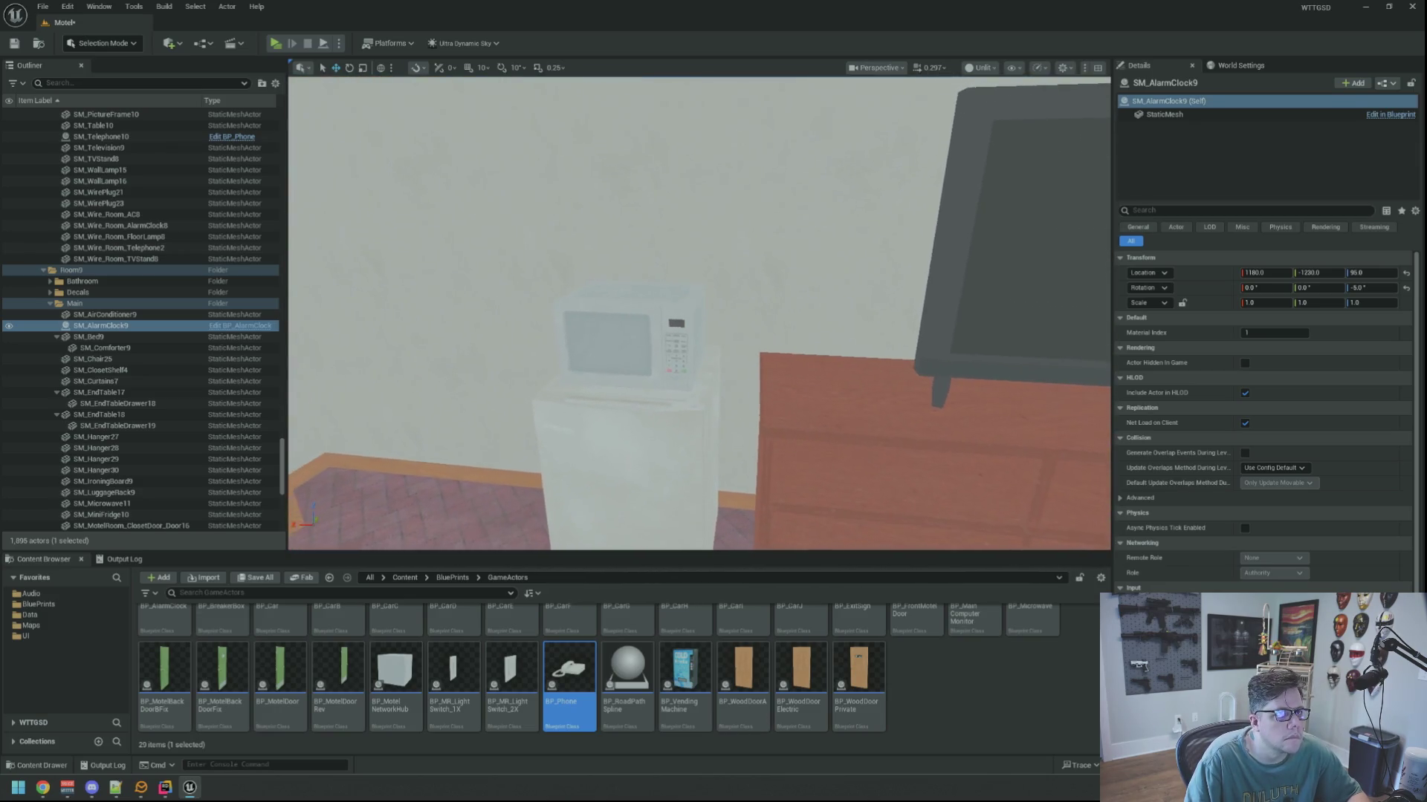
{"action": "right_click", "coordinate": [651, 313]}
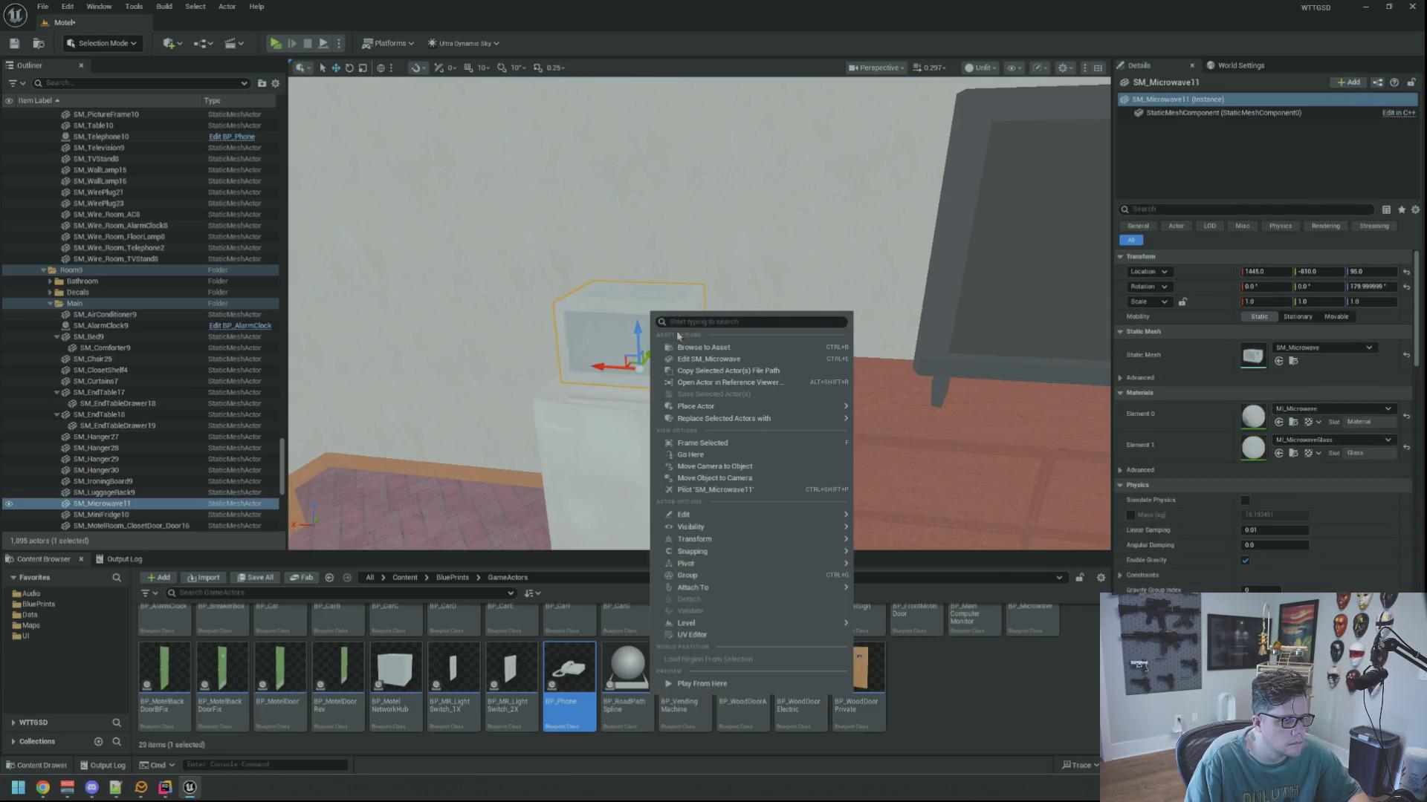
{"action": "mouse_move", "coordinate": [755, 426]}
{"action": "left_click", "coordinate": [929, 583]}
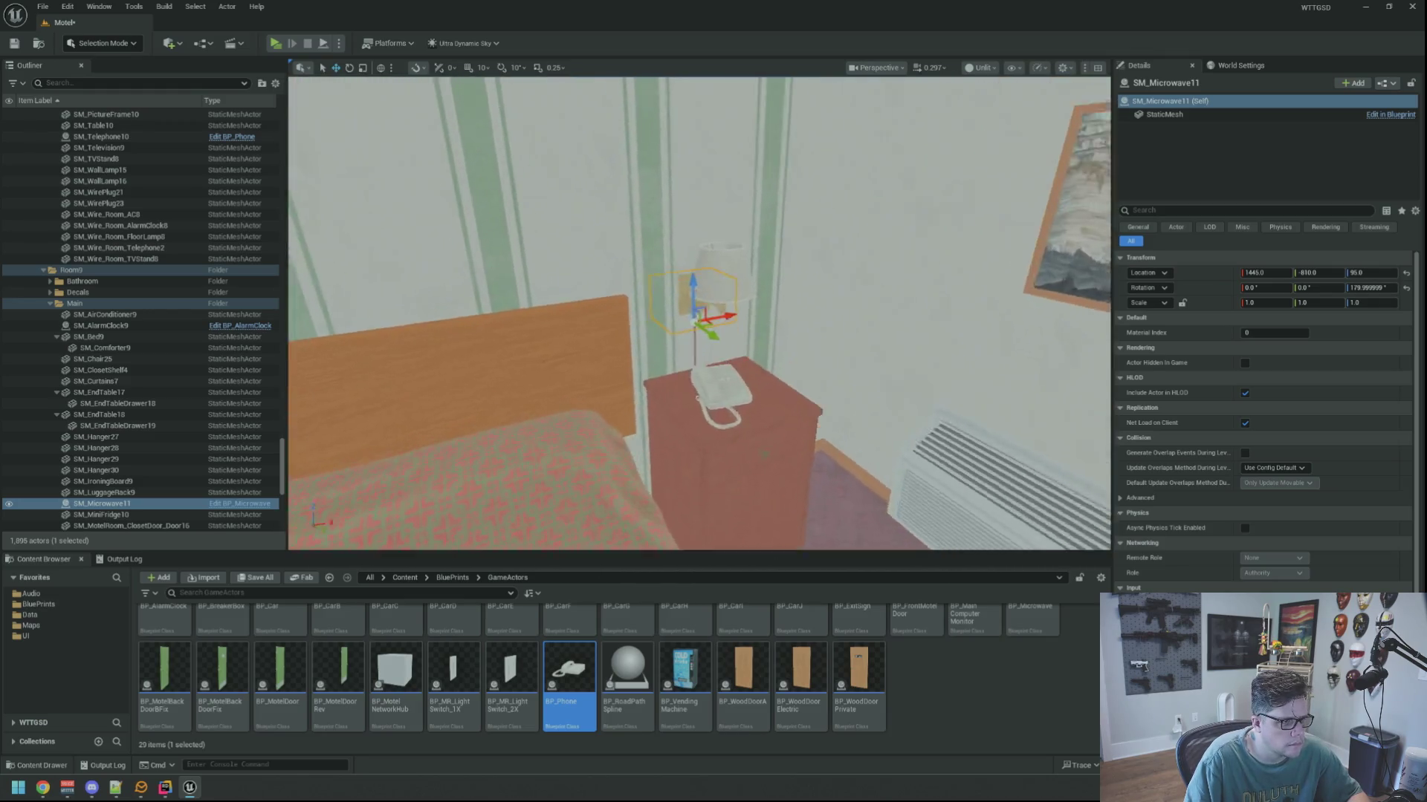
{"action": "right_click", "coordinate": [706, 387]}
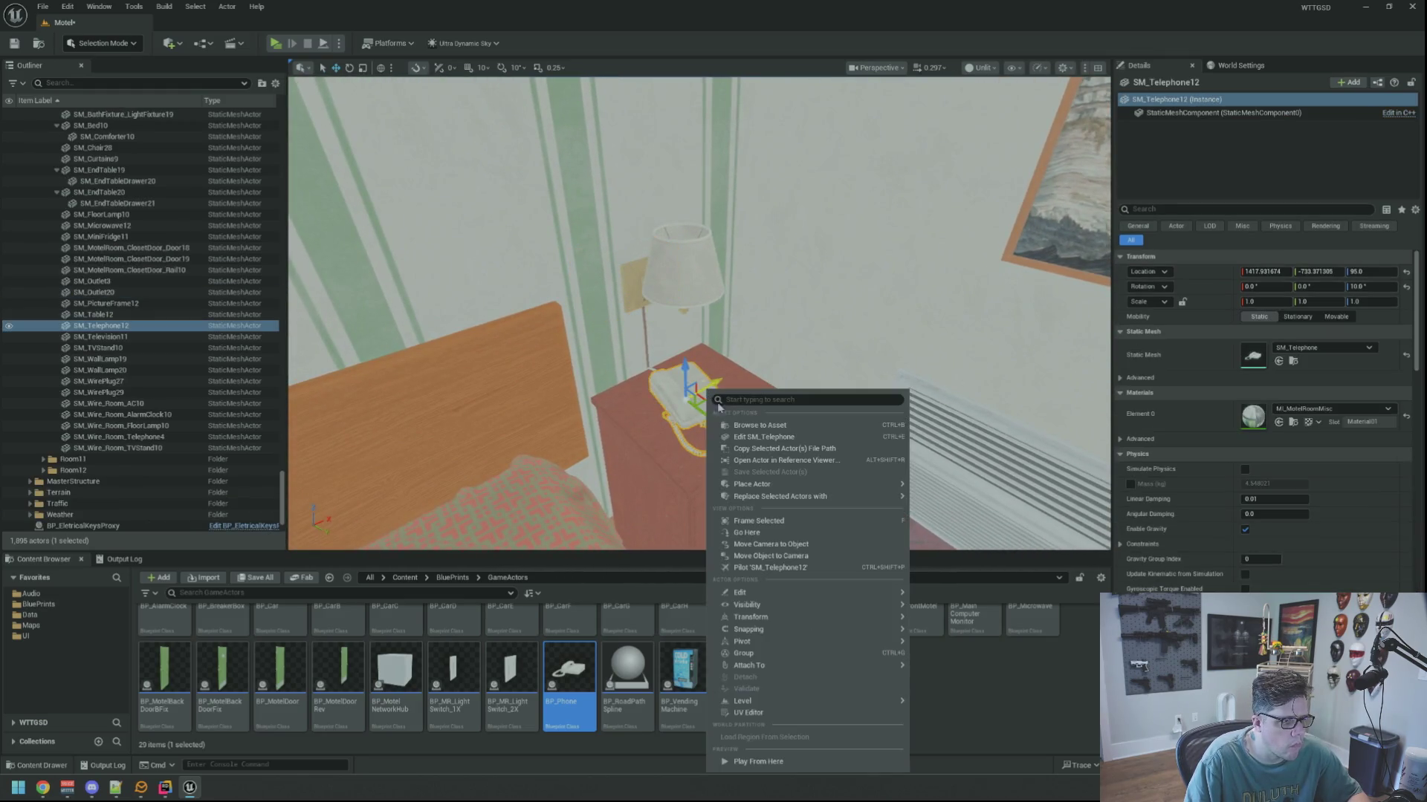
{"action": "mouse_move", "coordinate": [808, 504]}
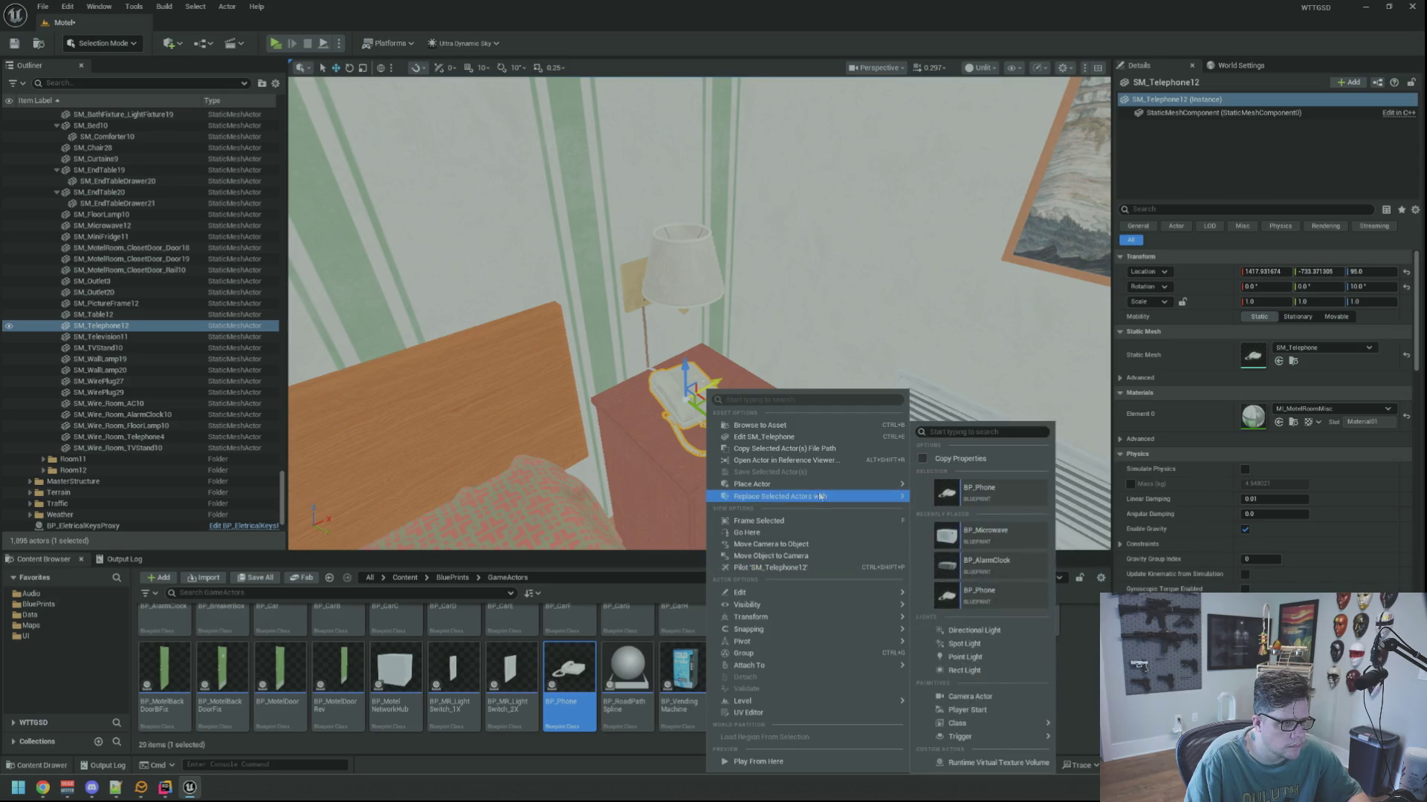
{"action": "left_click", "coordinate": [990, 493]}
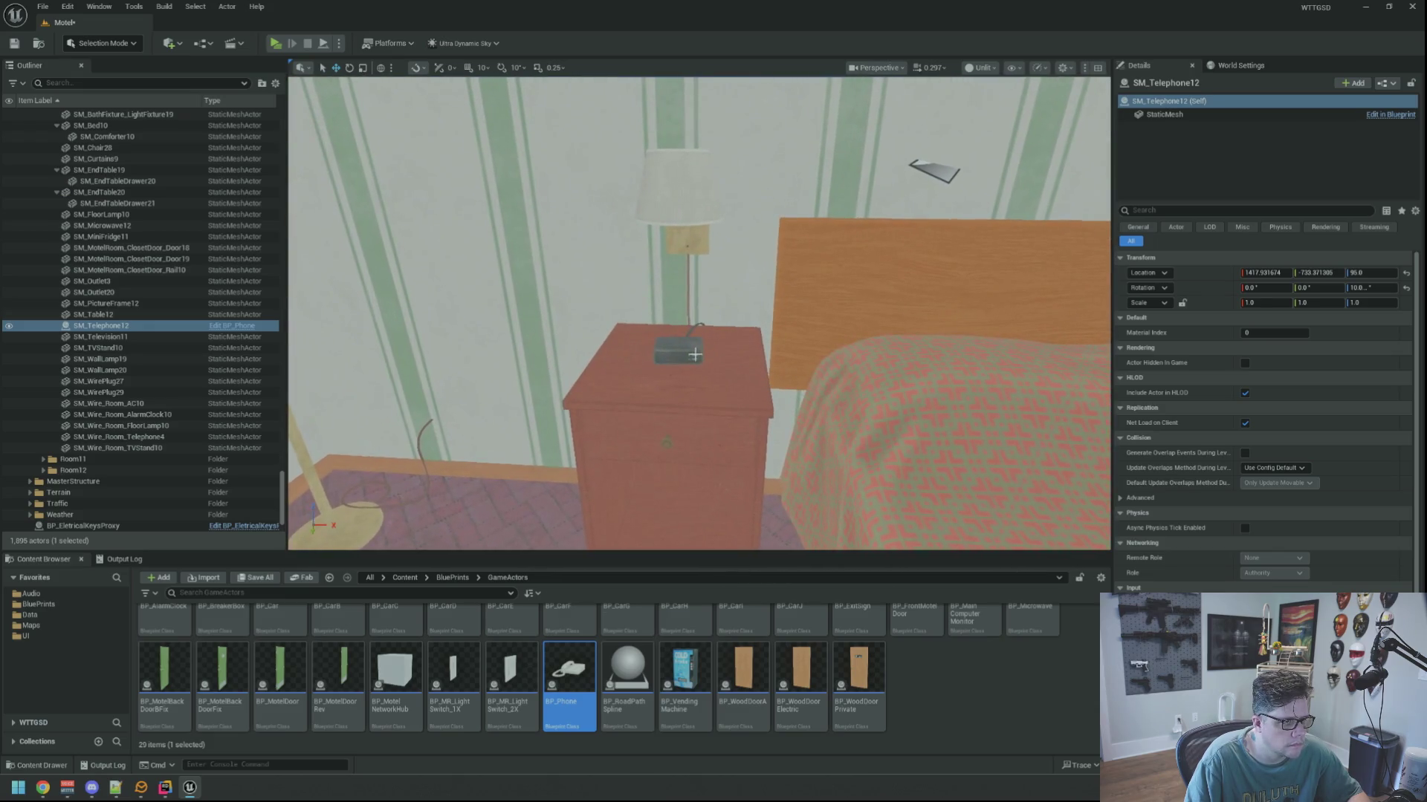
{"action": "left_click", "coordinate": [694, 355]}
{"action": "right_click", "coordinate": [696, 358]}
{"action": "mouse_move", "coordinate": [791, 461]}
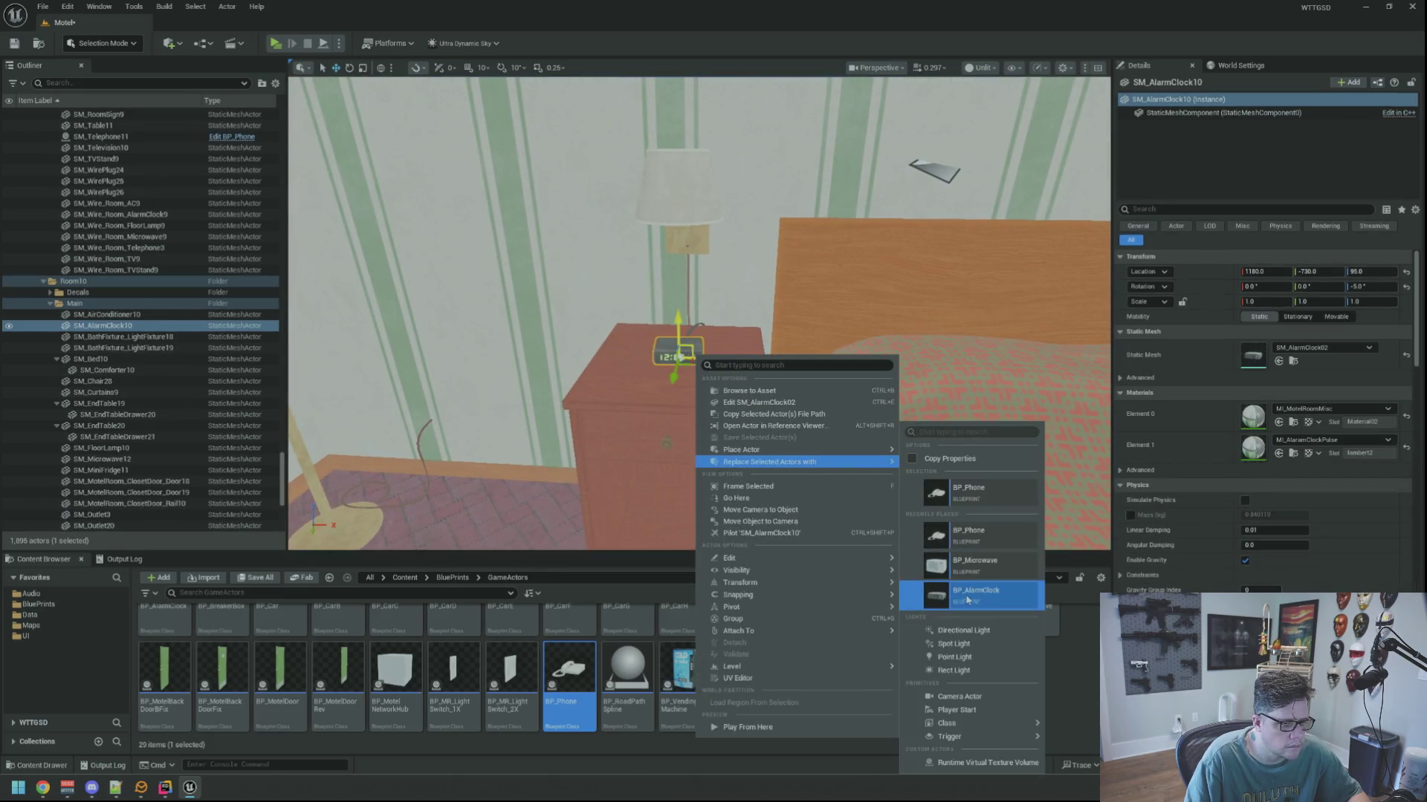
{"action": "left_click", "coordinate": [966, 596]}
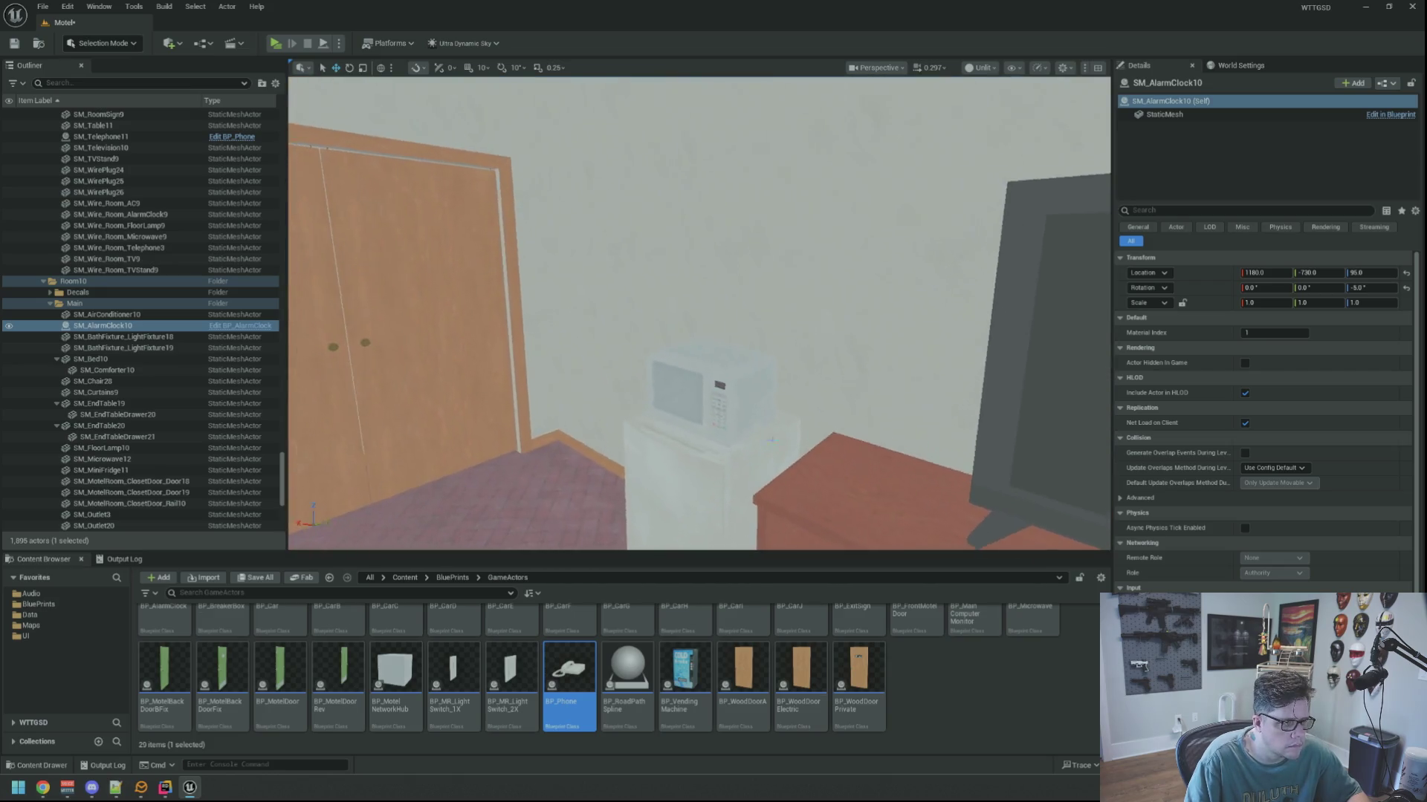
Replace the last microwave with BP_Microwave and bring up the nightstand phone's actions.
{"action": "right_click", "coordinate": [706, 417]}
{"action": "left_click_drag", "start_coordinate": [808, 255], "coordinate": [622, 341]}
{"action": "right_click", "coordinate": [622, 342]}
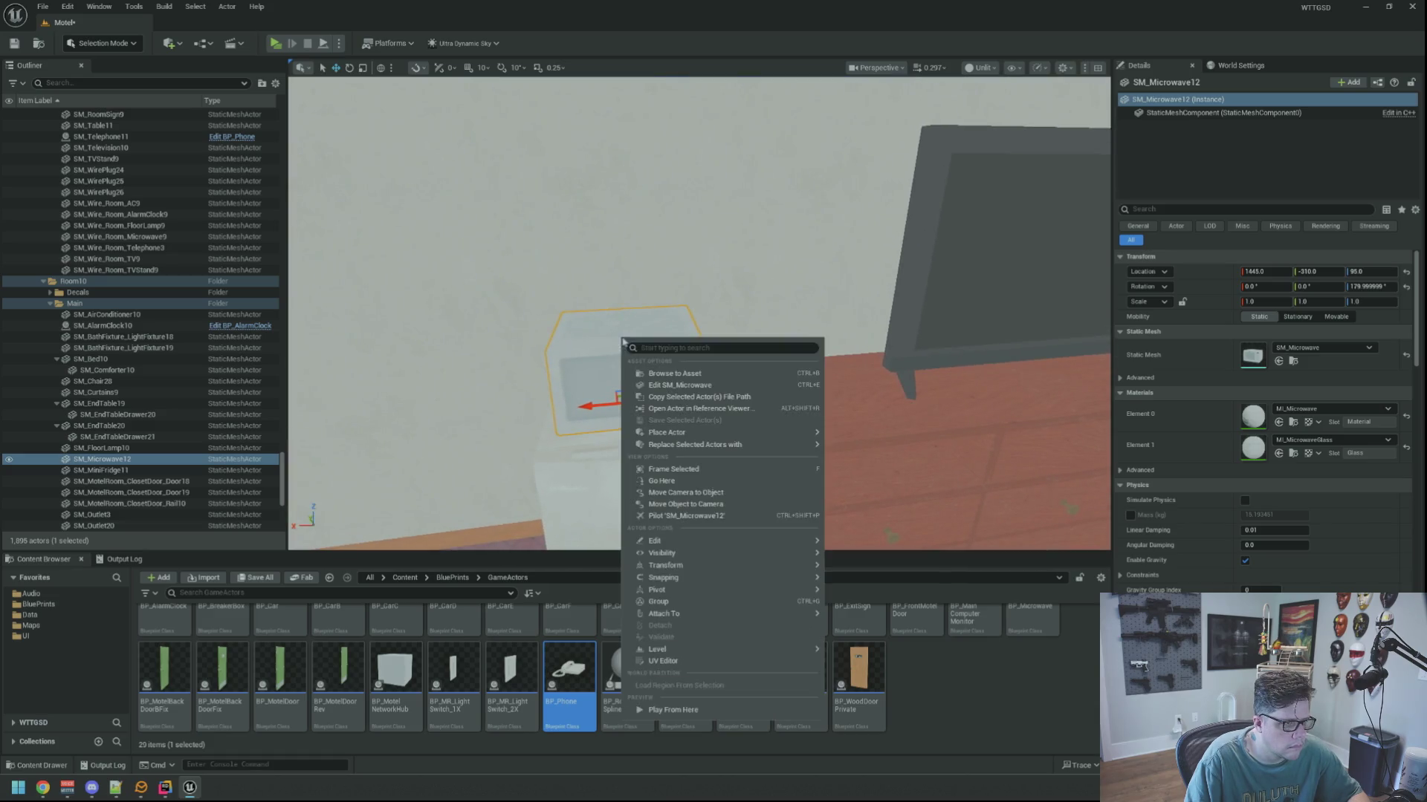
{"action": "mouse_move", "coordinate": [743, 449]}
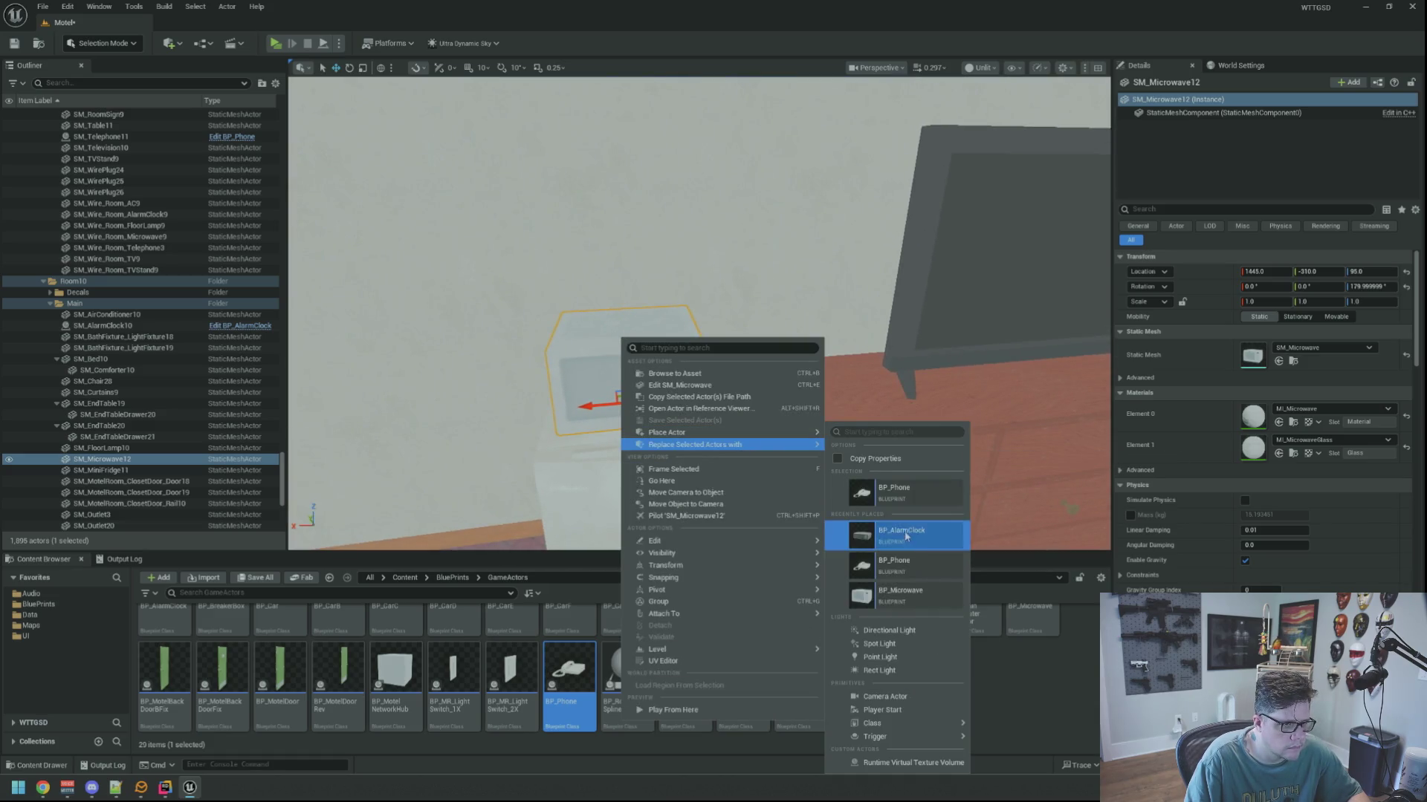
{"action": "left_click", "coordinate": [901, 594]}
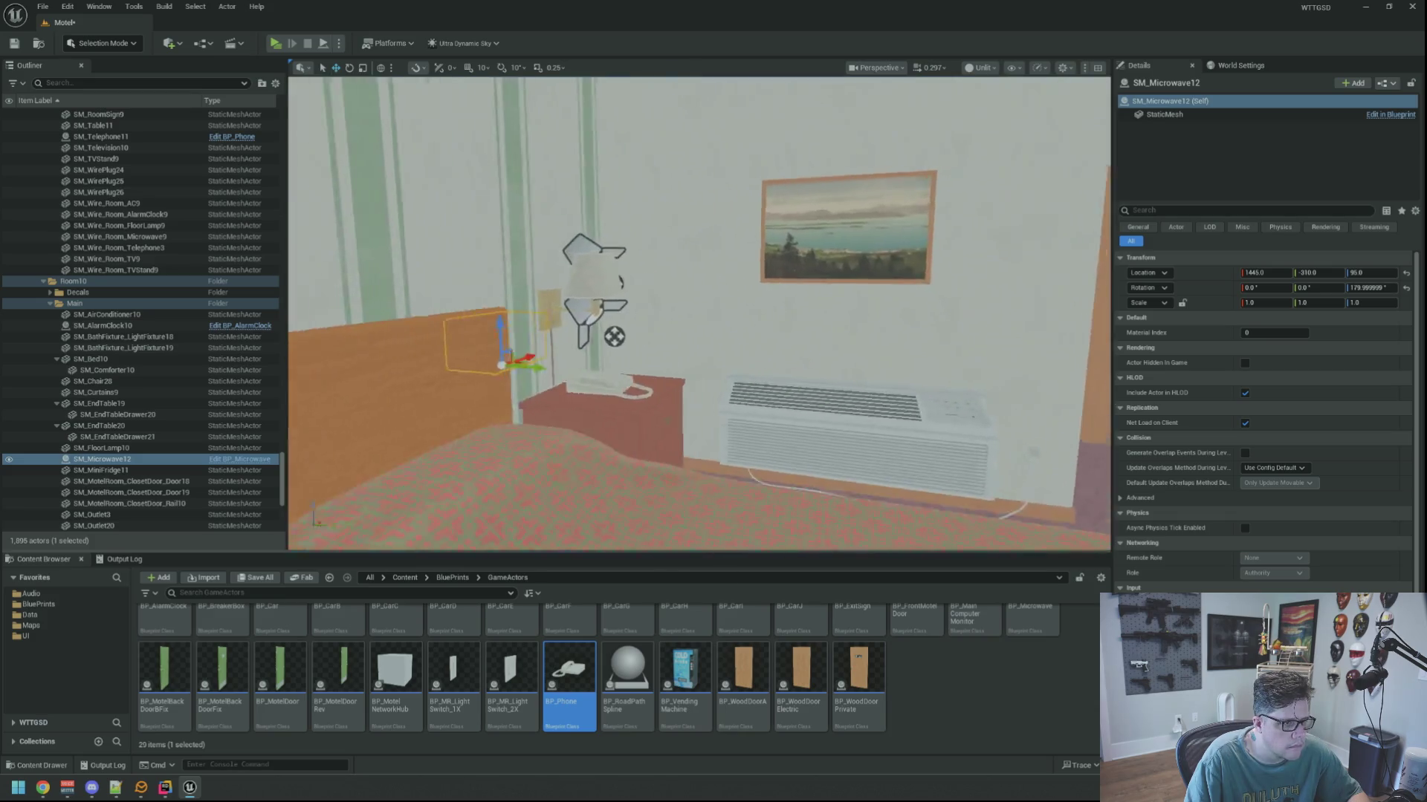
{"action": "left_click", "coordinate": [706, 350]}
{"action": "right_click", "coordinate": [715, 342]}
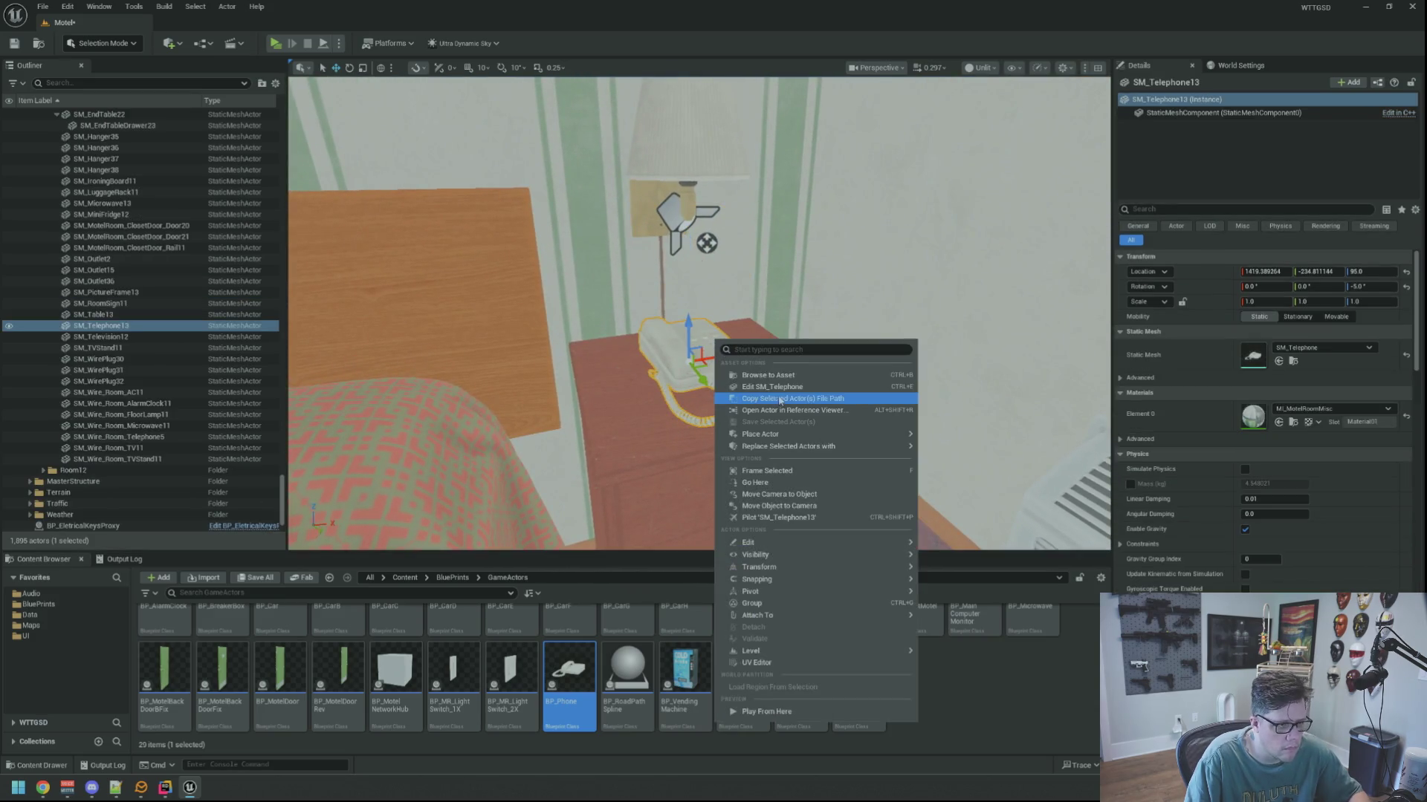
Replace the telephone with BP_Phone and the nightstand alarm clock with BP_AlarmClock.
{"action": "mouse_move", "coordinate": [860, 455]}
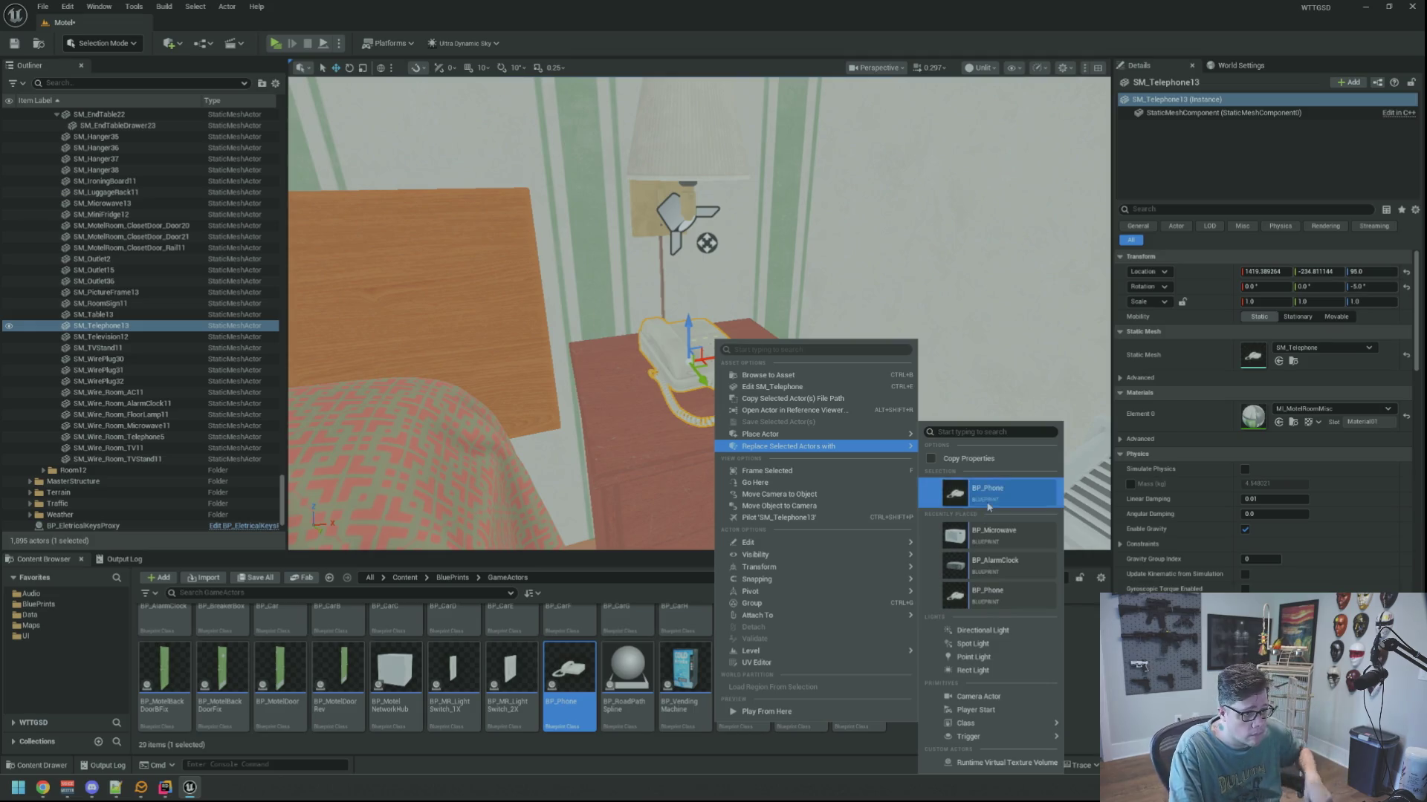
{"action": "left_click", "coordinate": [988, 508]}
{"action": "mouse_move", "coordinate": [807, 450]}
{"action": "left_mouse_down"}
{"action": "mouse_move", "coordinate": [669, 446]}
{"action": "mouse_move", "coordinate": [713, 468]}
{"action": "mouse_move", "coordinate": [778, 414]}
{"action": "left_mouse_up"}
{"action": "right_click", "coordinate": [684, 327]}
{"action": "mouse_move", "coordinate": [778, 434]}
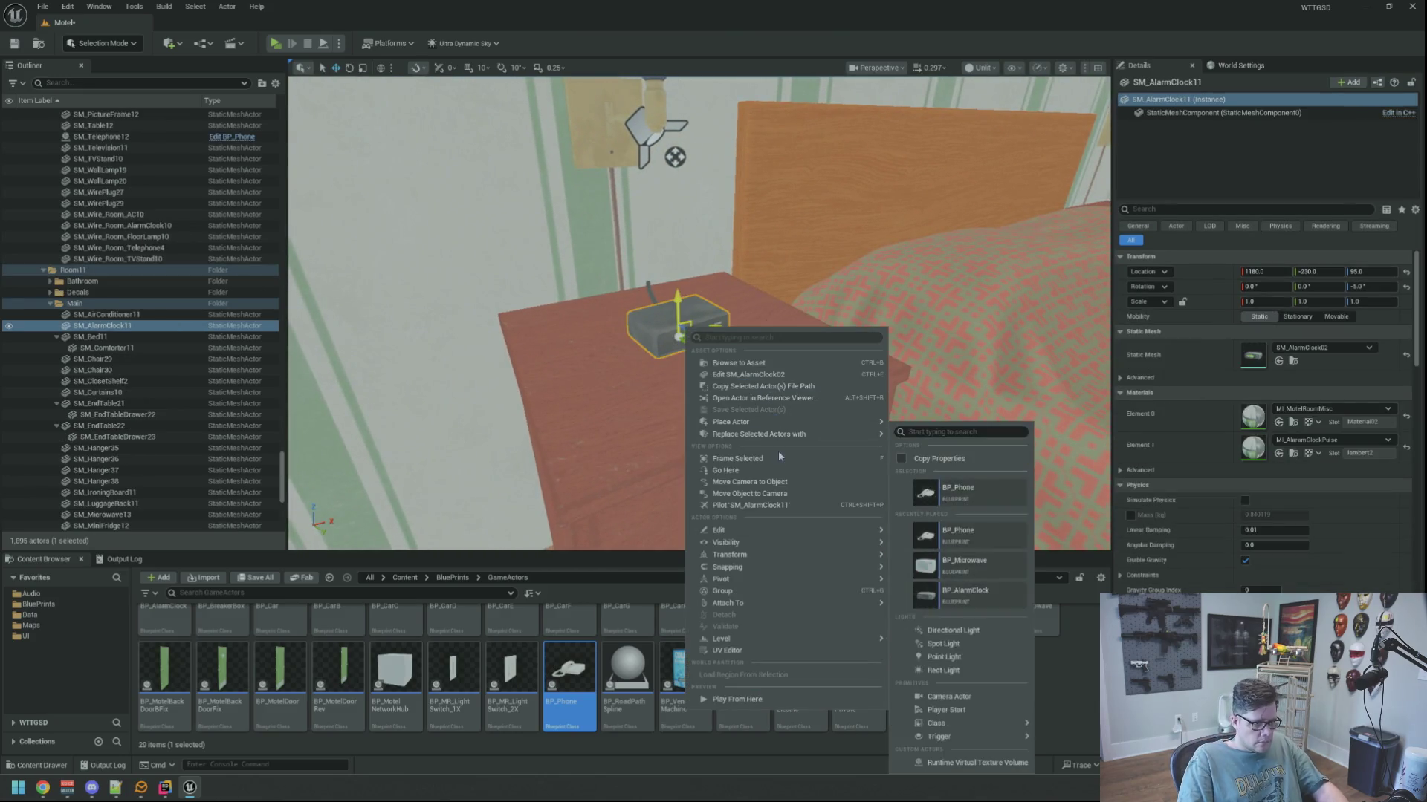
{"action": "left_click", "coordinate": [973, 592]}
Replace the microwave on the fridge with the BP_Microwave blueprint.
{"action": "mouse_move", "coordinate": [788, 372]}
{"action": "left_mouse_down"}
{"action": "mouse_move", "coordinate": [743, 386]}
{"action": "mouse_move", "coordinate": [788, 349]}
{"action": "left_mouse_up"}
{"action": "left_click", "coordinate": [787, 349]}
{"action": "right_click", "coordinate": [764, 341]}
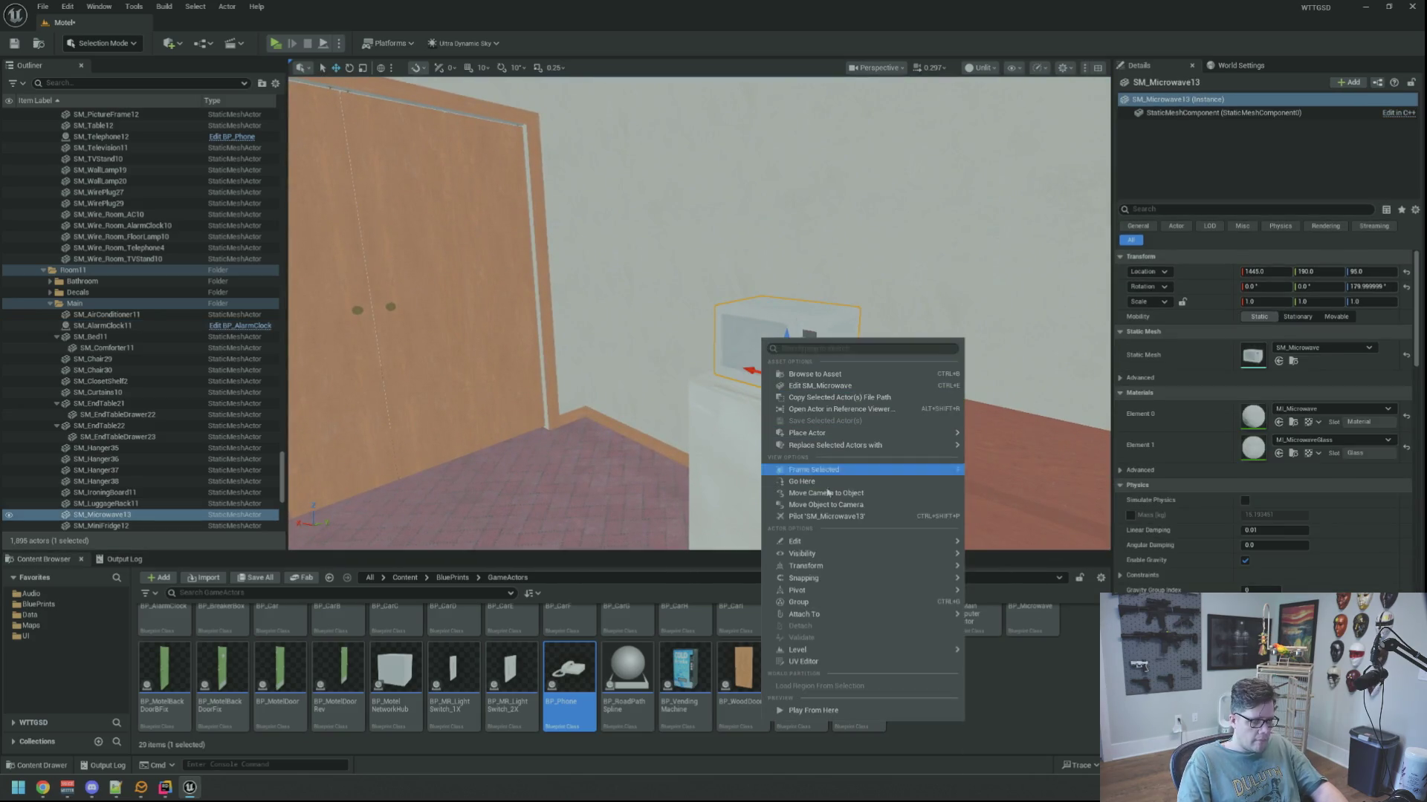
{"action": "mouse_move", "coordinate": [891, 445]}
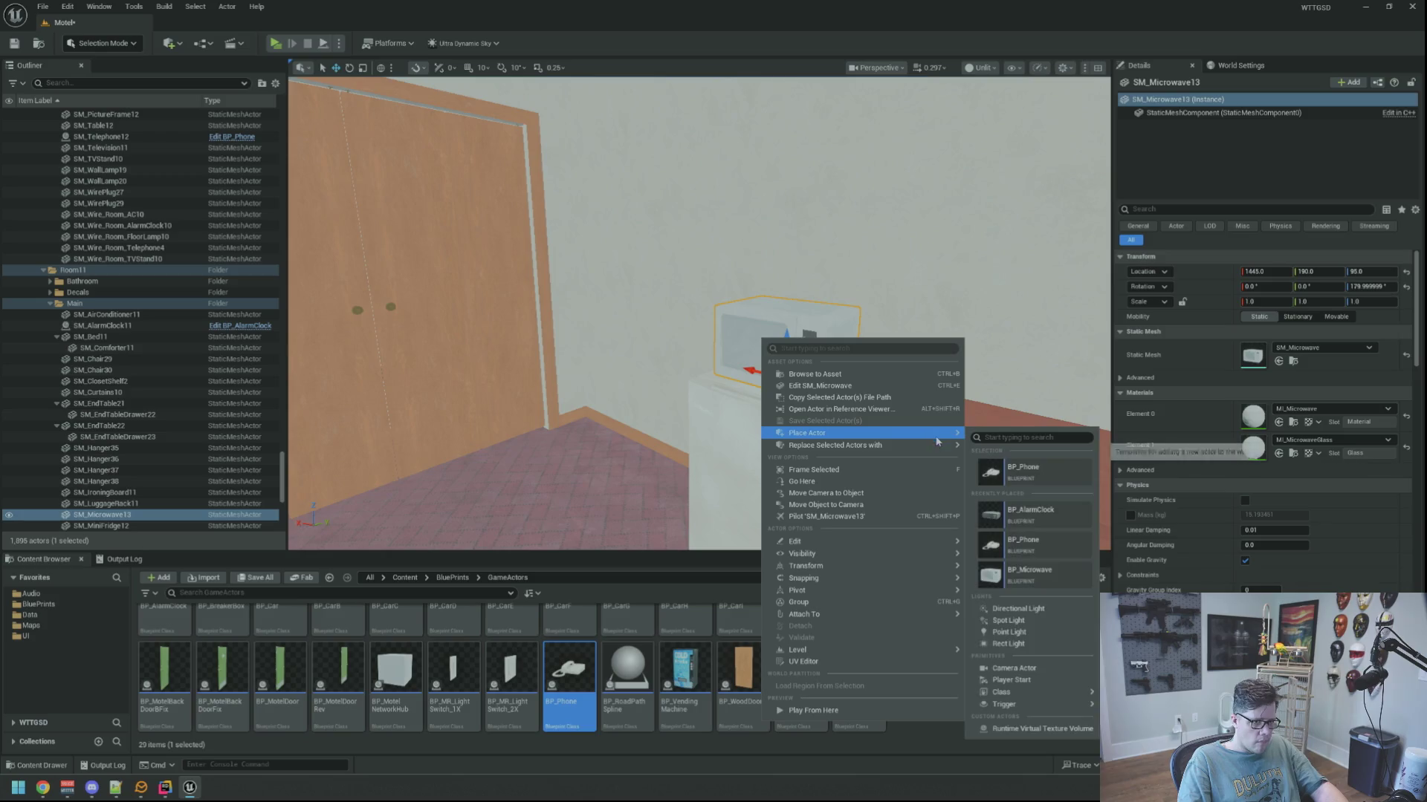
{"action": "left_click", "coordinate": [1042, 608]}
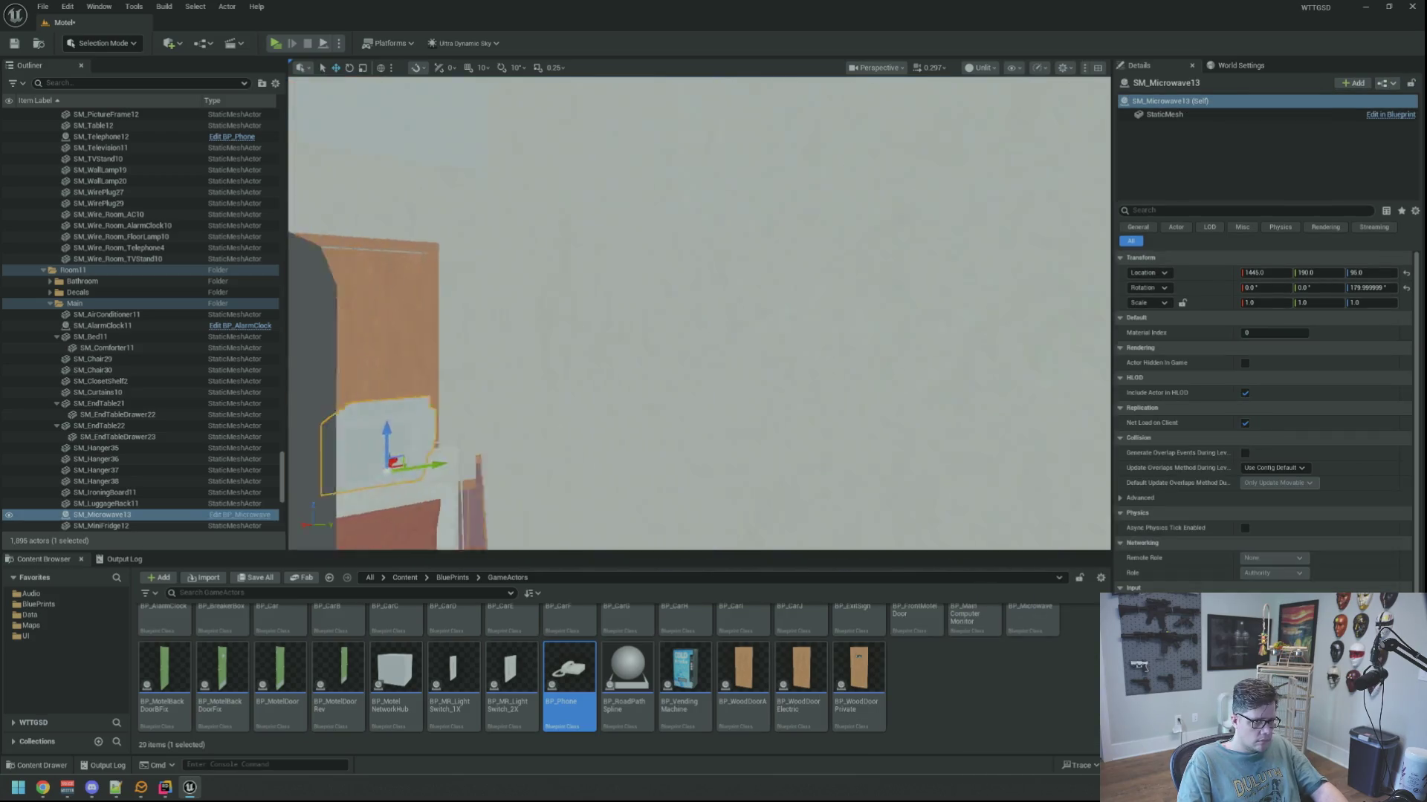
Swap SM_Telephone14 for BP_Phone and SM_AlarmClock12 for BP_AlarmClock on the other nightstand.
{"action": "right_click", "coordinate": [750, 459]}
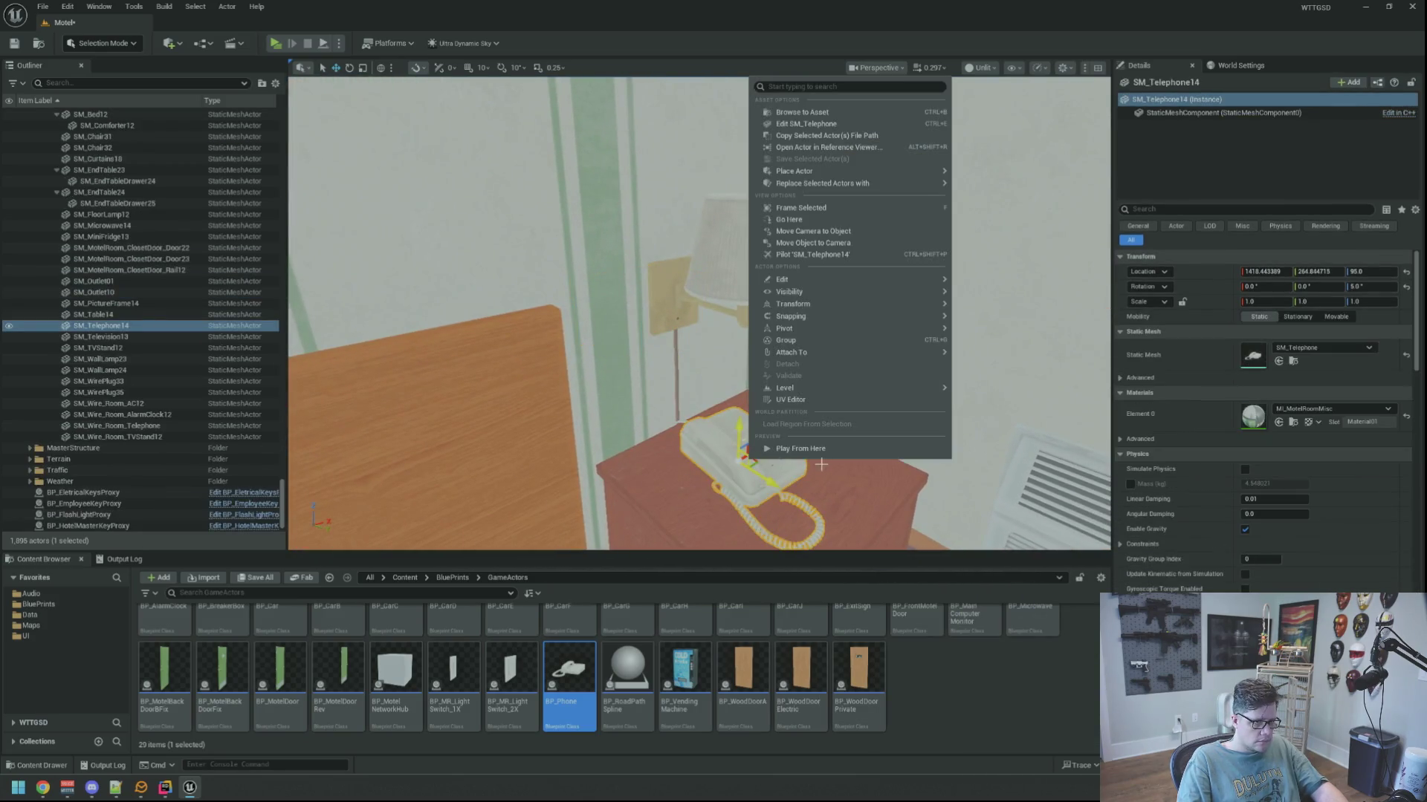
{"action": "mouse_move", "coordinate": [941, 187]}
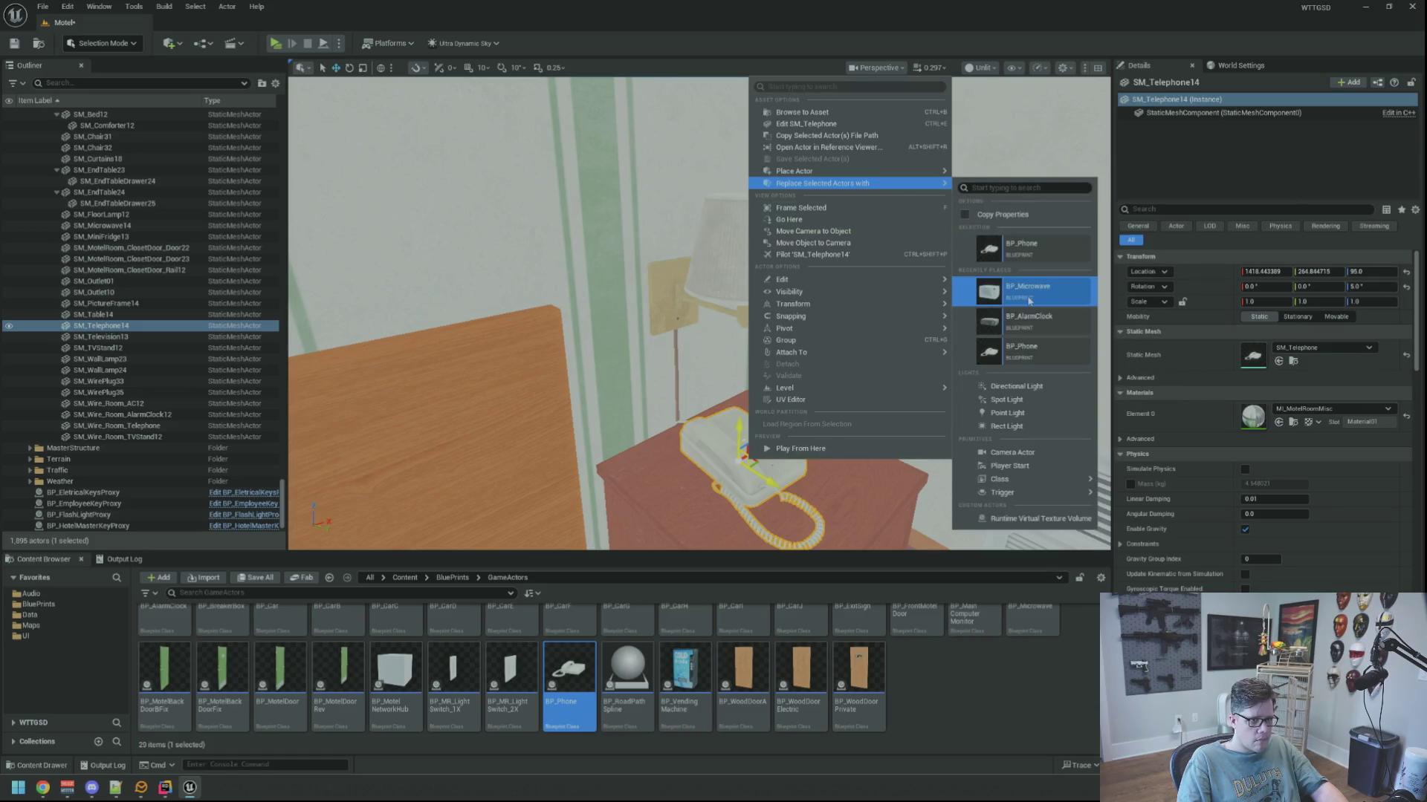
{"action": "left_click", "coordinate": [1023, 353]}
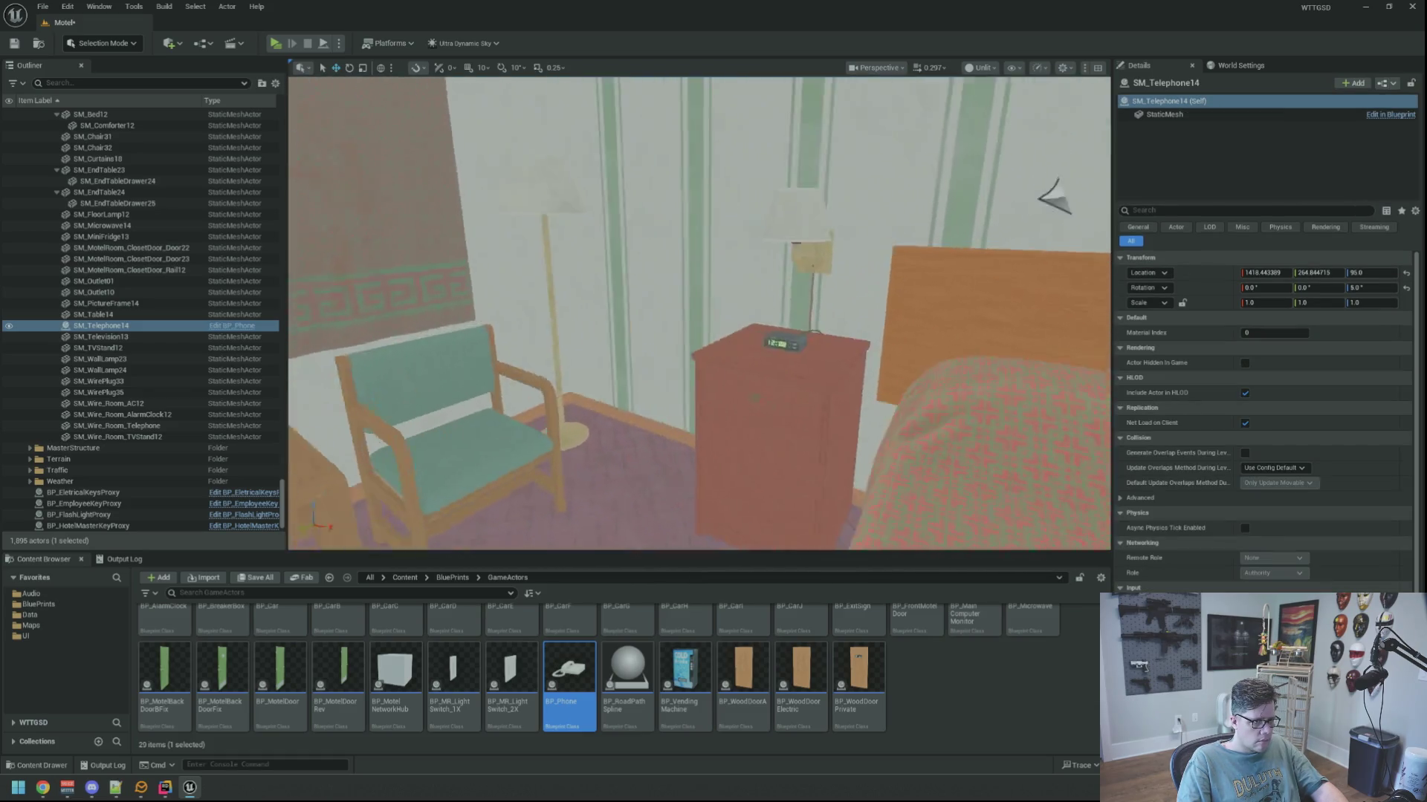
{"action": "left_click", "coordinate": [844, 342]}
{"action": "right_click", "coordinate": [830, 341]}
{"action": "mouse_move", "coordinate": [925, 444]}
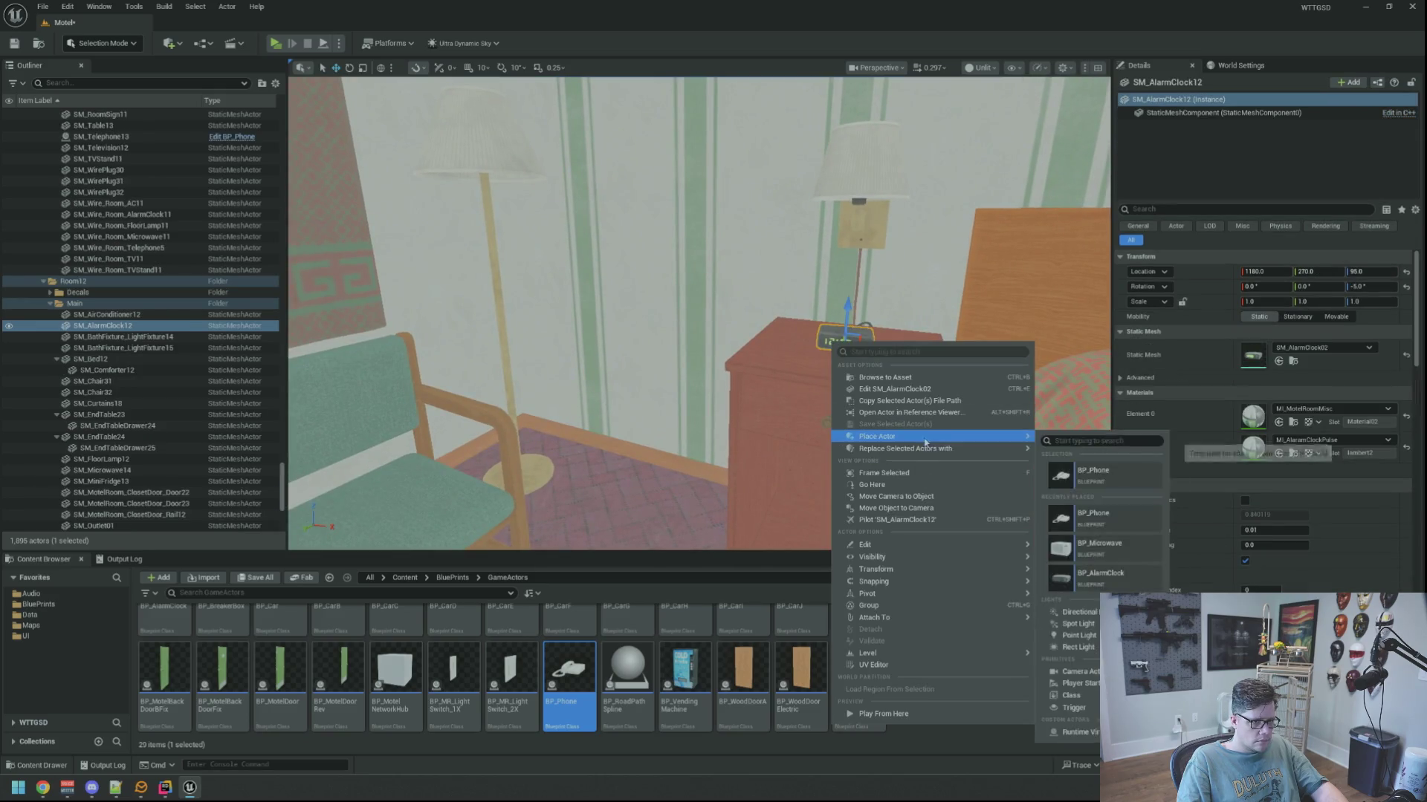
{"action": "left_click", "coordinate": [1088, 593]}
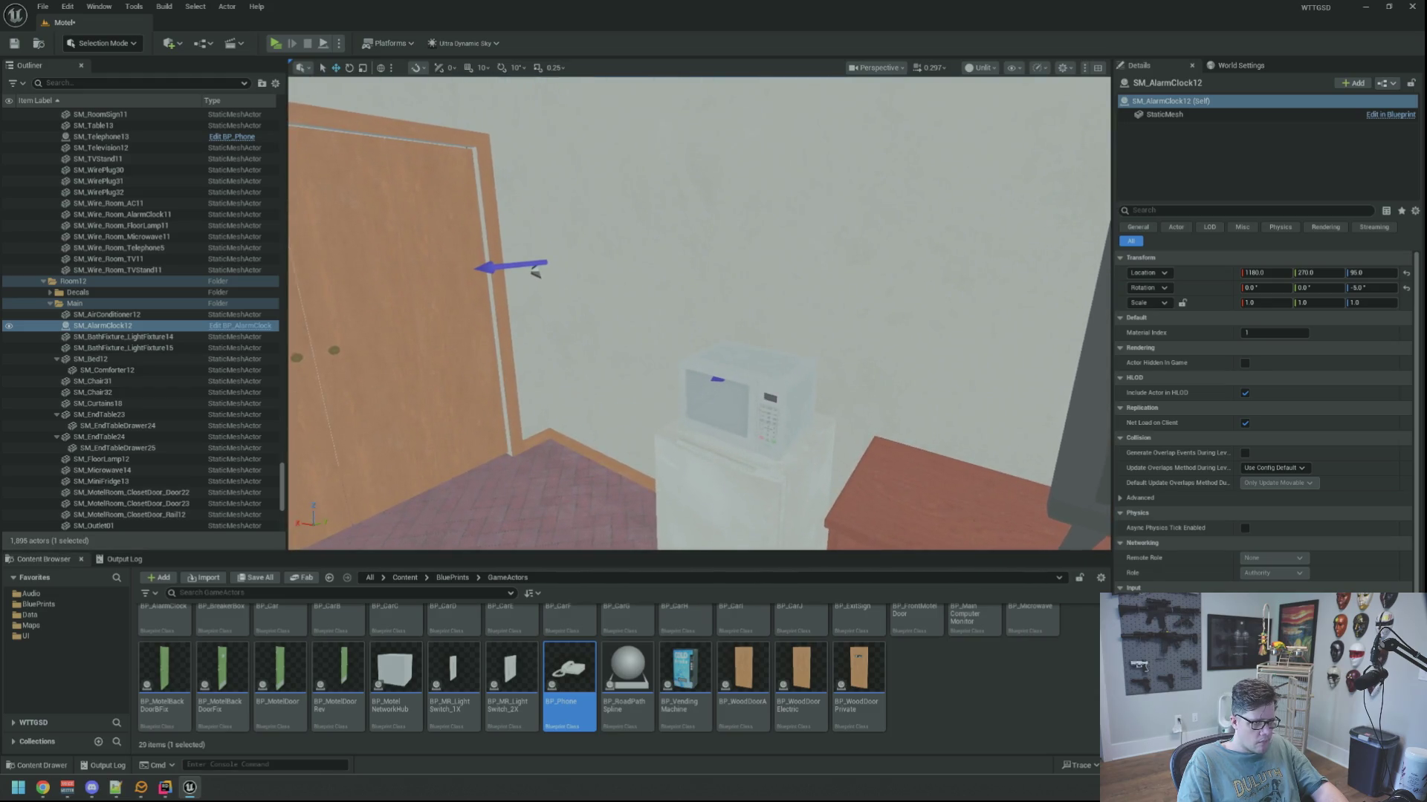
Swap the remaining microwave, SM_Microwave14, for BP_Microwave.
{"action": "right_click", "coordinate": [769, 389]}
{"action": "mouse_move", "coordinate": [955, 489]}
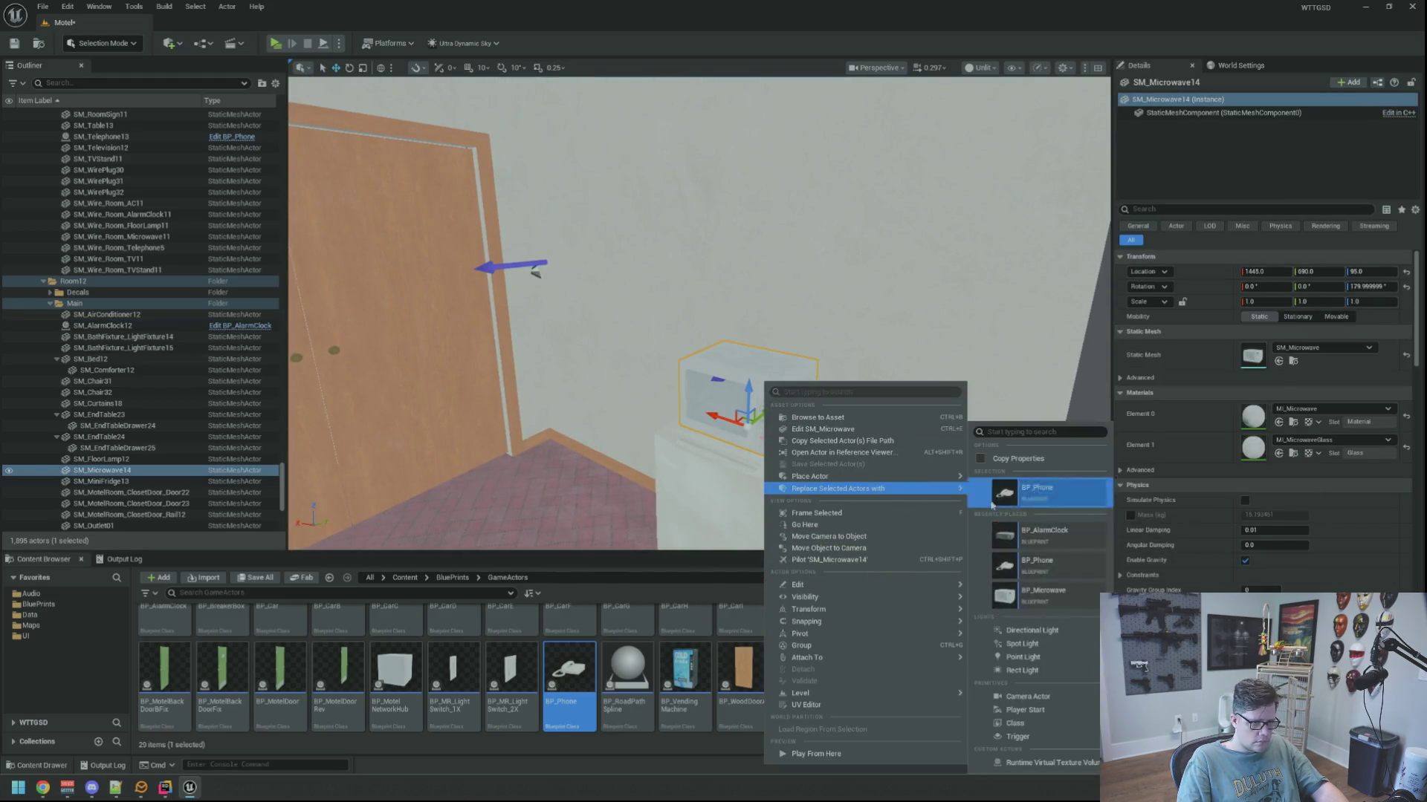
{"action": "left_click", "coordinate": [1031, 603]}
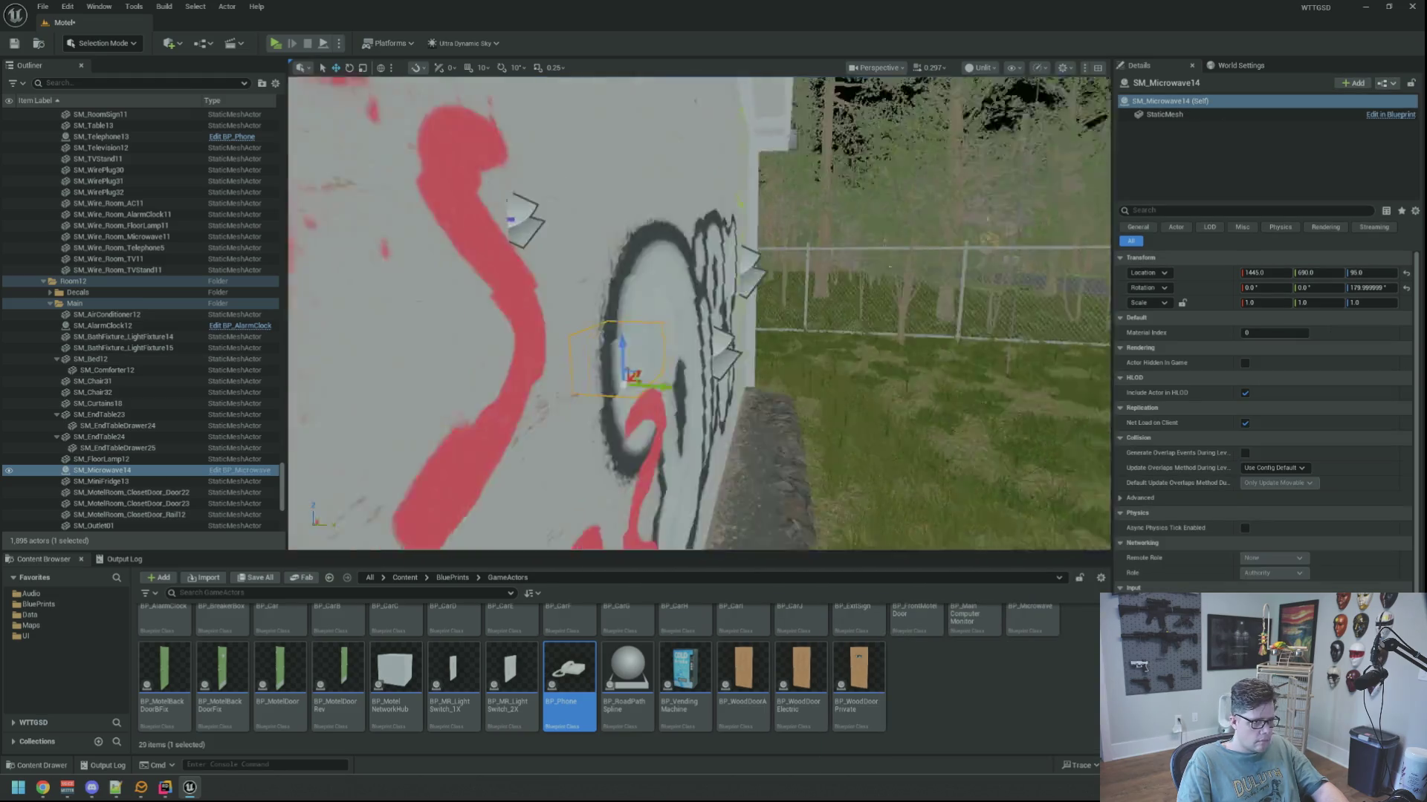
{"action": "scroll", "coordinate": [265, 356], "scroll_direction": "up", "scroll_amount": 5}
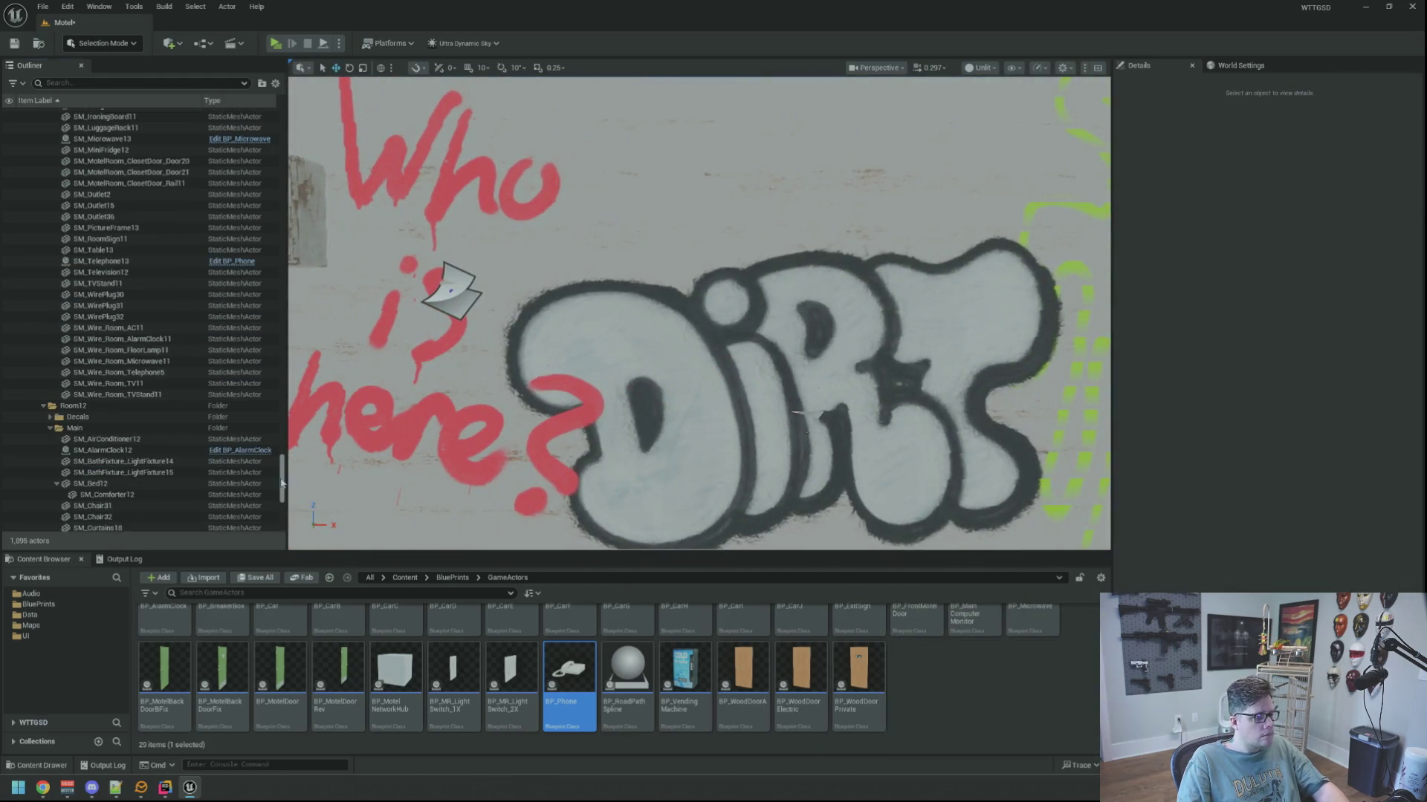
Expand Motel (Editor) in the Outliner and switch the viewport to Lit facing the motel front.
{"action": "left_click_drag", "start_coordinate": [282, 483], "coordinate": [292, 107]}
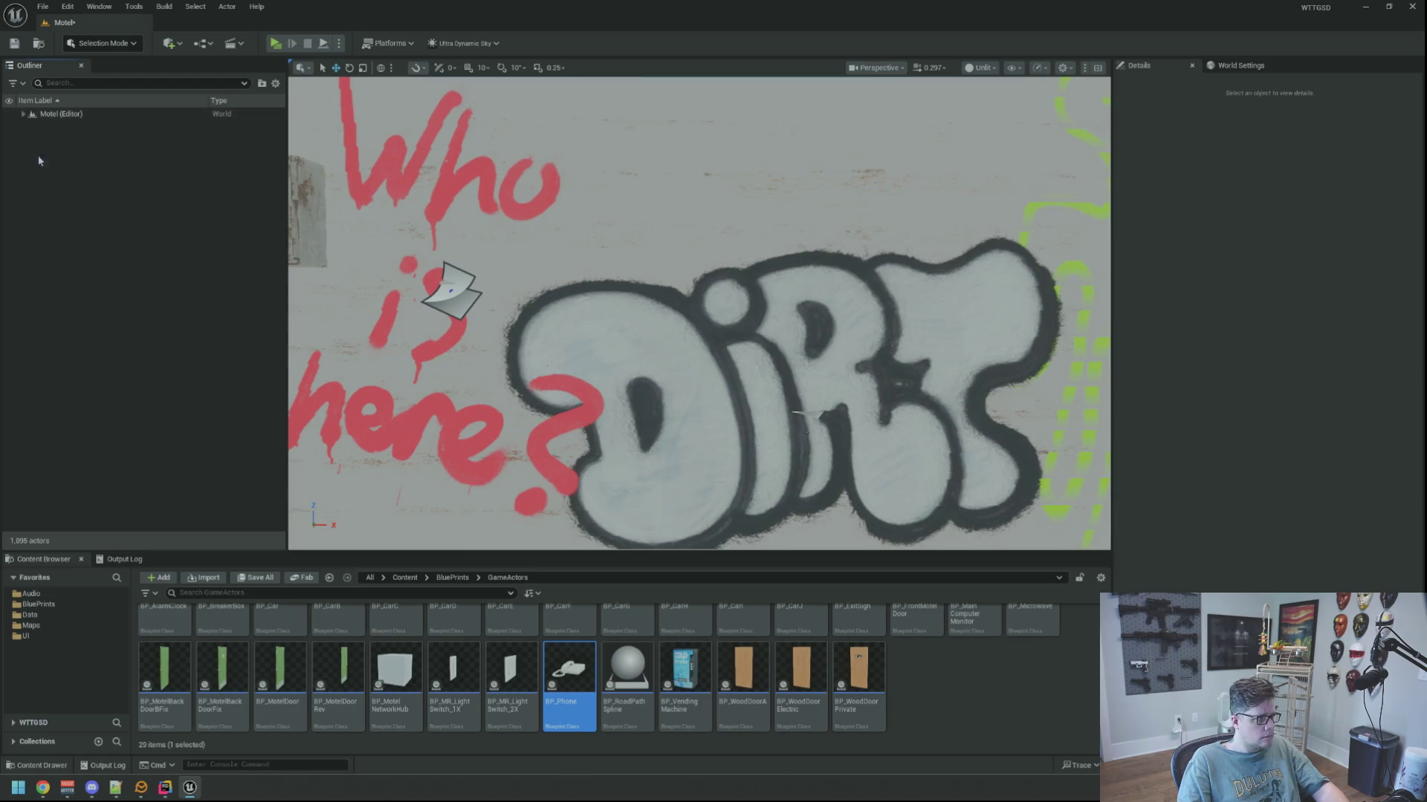
{"action": "left_click", "coordinate": [23, 114]}
{"action": "scroll", "coordinate": [698, 312], "scroll_direction": "down", "scroll_amount": 15}
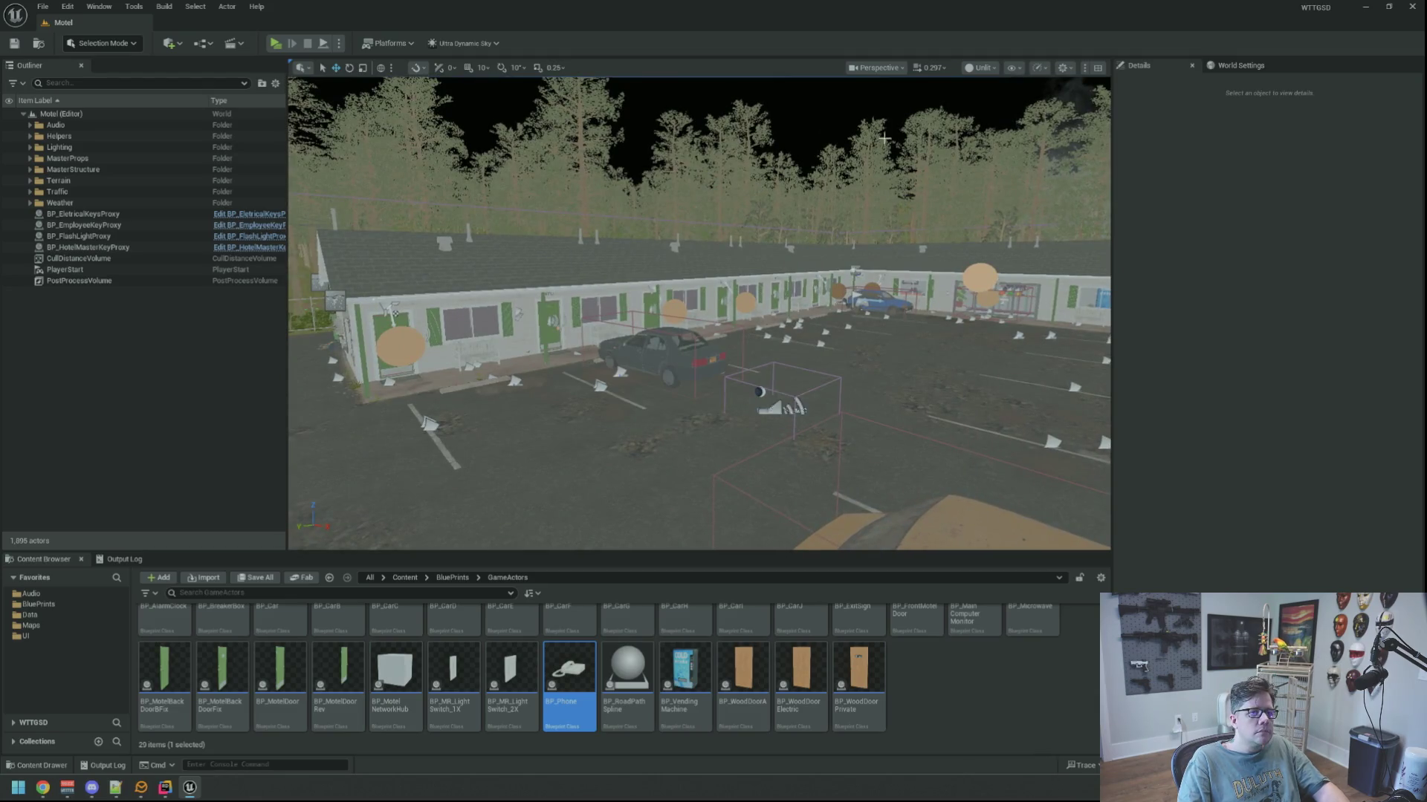
{"action": "left_click", "coordinate": [989, 111]}
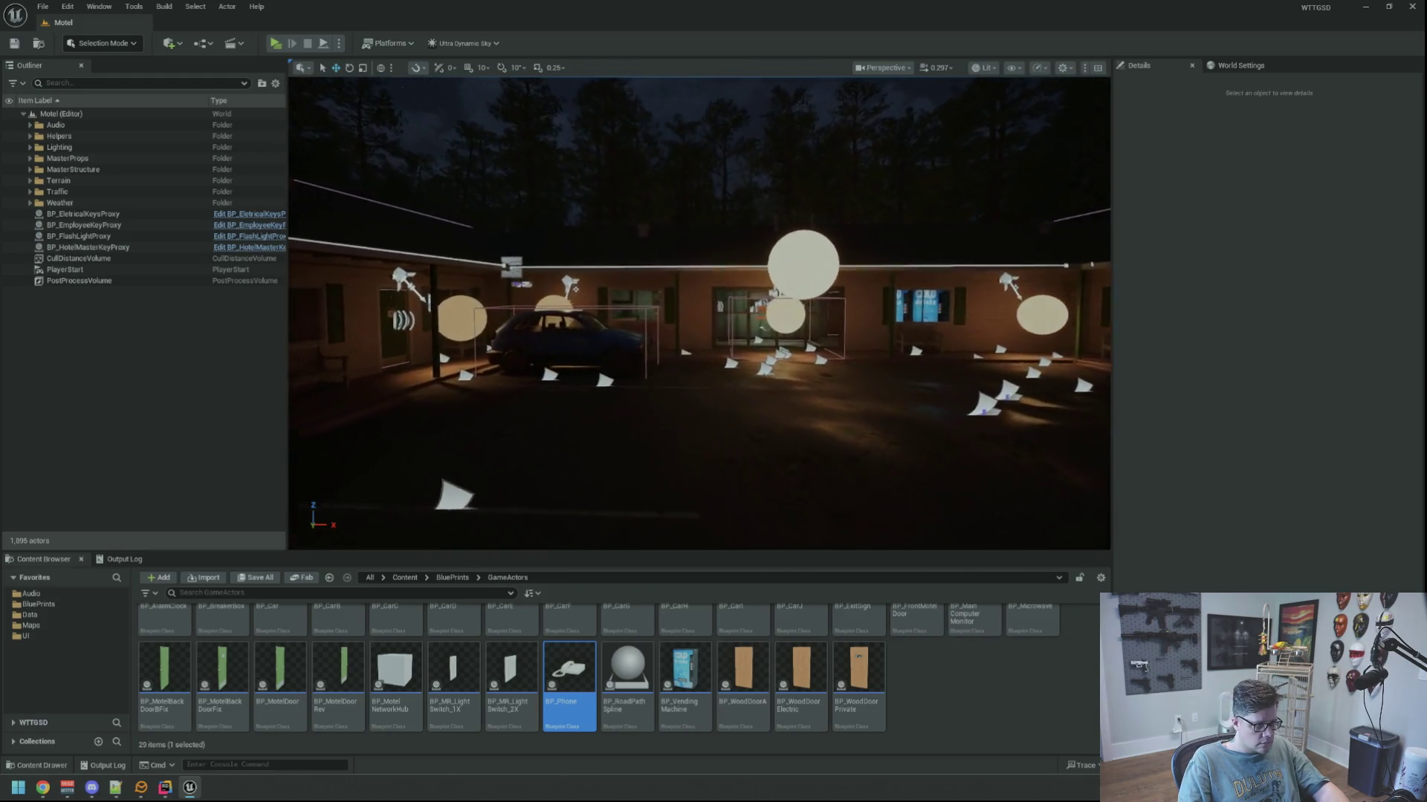
{"action": "left_click_drag", "start_coordinate": [742, 284], "coordinate": [745, 286]}
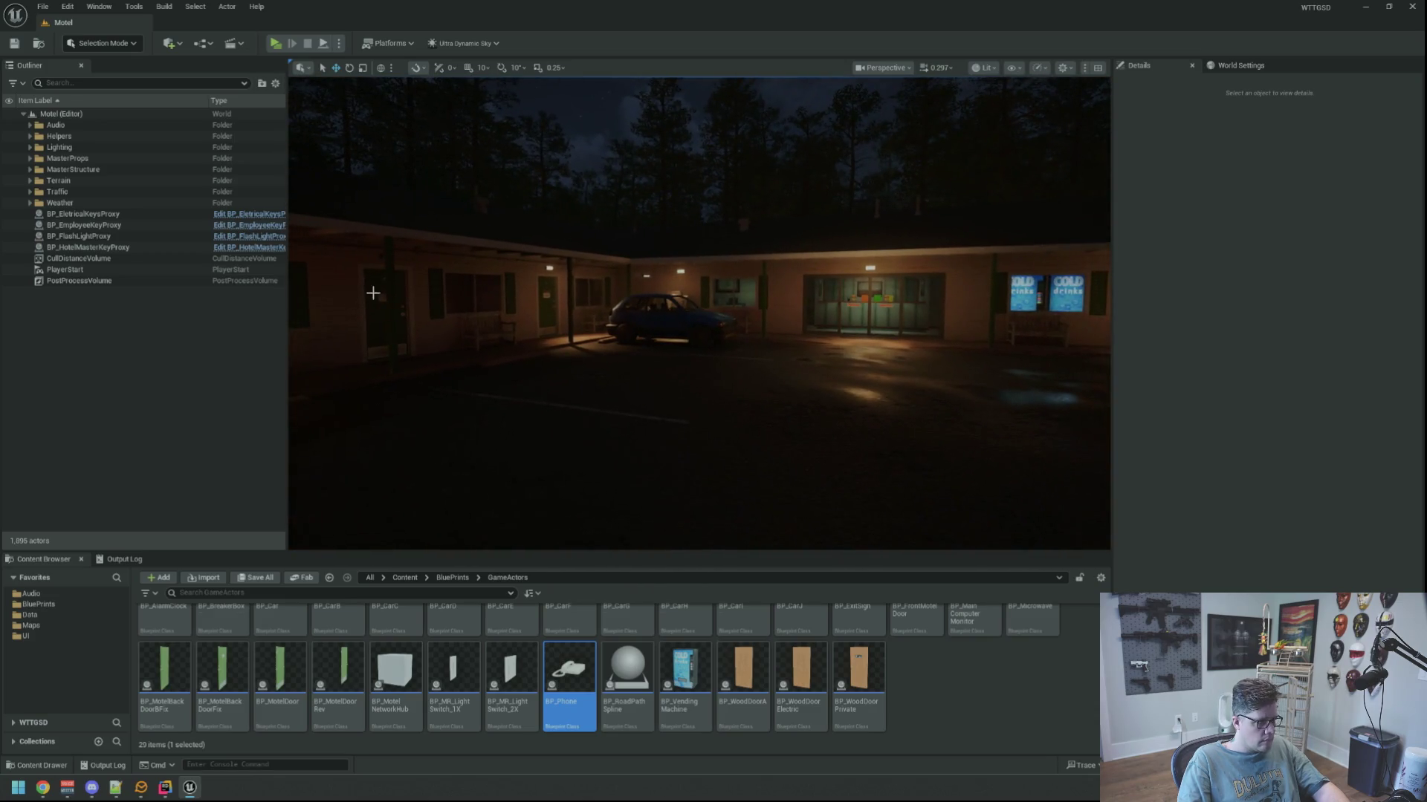
Clear the Output Log and launch a standalone play preview with Alt+P.
{"action": "left_click", "coordinate": [123, 559]}
{"action": "right_click", "coordinate": [393, 593]}
{"action": "left_click", "coordinate": [438, 631]}
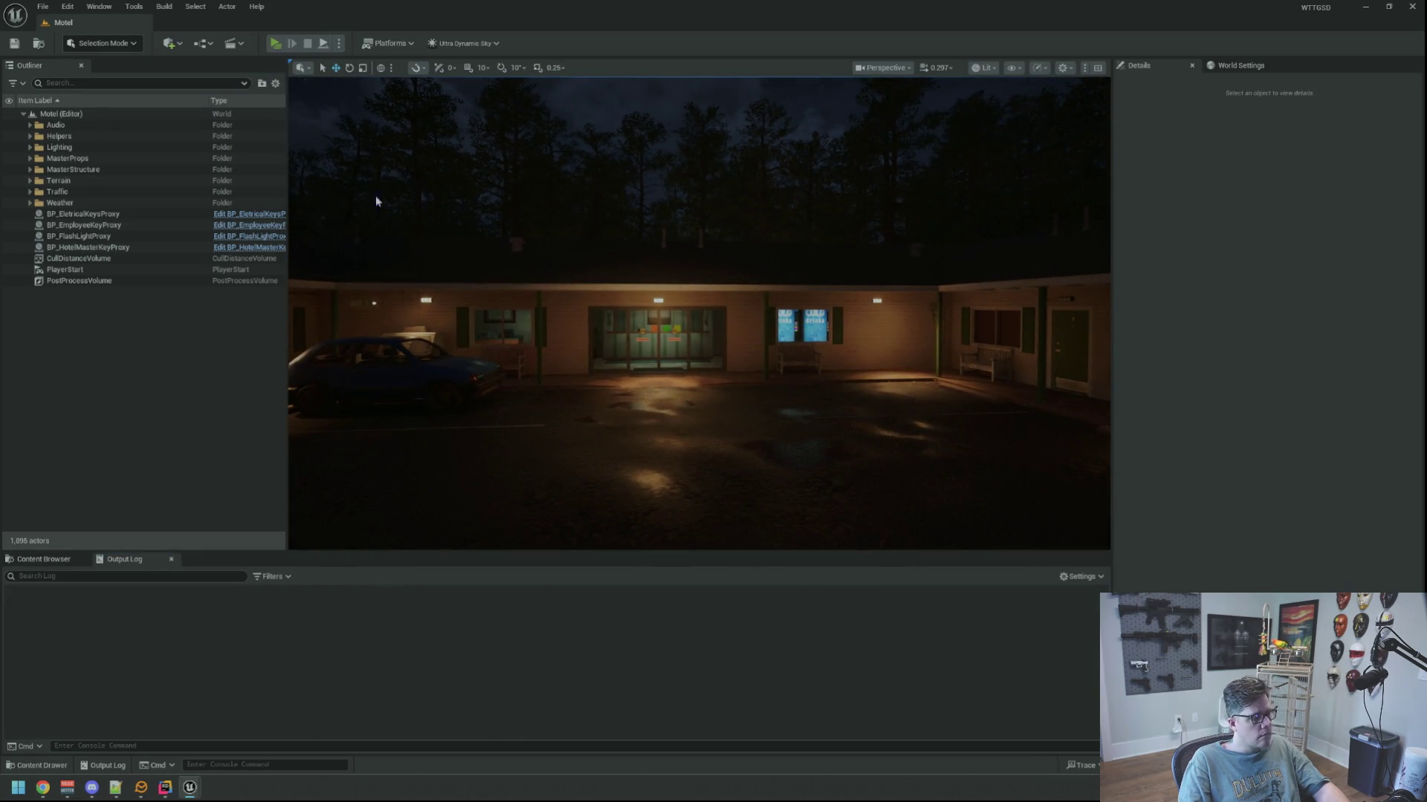
{"action": "key", "text": "alt+p"}
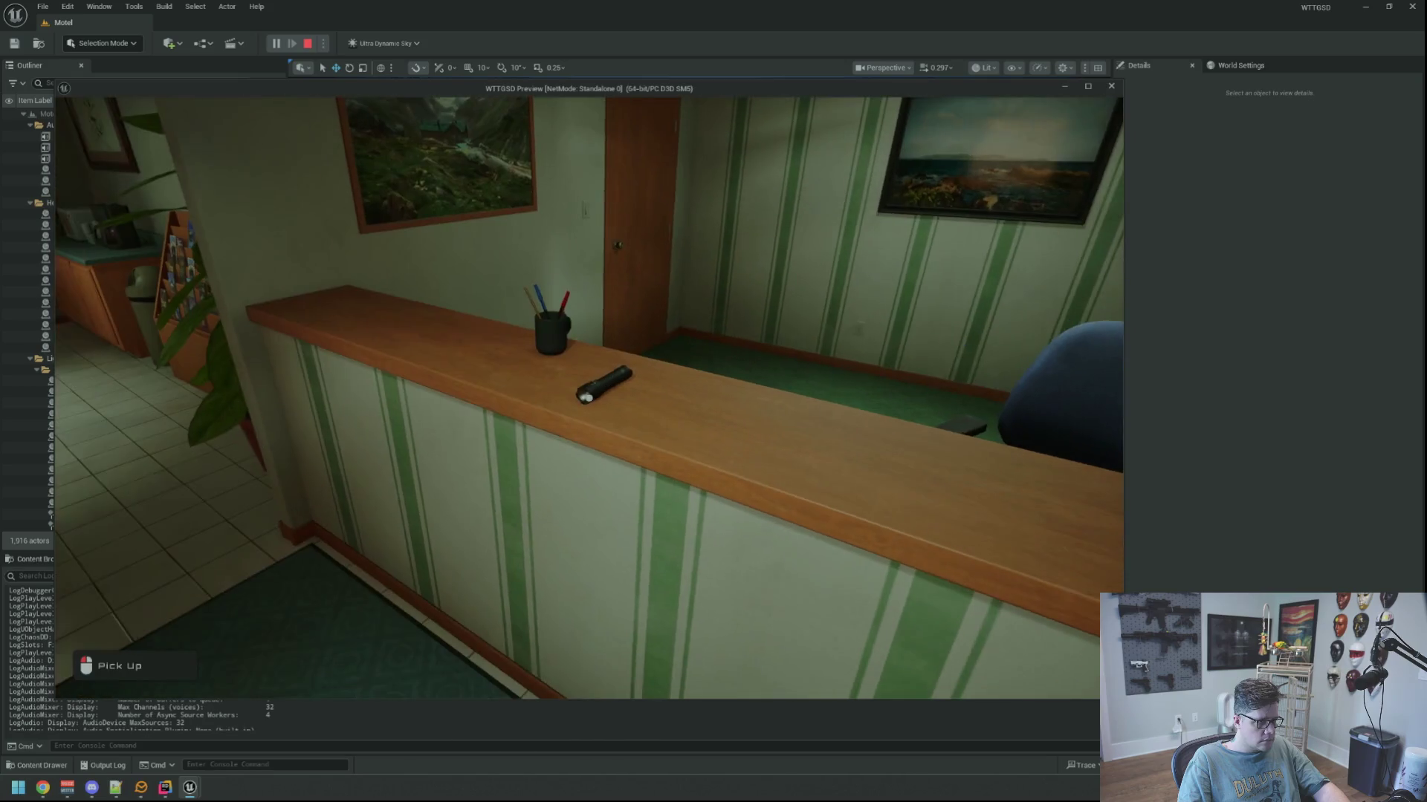
Pick up the flashlight, open the room door, run TripPower, then toggle the debug camera.
{"action": "left_click", "coordinate": [589, 397]}
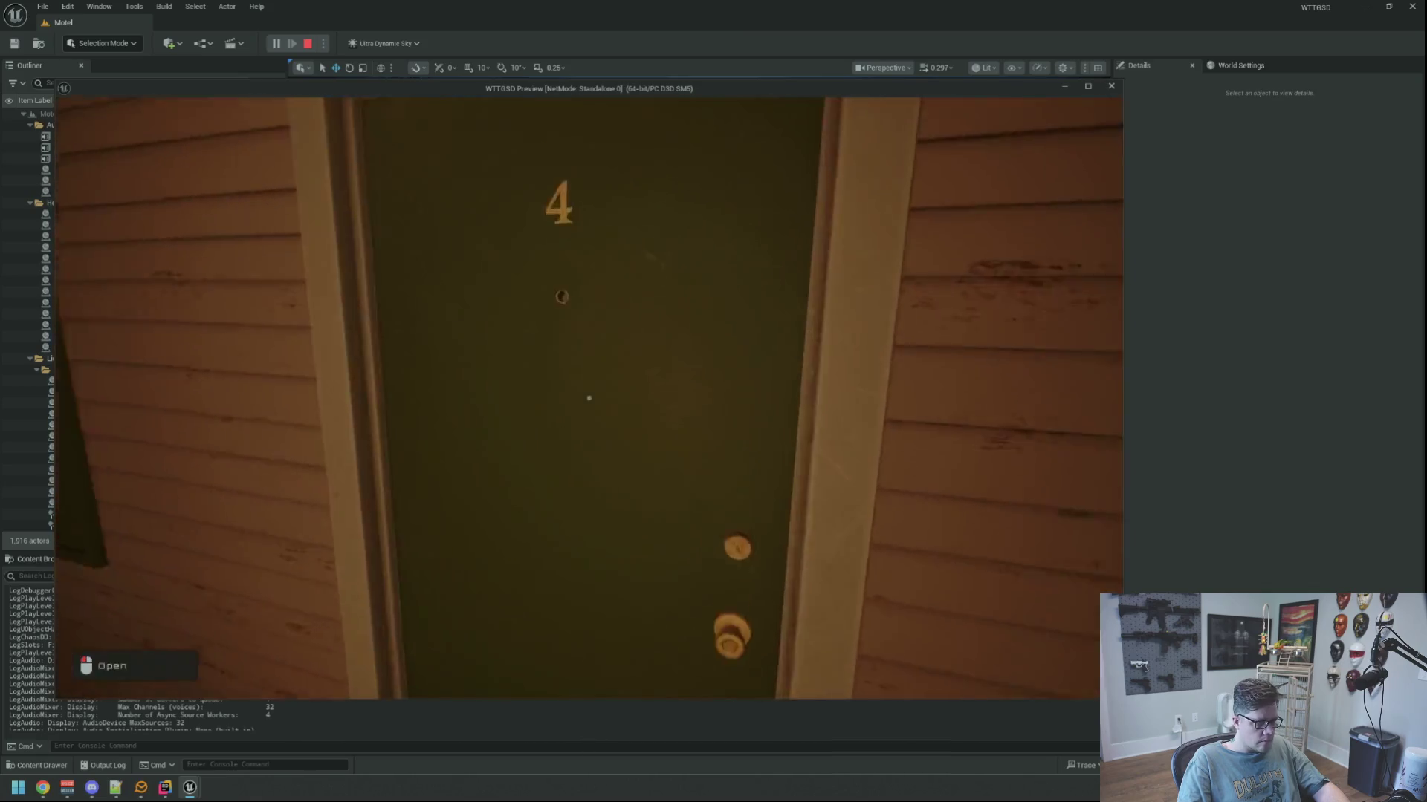
{"action": "left_click", "coordinate": [589, 397]}
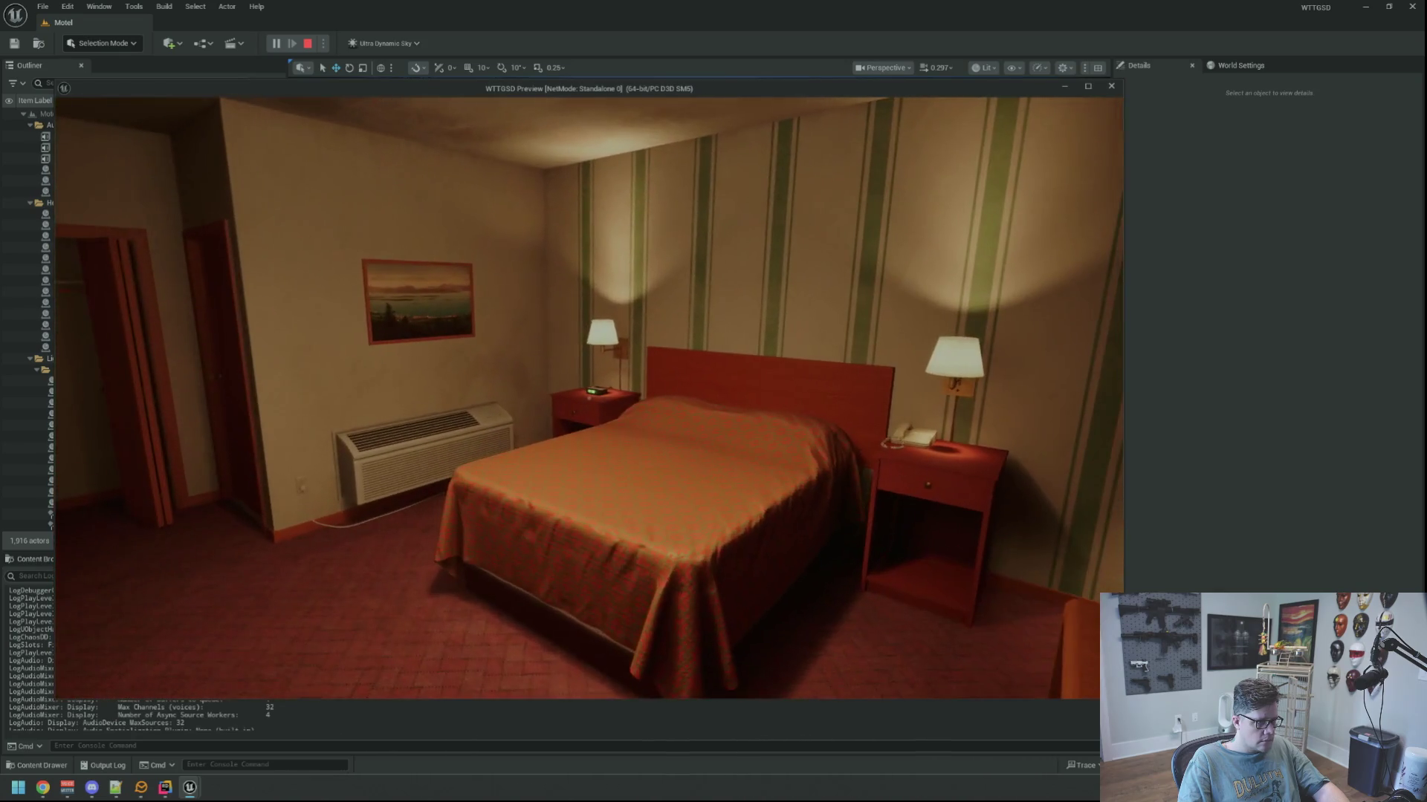
{"action": "key", "text": "Return"}
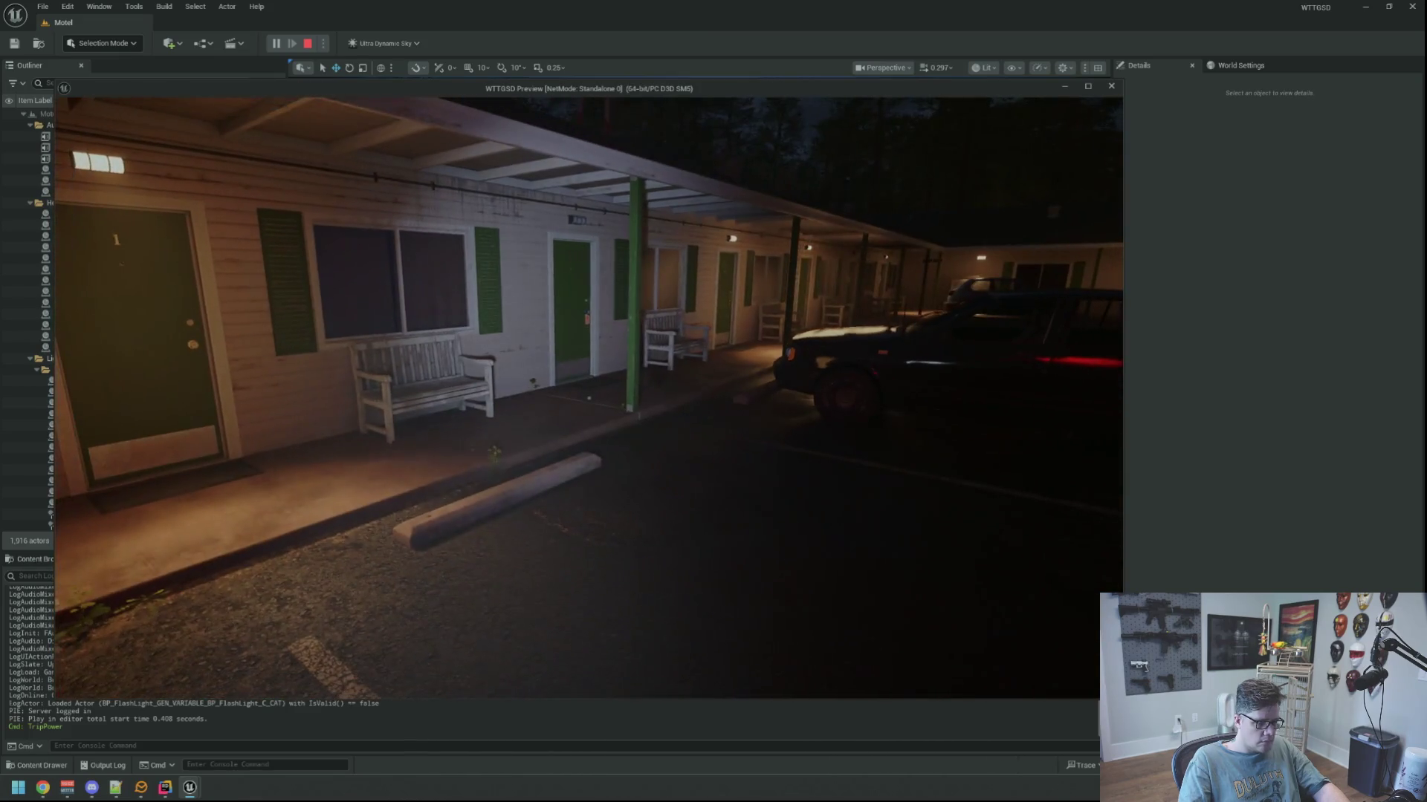
{"action": "key", "text": "semicolon"}
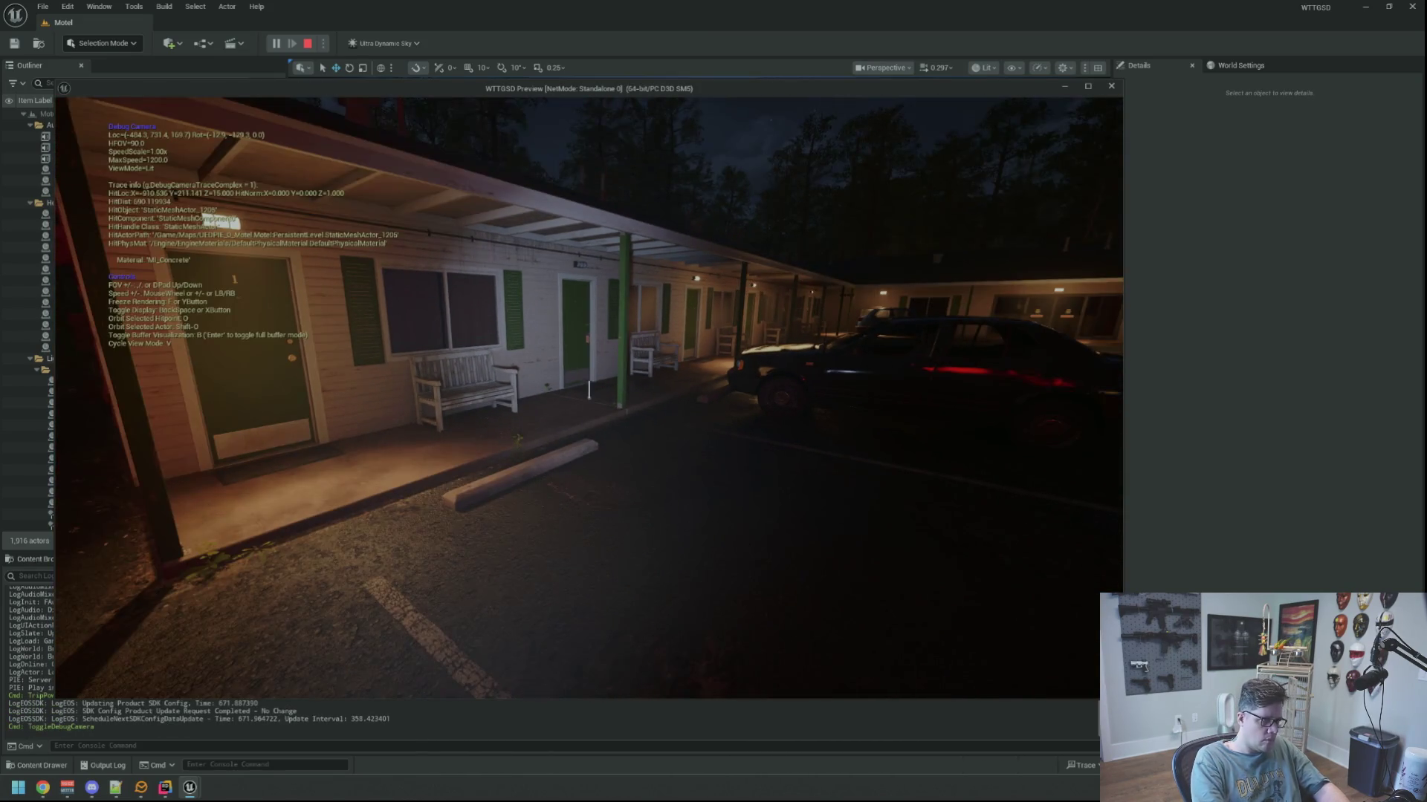
Fly the debug camera along the walkway past the rooms and ice machine toward a window.
{"action": "key", "text": "w"}
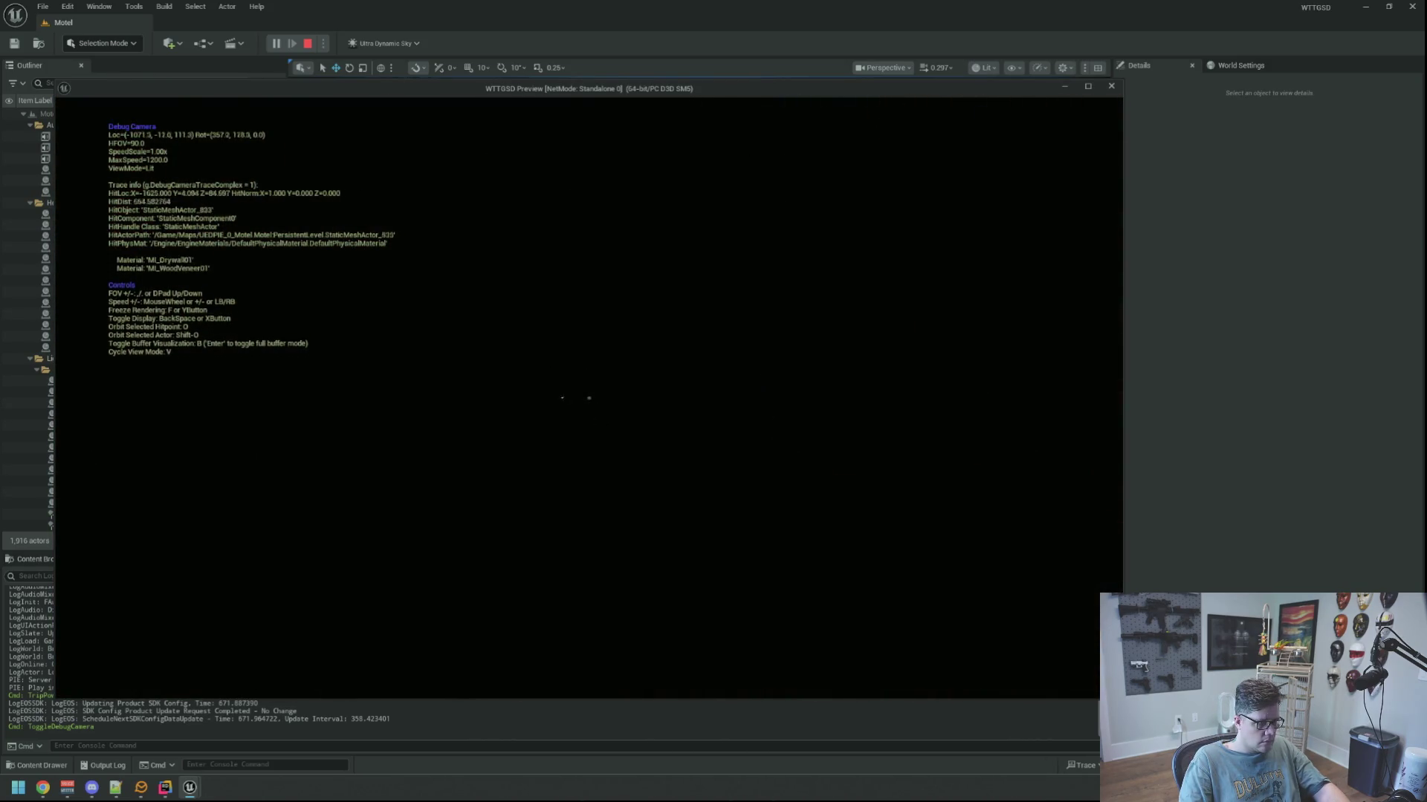
{"action": "key", "text": "d"}
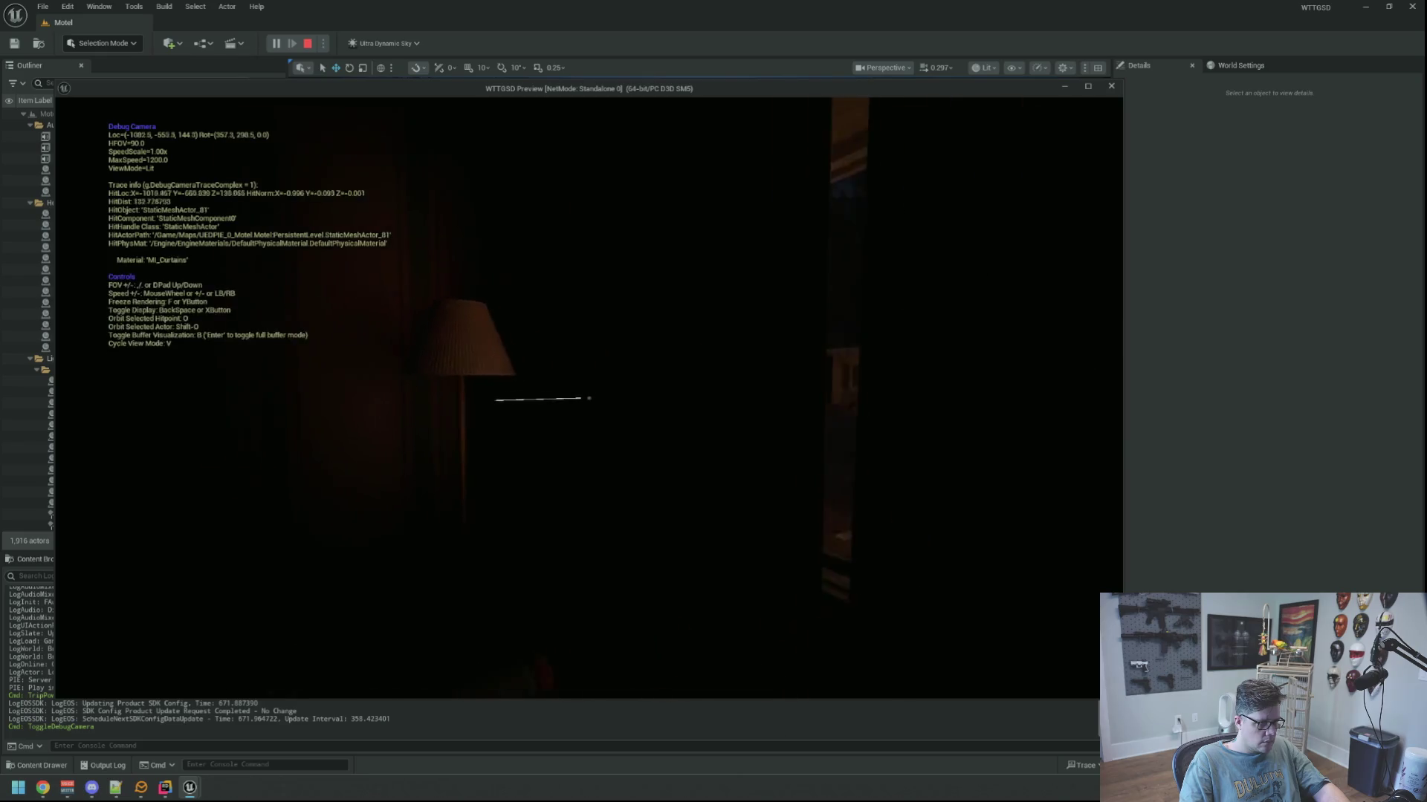
{"action": "key", "text": "w"}
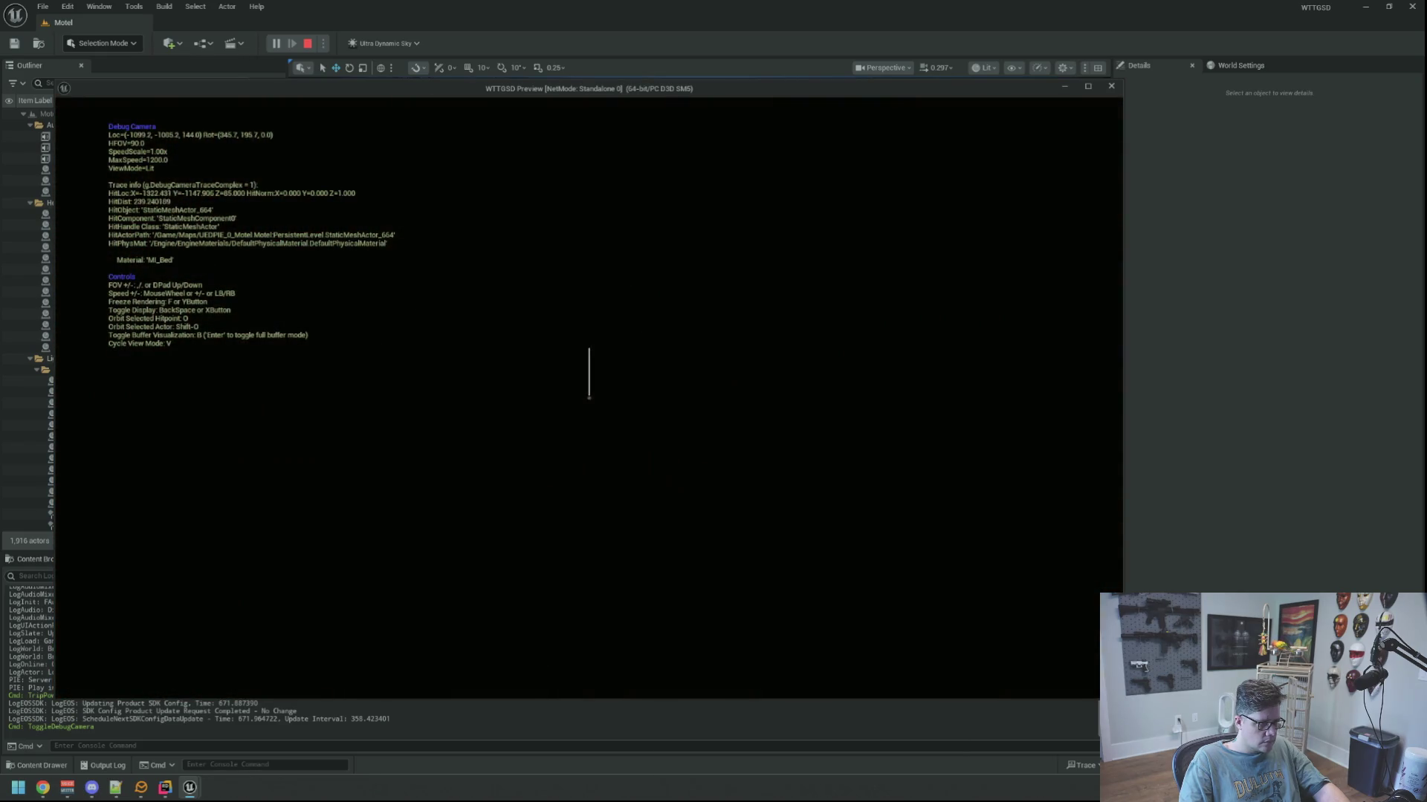
{"action": "key", "text": "w"}
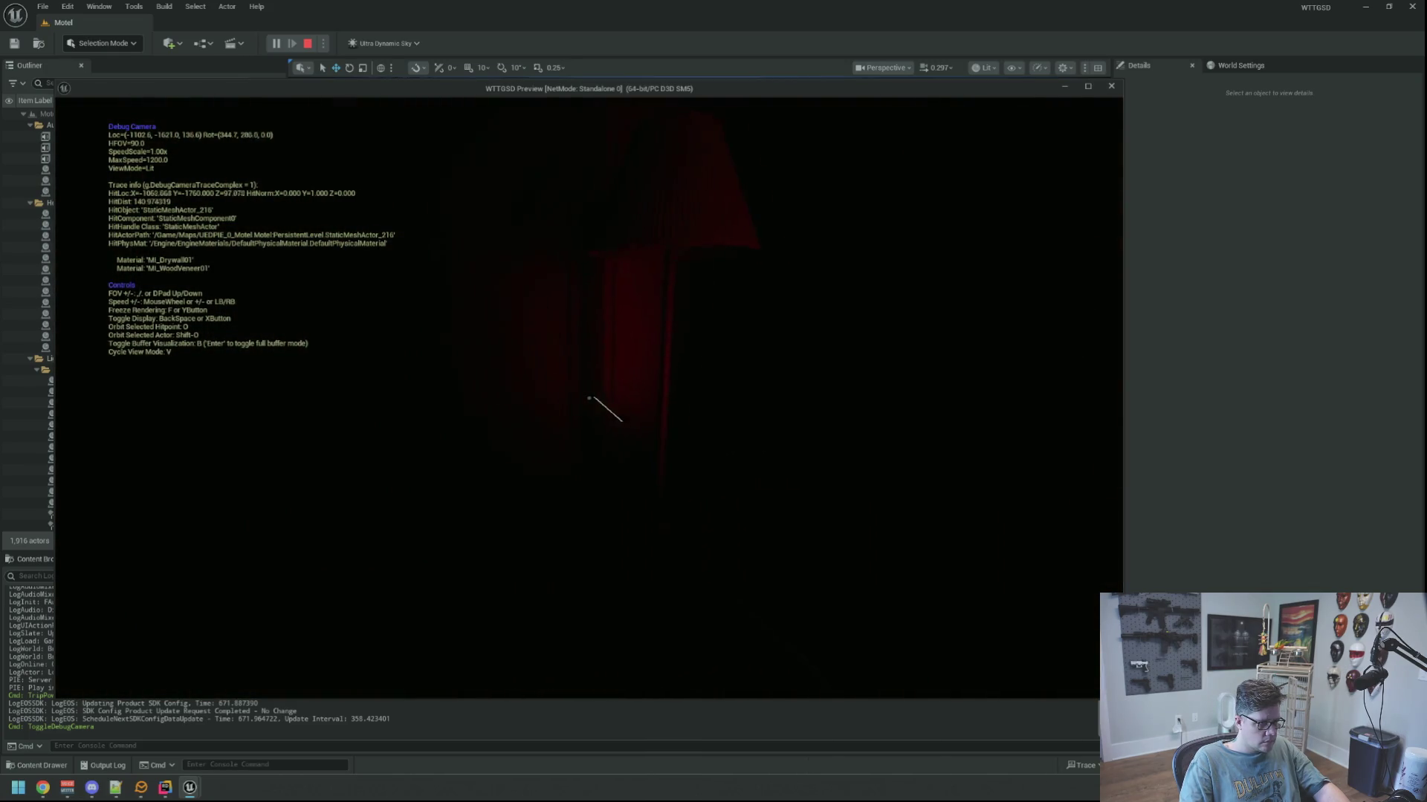
{"action": "key", "text": "w"}
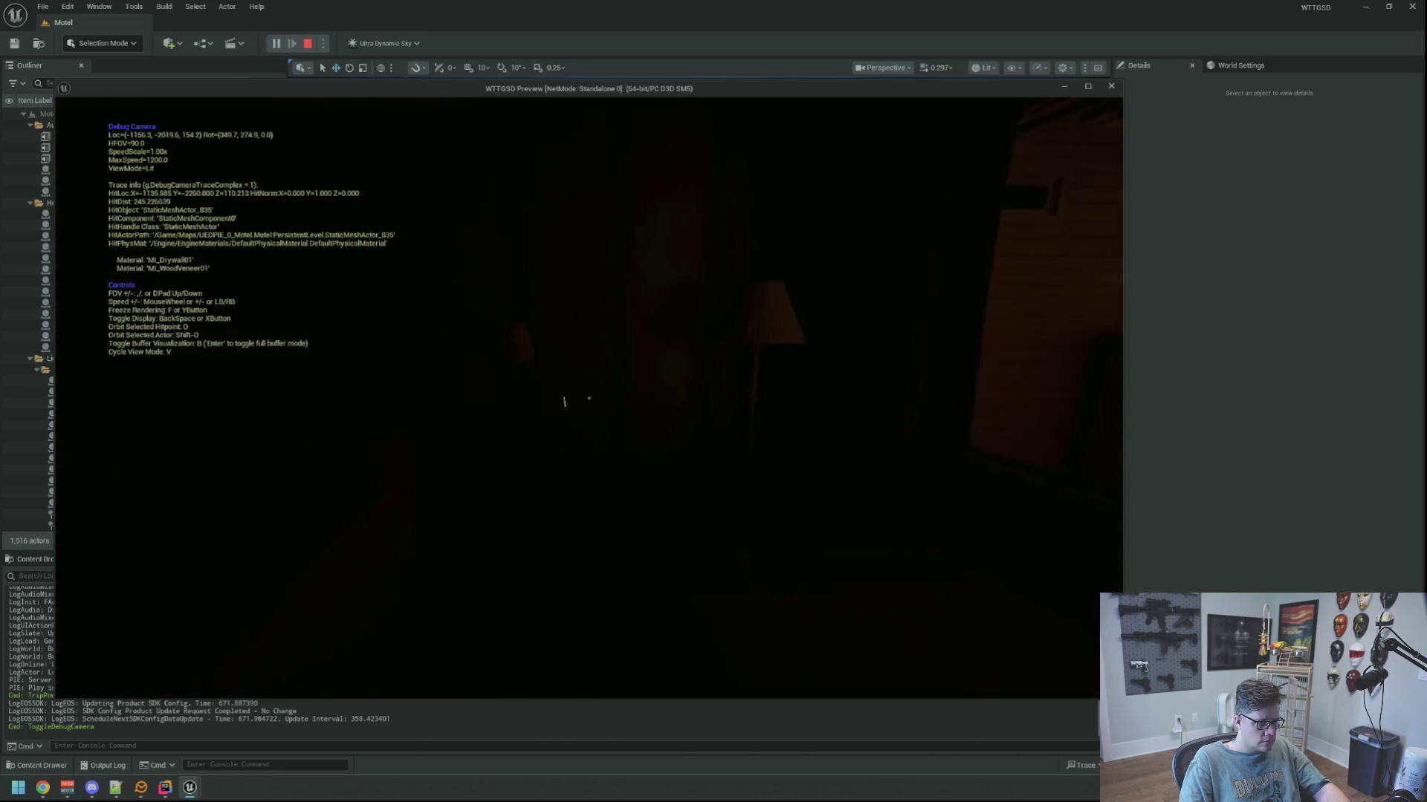
{"action": "left_click_drag", "start_coordinate": [564, 402], "coordinate": [604, 402]}
{"action": "key", "text": "w"}
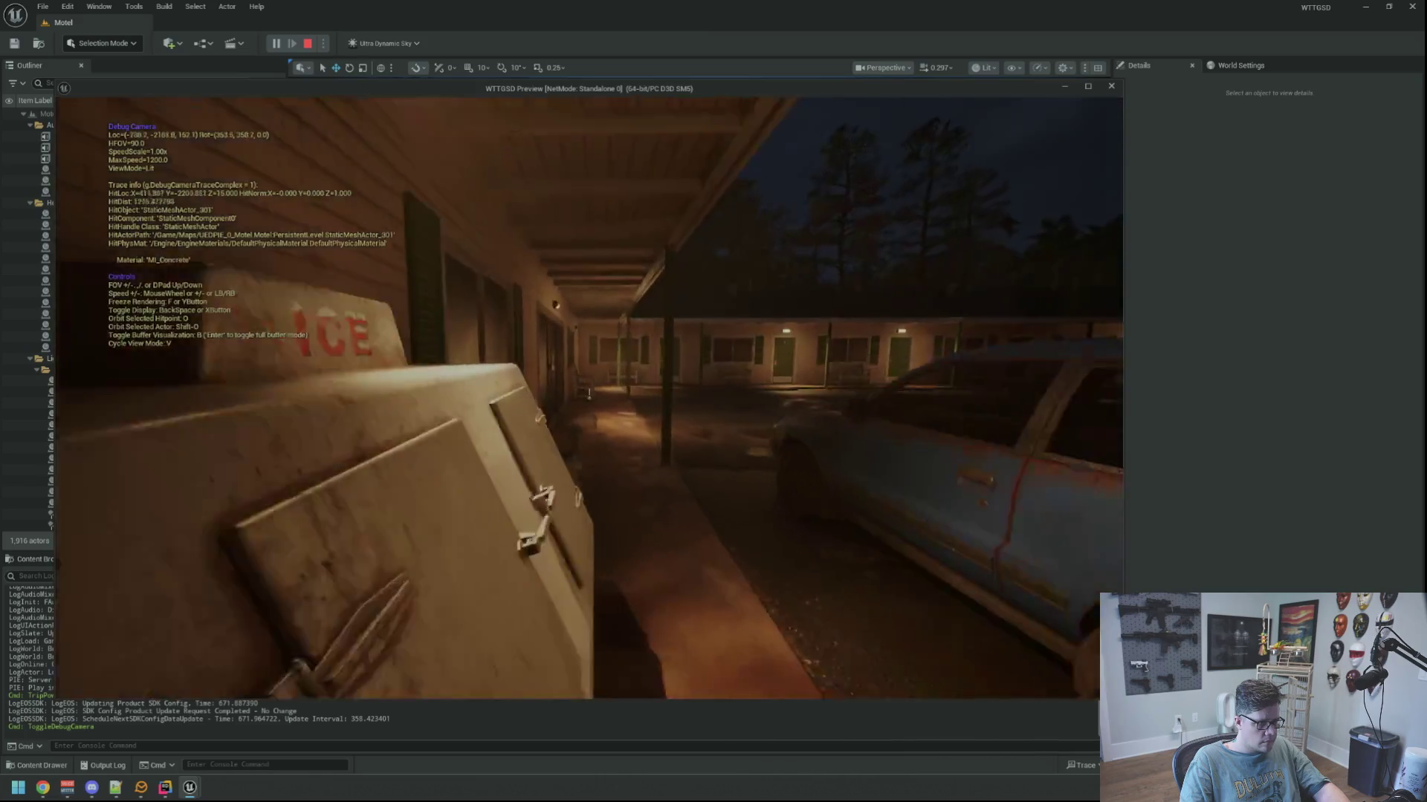
{"action": "key", "text": "w"}
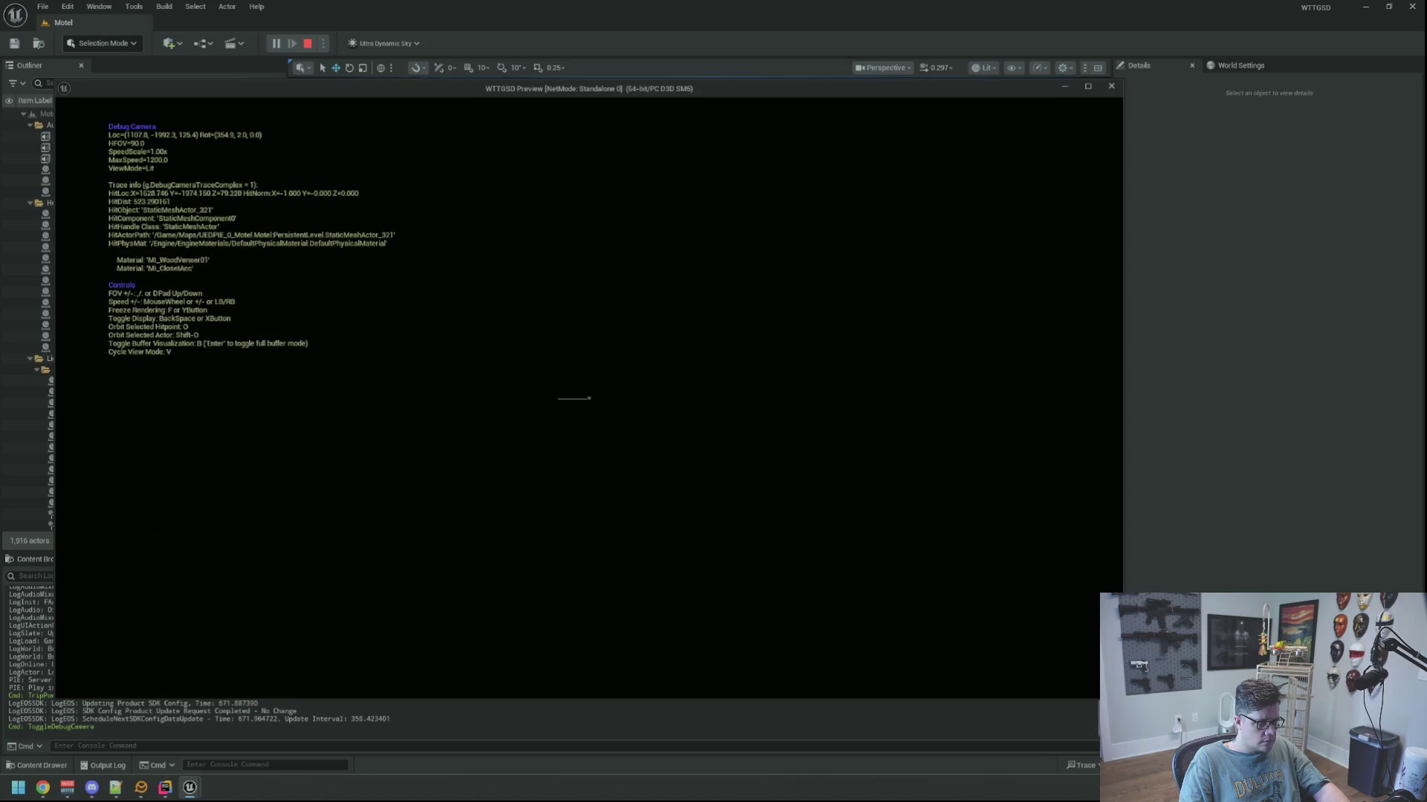
{"action": "key", "text": "w"}
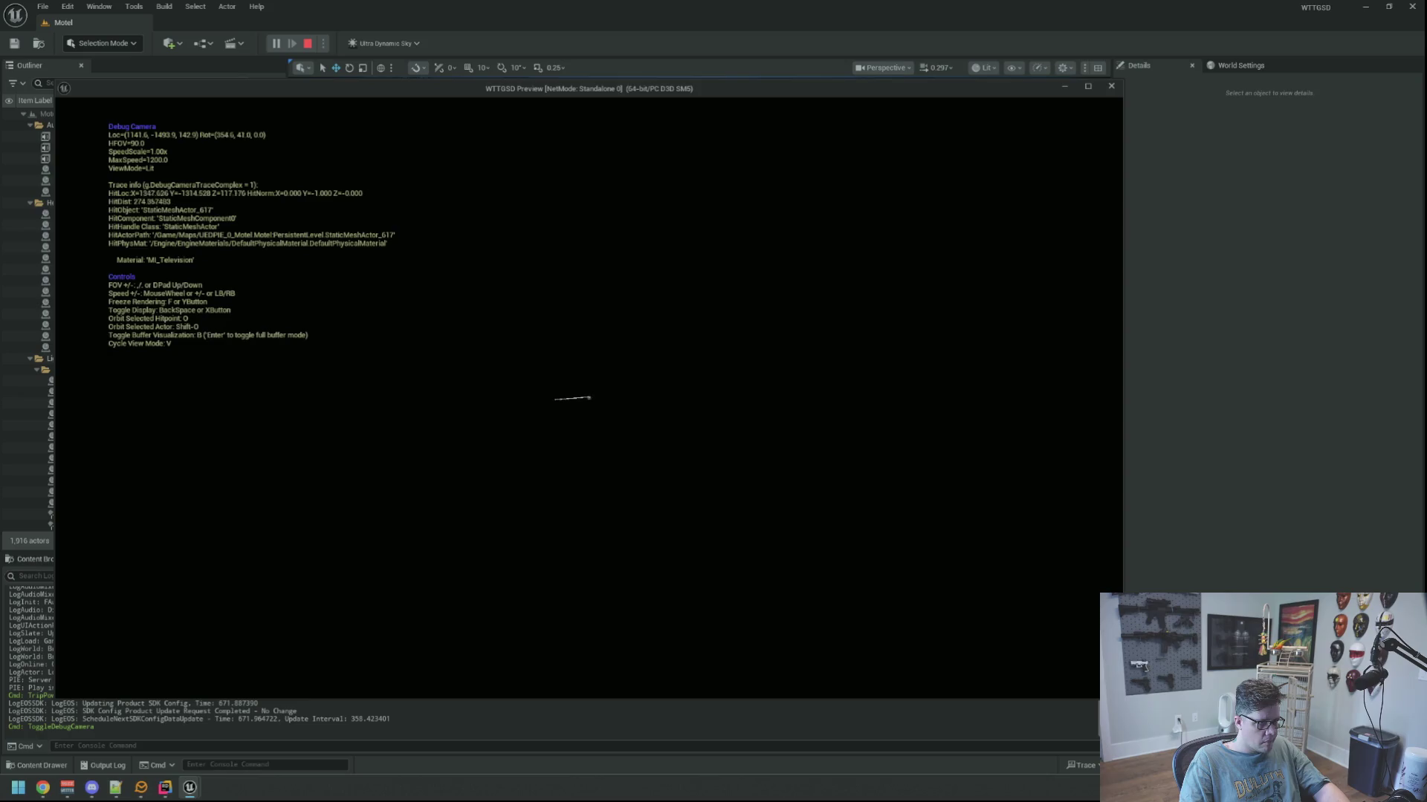
Back the debug camera out to view the lit porch by door 10 and the car.
{"action": "key", "text": "s"}
{"action": "key", "text": "d"}
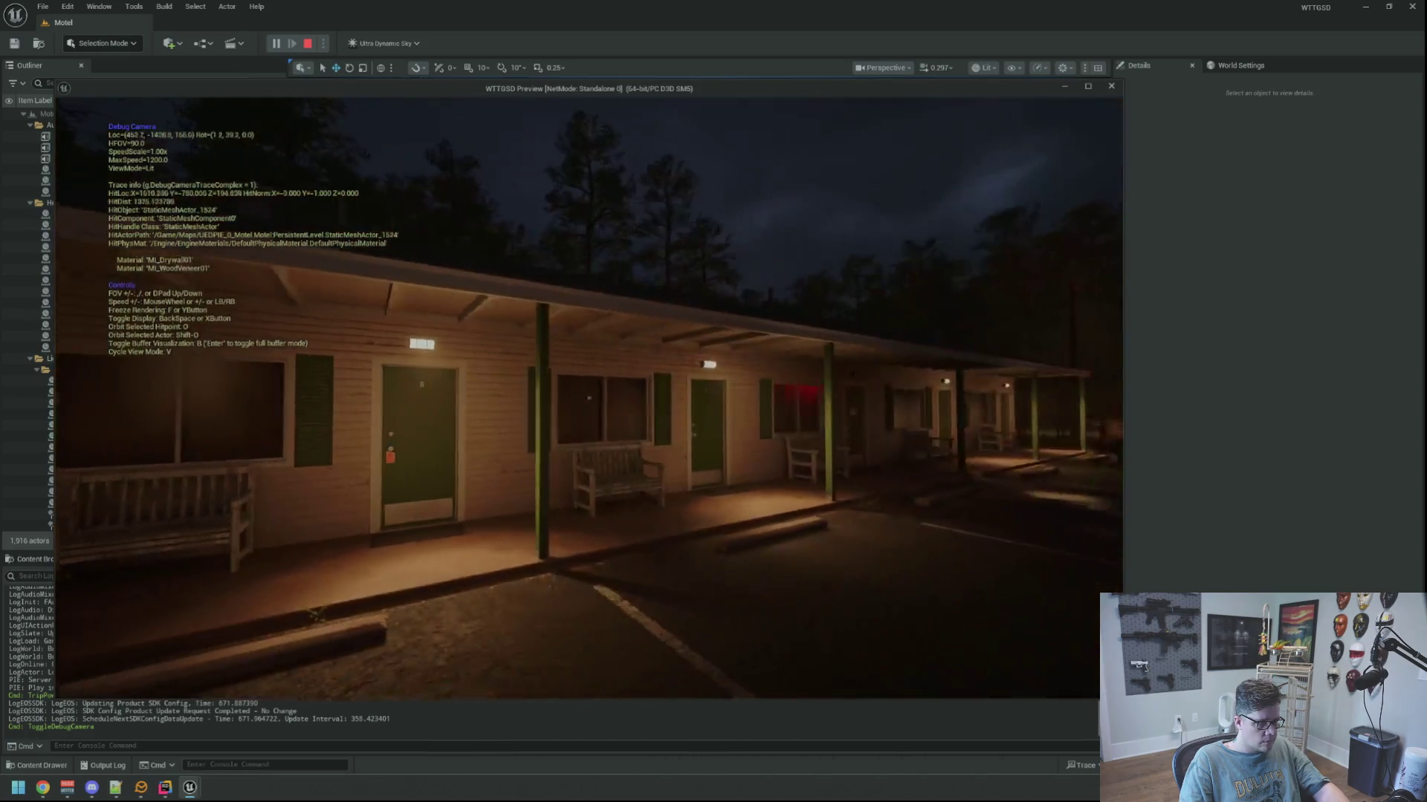
{"action": "key", "text": "w"}
{"action": "mouse_move", "coordinate": [589, 399]}
{"action": "key", "text": "s"}
{"action": "key", "text": "w"}
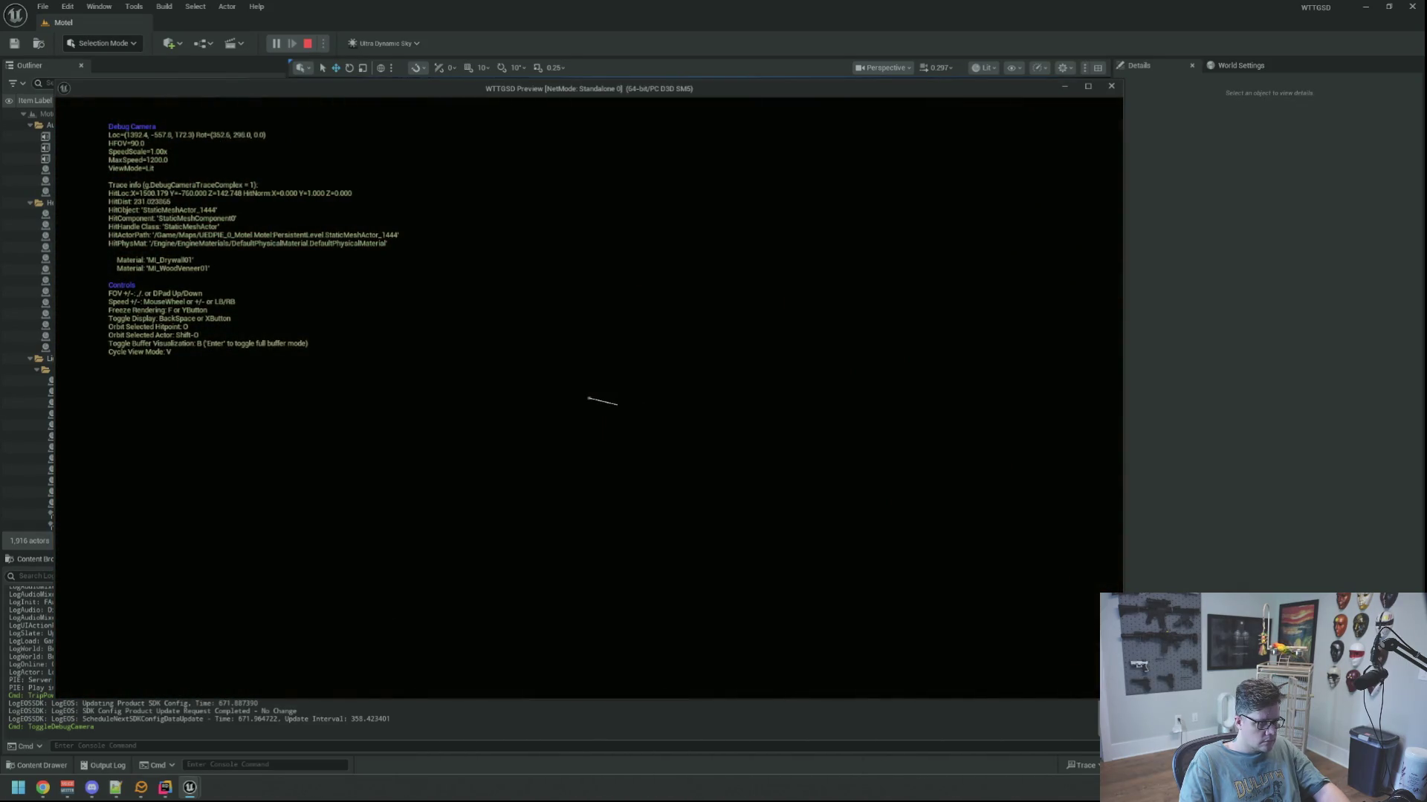
{"action": "key", "text": "s"}
{"action": "key", "text": "w"}
{"action": "key", "text": "w"}
{"action": "key", "text": "s"}
{"action": "key", "text": "w"}
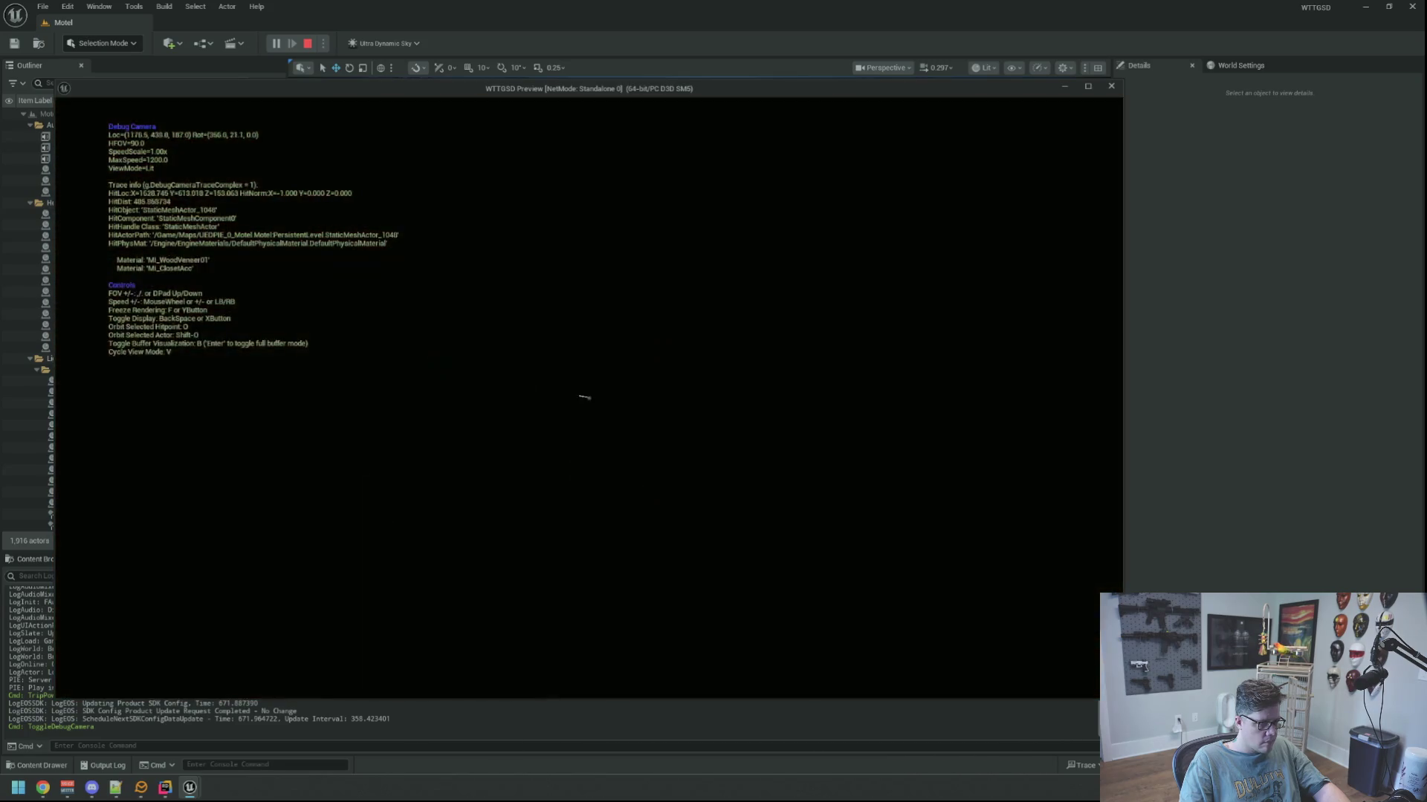
{"action": "key", "text": "s"}
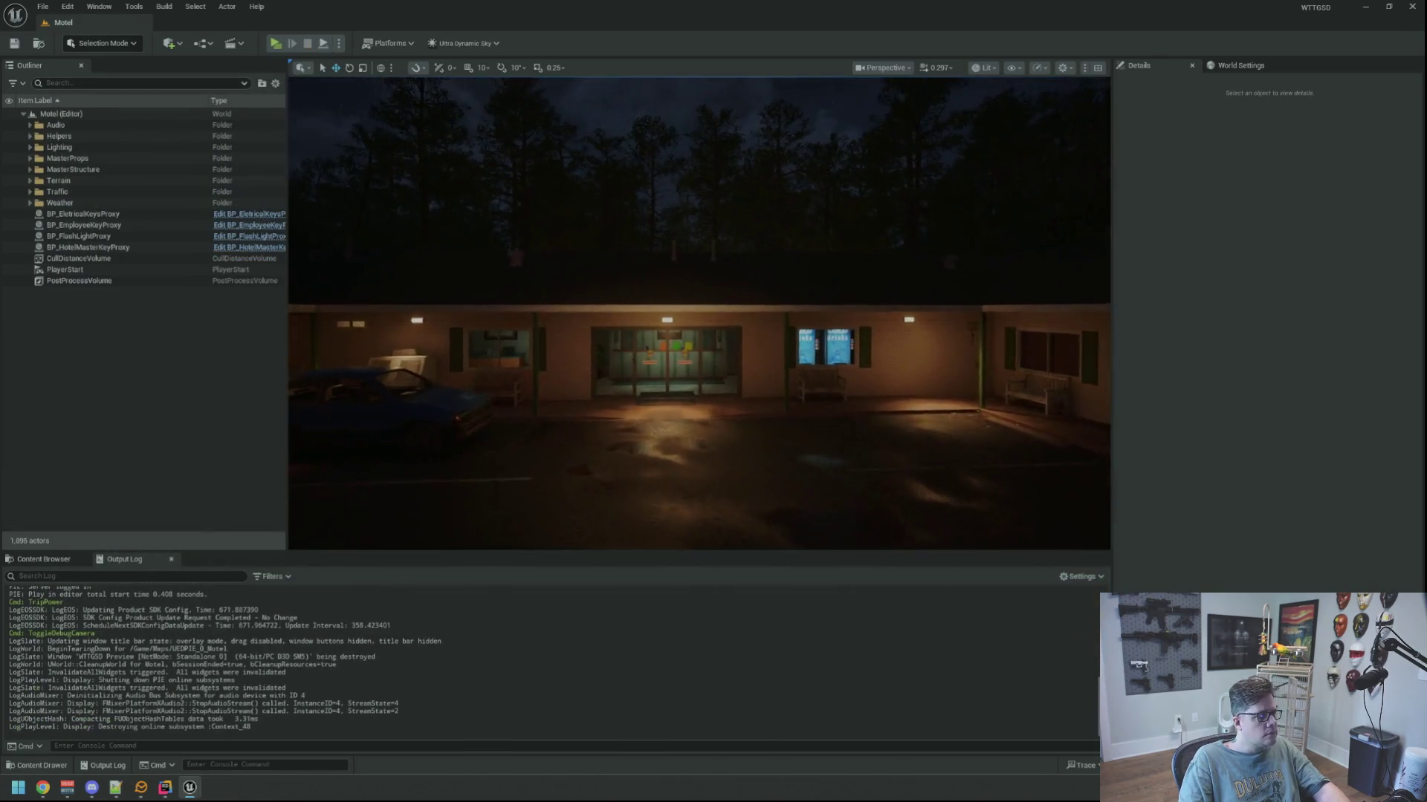
End play, fly through the lobby to the rear door, and select the wall light above it.
{"action": "key", "text": "a"}
{"action": "key", "text": "s"}
{"action": "key", "text": "w"}
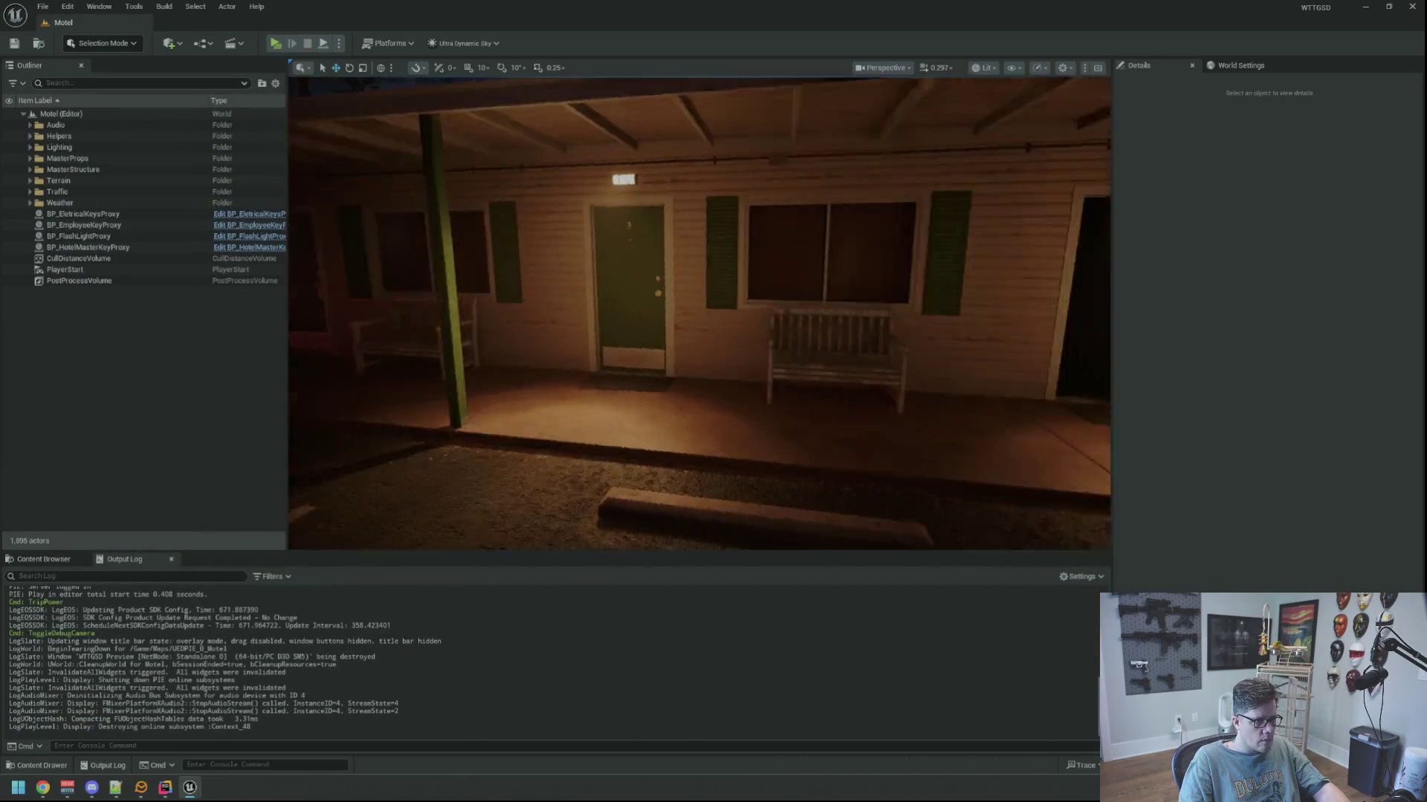
{"action": "key", "text": "w"}
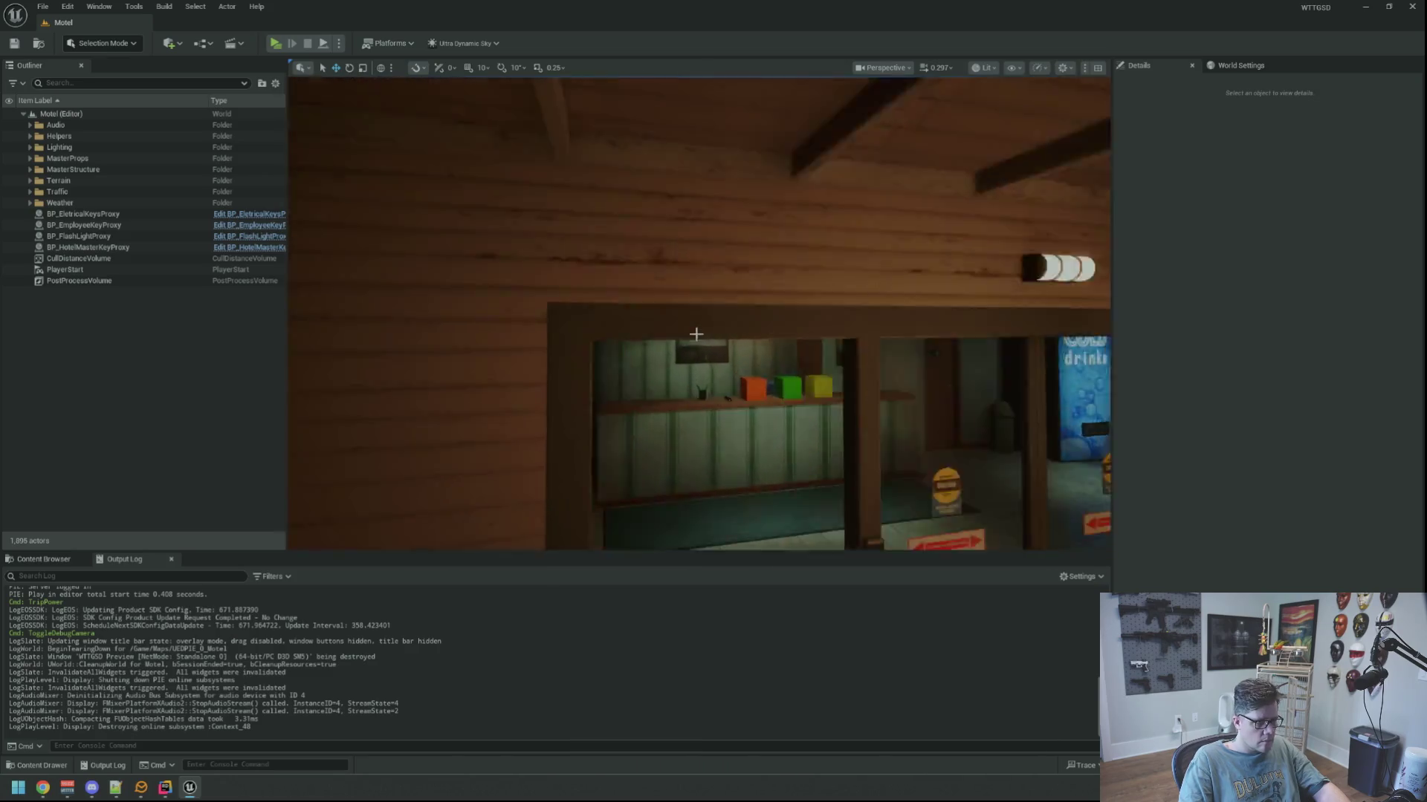
{"action": "key", "text": "w"}
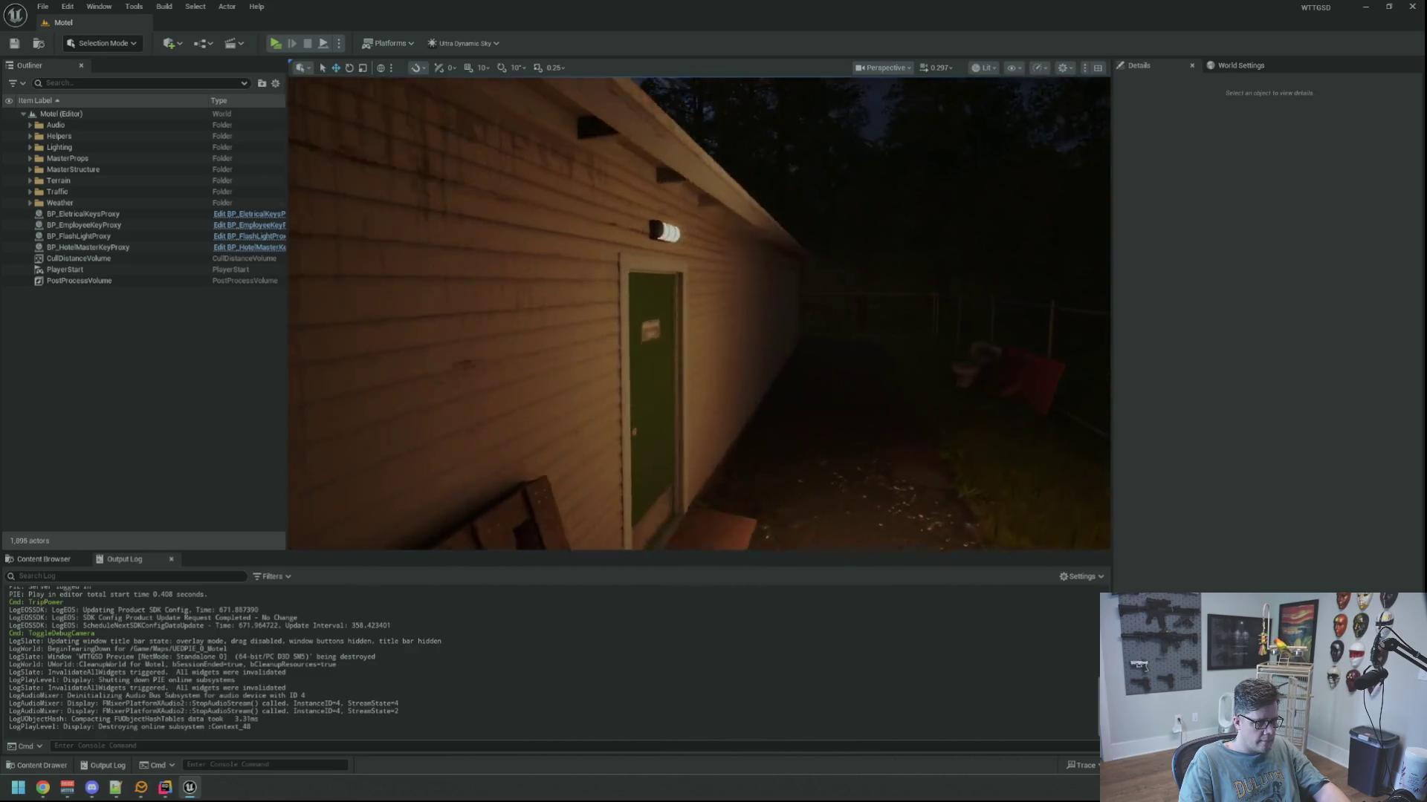
{"action": "key", "text": "s"}
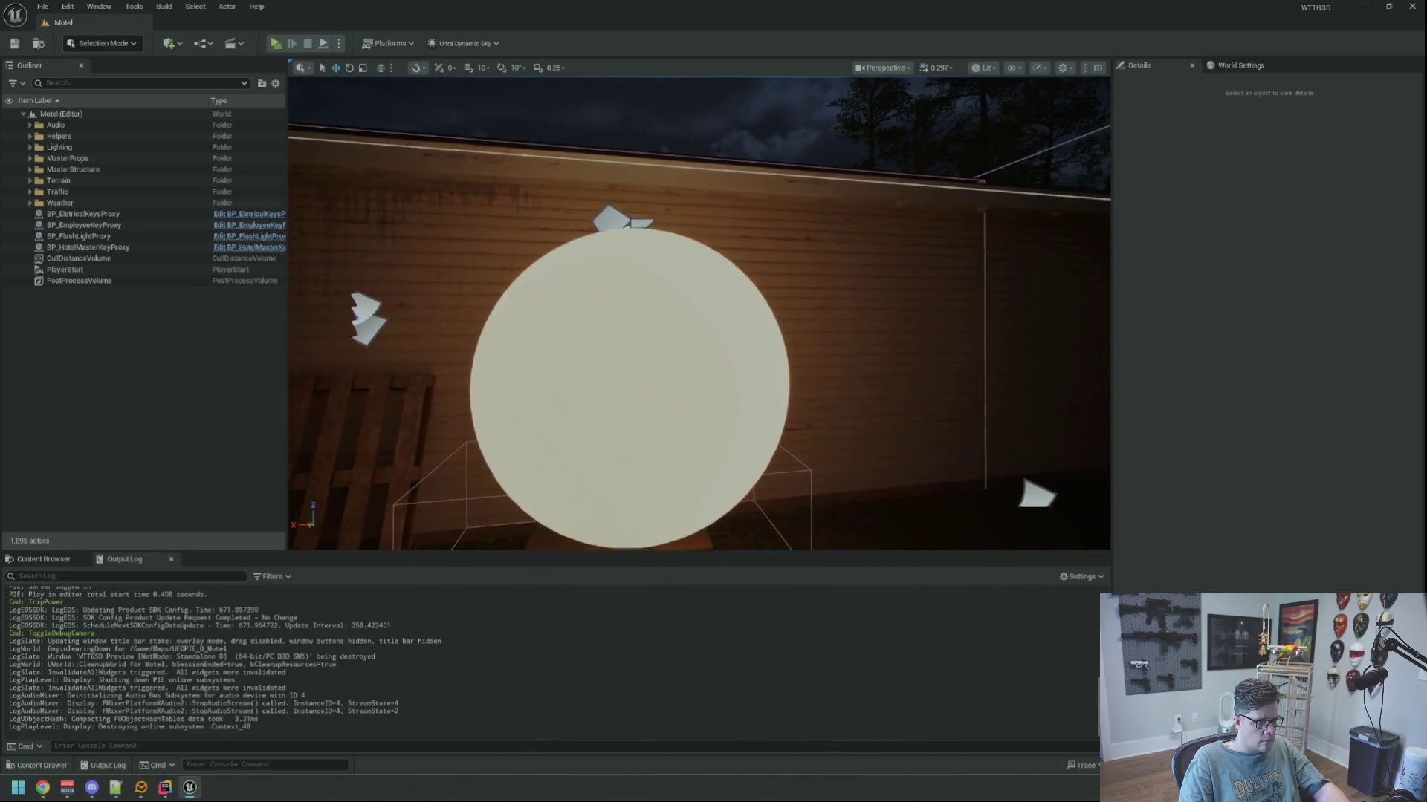
{"action": "key", "text": "s"}
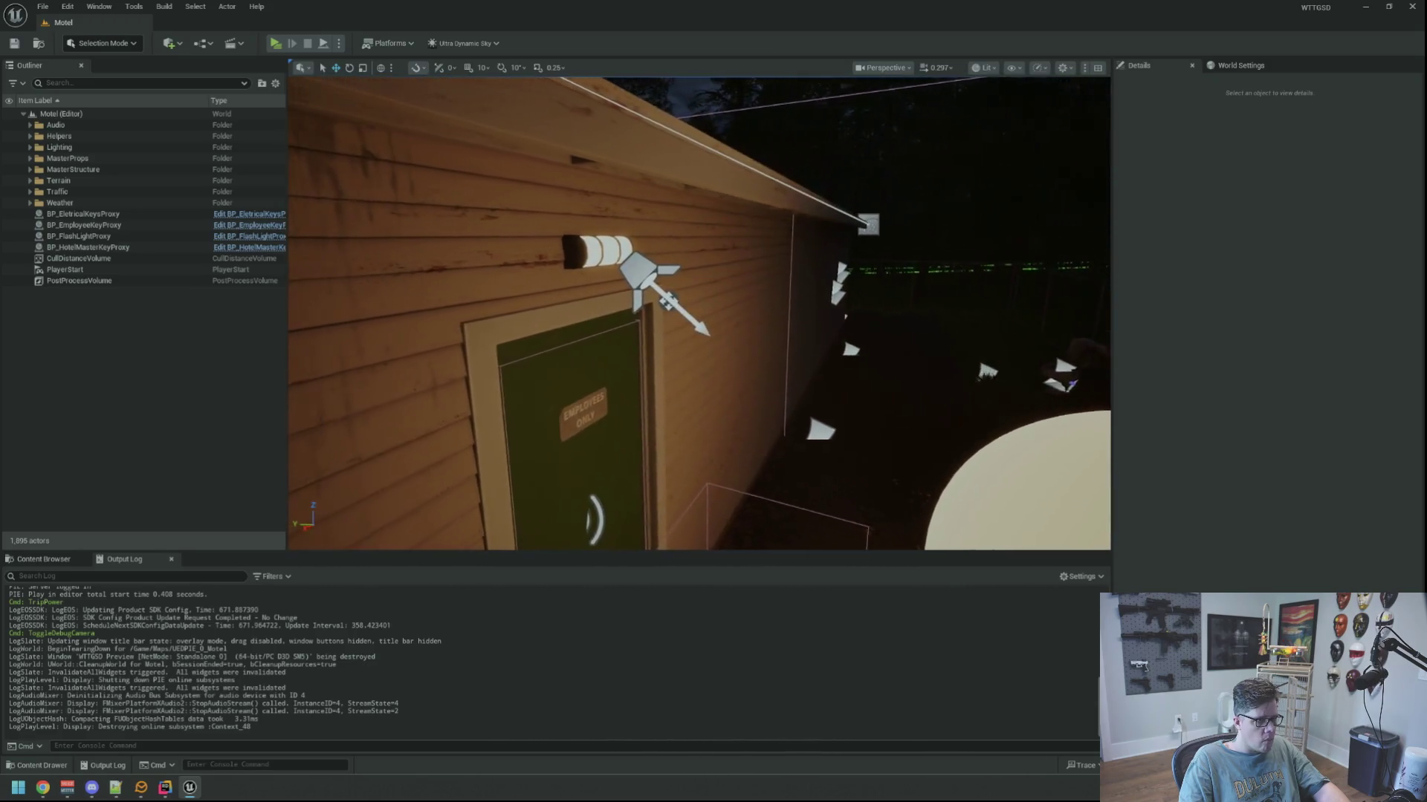
{"action": "left_click", "coordinate": [648, 246]}
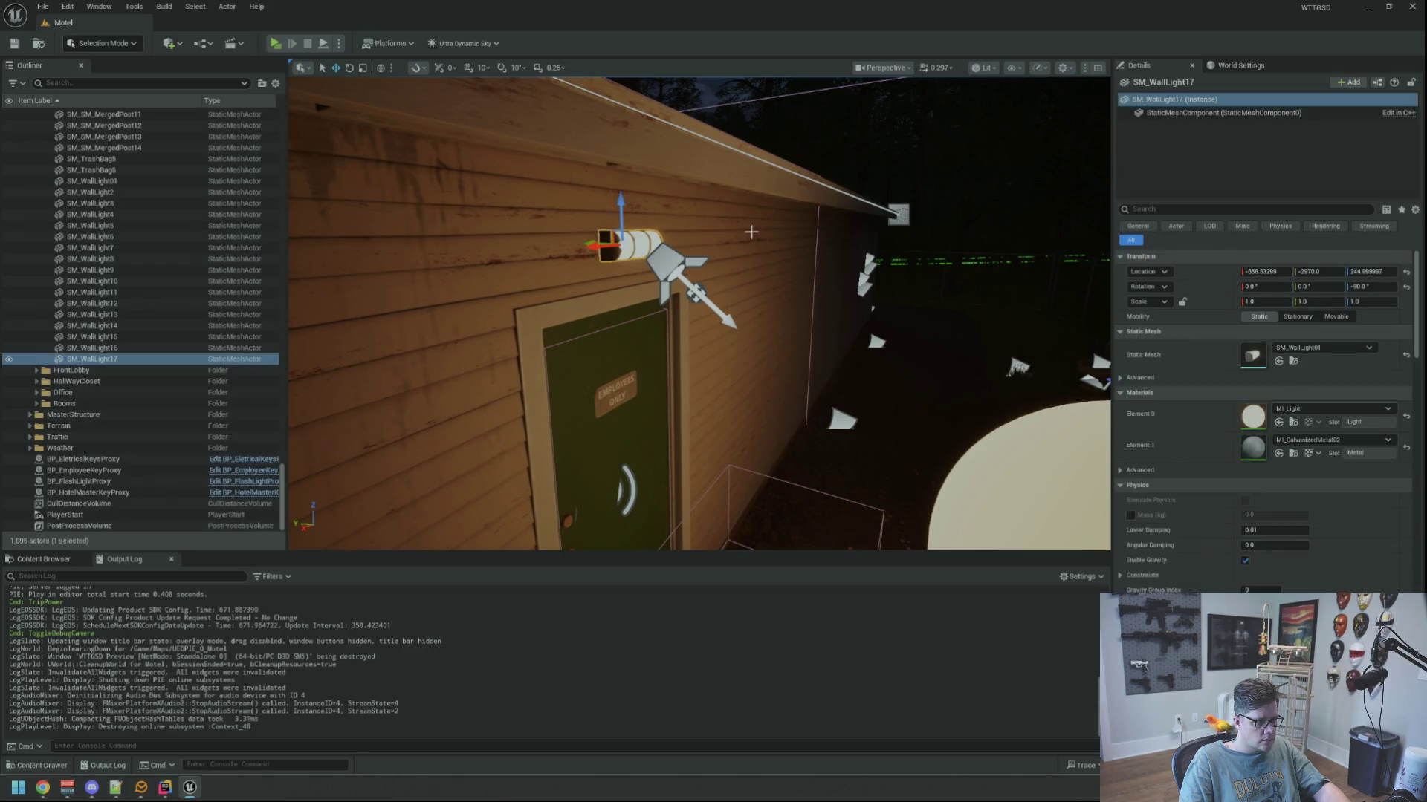
Frame the wall light, orbit to a side view, and select the 5.0 cd SpotLight21.
{"action": "key", "text": "f"}
{"action": "mouse_move", "coordinate": [786, 250]}
{"action": "left_mouse_down"}
{"action": "mouse_move", "coordinate": [751, 297]}
{"action": "mouse_move", "coordinate": [705, 275]}
{"action": "mouse_move", "coordinate": [764, 235]}
{"action": "left_mouse_up"}
{"action": "left_click", "coordinate": [687, 286]}
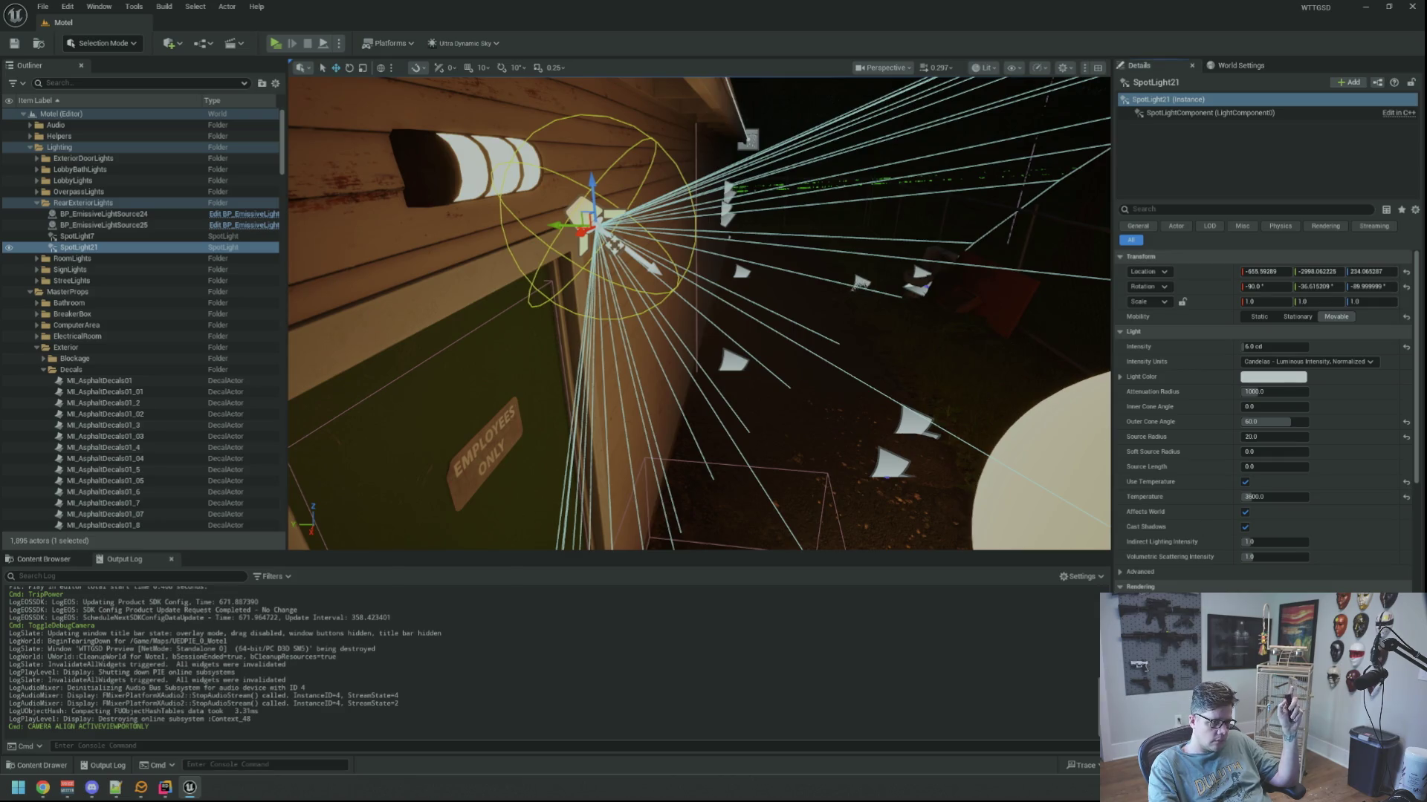
Pilot SpotLight21 to check its aim, eject, refocus, and reselect SM_WallLight17.
{"action": "key", "text": "ctrl+shift+p"}
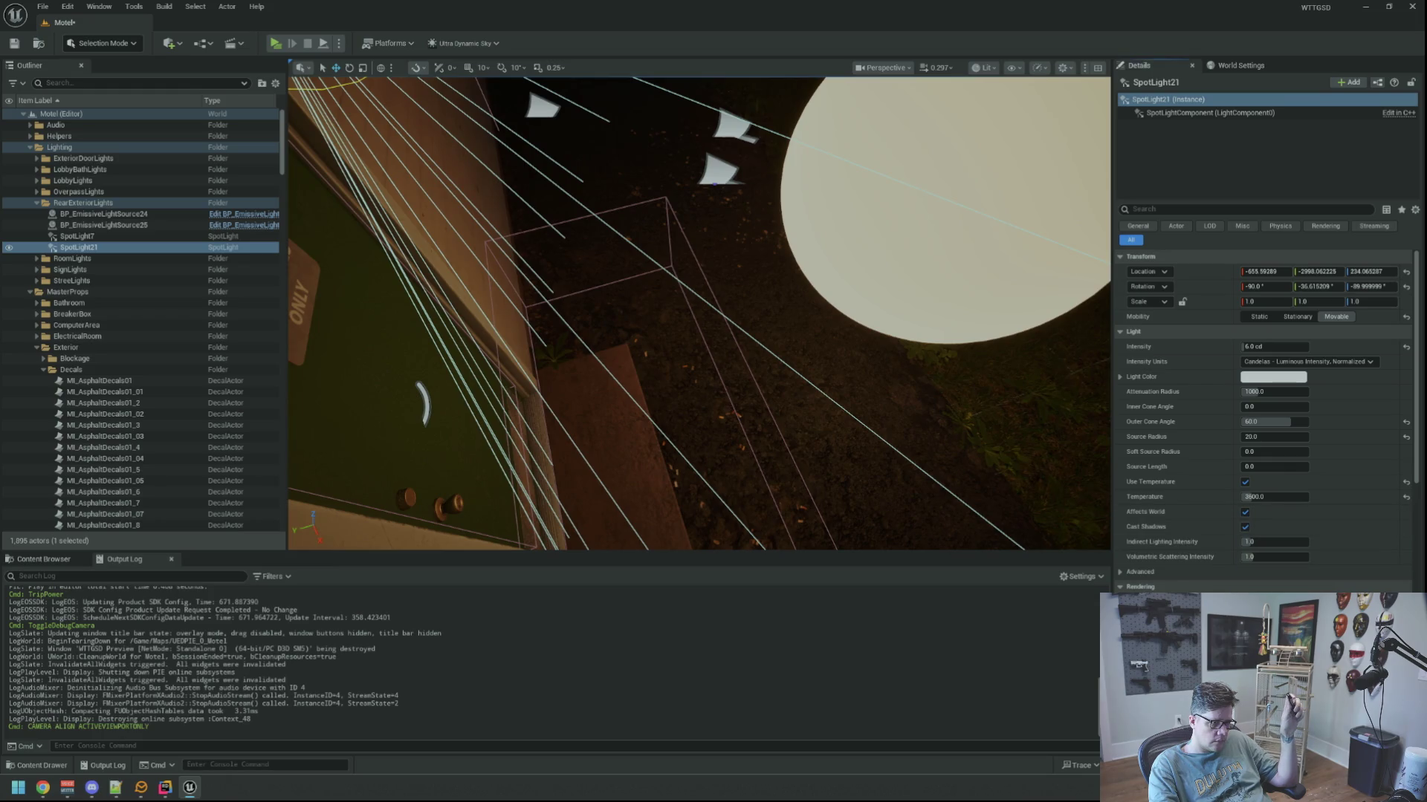
{"action": "key", "text": "ctrl+shift+p"}
{"action": "scroll", "coordinate": [743, 324], "scroll_direction": "up", "scroll_amount": 3}
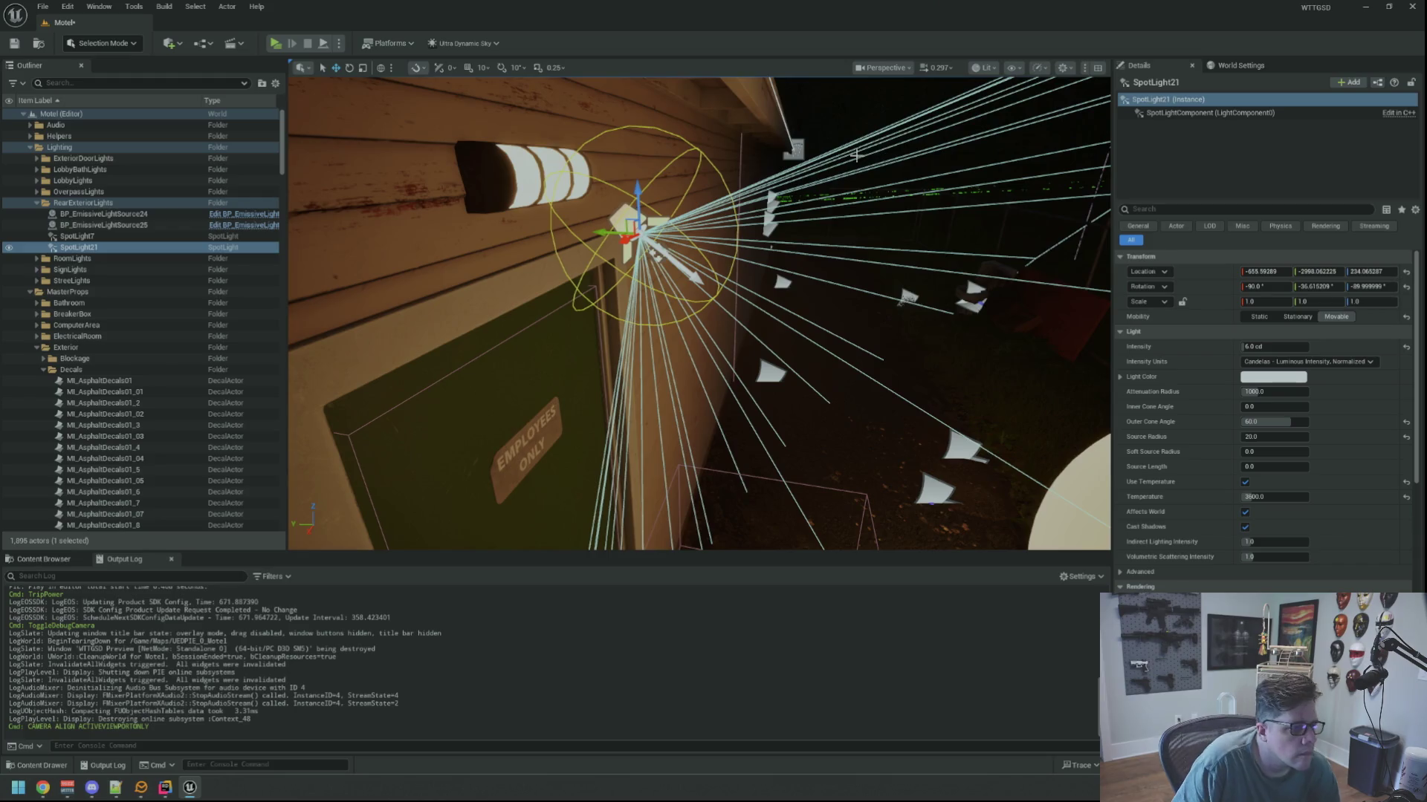
{"action": "mouse_move", "coordinate": [833, 200]}
{"action": "left_mouse_down"}
{"action": "mouse_move", "coordinate": [788, 203]}
{"action": "mouse_move", "coordinate": [750, 175]}
{"action": "mouse_move", "coordinate": [662, 211]}
{"action": "left_mouse_up"}
{"action": "left_click_drag", "start_coordinate": [794, 300], "coordinate": [914, 214]}
{"action": "key", "text": "f"}
{"action": "left_click", "coordinate": [662, 258]}
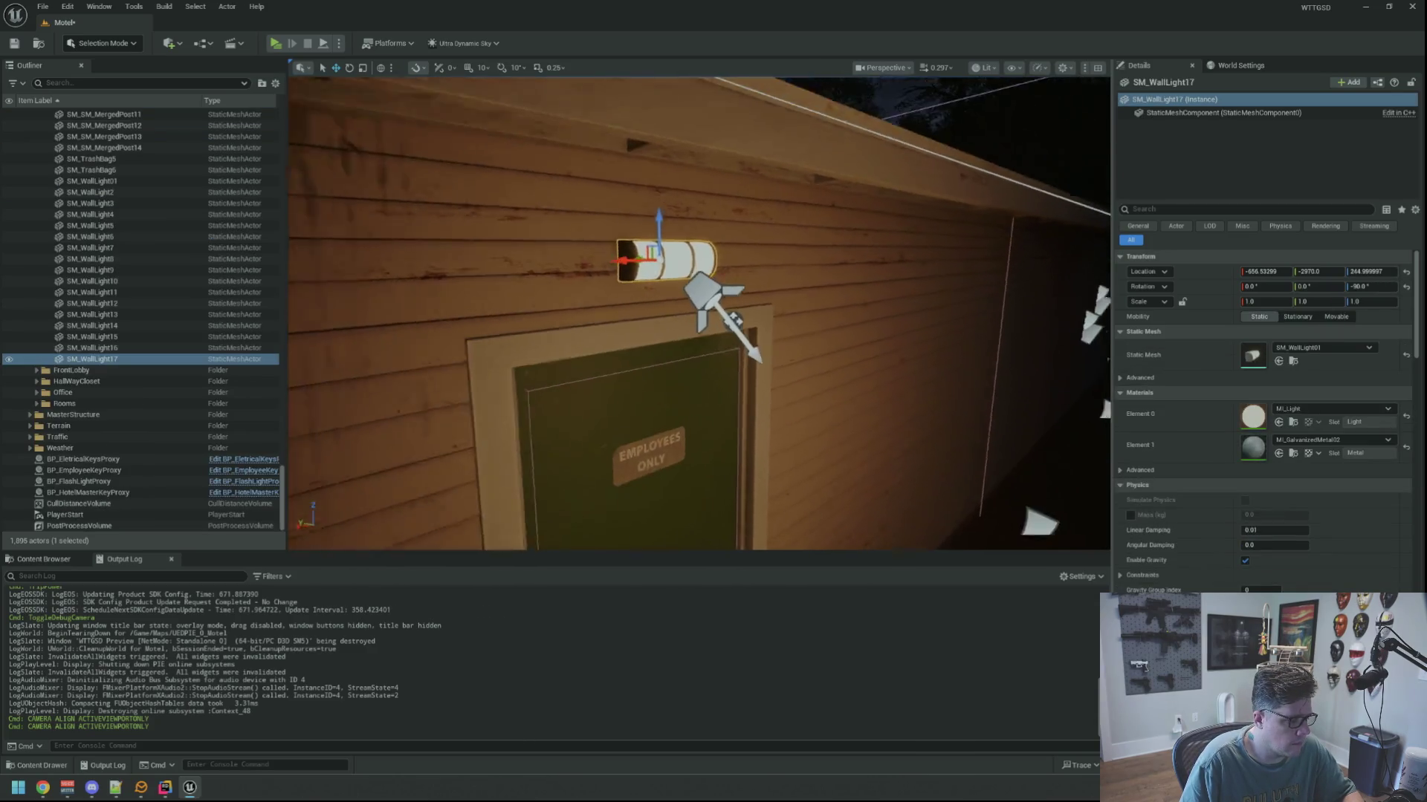
Save the Motel level and browse to the wall light's mesh SM_WallLight03 and material MI_Light.
{"action": "key", "text": "ctrl+s"}
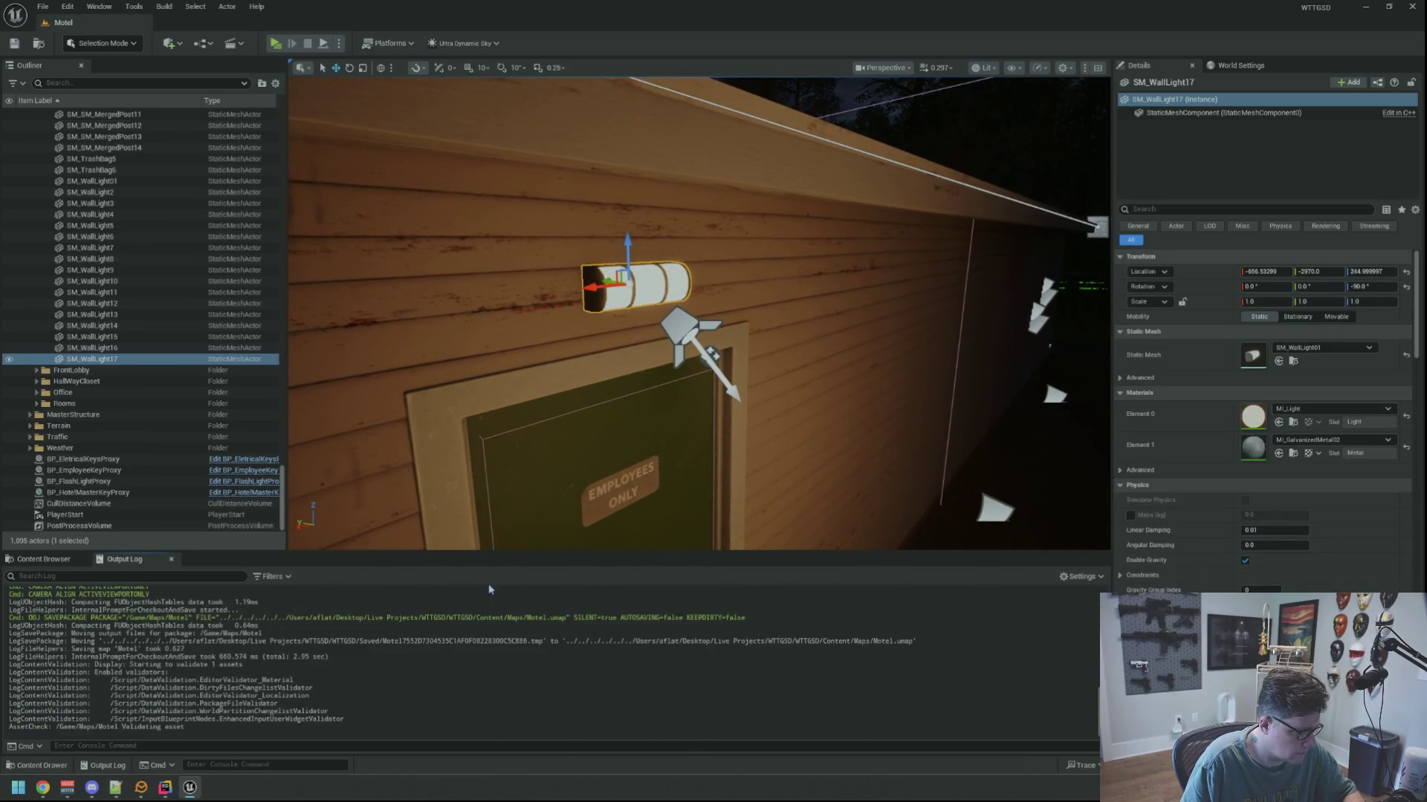
{"action": "left_click_drag", "start_coordinate": [698, 312], "coordinate": [698, 312]}
{"action": "left_click_drag", "start_coordinate": [548, 442], "coordinate": [548, 441]}
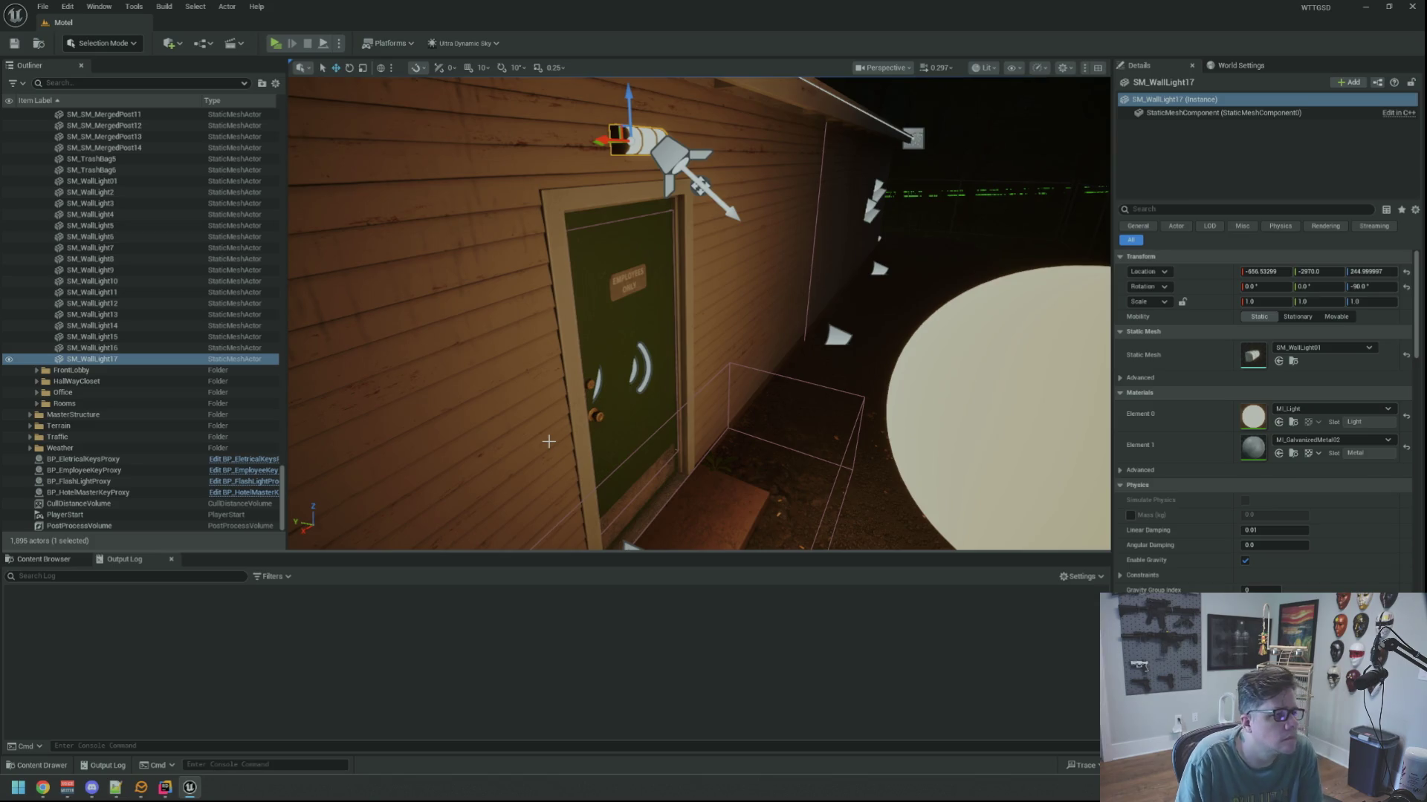
{"action": "left_click_drag", "start_coordinate": [549, 441], "coordinate": [548, 441]}
{"action": "left_click", "coordinate": [1294, 362]}
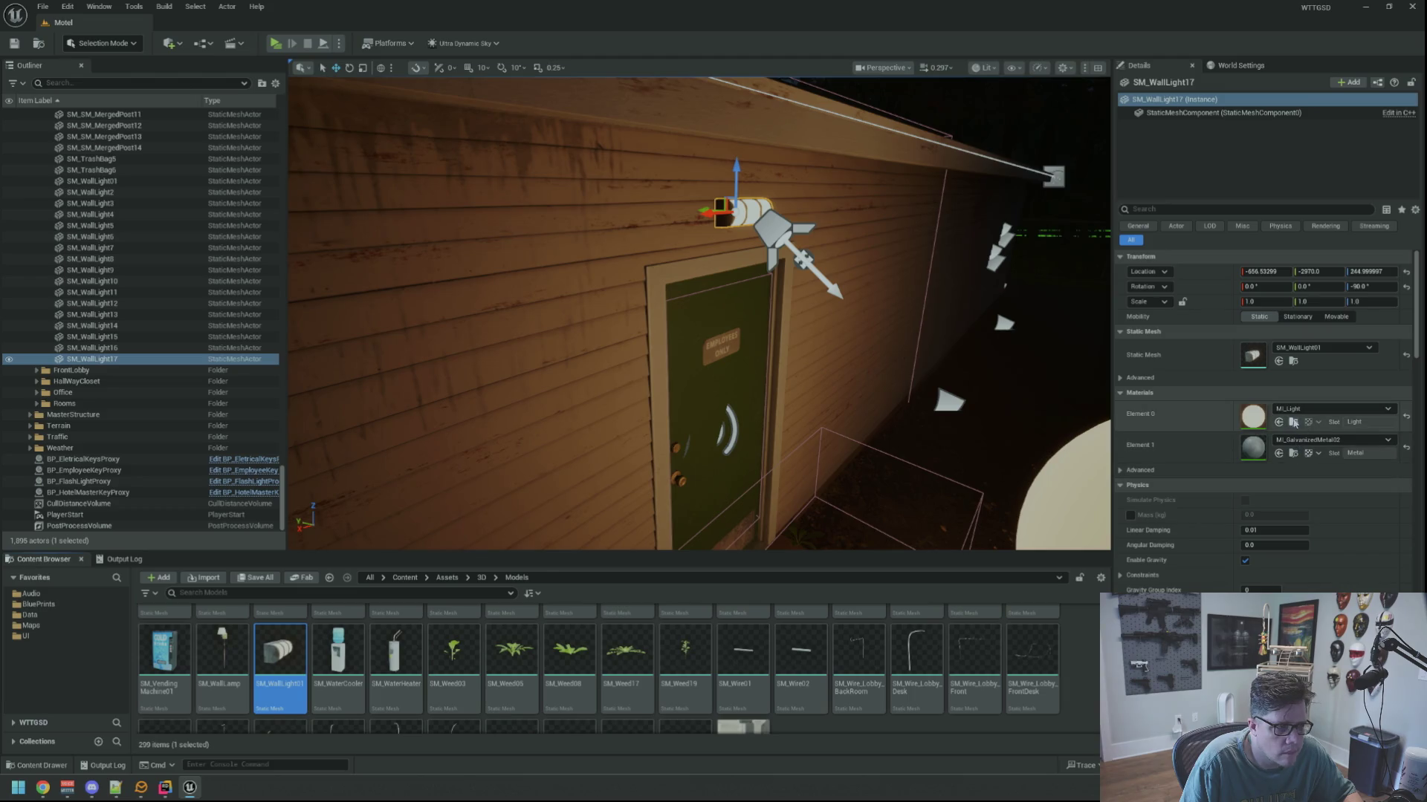
{"action": "left_click", "coordinate": [1294, 422]}
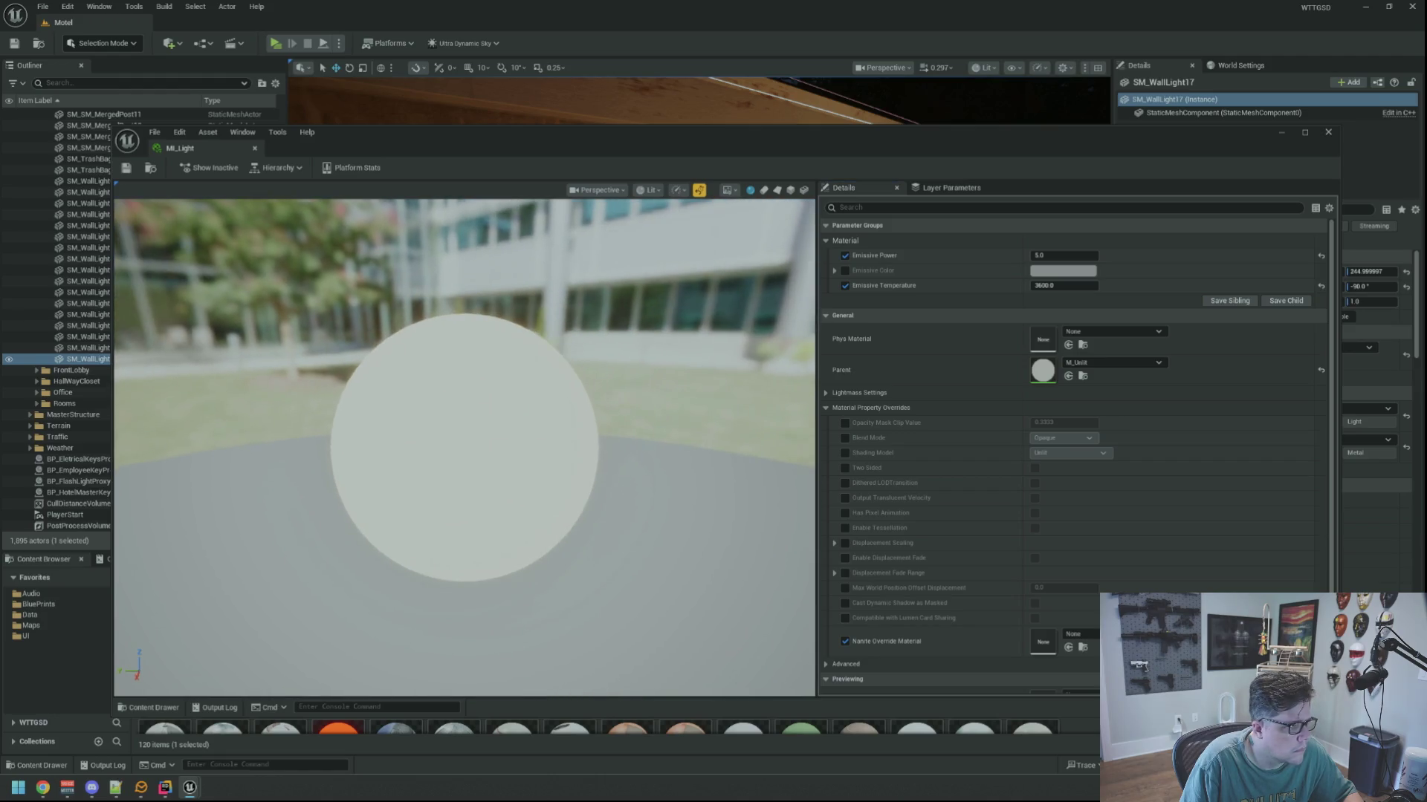
Open the MI_Light material instance beside a close view of the wall light.
{"action": "key", "text": "ctrl+w"}
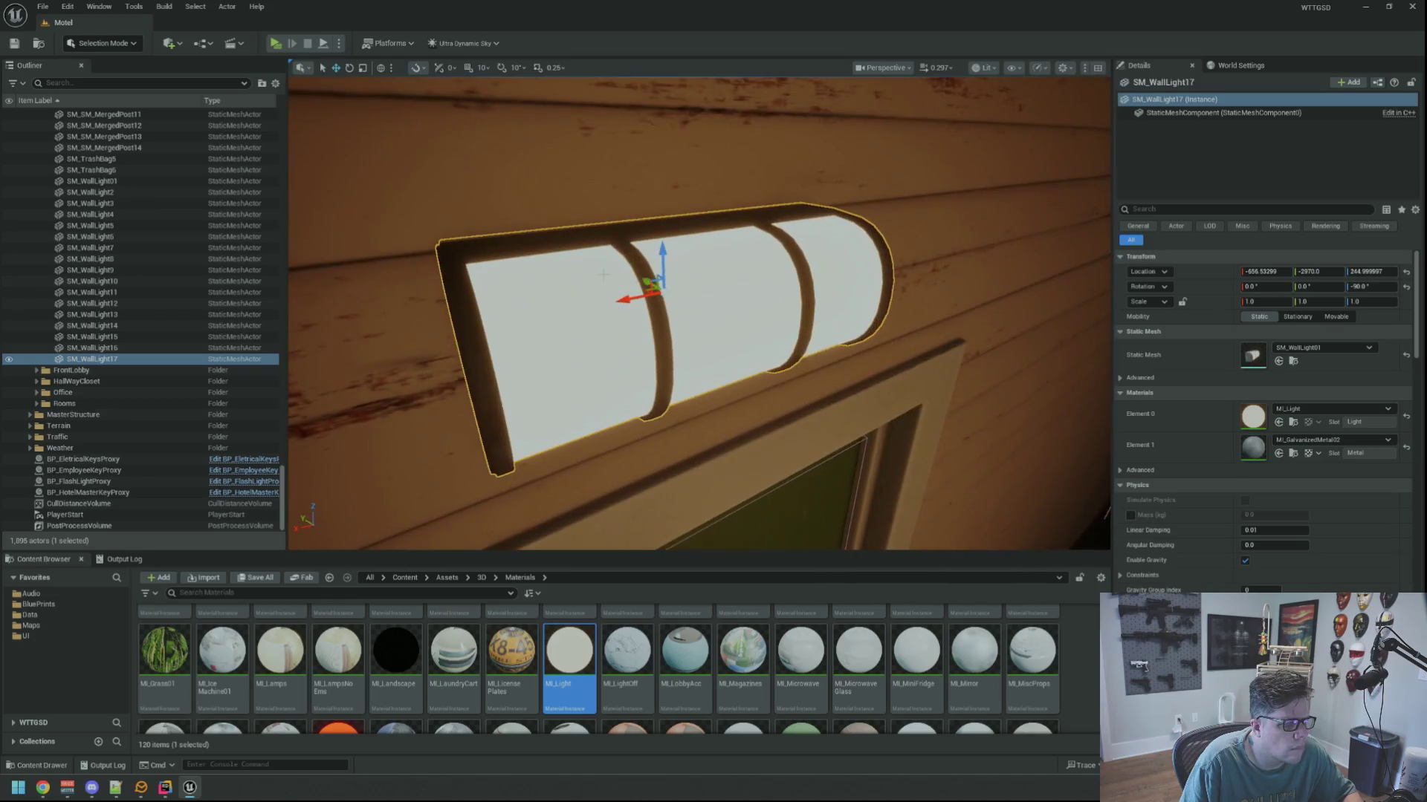
{"action": "mouse_move", "coordinate": [698, 312]}
{"action": "left_mouse_down"}
{"action": "mouse_move", "coordinate": [699, 223]}
{"action": "mouse_move", "coordinate": [699, 312]}
{"action": "mouse_move", "coordinate": [772, 334]}
{"action": "mouse_move", "coordinate": [646, 315]}
{"action": "mouse_move", "coordinate": [772, 349]}
{"action": "mouse_move", "coordinate": [706, 319]}
{"action": "left_mouse_up"}
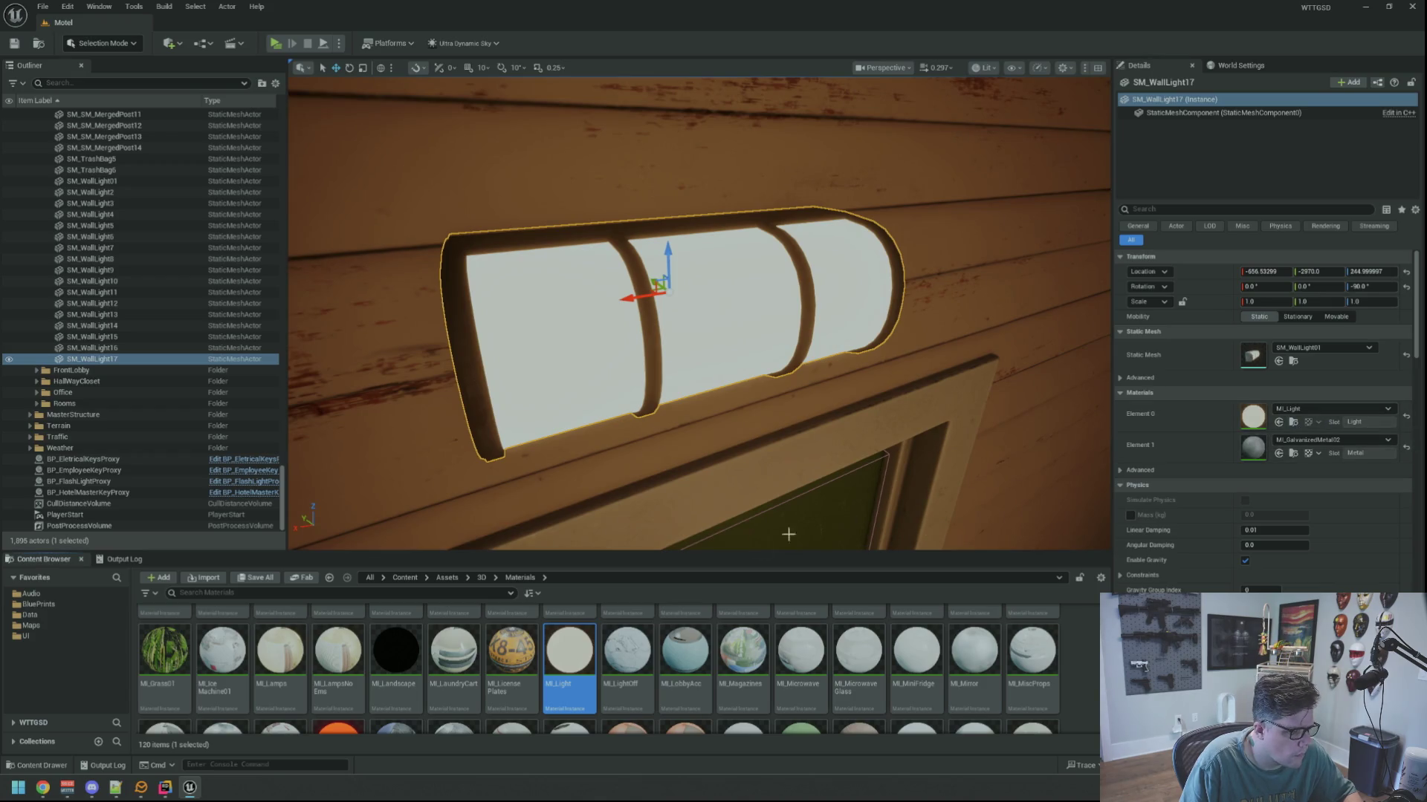
{"action": "double_click", "coordinate": [570, 651]}
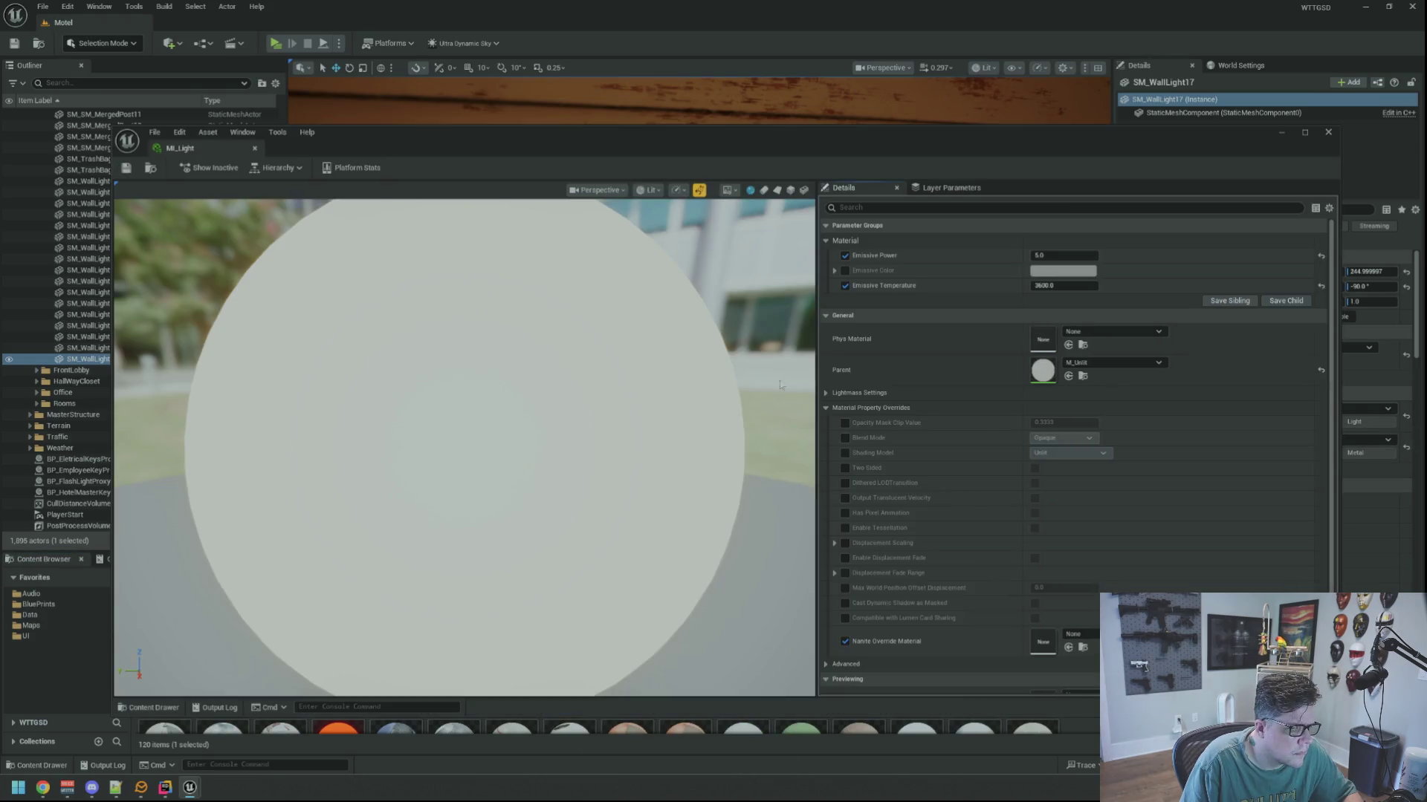
{"action": "left_click", "coordinate": [825, 394]}
{"action": "left_click", "coordinate": [825, 393]}
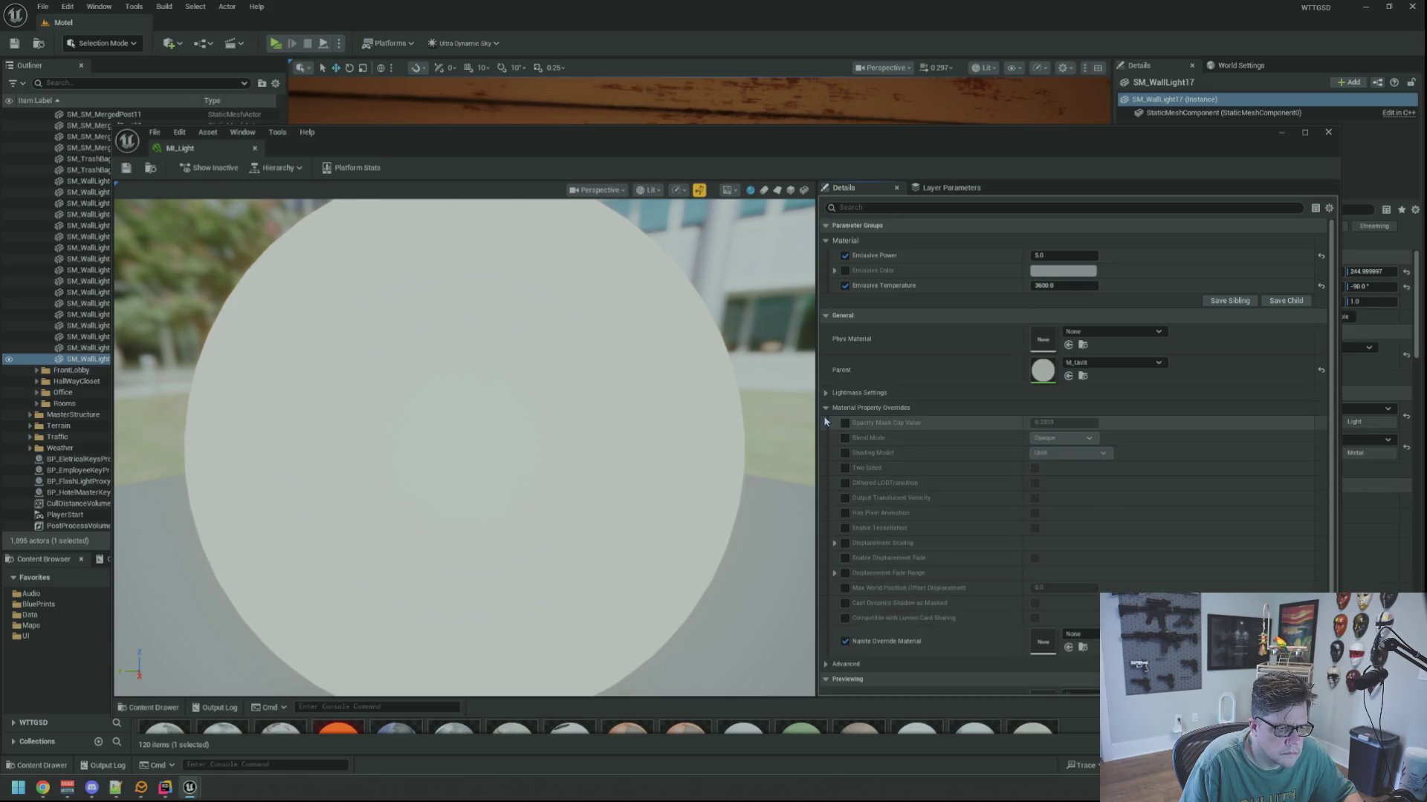
{"action": "left_click", "coordinate": [827, 408]}
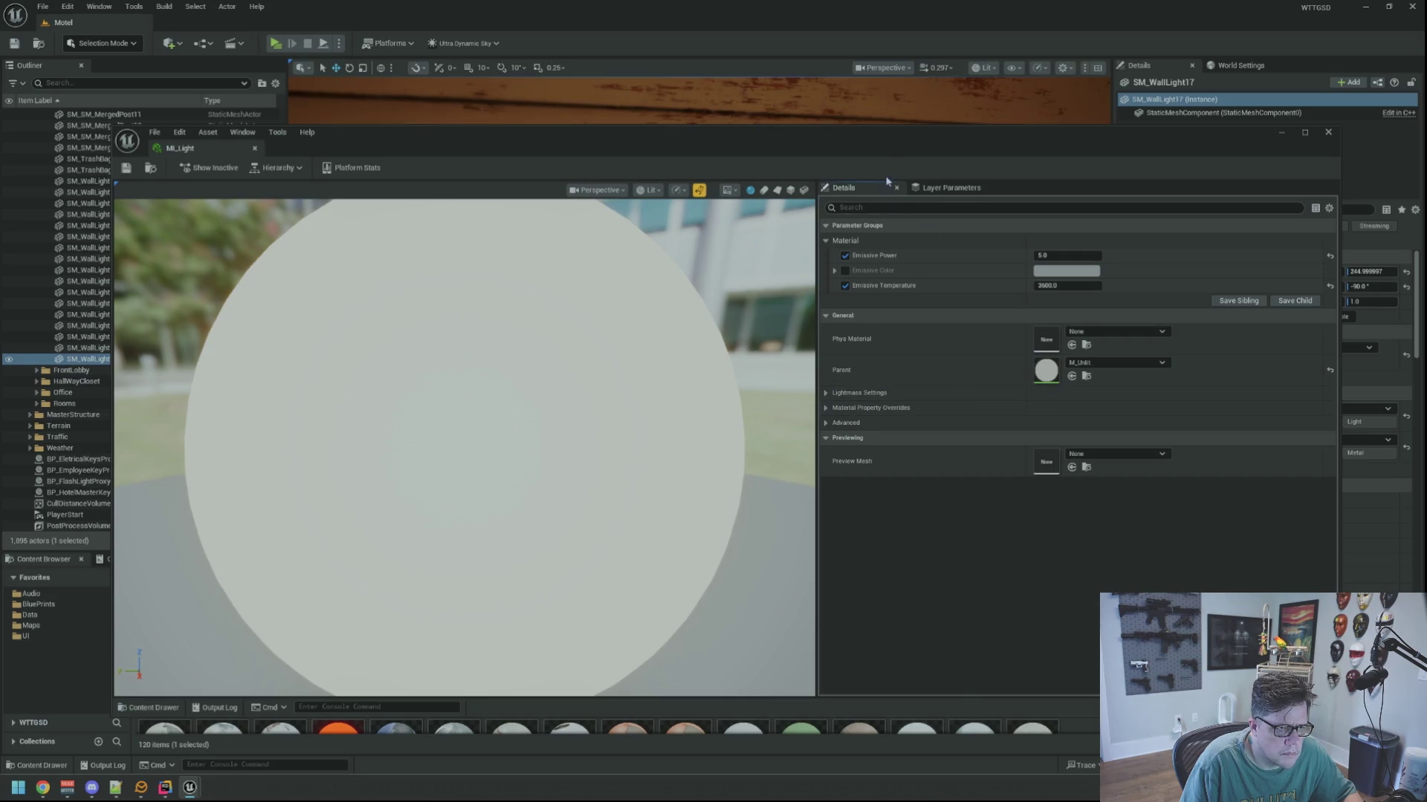
{"action": "left_click_drag", "start_coordinate": [889, 148], "coordinate": [911, 419]}
Set MI_Light's Emissive Power to 0, restore it to 1, and close the material editor.
{"action": "left_click", "coordinate": [1107, 525]}
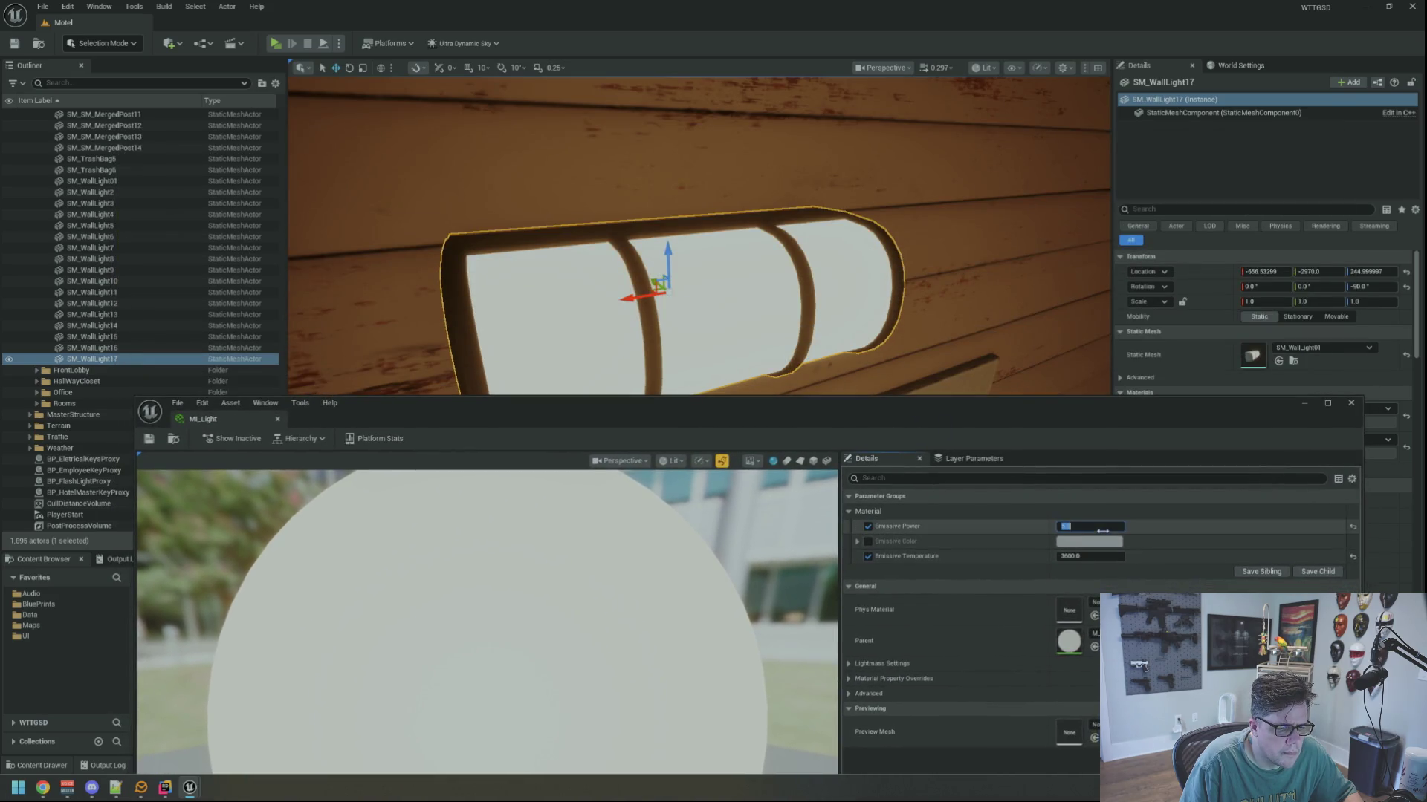
{"action": "type", "text": "0"}
{"action": "key", "text": "Return"}
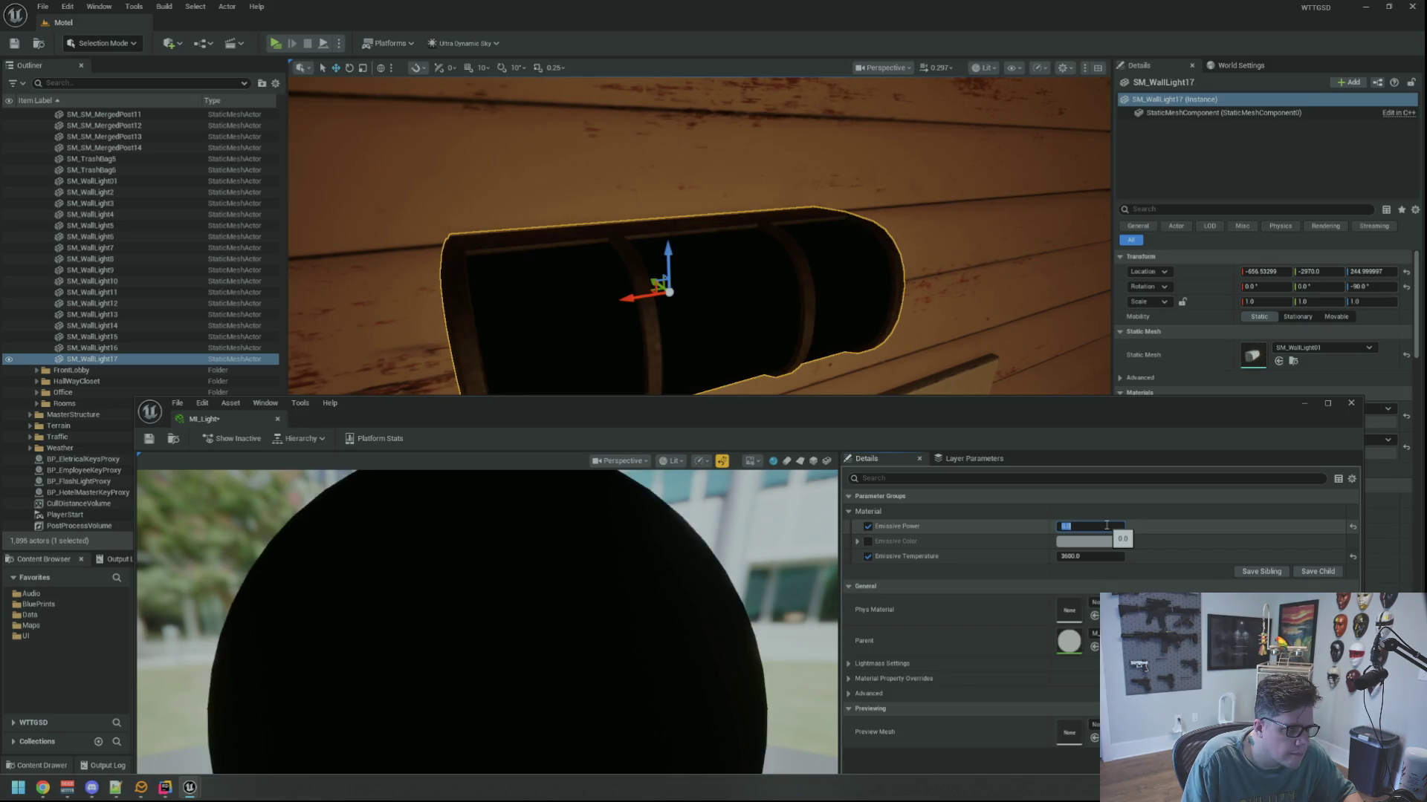
{"action": "type", "text": "1"}
{"action": "key", "text": "Return"}
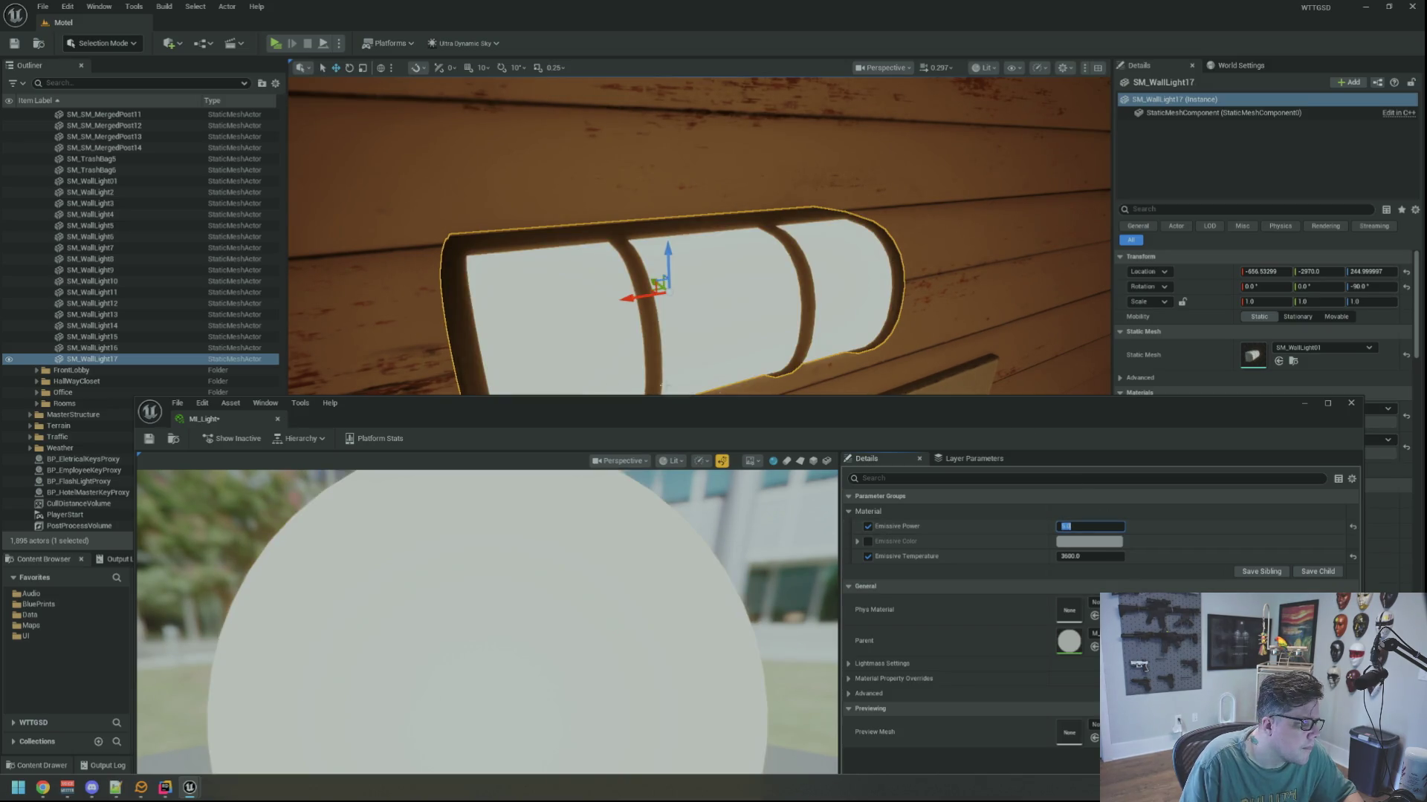
{"action": "left_click", "coordinate": [277, 419]}
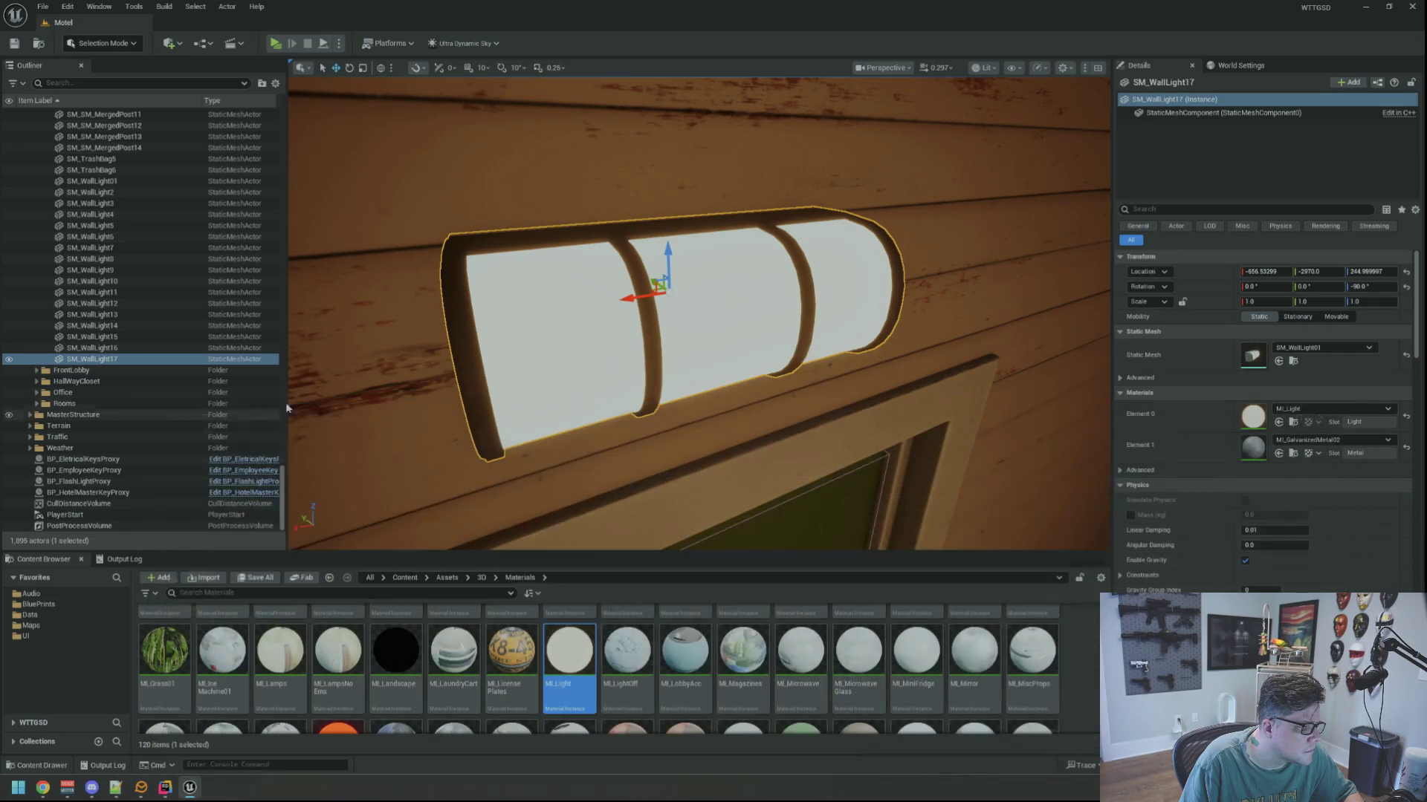
{"action": "mouse_move", "coordinate": [676, 420]}
{"action": "left_mouse_down"}
{"action": "mouse_move", "coordinate": [710, 304]}
{"action": "mouse_move", "coordinate": [696, 332]}
{"action": "left_mouse_up"}
{"action": "key", "text": "Escape"}
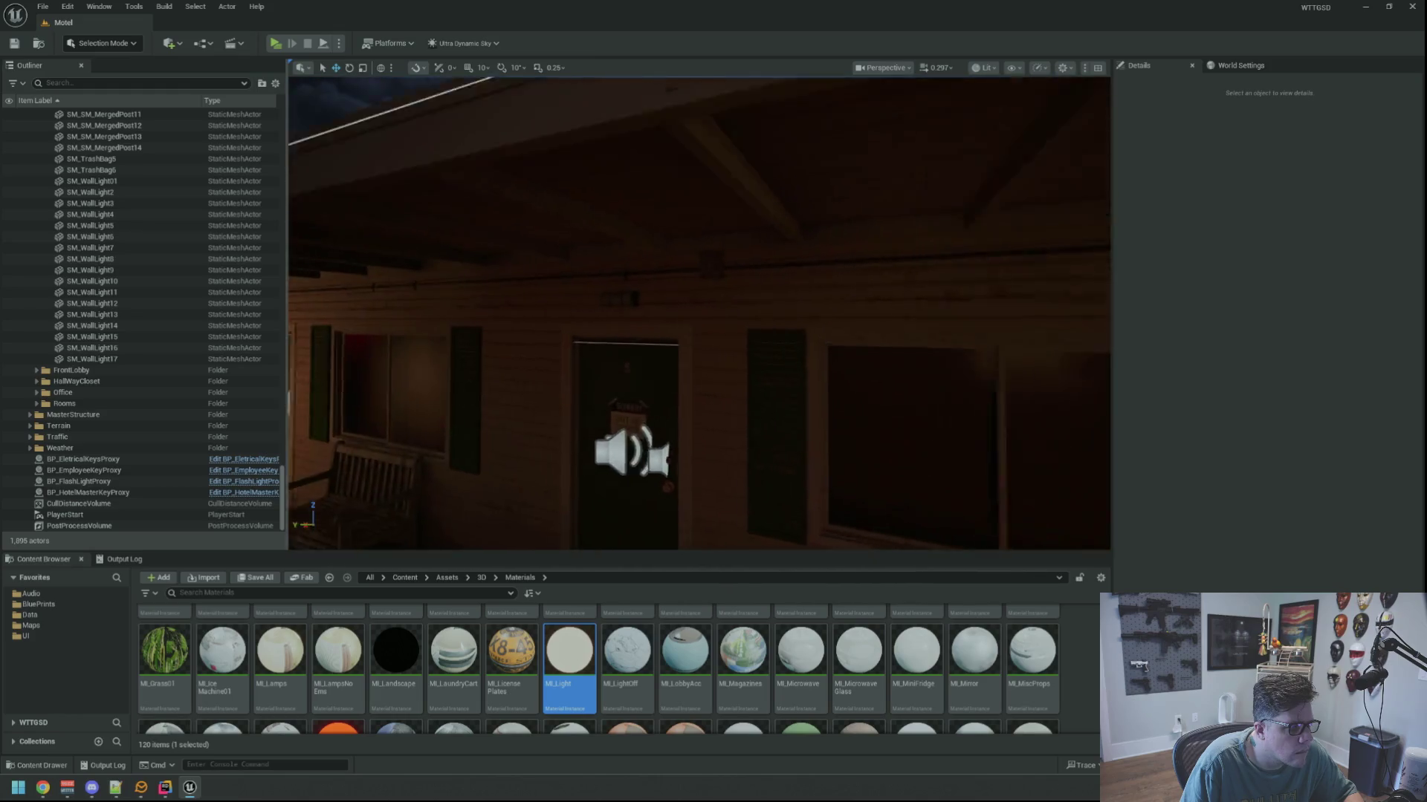
Inspect wall light 5's material to find MI_LightOff, then return to the rear wall.
{"action": "left_click", "coordinate": [704, 298]}
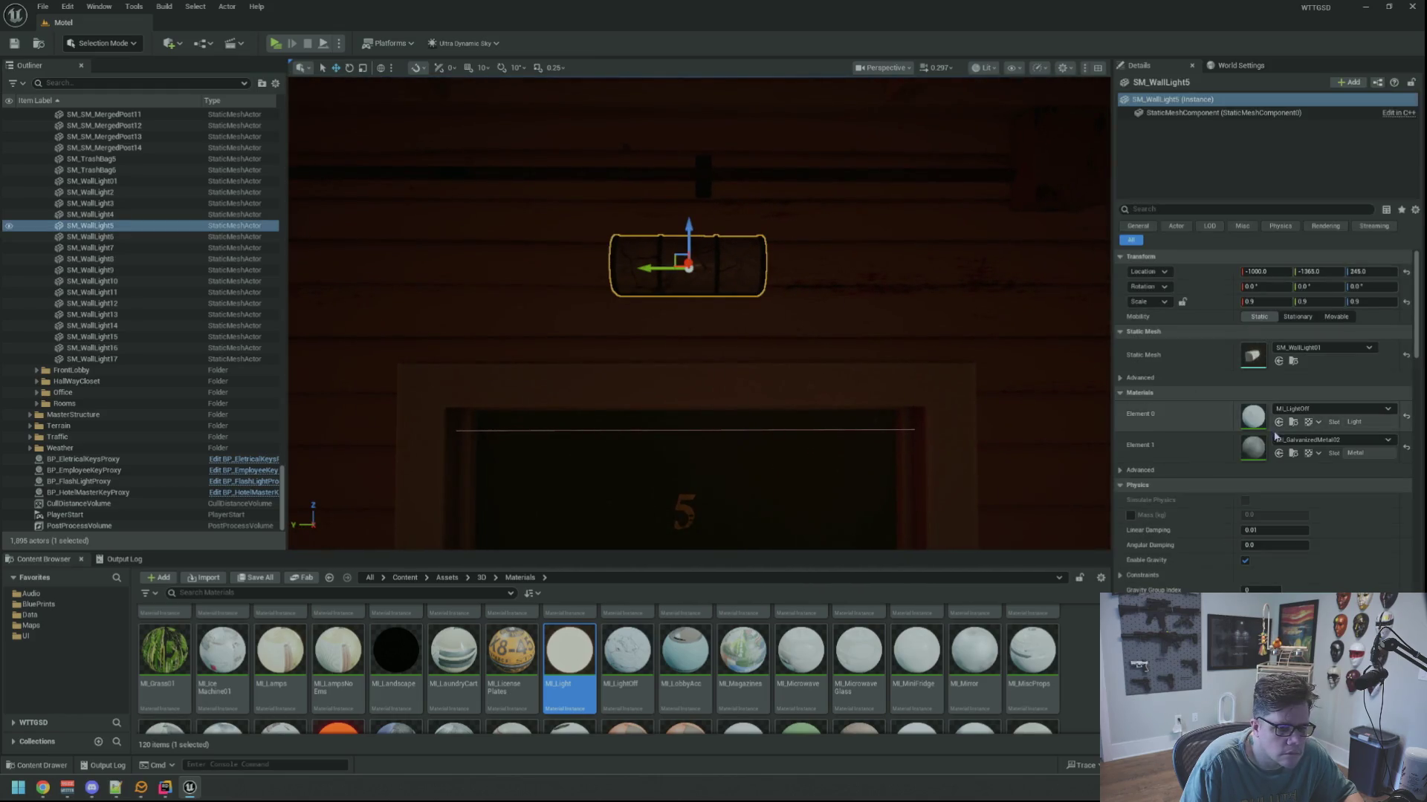
{"action": "left_click", "coordinate": [1293, 422]}
{"action": "mouse_move", "coordinate": [1081, 399]}
{"action": "left_mouse_down"}
{"action": "mouse_move", "coordinate": [996, 371]}
{"action": "mouse_move", "coordinate": [966, 386]}
{"action": "mouse_move", "coordinate": [832, 312]}
{"action": "mouse_move", "coordinate": [806, 408]}
{"action": "mouse_move", "coordinate": [792, 393]}
{"action": "left_mouse_up"}
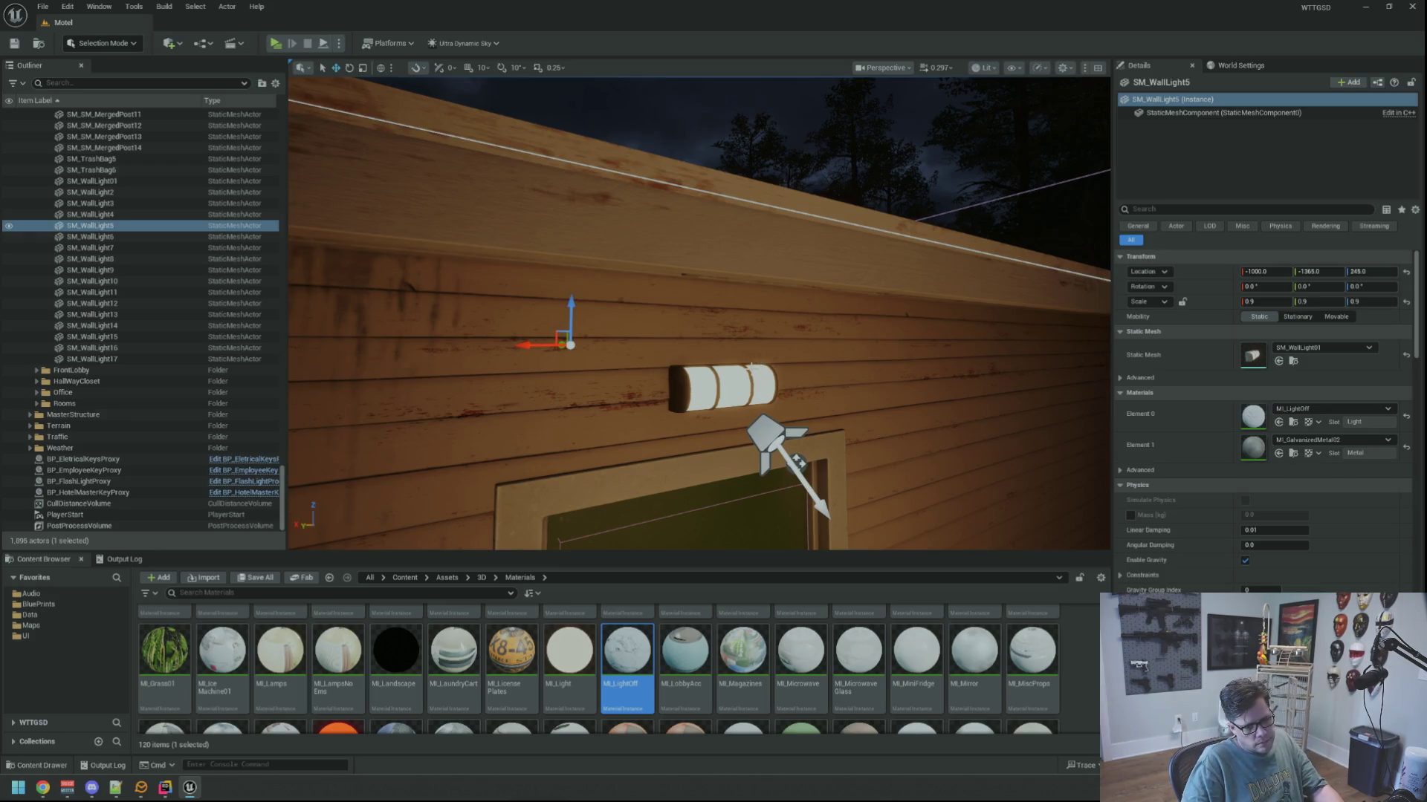
{"action": "mouse_move", "coordinate": [811, 372]}
{"action": "left_mouse_down"}
{"action": "mouse_move", "coordinate": [818, 300]}
{"action": "mouse_move", "coordinate": [820, 376]}
{"action": "left_mouse_up"}
Apply MI_LightOff to SM_WallLight17, put MI_Light back, and open MI_LightOff for editing.
{"action": "left_click", "coordinate": [673, 297]}
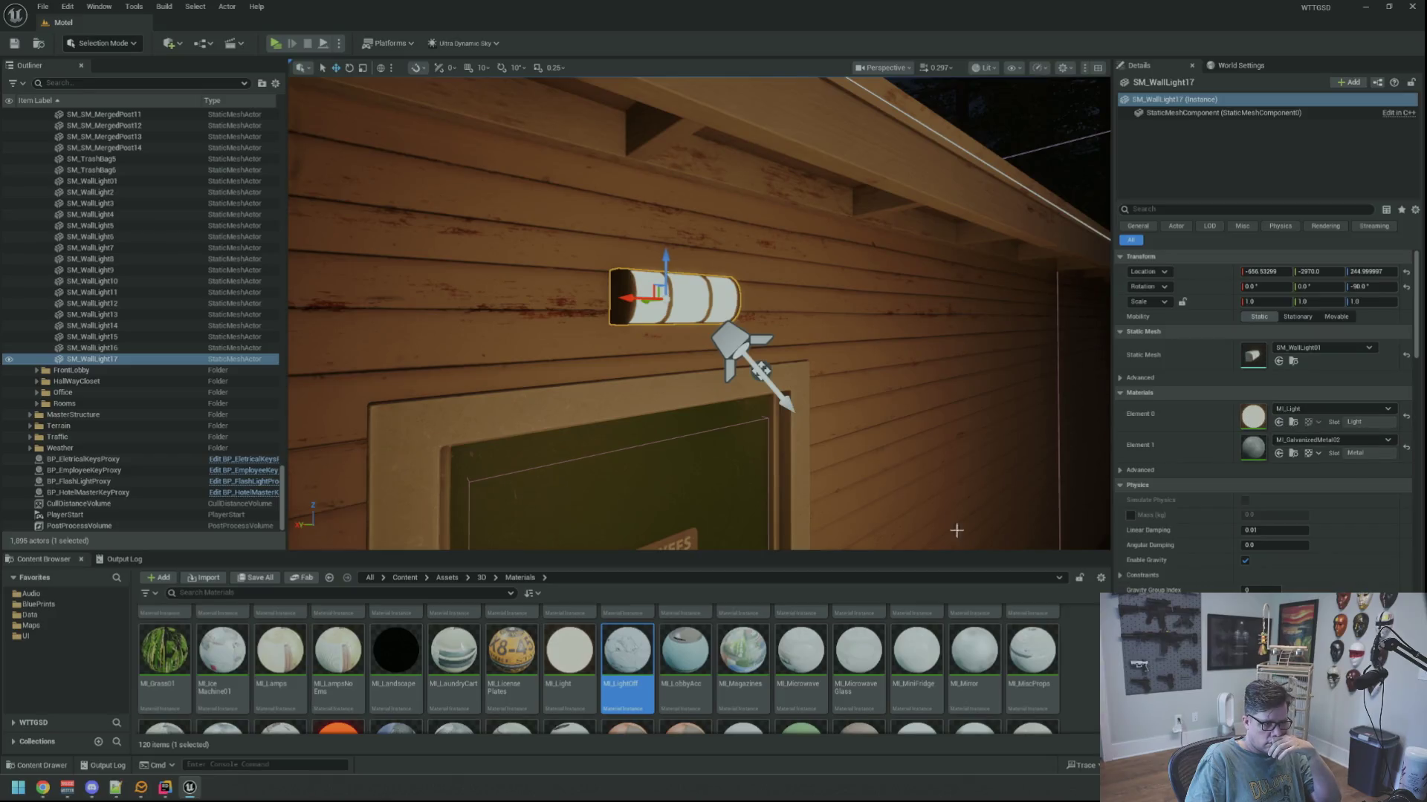
{"action": "left_click_drag", "start_coordinate": [608, 646], "coordinate": [1260, 420]}
{"action": "left_click_drag", "start_coordinate": [845, 363], "coordinate": [847, 367]}
{"action": "left_click_drag", "start_coordinate": [569, 650], "coordinate": [1254, 414]}
{"action": "double_click", "coordinate": [627, 650]}
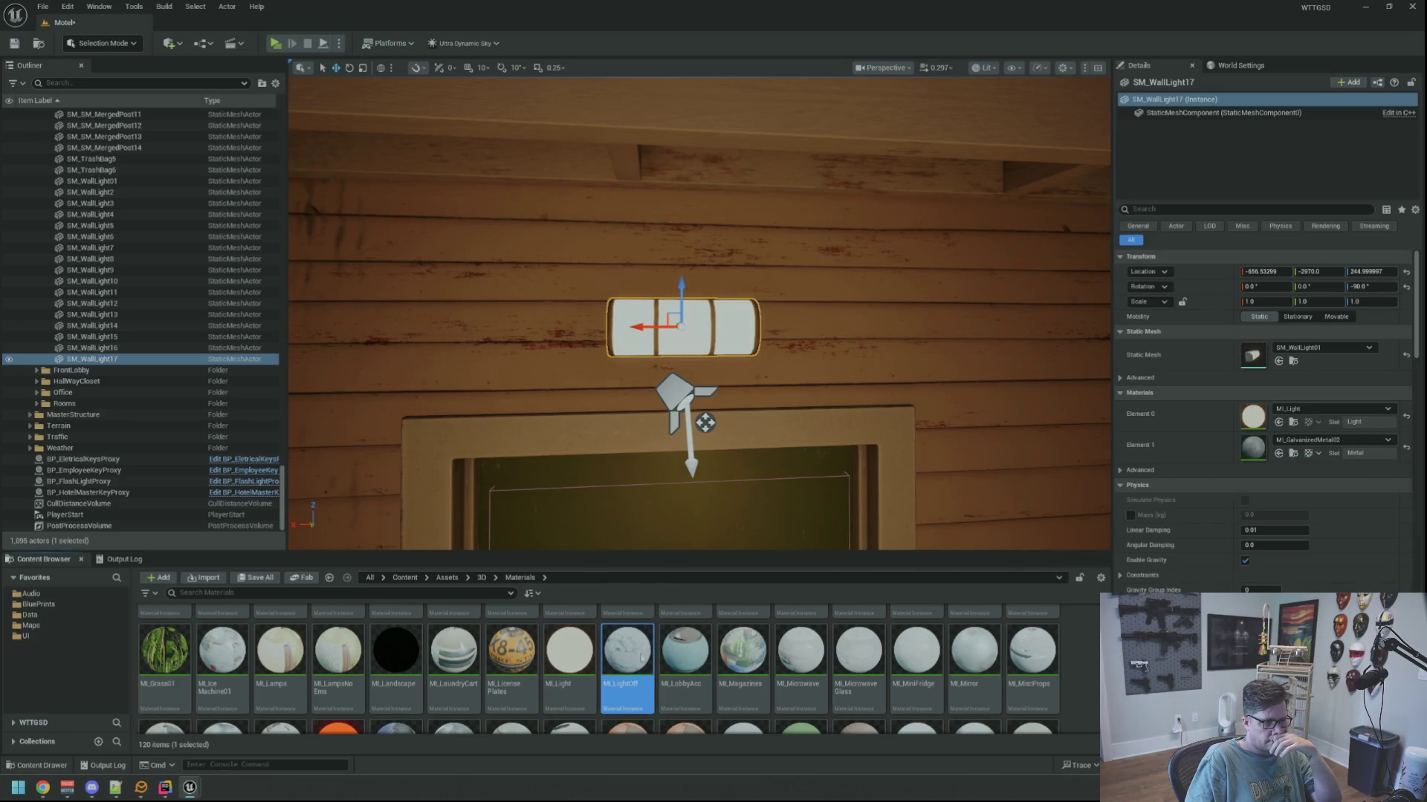
{"action": "left_click_drag", "start_coordinate": [740, 406], "coordinate": [728, 93]}
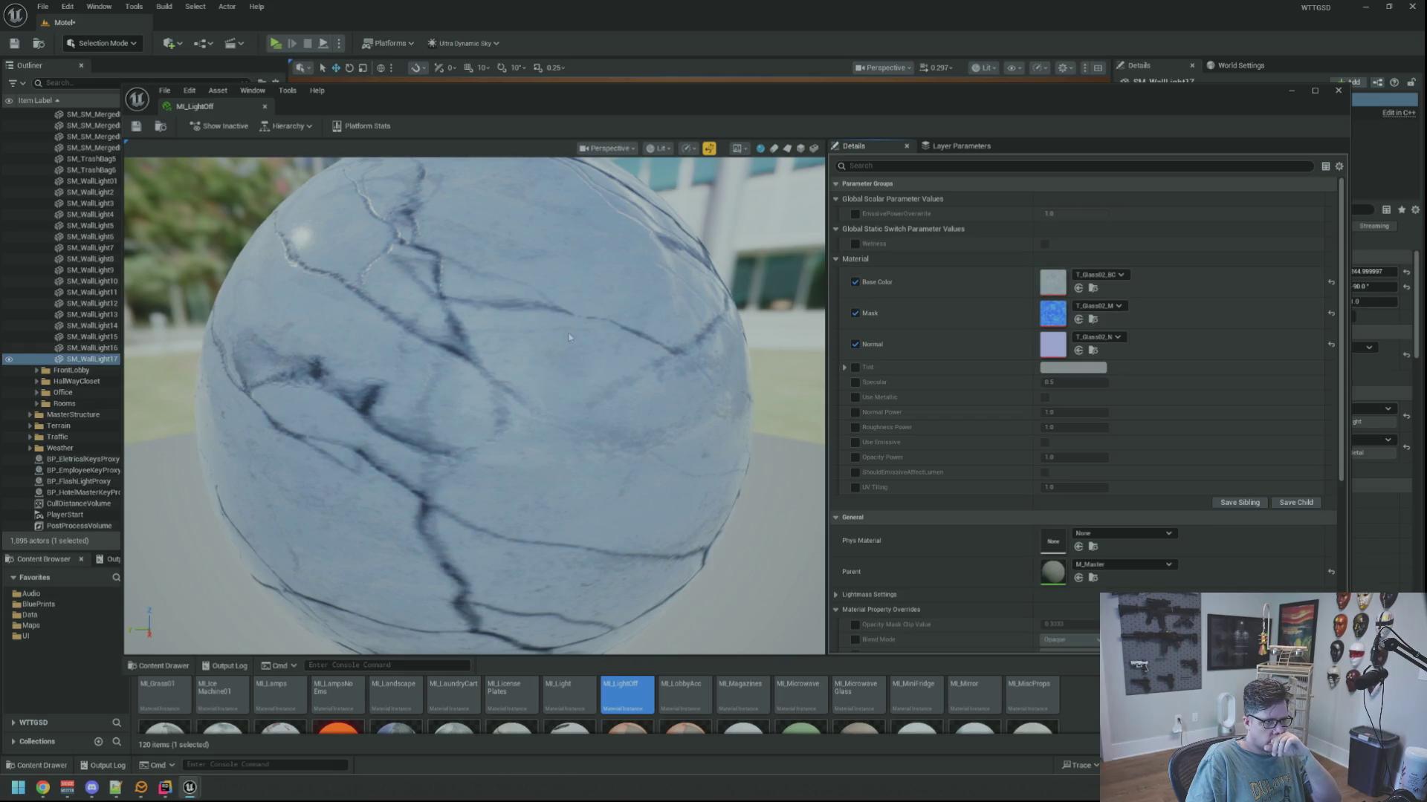
Close the MI_LightOff editor and orbit the view back onto SM_WallLight17 above the door.
{"action": "scroll", "coordinate": [476, 335], "scroll_direction": "down", "scroll_amount": 10}
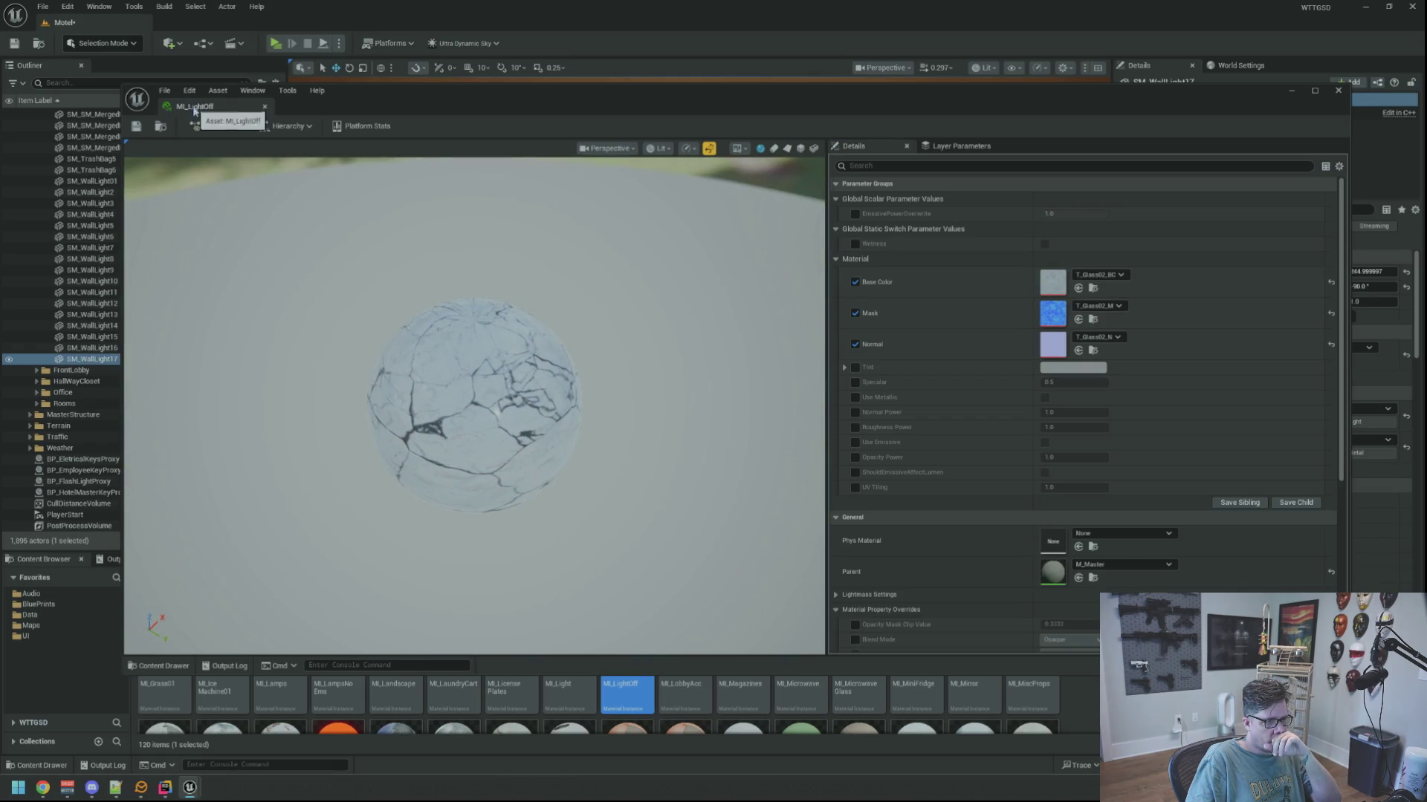
{"action": "left_click", "coordinate": [264, 106]}
{"action": "mouse_move", "coordinate": [697, 448]}
{"action": "left_mouse_down"}
{"action": "mouse_move", "coordinate": [699, 476]}
{"action": "mouse_move", "coordinate": [715, 411]}
{"action": "mouse_move", "coordinate": [634, 436]}
{"action": "mouse_move", "coordinate": [625, 381]}
{"action": "mouse_move", "coordinate": [650, 369]}
{"action": "left_mouse_up"}
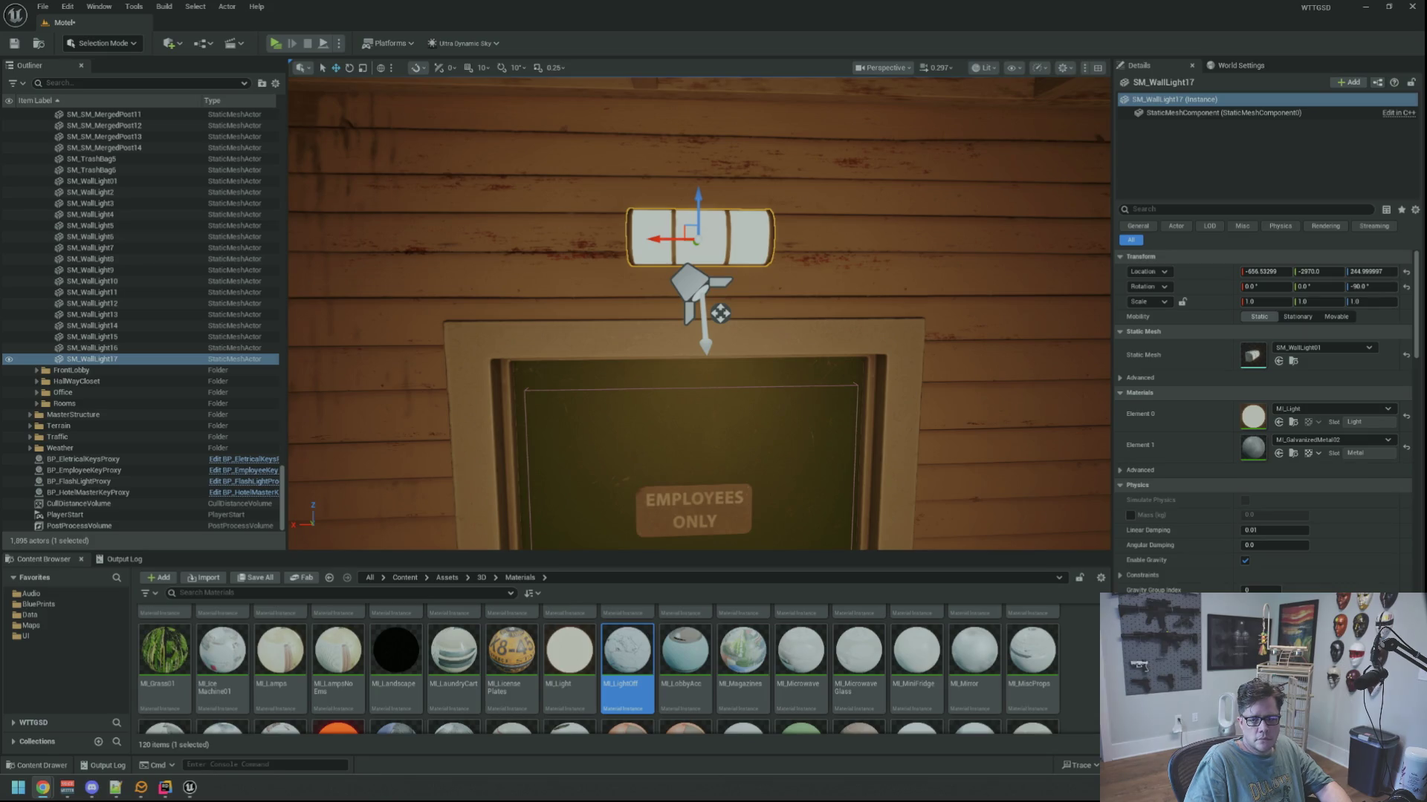
{"action": "left_click_drag", "start_coordinate": [944, 420], "coordinate": [944, 421]}
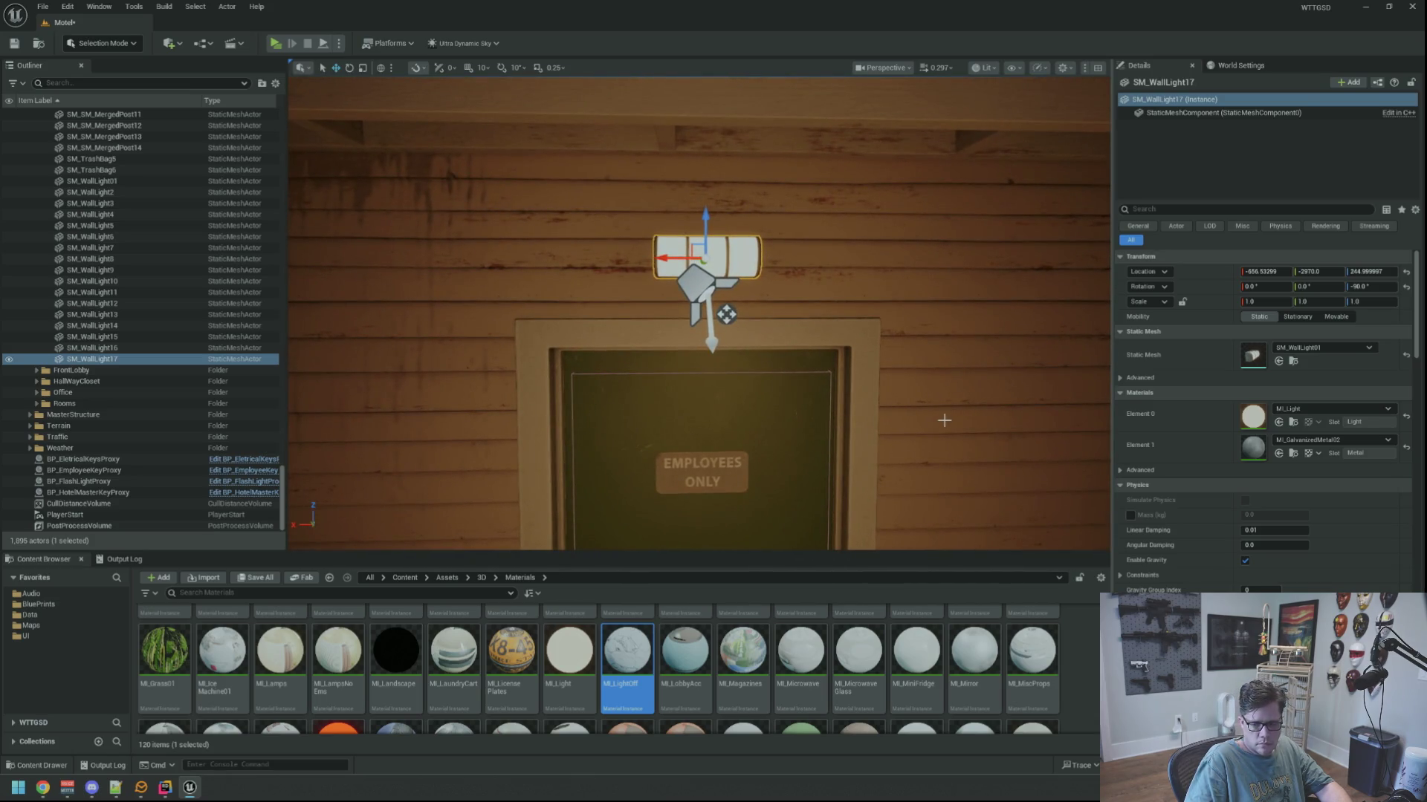
{"action": "mouse_move", "coordinate": [931, 394]}
{"action": "left_mouse_down"}
{"action": "mouse_move", "coordinate": [914, 386]}
{"action": "mouse_move", "coordinate": [937, 386]}
{"action": "mouse_move", "coordinate": [921, 405]}
{"action": "mouse_move", "coordinate": [956, 411]}
{"action": "mouse_move", "coordinate": [922, 407]}
{"action": "left_mouse_up"}
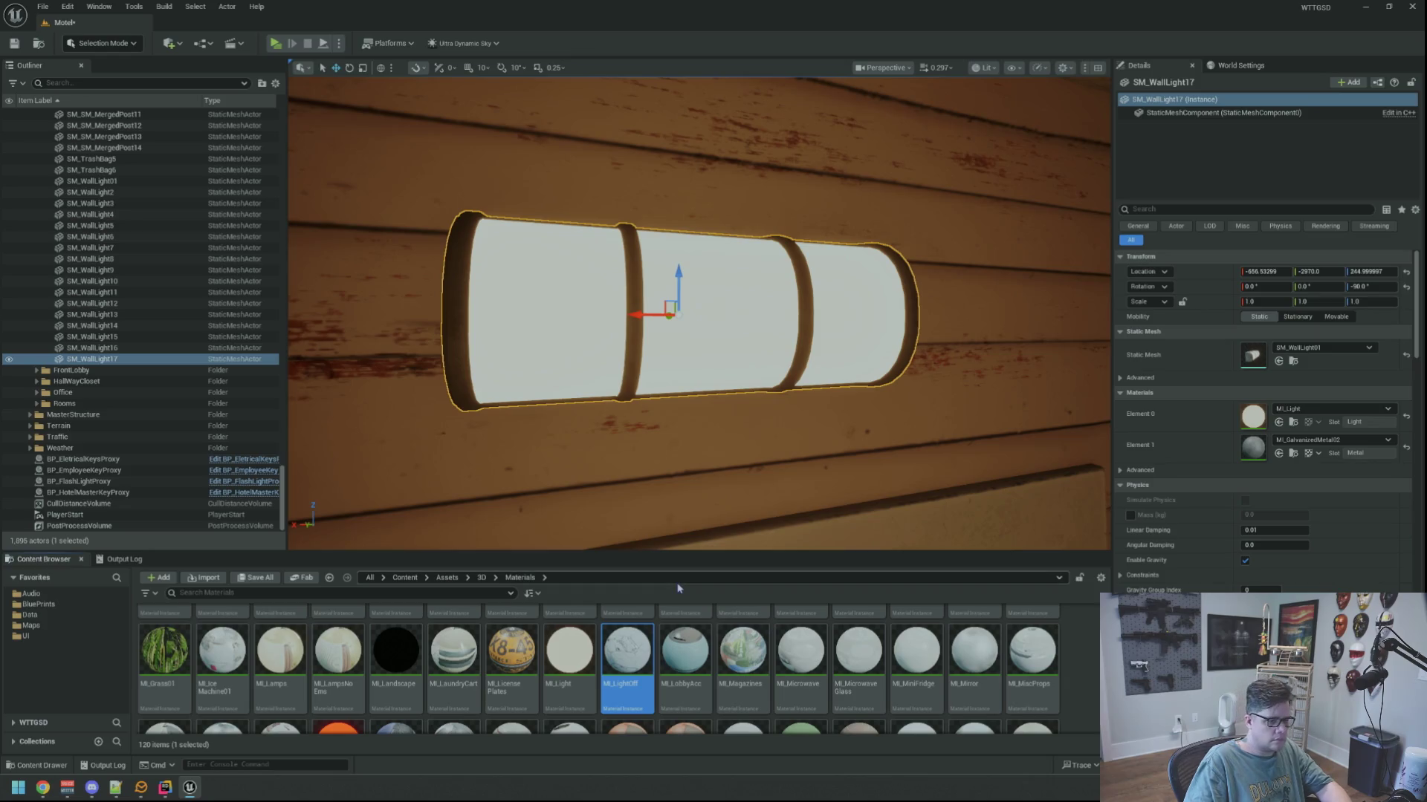
Duplicate MI_LightOff as MI_LightOut and open it for editing.
{"action": "key", "text": "ctrl+d"}
{"action": "key", "text": "BackSpace"}
{"action": "key", "text": "BackSpace"}
{"action": "key", "text": "BackSpace"}
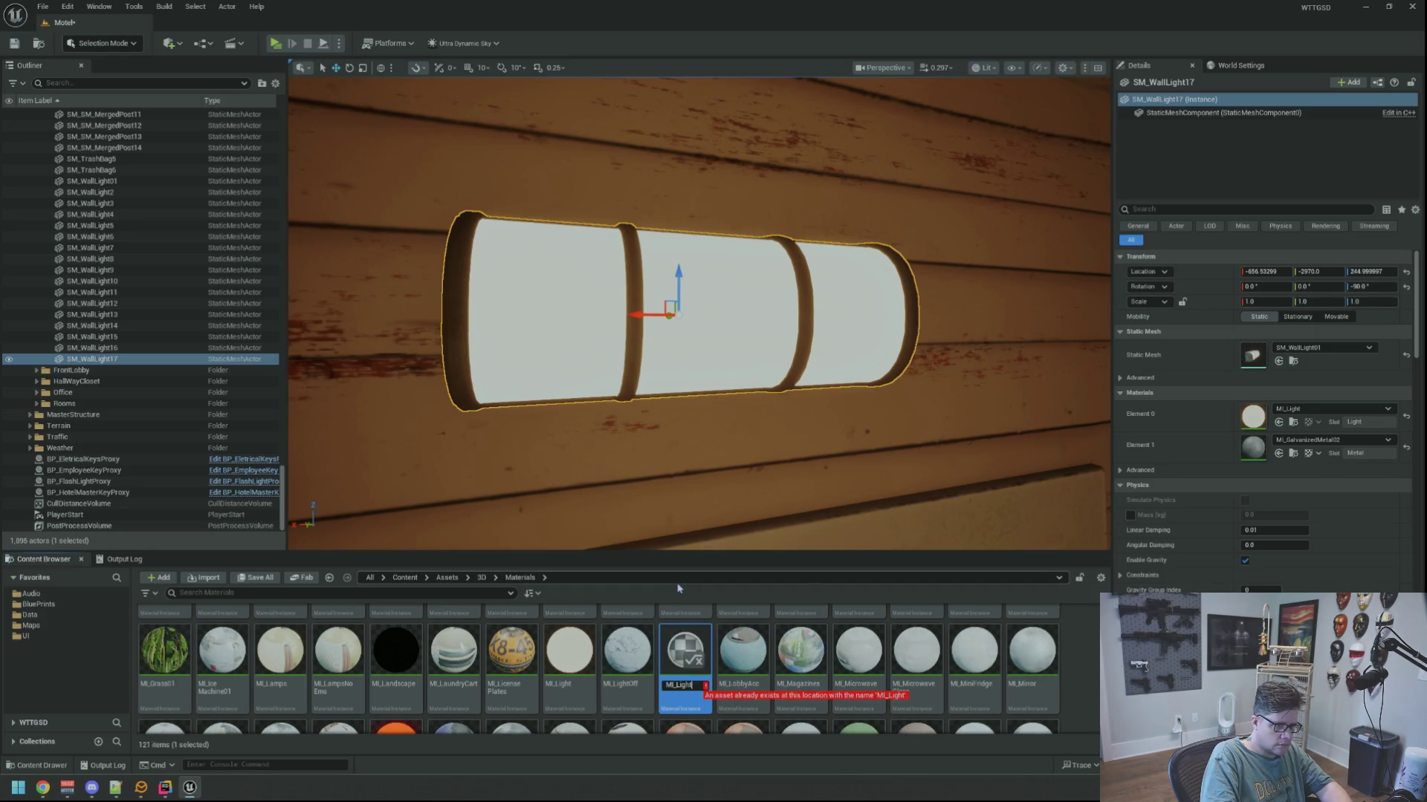
{"action": "type", "text": "ut"}
{"action": "key", "text": "Return"}
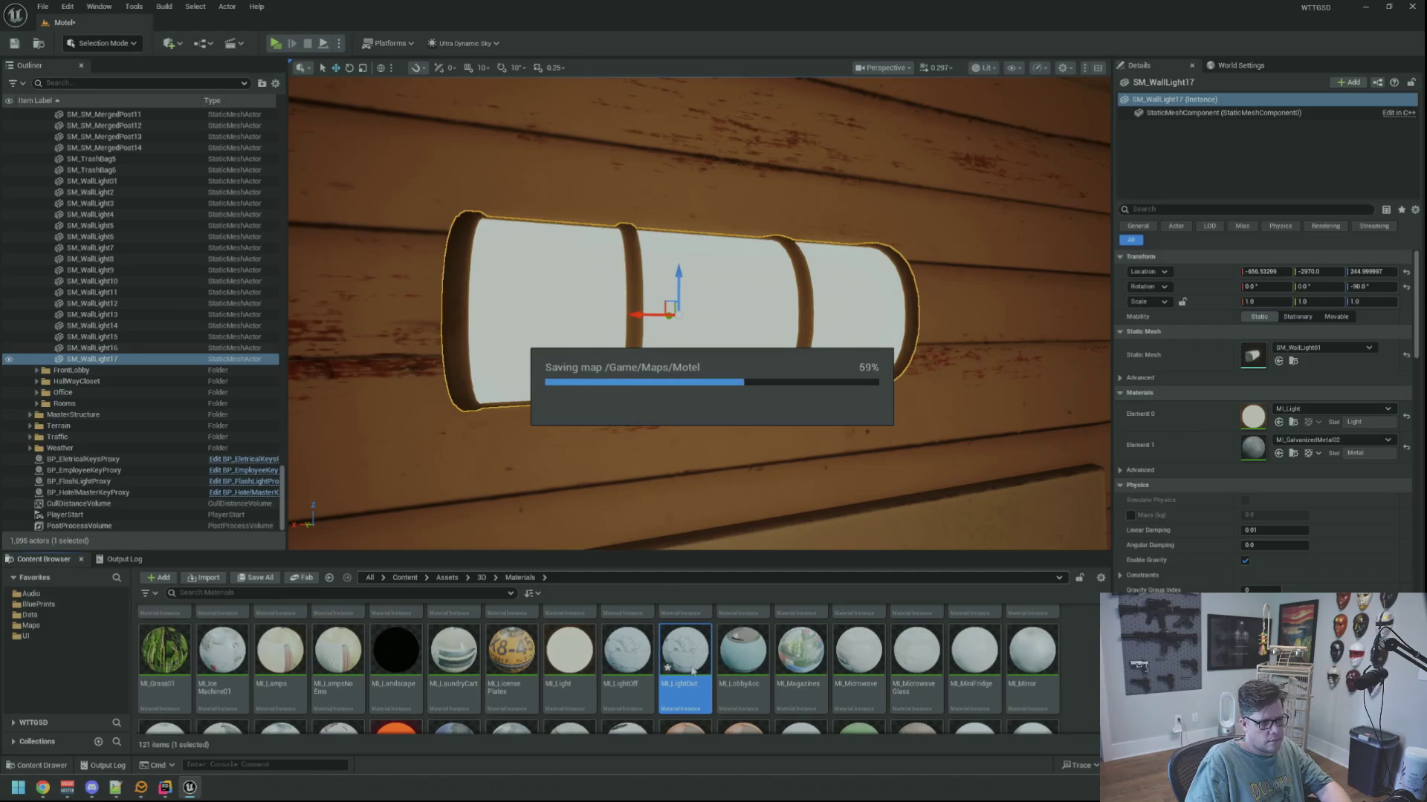
{"action": "key", "text": "Return"}
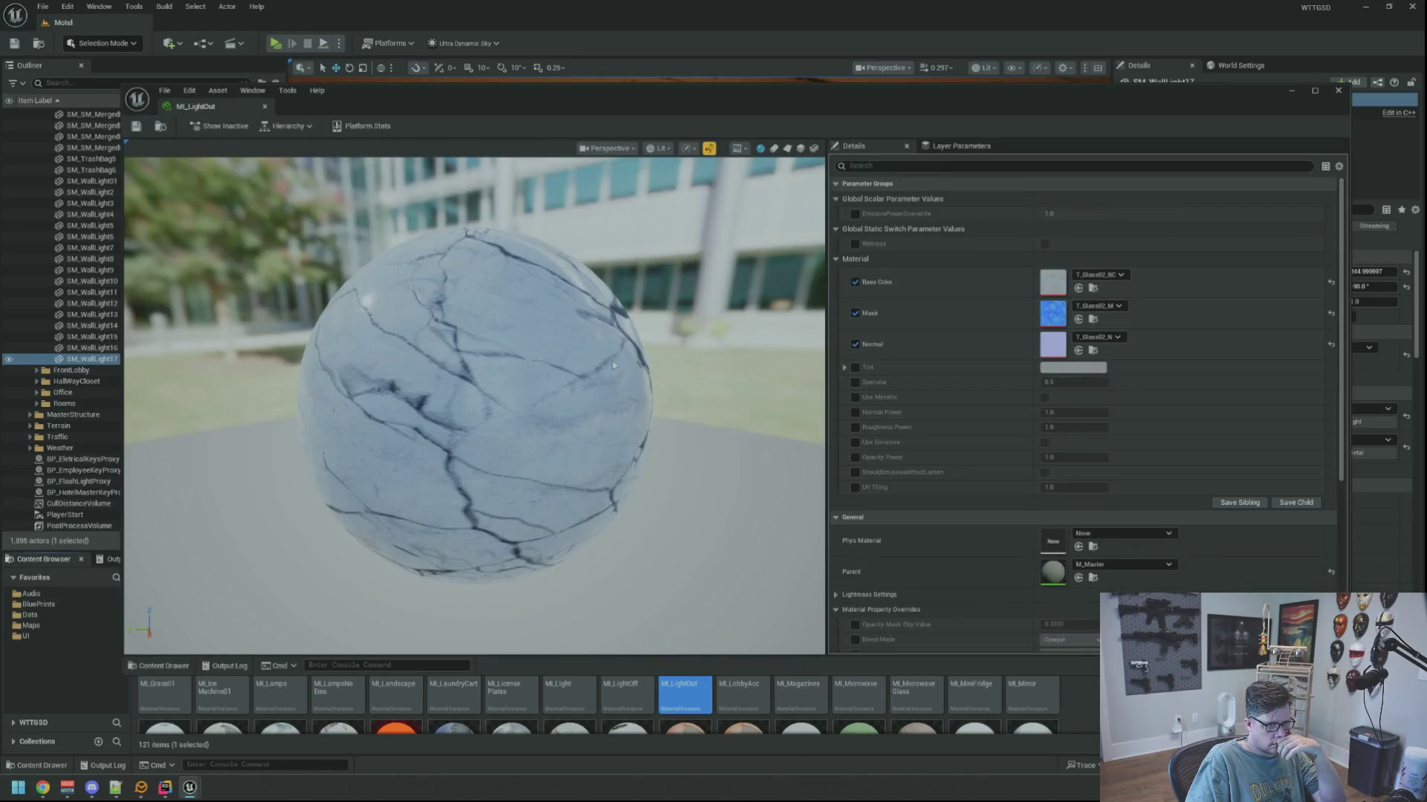
Clear the Base Color, Mask and Normal textures.
{"action": "left_click", "coordinate": [1113, 276]}
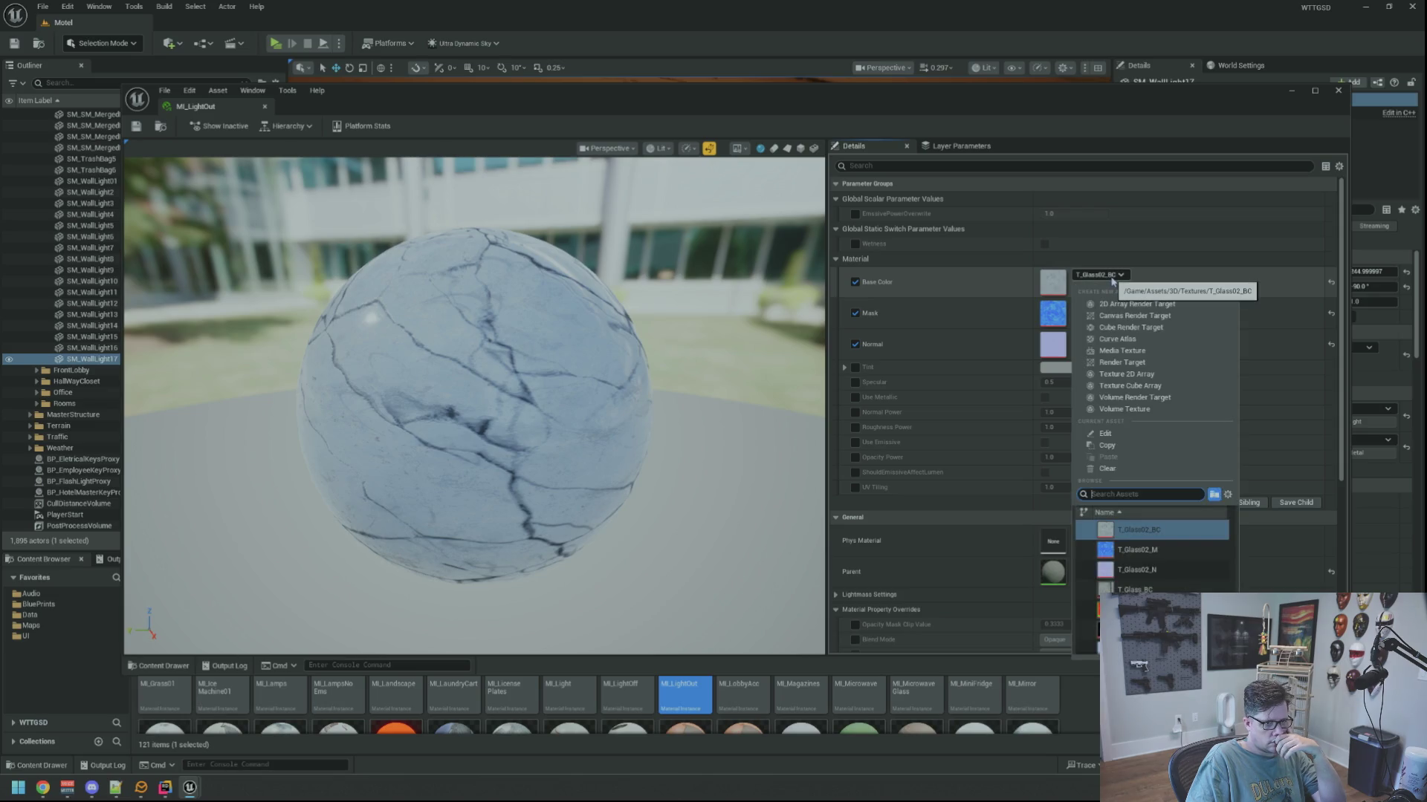
{"action": "left_click", "coordinate": [1100, 275]}
{"action": "left_click", "coordinate": [1092, 276]}
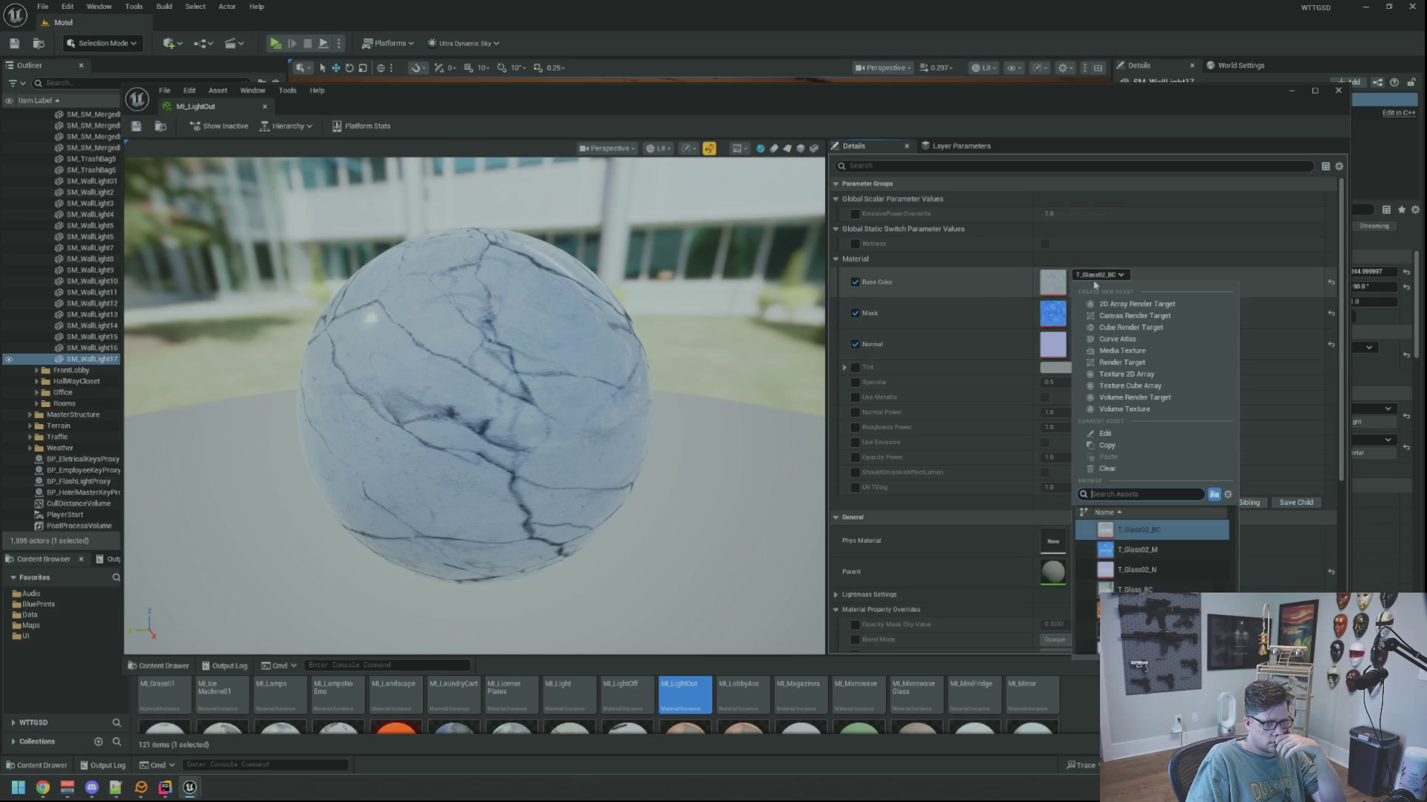
{"action": "left_click", "coordinate": [1107, 468]}
{"action": "left_click", "coordinate": [1100, 305]}
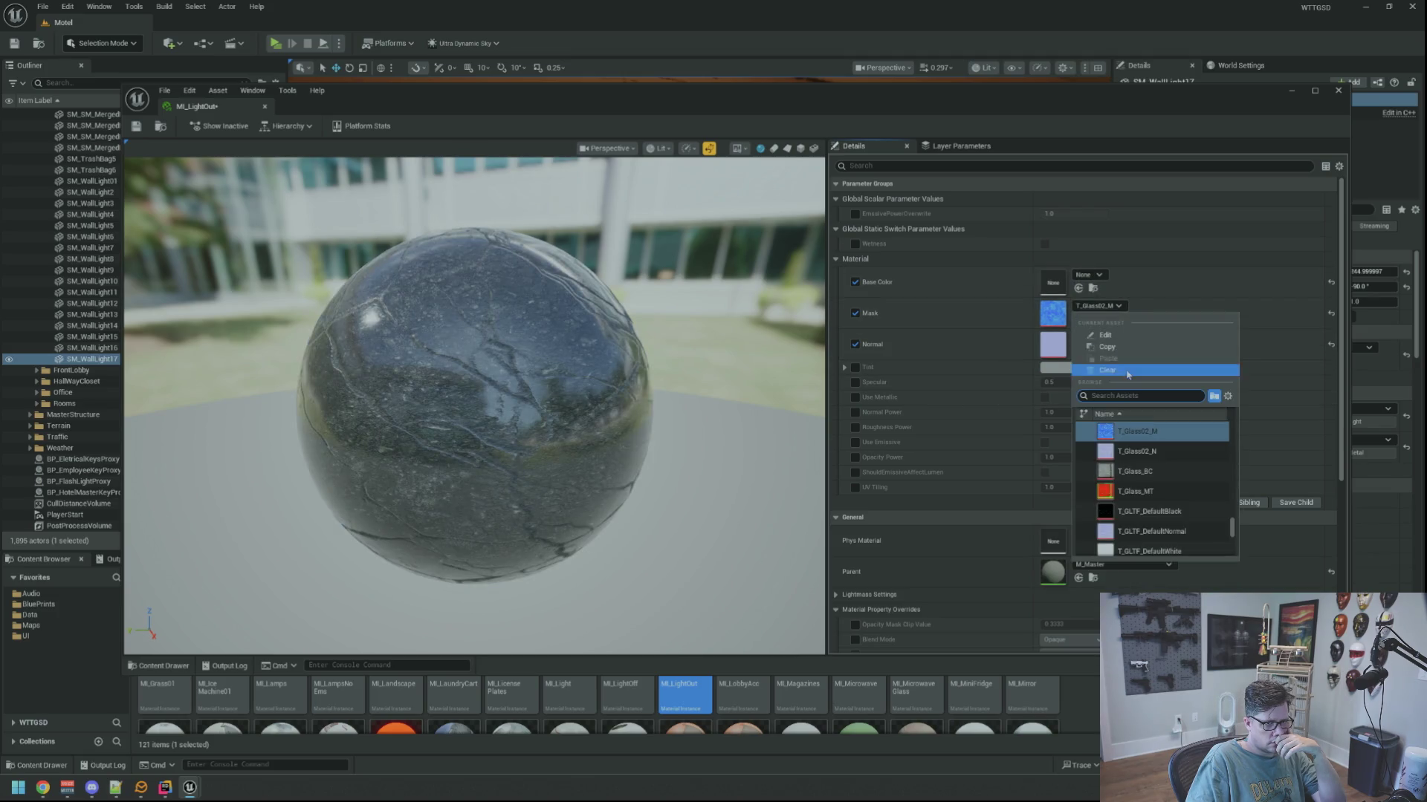
{"action": "left_click", "coordinate": [1127, 371]}
{"action": "left_click", "coordinate": [1098, 337]}
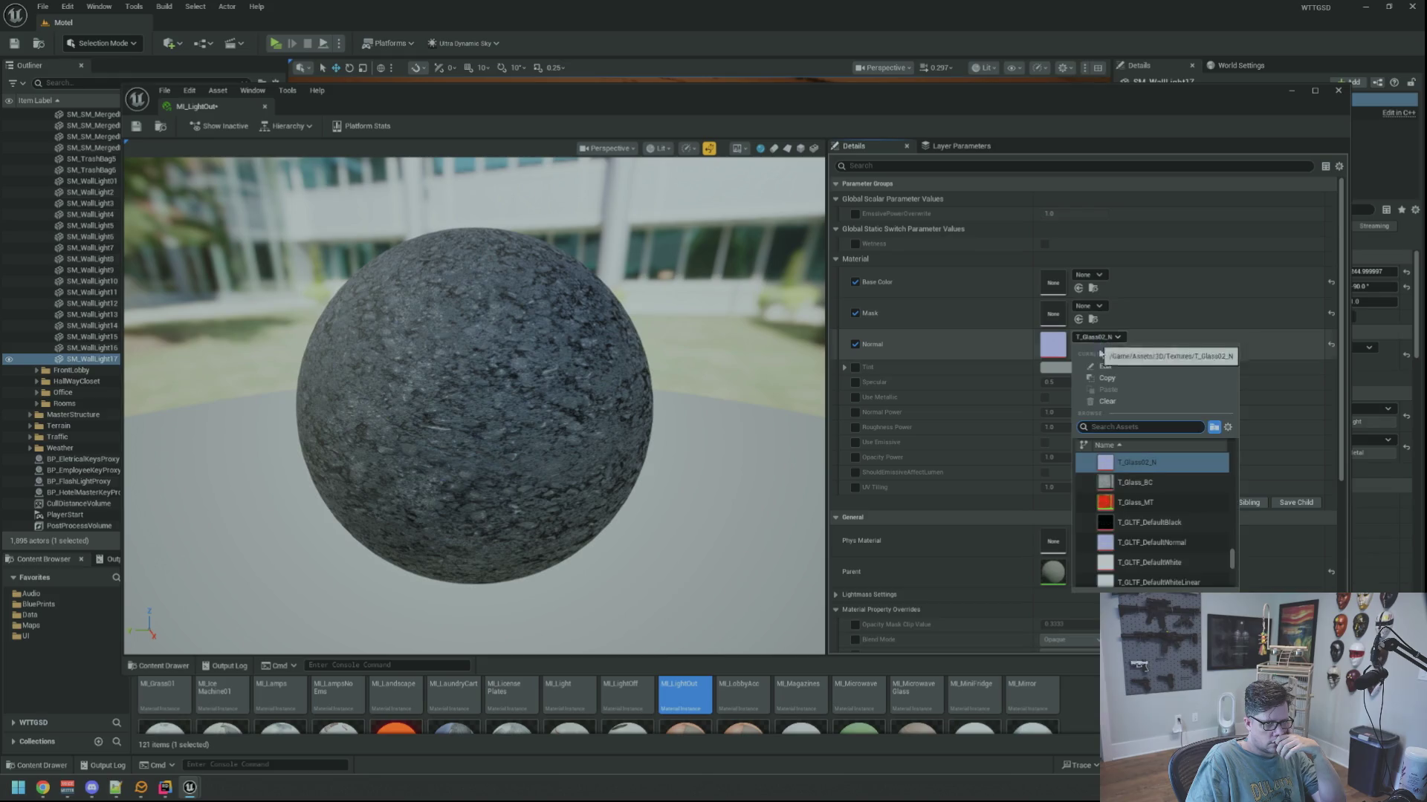
{"action": "left_click", "coordinate": [1124, 402]}
Assign the 127grey texture to Base Color and try other textures on the Mask slot.
{"action": "left_click", "coordinate": [1089, 275]}
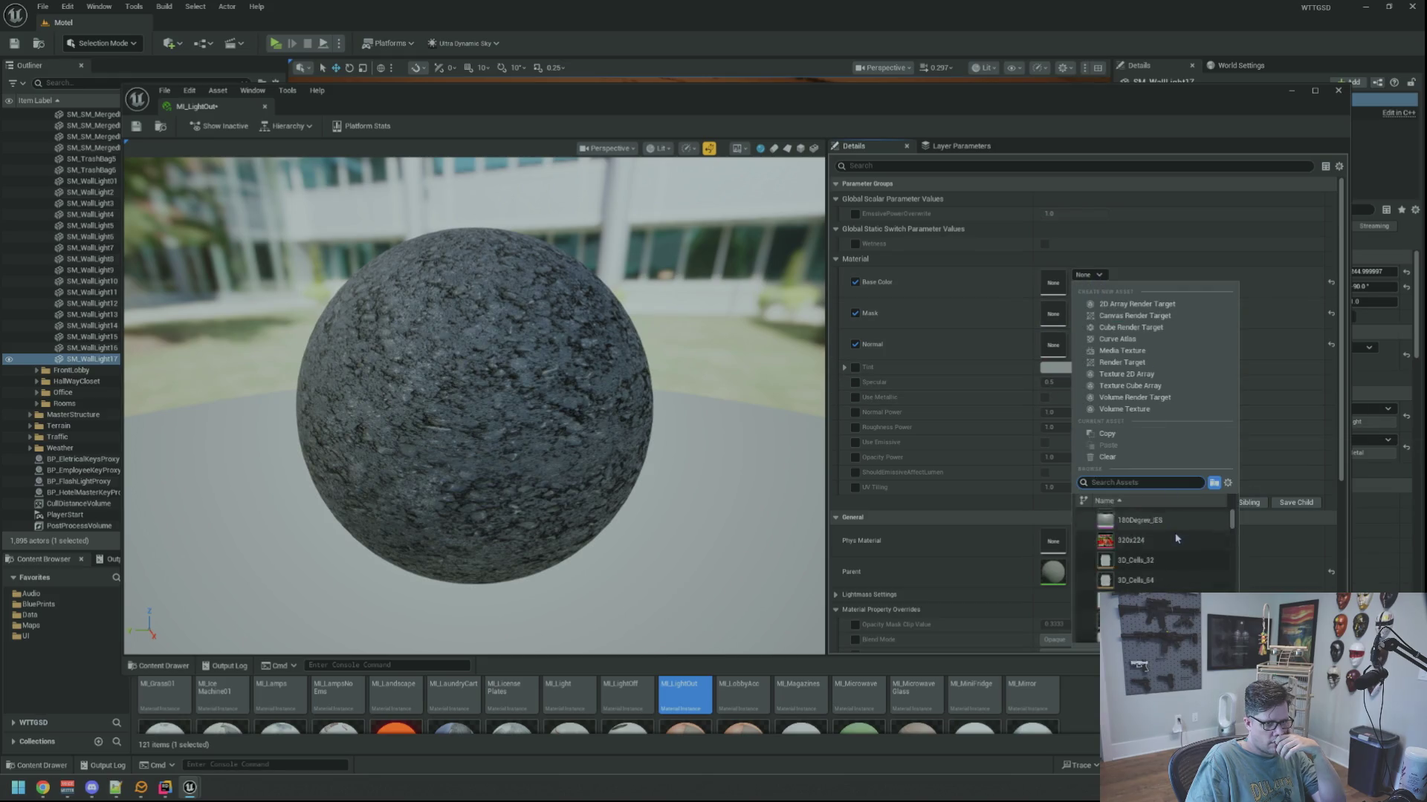
{"action": "type", "text": "127"}
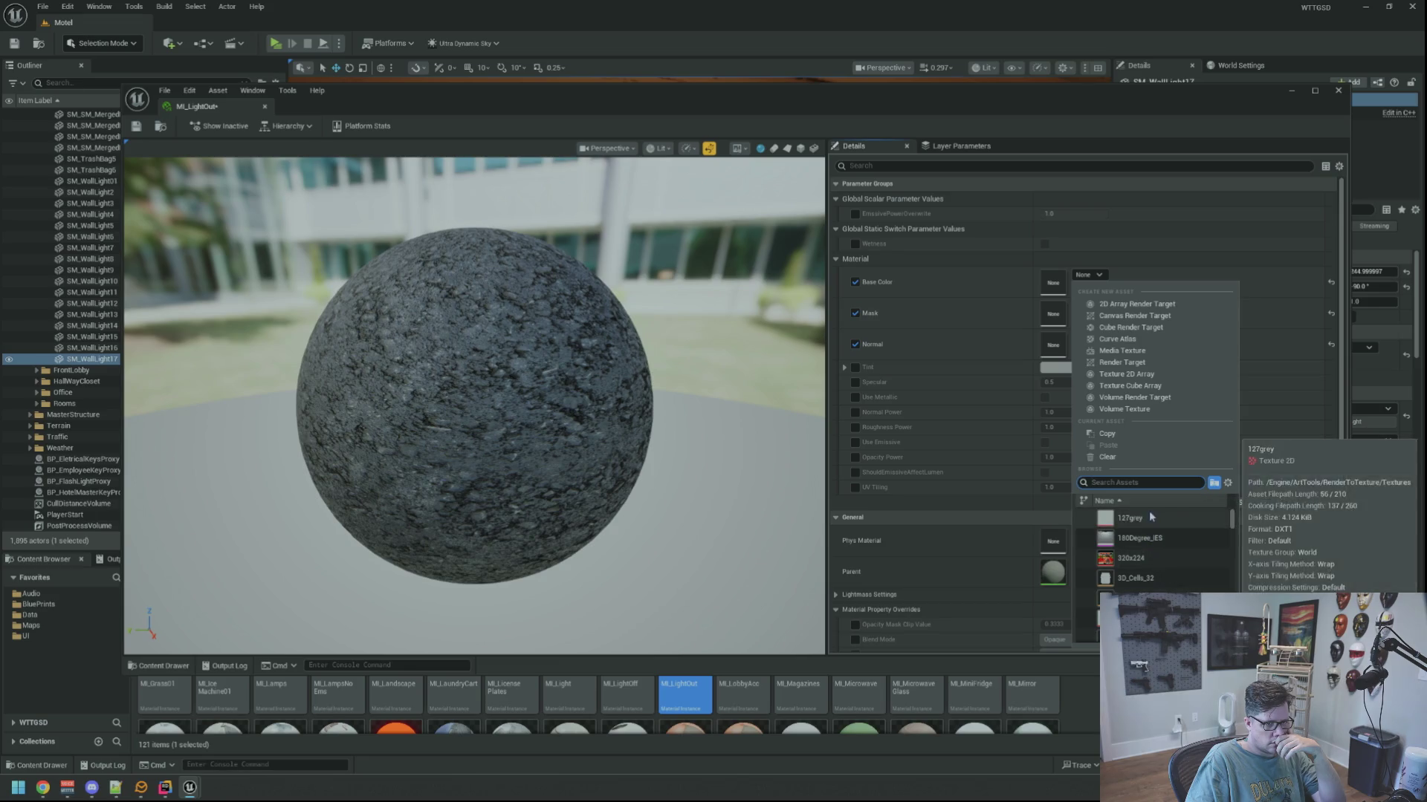
{"action": "left_click", "coordinate": [1137, 521]}
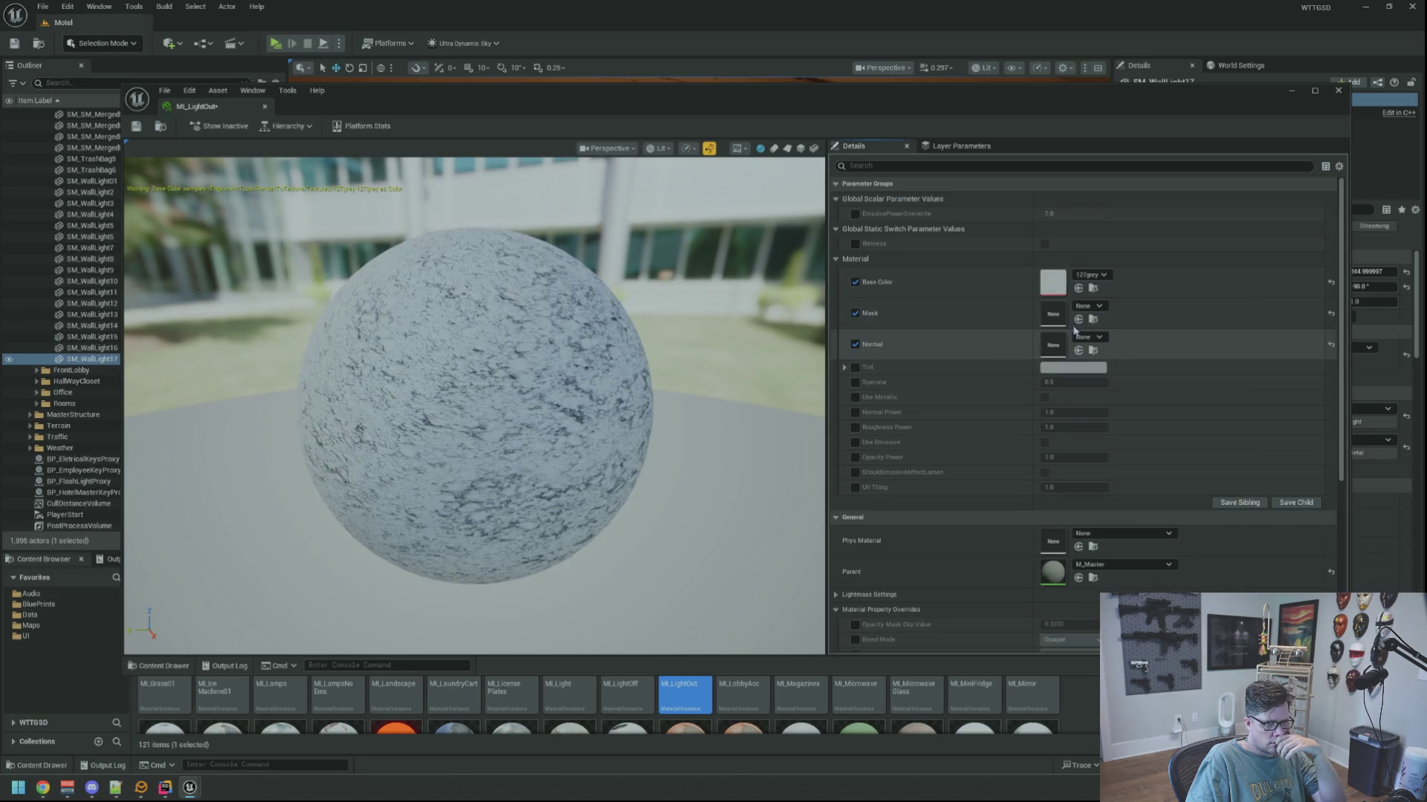
{"action": "left_click", "coordinate": [1094, 305]}
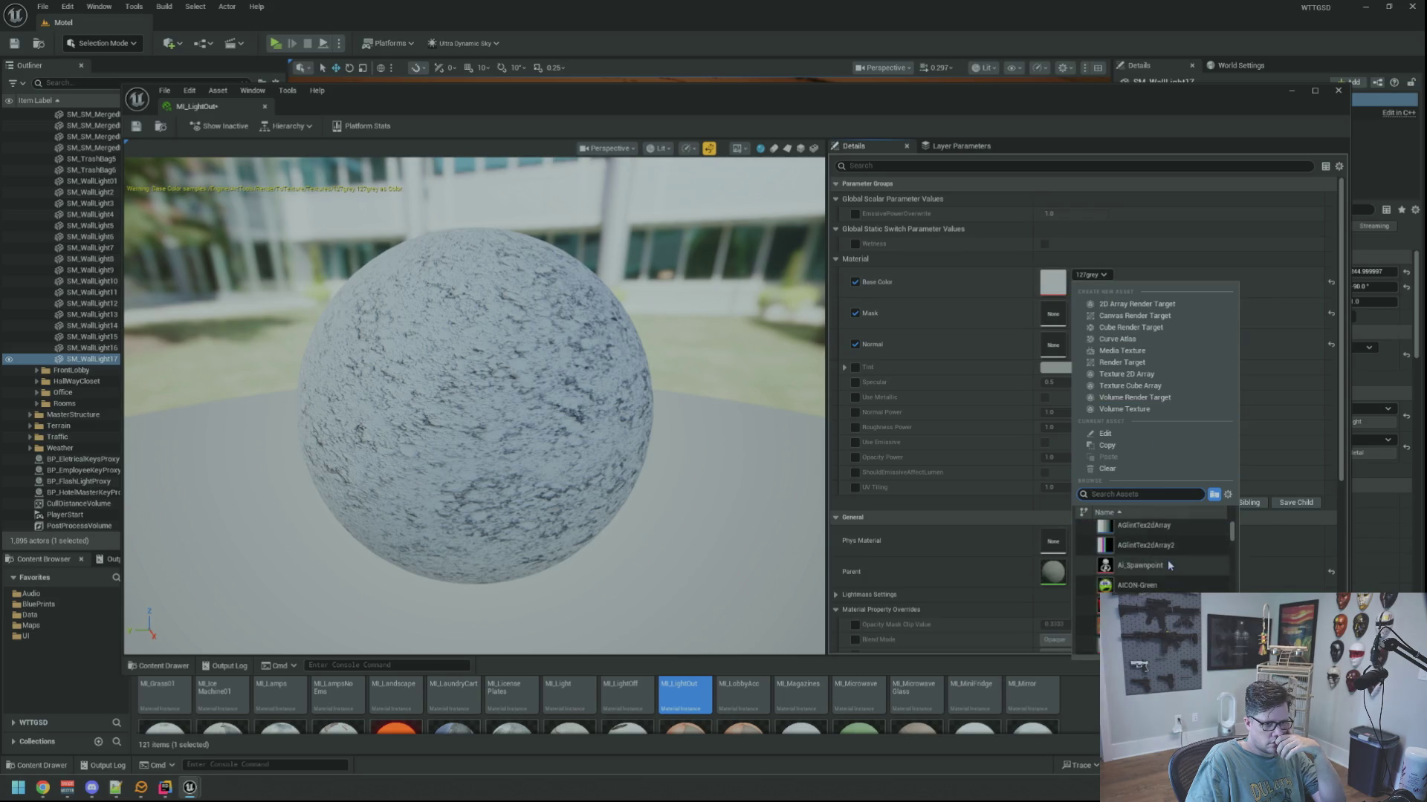
{"action": "left_click", "coordinate": [1168, 563]}
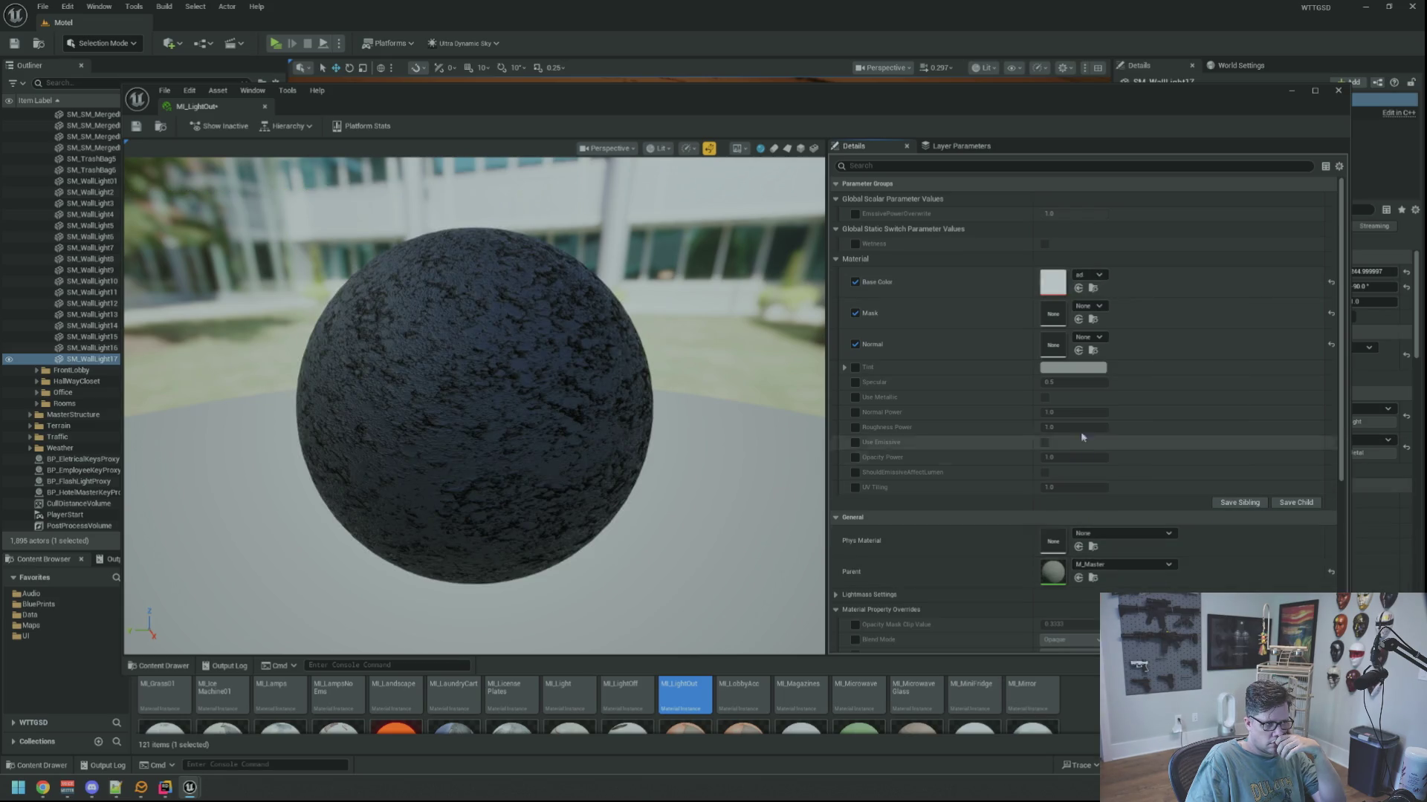
{"action": "left_click", "coordinate": [1099, 307]}
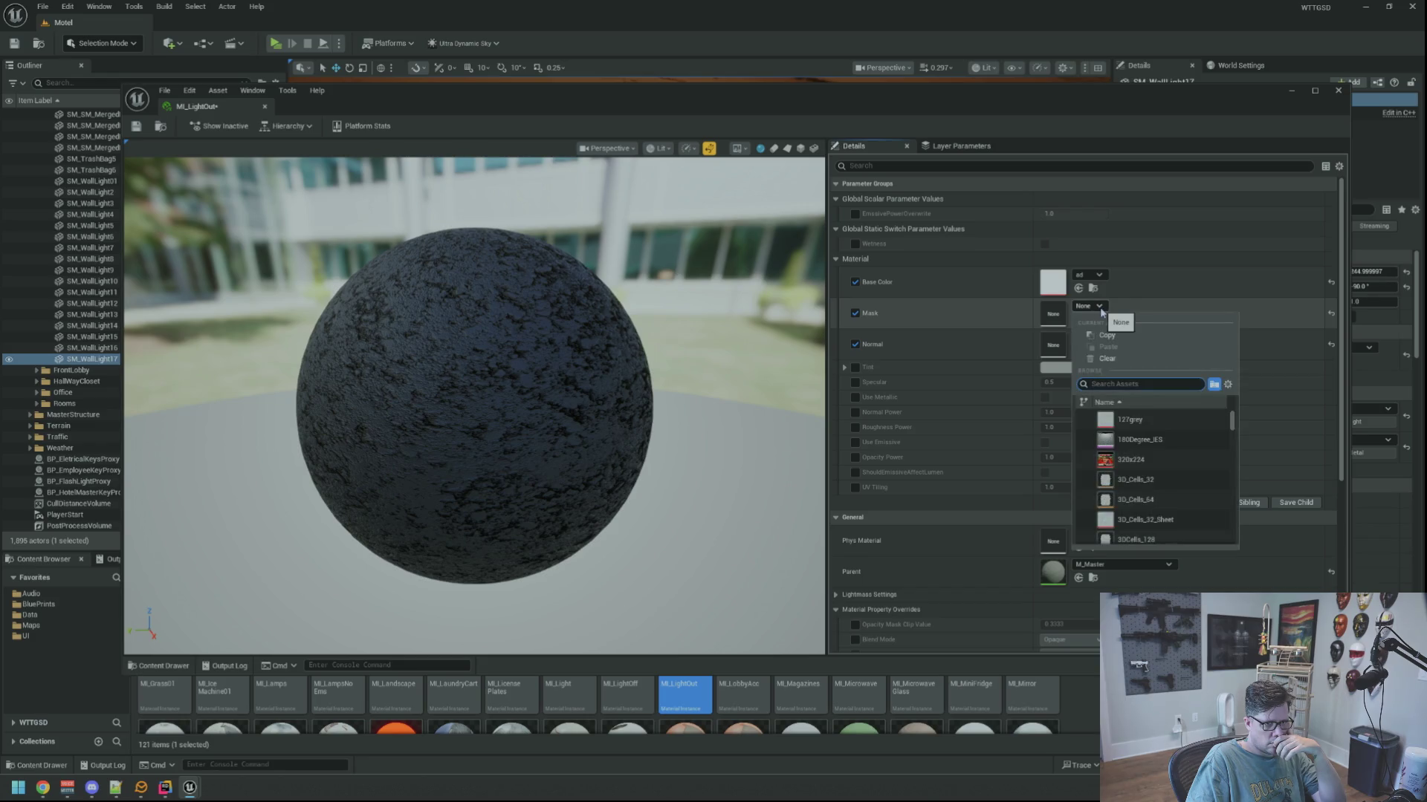
{"action": "scroll", "coordinate": [1162, 465], "scroll_direction": "down", "scroll_amount": 3}
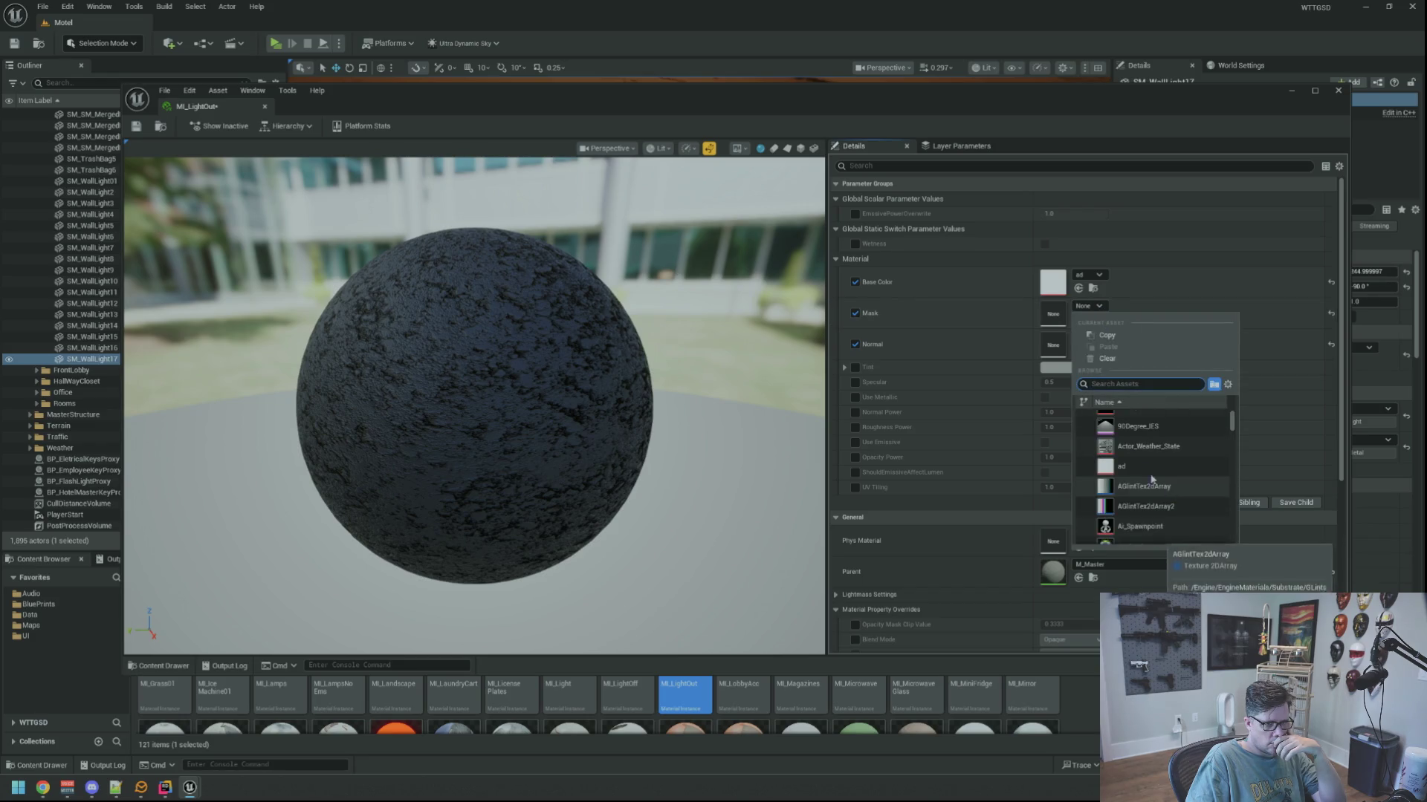
{"action": "scroll", "coordinate": [1152, 445], "scroll_direction": "down", "scroll_amount": 3}
Set the material instance's Parent to M_Basic.
{"action": "left_click", "coordinate": [1152, 440]}
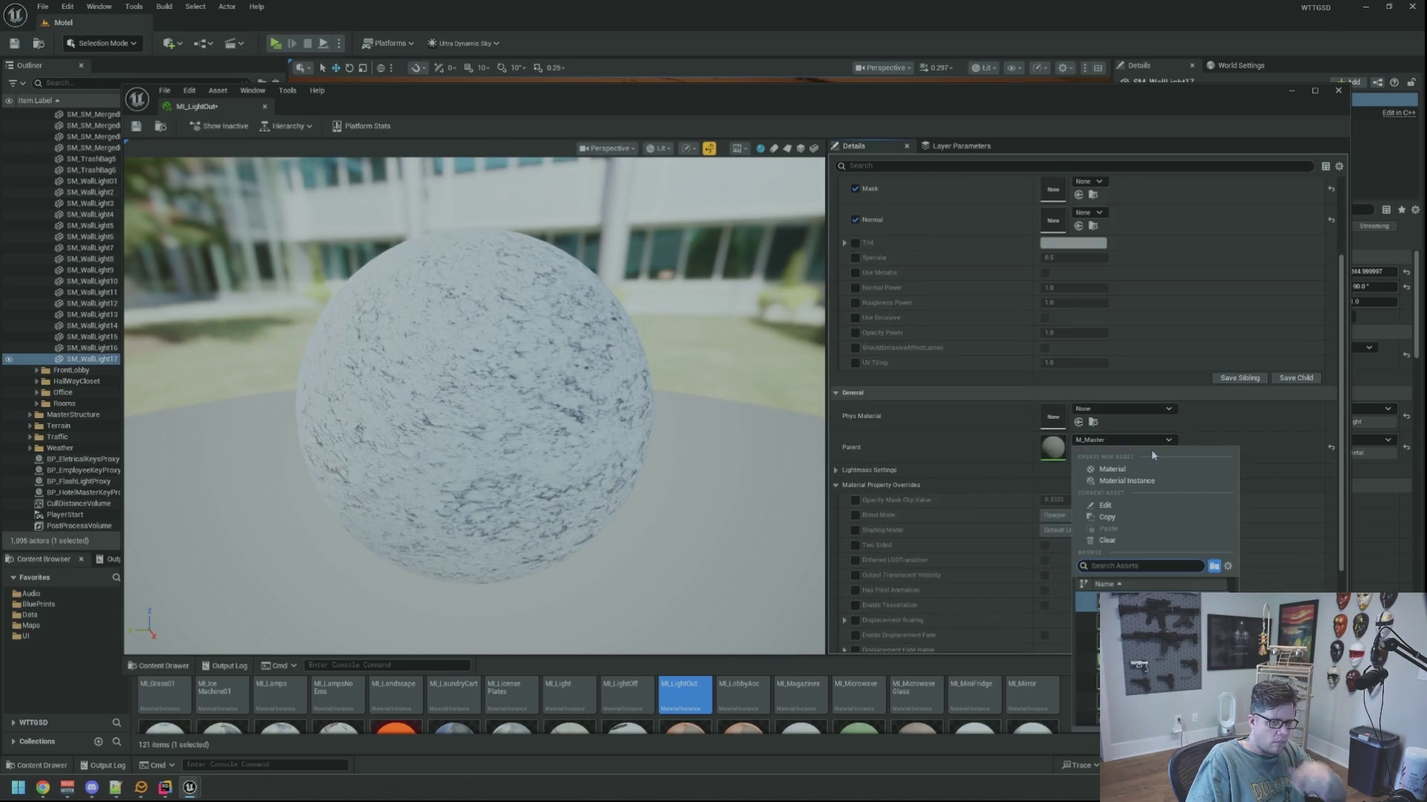
{"action": "type", "text": "M_Basic"}
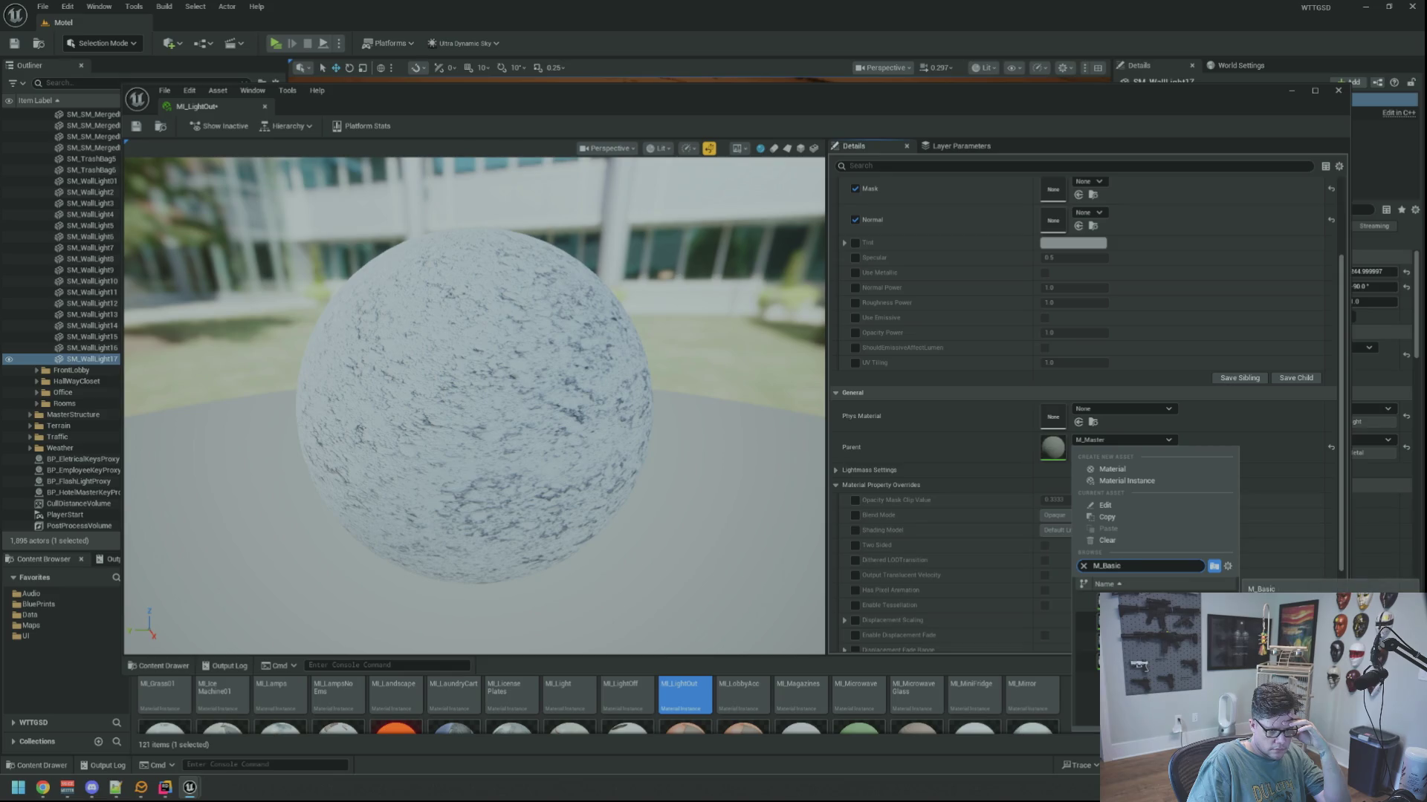
{"action": "left_click", "coordinate": [1145, 601]}
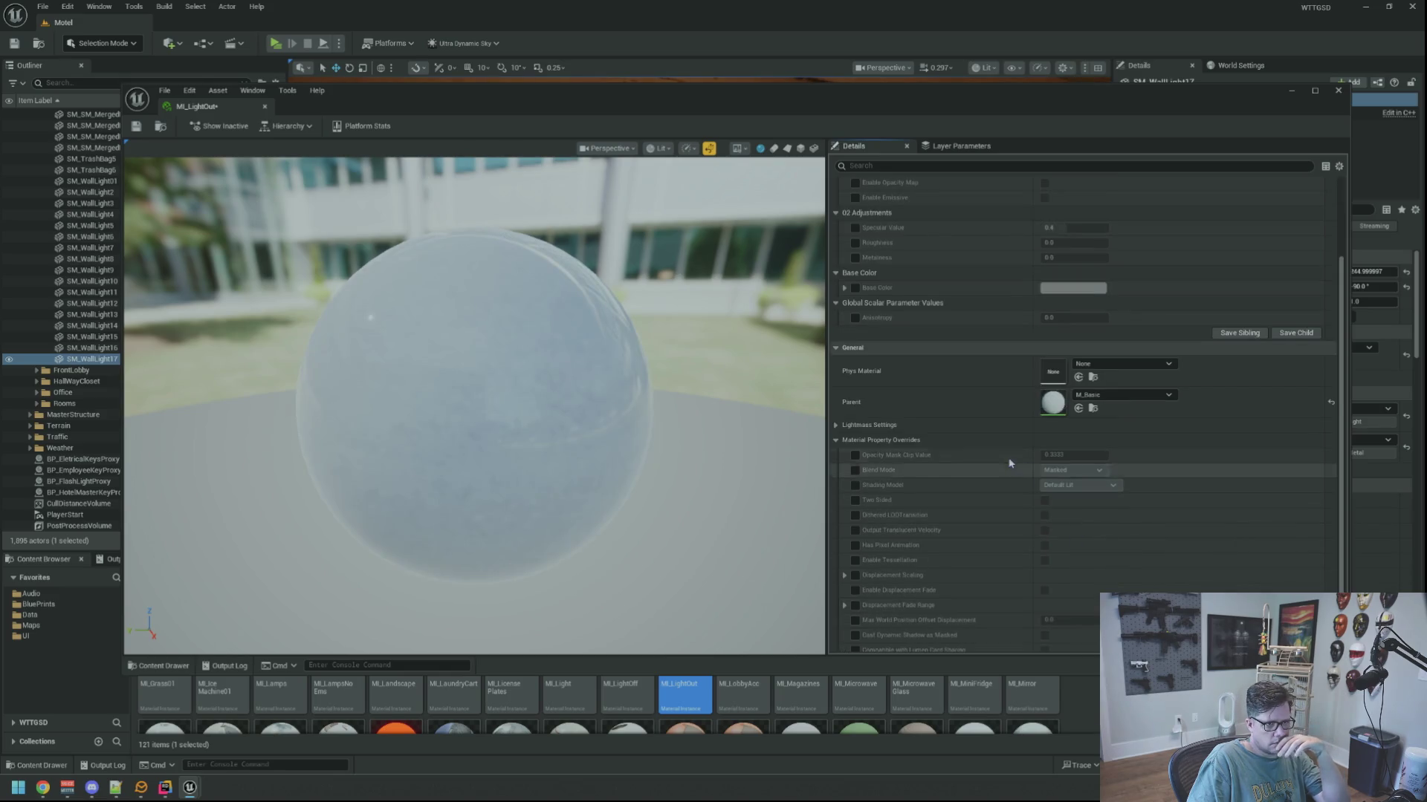
{"action": "scroll", "coordinate": [981, 435], "scroll_direction": "up", "scroll_amount": 3}
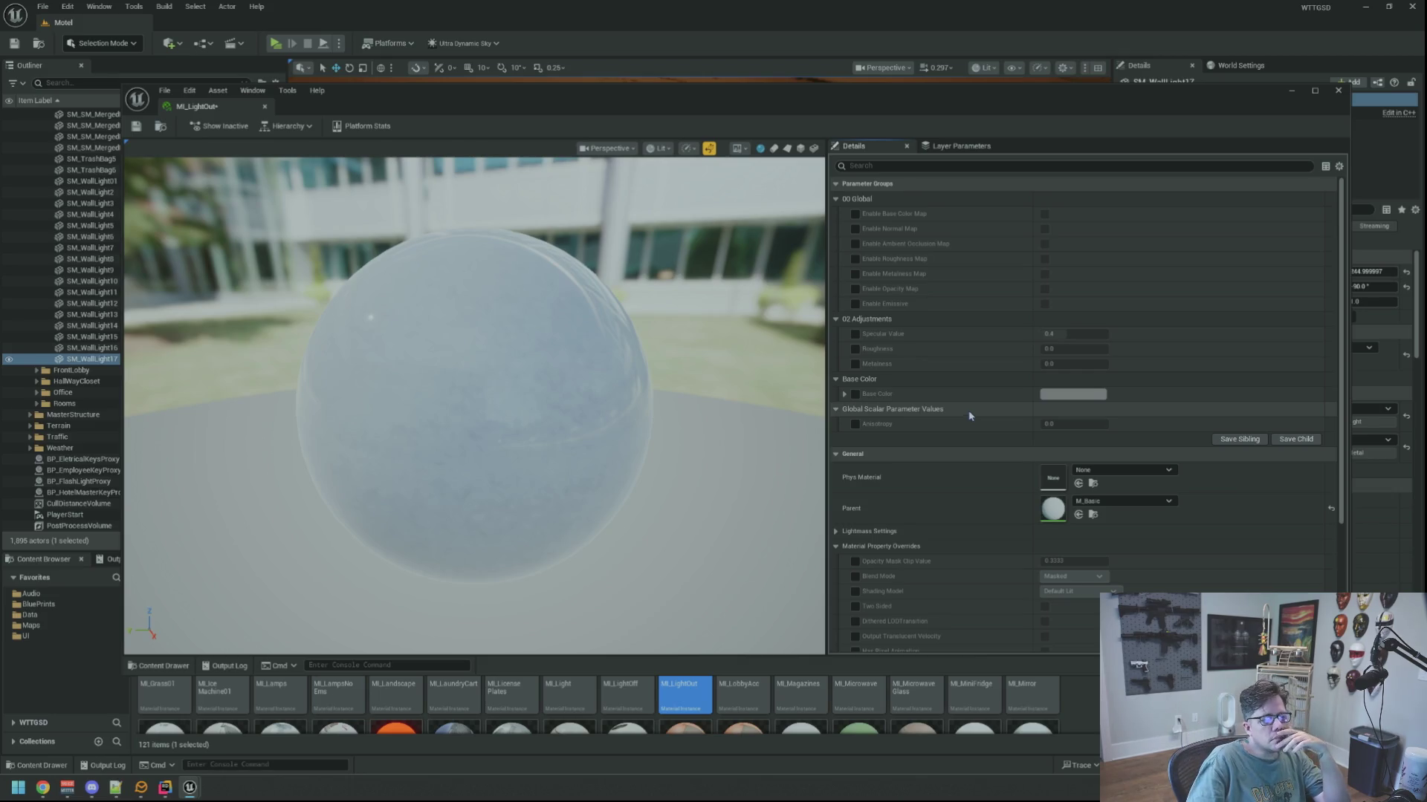
Override Base Color with a pale cream, lower Roughness and raise Specular to about 0.51.
{"action": "left_click", "coordinate": [854, 395]}
{"action": "left_click", "coordinate": [843, 394]}
{"action": "left_click", "coordinate": [1072, 395]}
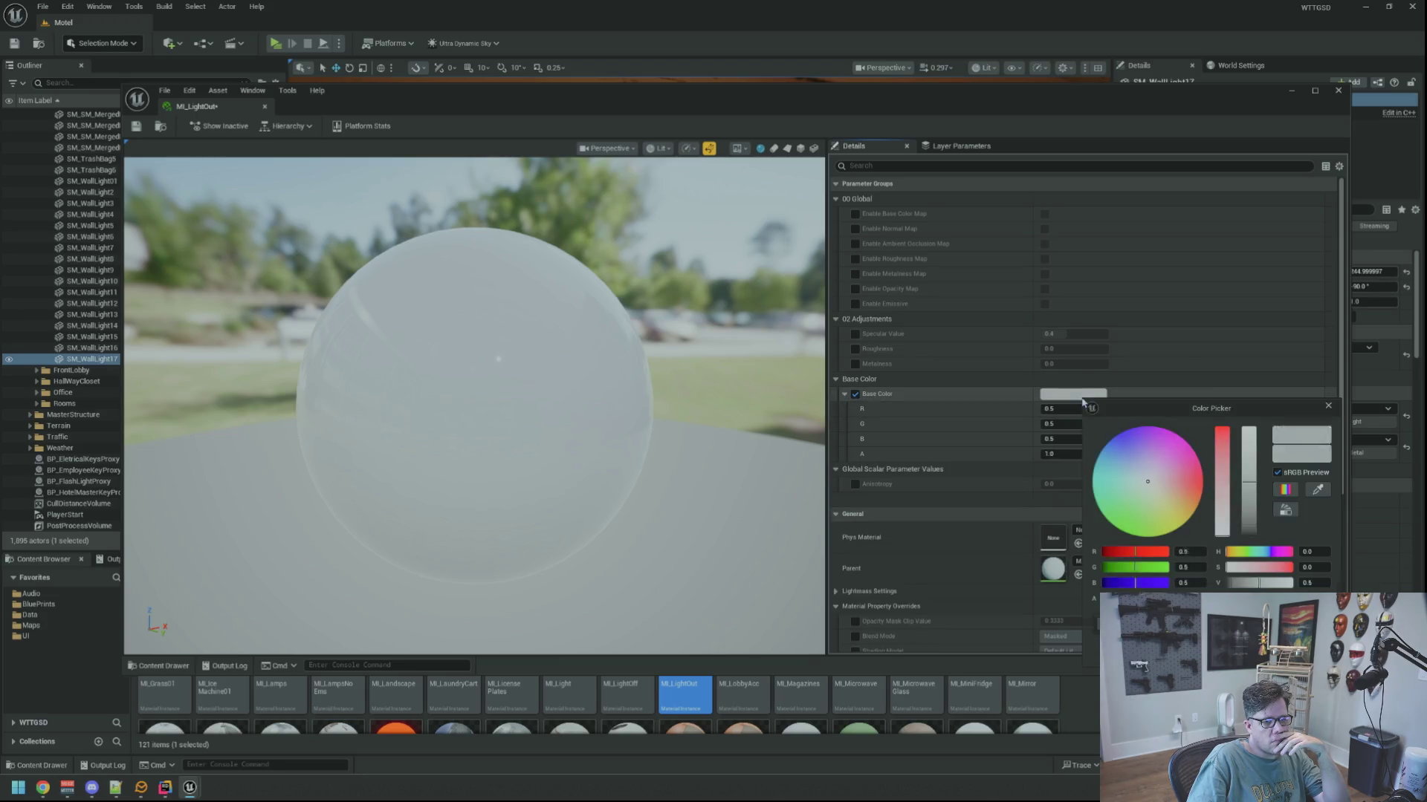
{"action": "left_click_drag", "start_coordinate": [1246, 471], "coordinate": [1238, 437]}
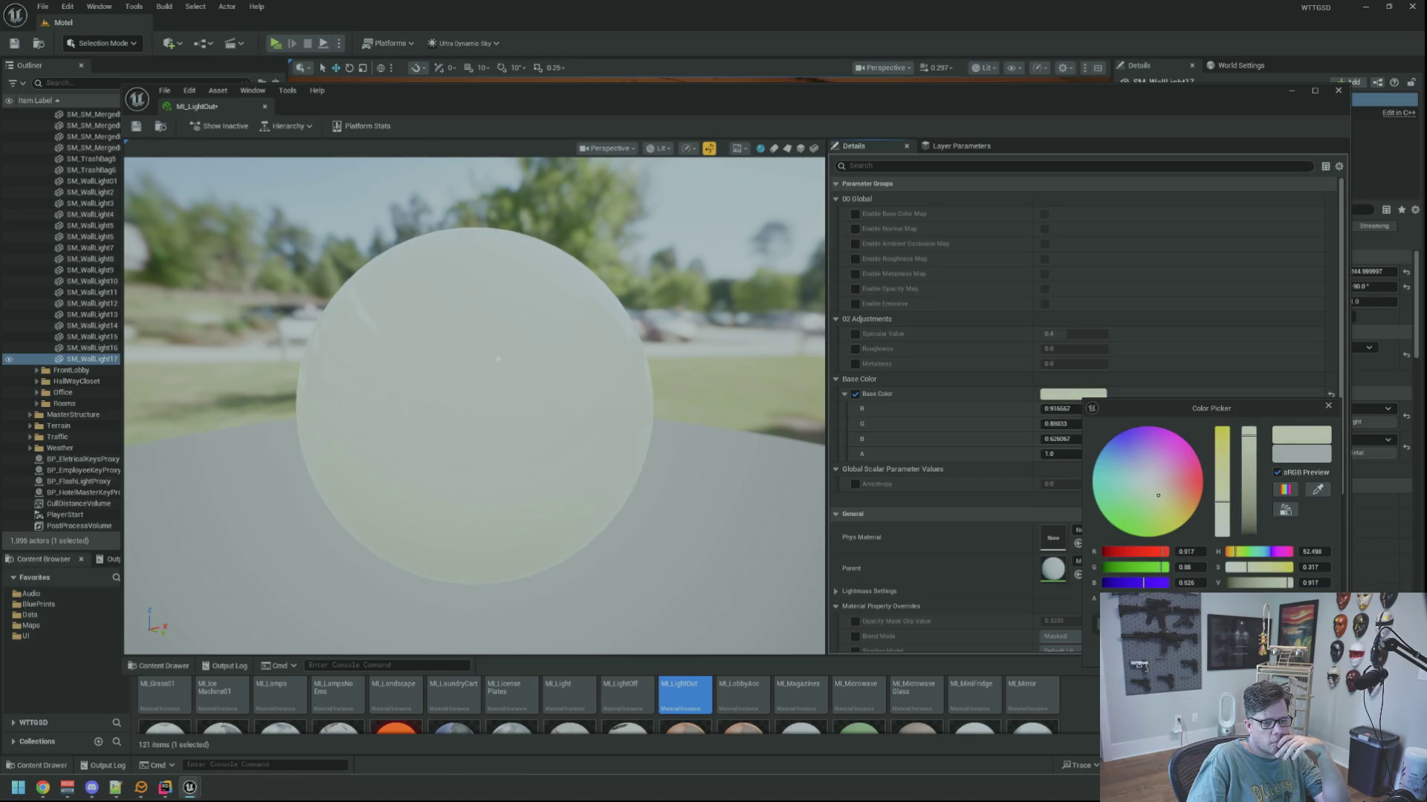
{"action": "left_click", "coordinate": [842, 352]}
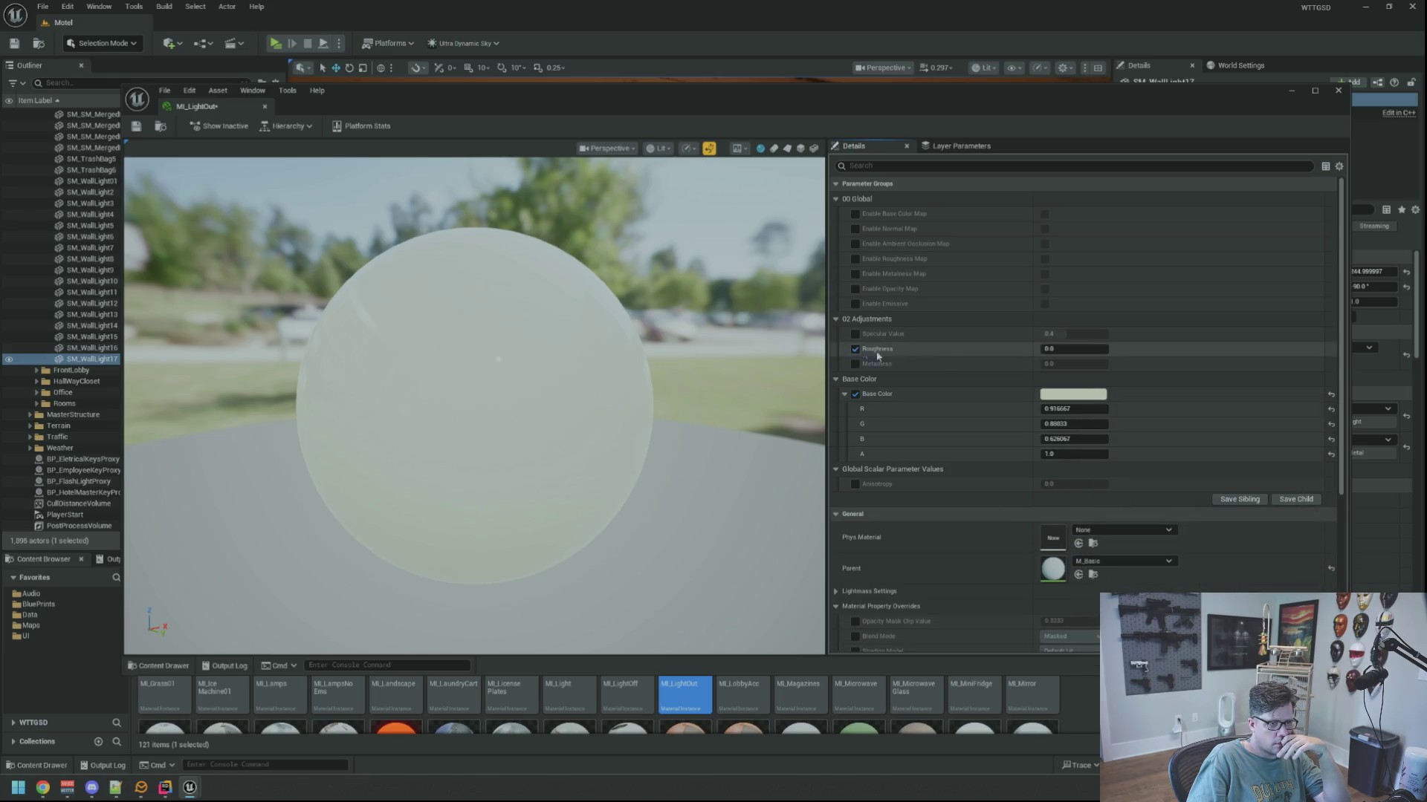
{"action": "left_click_drag", "start_coordinate": [1073, 348], "coordinate": [1070, 348]}
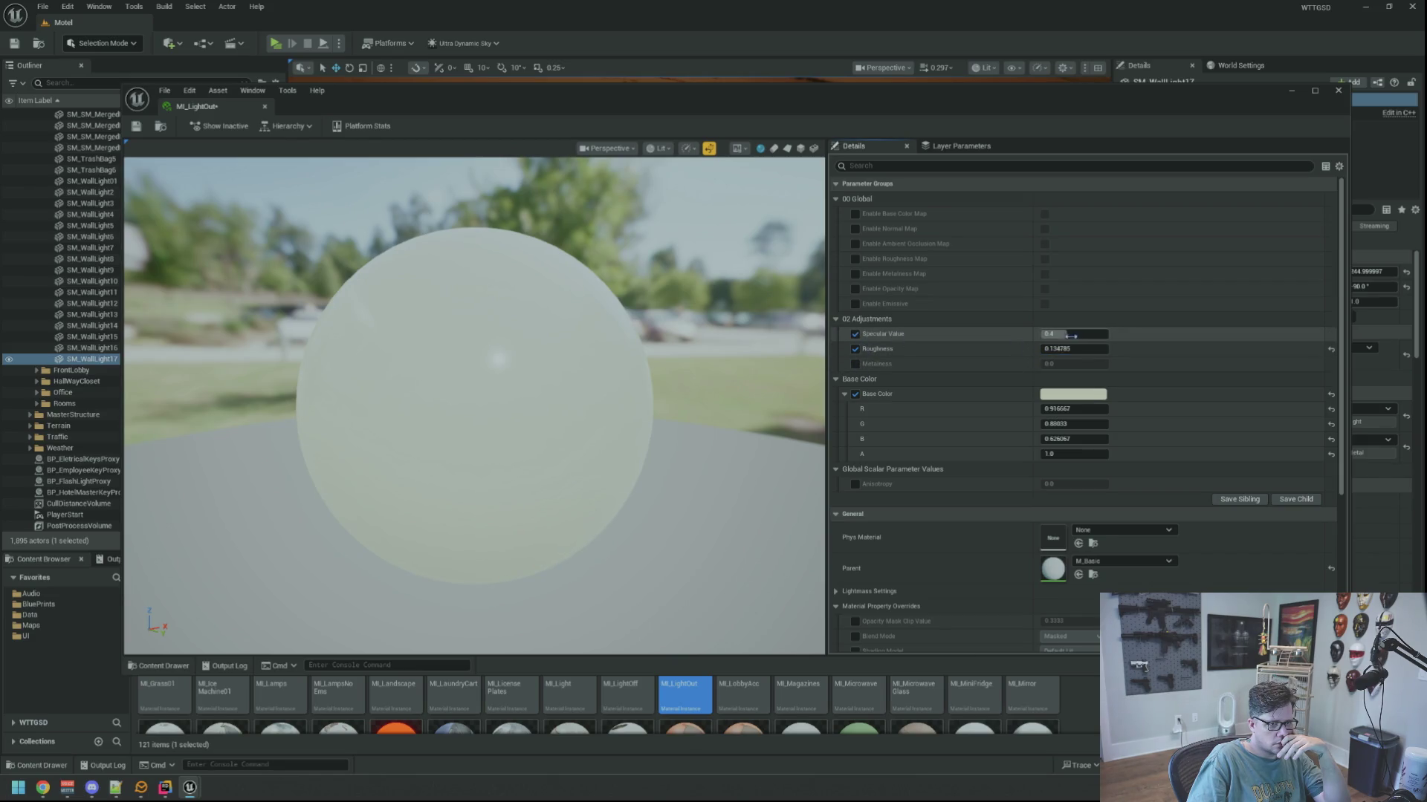
{"action": "left_click_drag", "start_coordinate": [1074, 333], "coordinate": [1085, 333]}
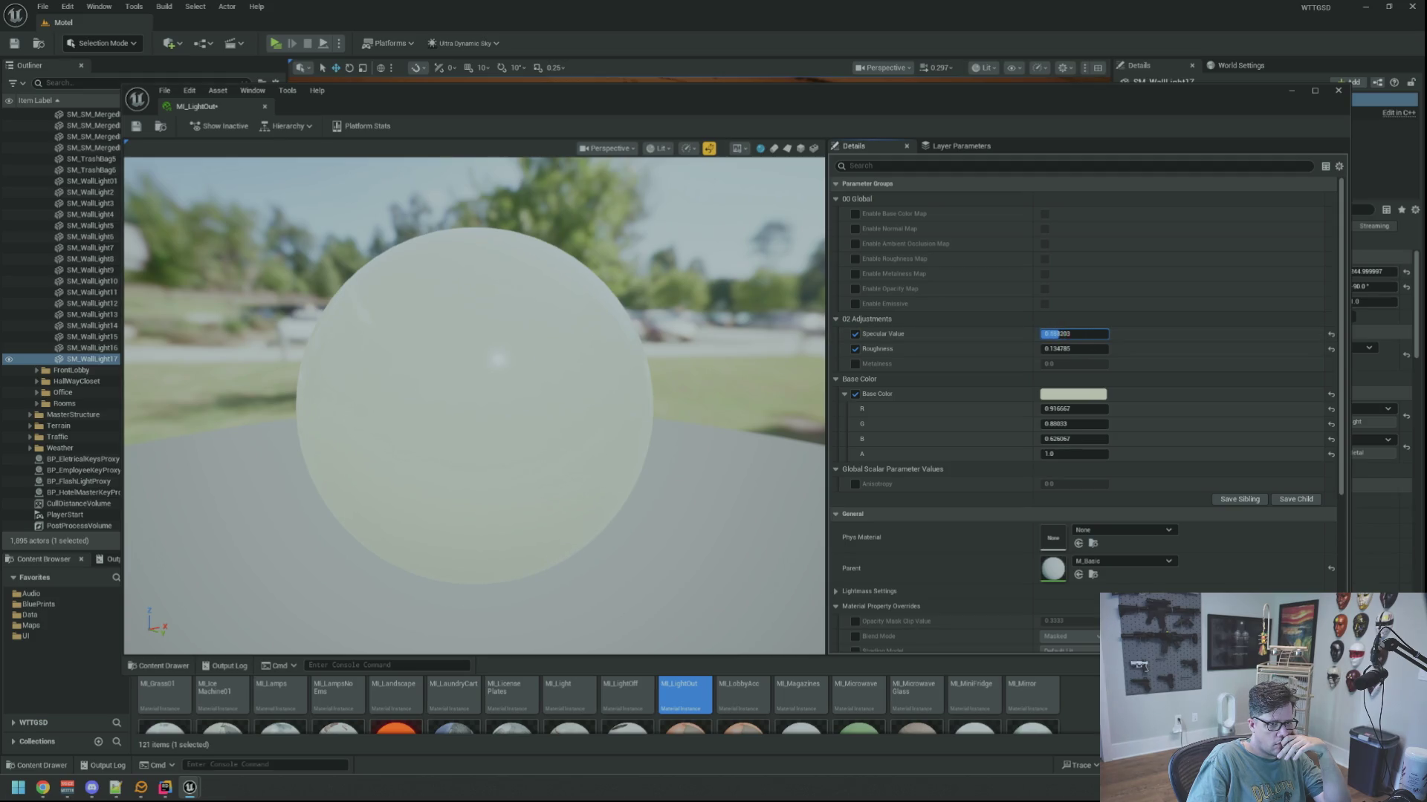
Save and close MI_LightOut, then apply it to the wall light's lamp.
{"action": "key", "text": "ctrl+s"}
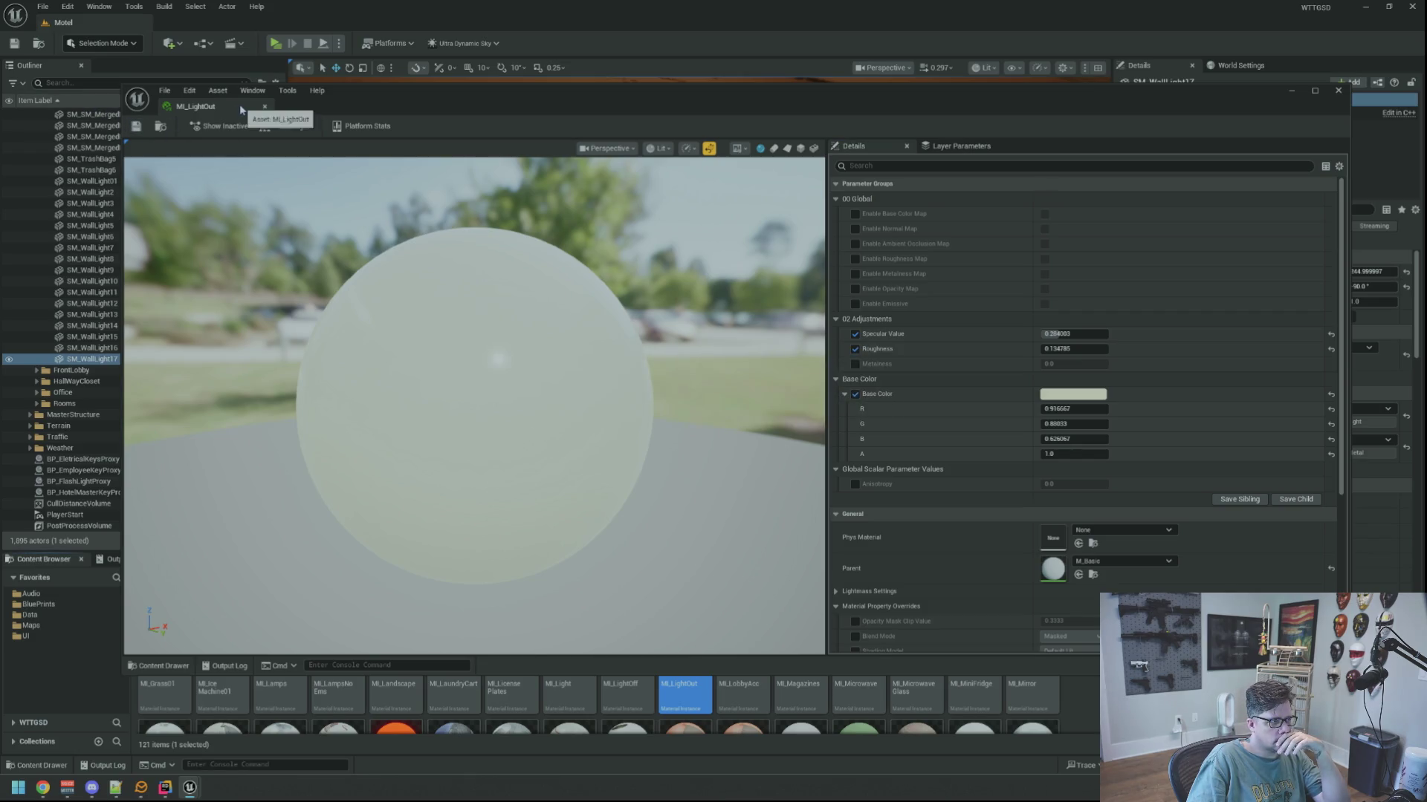
{"action": "left_click", "coordinate": [265, 106]}
{"action": "mouse_move", "coordinate": [684, 650]}
{"action": "left_mouse_down"}
{"action": "mouse_move", "coordinate": [1263, 446]}
{"action": "mouse_move", "coordinate": [1253, 418]}
{"action": "left_mouse_up"}
Restore MI_Light on SM_WallLight17's lens and save the level.
{"action": "scroll", "coordinate": [808, 349], "scroll_direction": "down", "scroll_amount": 5}
{"action": "left_click_drag", "start_coordinate": [809, 349], "coordinate": [808, 256]}
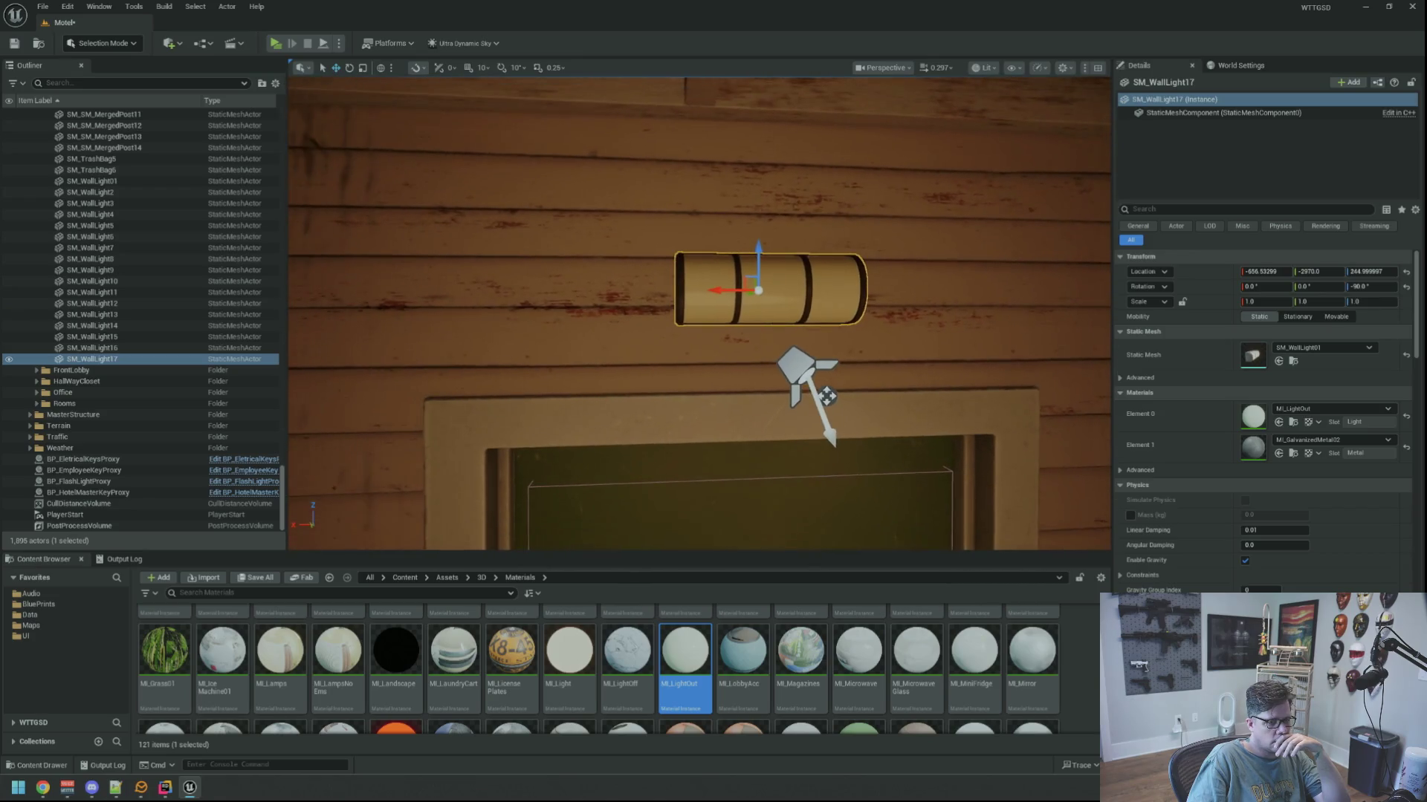
{"action": "left_click_drag", "start_coordinate": [564, 642], "coordinate": [1263, 424]}
{"action": "left_click_drag", "start_coordinate": [743, 312], "coordinate": [743, 282]}
{"action": "left_click_drag", "start_coordinate": [474, 438], "coordinate": [474, 408]}
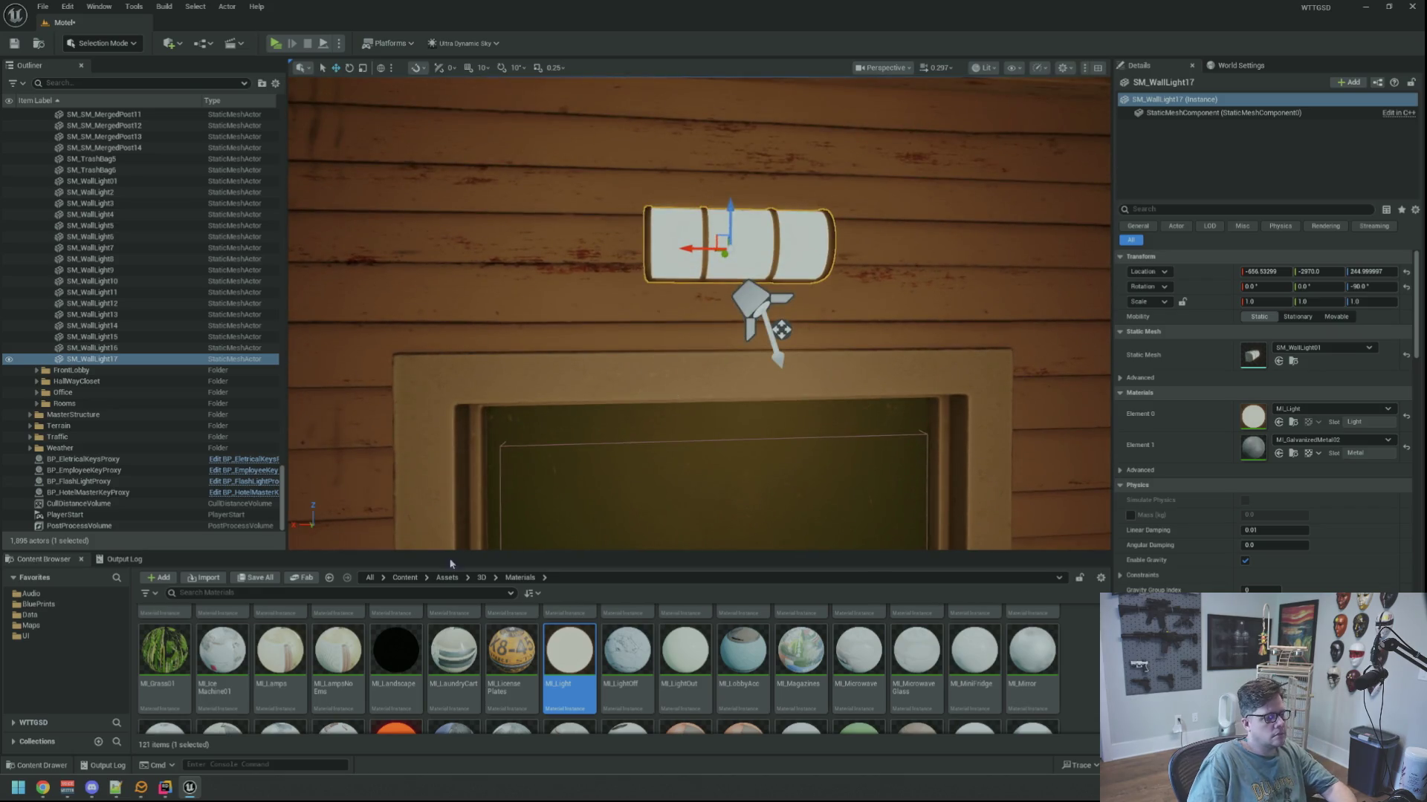
{"action": "key", "text": "ctrl+s"}
Create an Actor Blueprint Class named BP_OutsideLight in BluePrints > GameActors.
{"action": "left_click", "coordinate": [39, 604]}
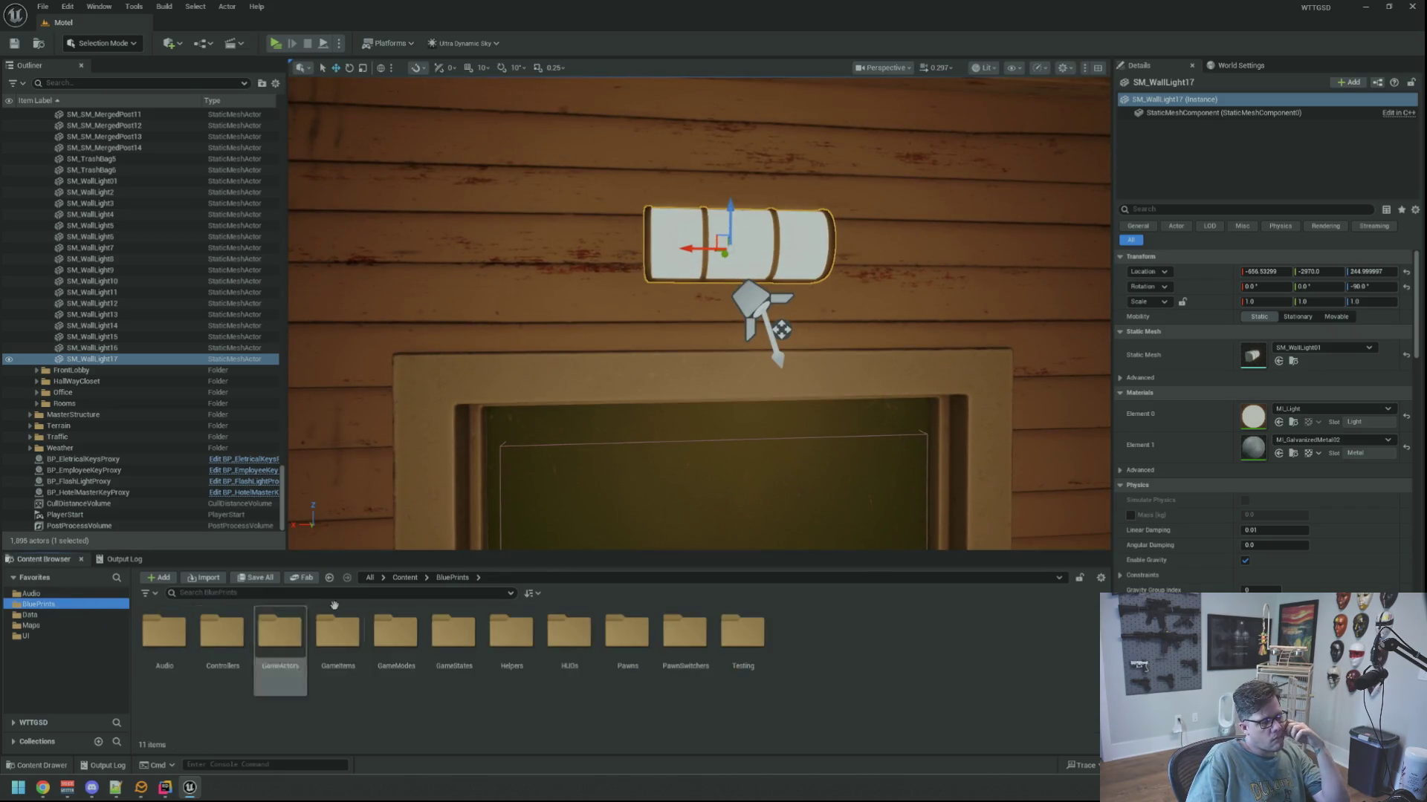
{"action": "double_click", "coordinate": [281, 632]}
{"action": "scroll", "coordinate": [911, 695], "scroll_direction": "down", "scroll_amount": 2}
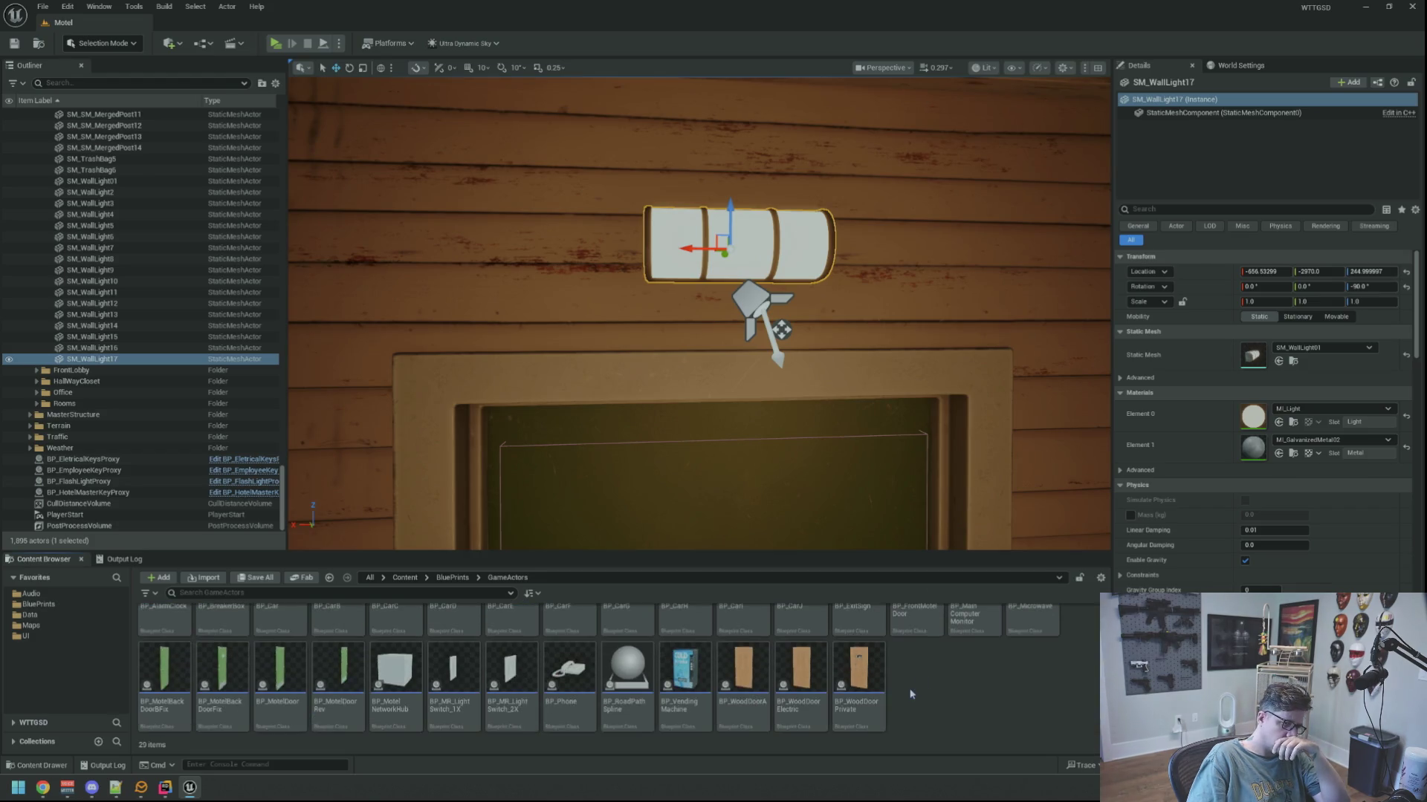
{"action": "right_click", "coordinate": [912, 695]}
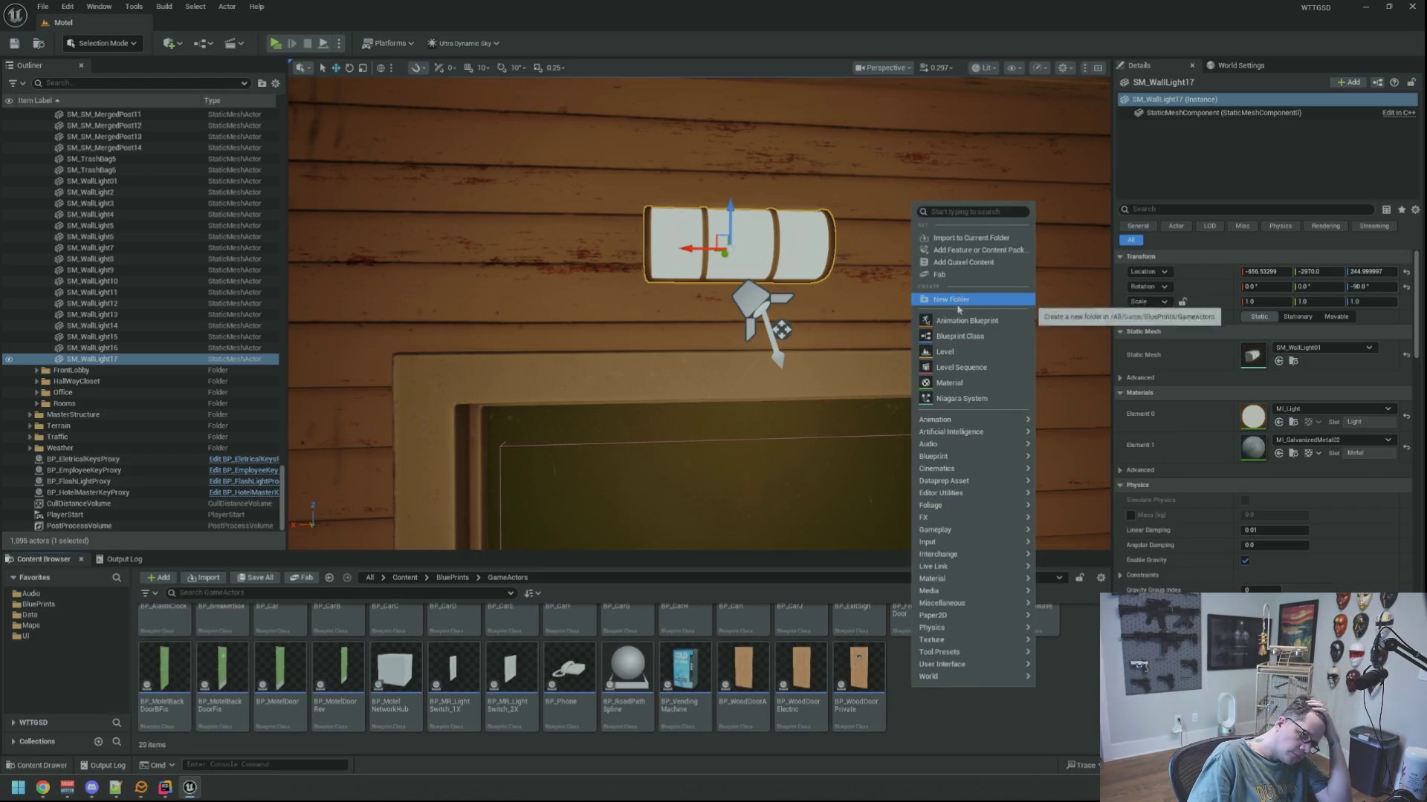
{"action": "left_click", "coordinate": [959, 335]}
{"action": "left_click", "coordinate": [598, 503]}
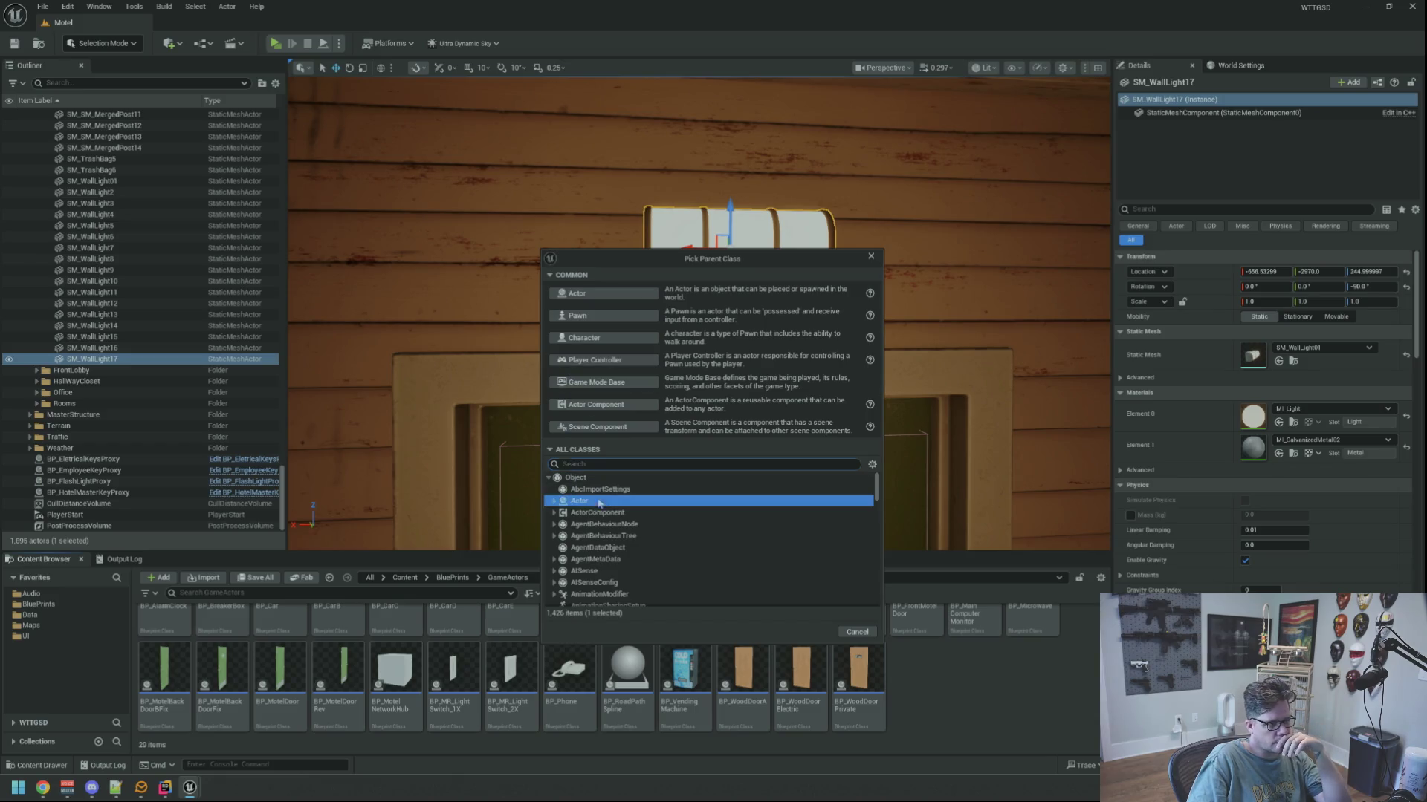
{"action": "left_click", "coordinate": [810, 632]}
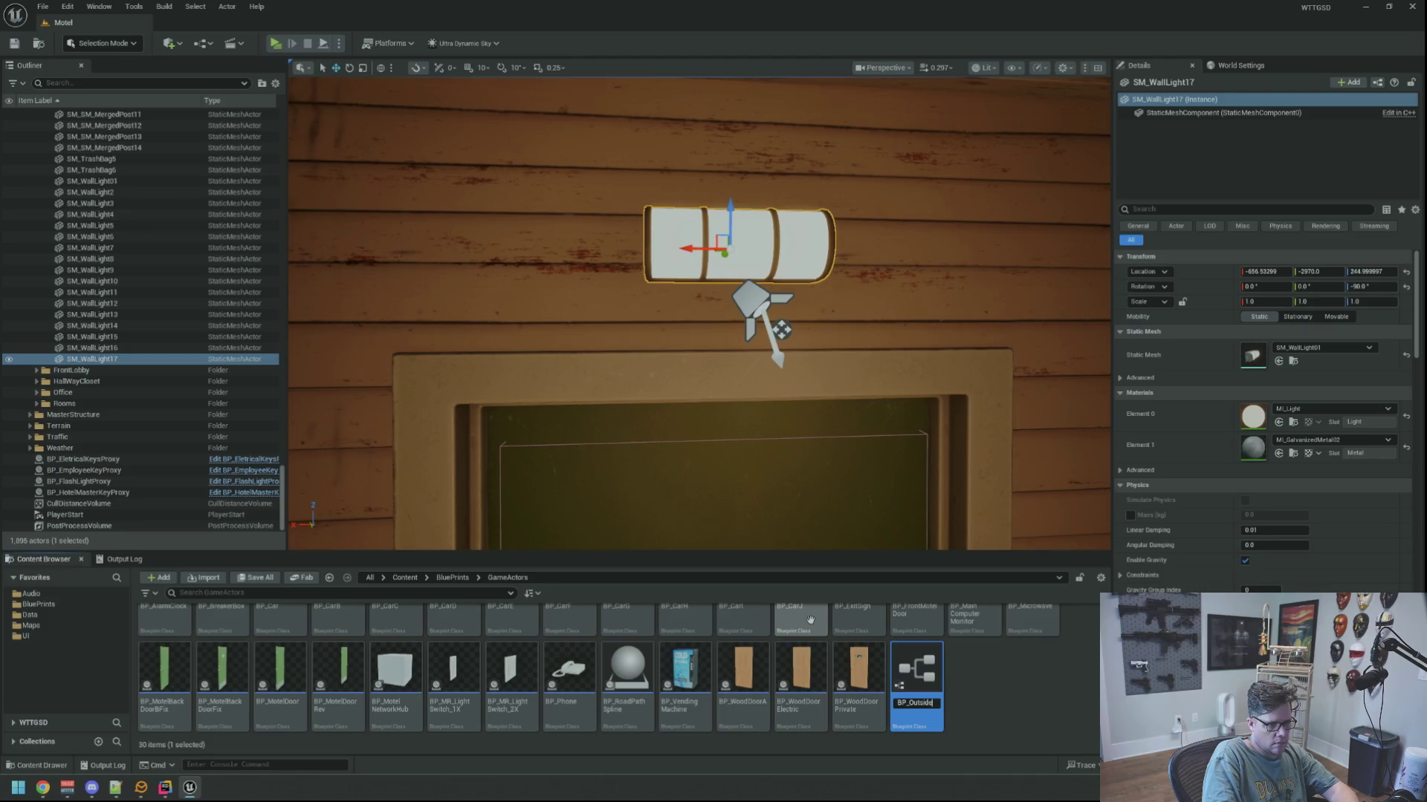
{"action": "type", "text": "t"}
{"action": "key", "text": "Return"}
Select SpotLight7 and SpotLight21 by the rear door to compare their light settings.
{"action": "mouse_move", "coordinate": [689, 393]}
{"action": "left_mouse_down"}
{"action": "mouse_move", "coordinate": [685, 404]}
{"action": "mouse_move", "coordinate": [678, 373]}
{"action": "mouse_move", "coordinate": [665, 378]}
{"action": "left_mouse_up"}
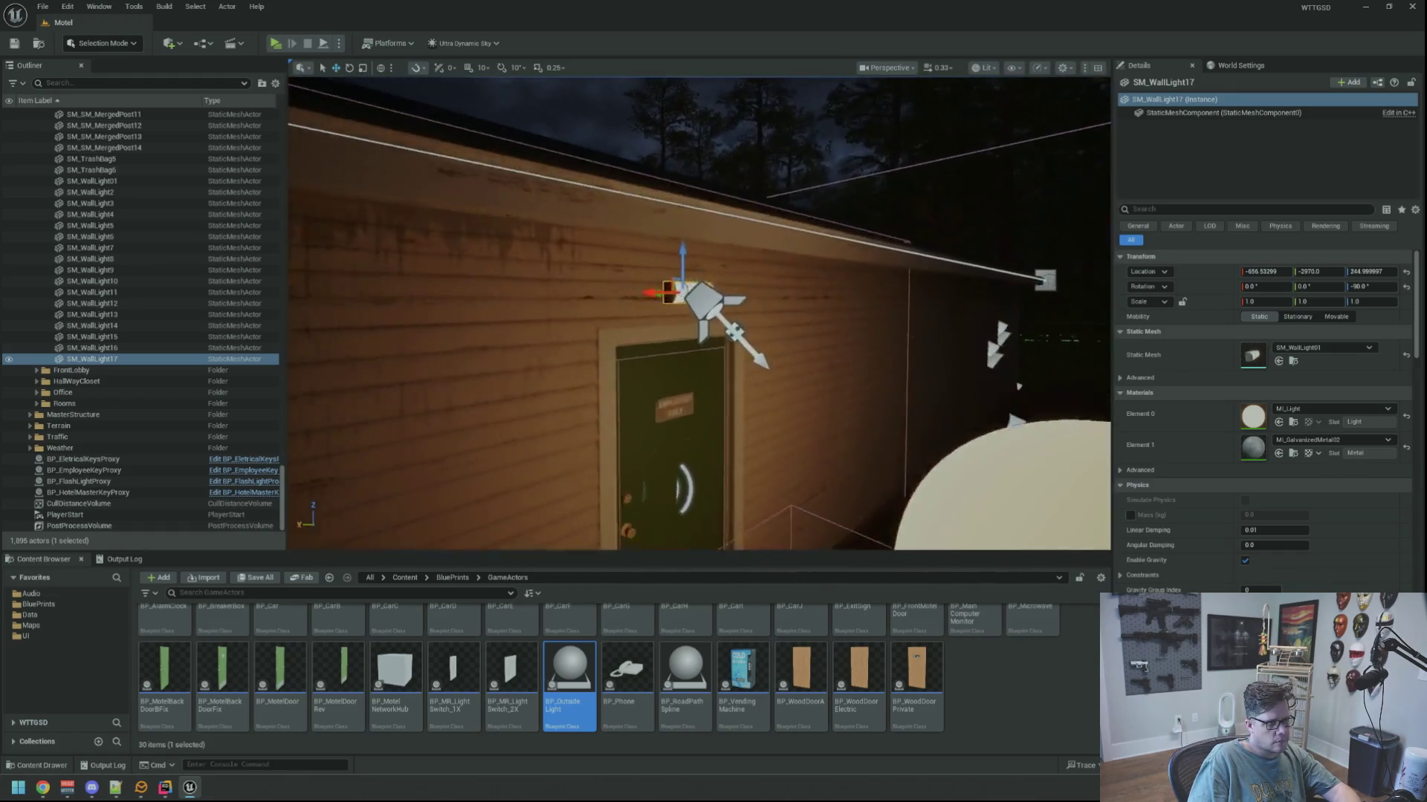
{"action": "left_click", "coordinate": [635, 301]}
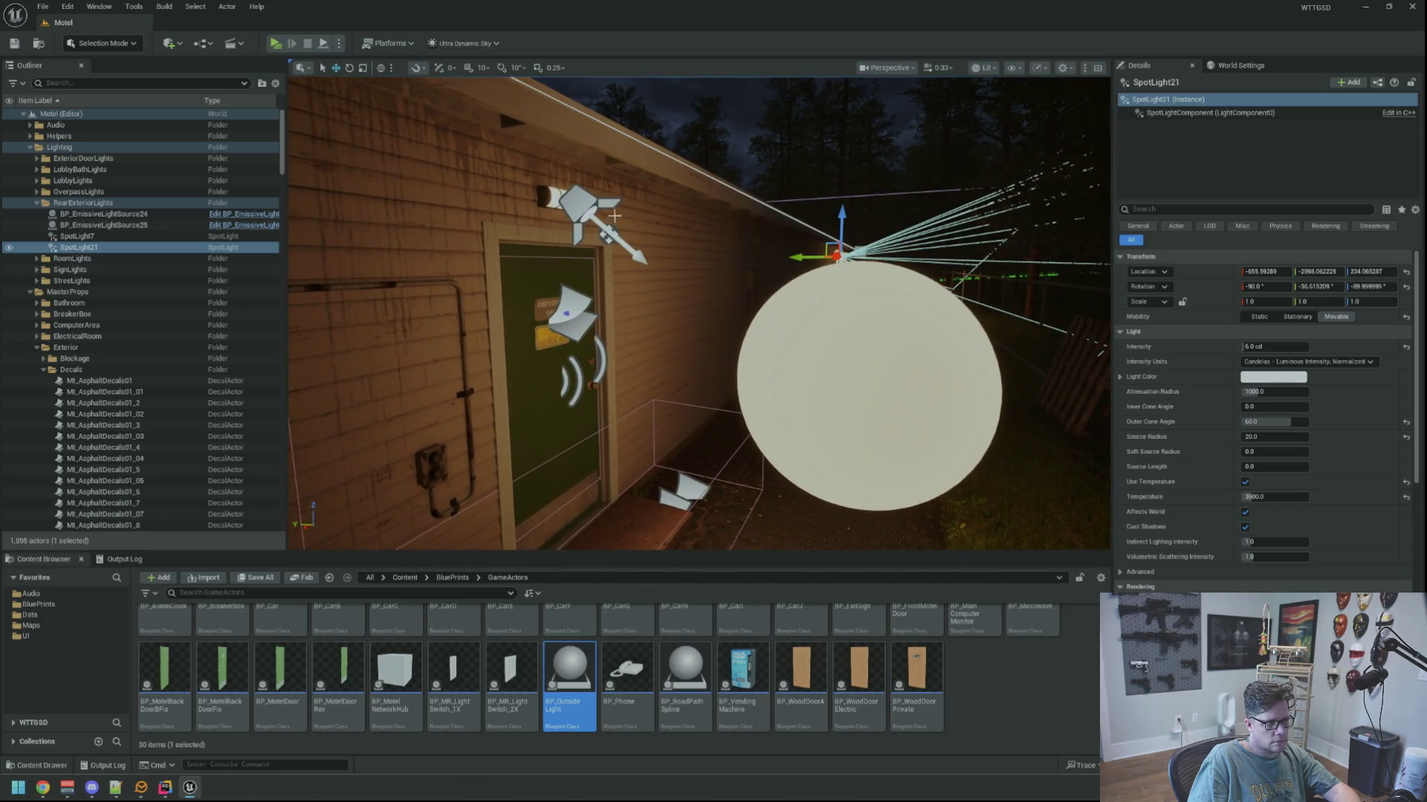
{"action": "left_click", "coordinate": [591, 208], "text": "ctrl"}
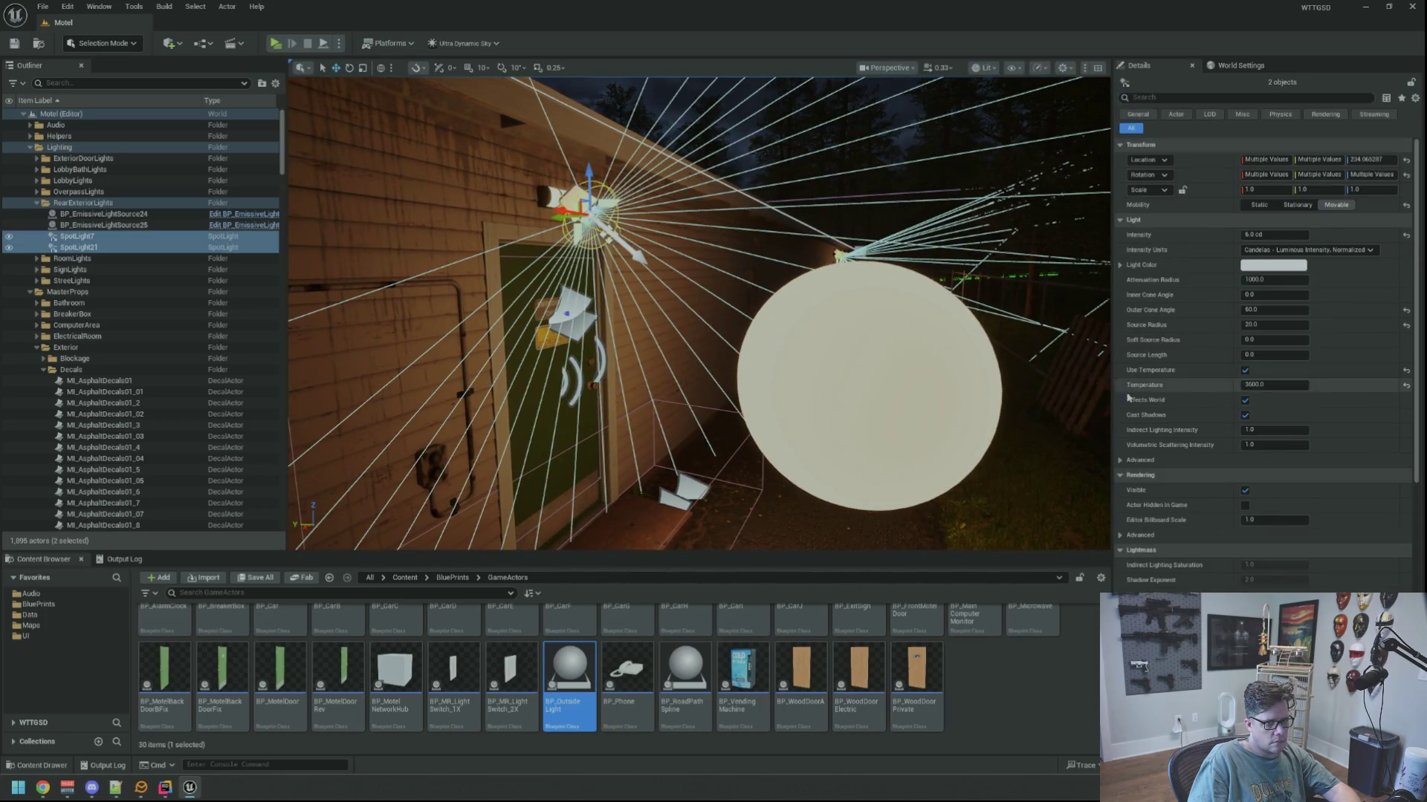
{"action": "scroll", "coordinate": [1263, 390], "scroll_direction": "down", "scroll_amount": 15}
{"action": "scroll", "coordinate": [1281, 387], "scroll_direction": "up", "scroll_amount": 15}
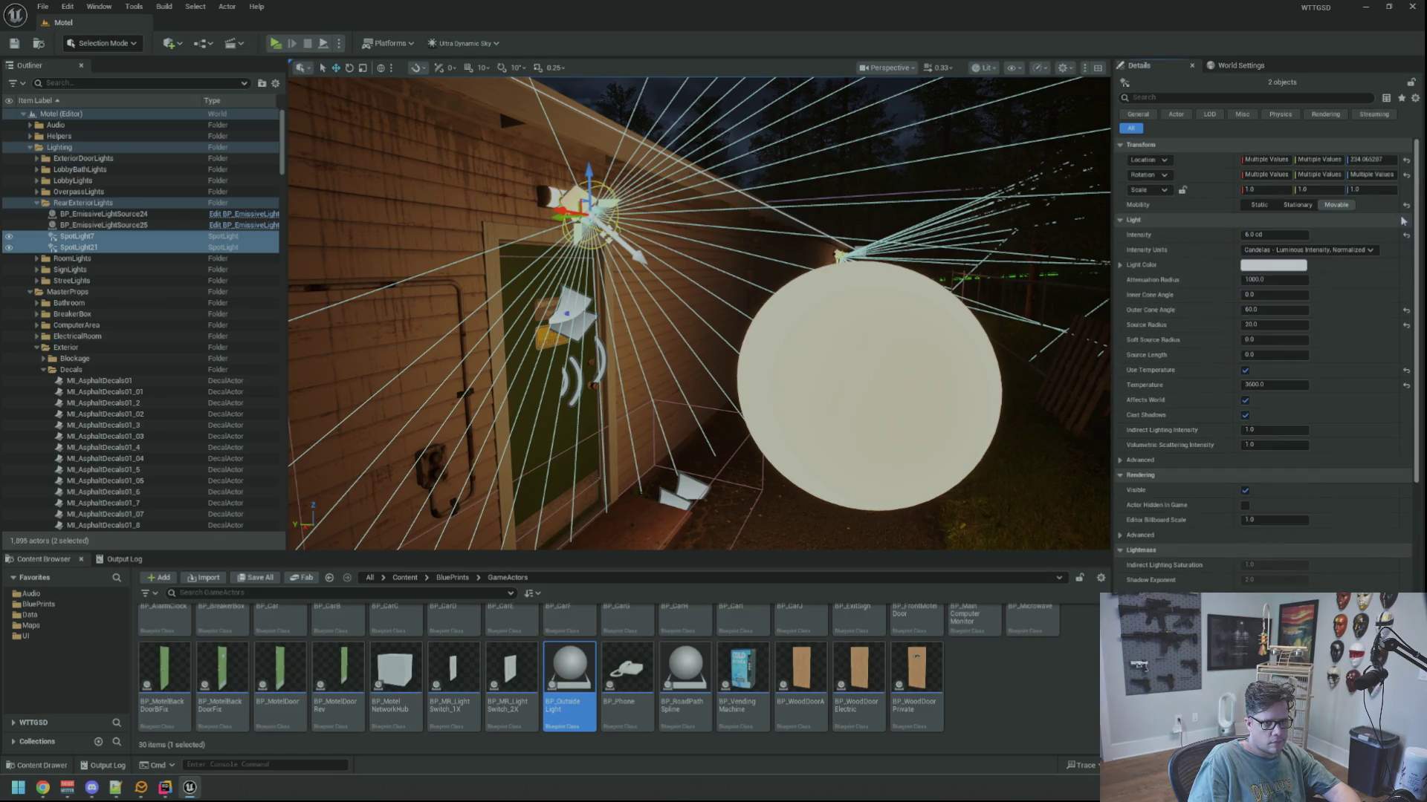
Fly the view to the door spotlights and ICE machine wall, then back outside by the fence.
{"action": "mouse_move", "coordinate": [875, 308]}
{"action": "left_mouse_down"}
{"action": "mouse_move", "coordinate": [855, 264]}
{"action": "mouse_move", "coordinate": [854, 349]}
{"action": "mouse_move", "coordinate": [854, 335]}
{"action": "mouse_move", "coordinate": [774, 290]}
{"action": "left_mouse_up"}
{"action": "left_click", "coordinate": [677, 252]}
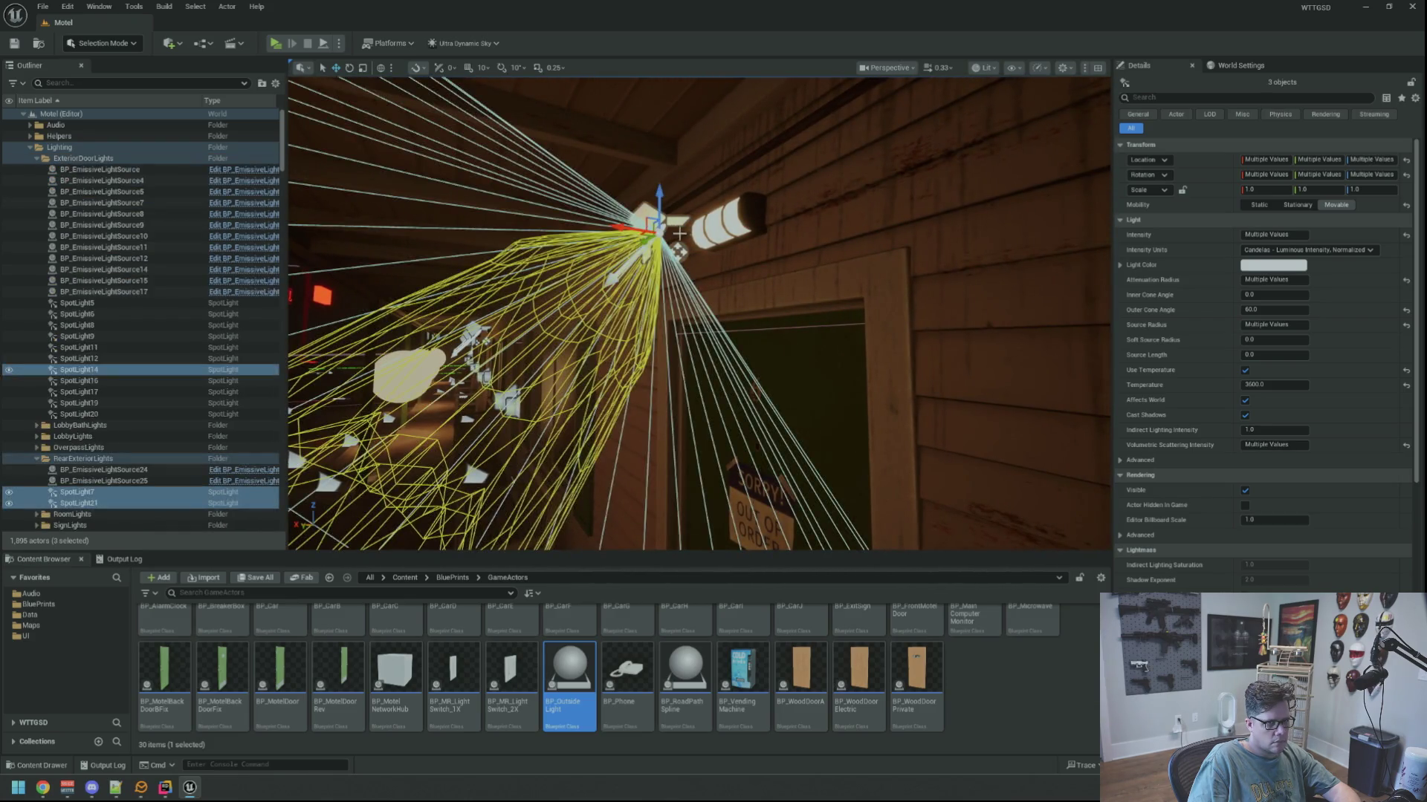
{"action": "key", "text": "Escape"}
{"action": "left_click_drag", "start_coordinate": [677, 252], "coordinate": [713, 260]}
{"action": "left_click_drag", "start_coordinate": [698, 312], "coordinate": [728, 289]}
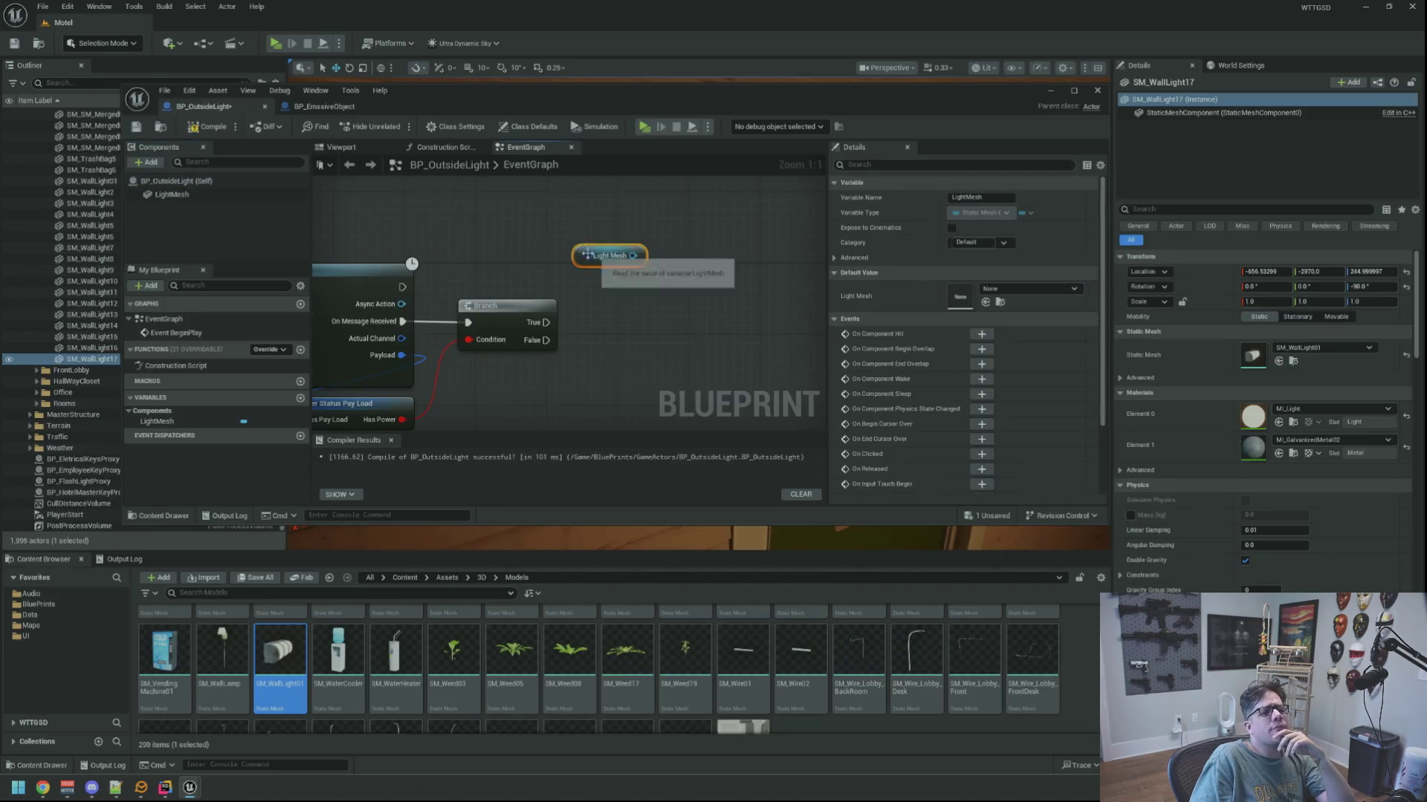
Add a Set Material node on Light Mesh, fired by Branch True, with MI_Light assigned.
{"action": "left_click_drag", "start_coordinate": [595, 256], "coordinate": [559, 256]}
{"action": "left_click", "coordinate": [654, 313]}
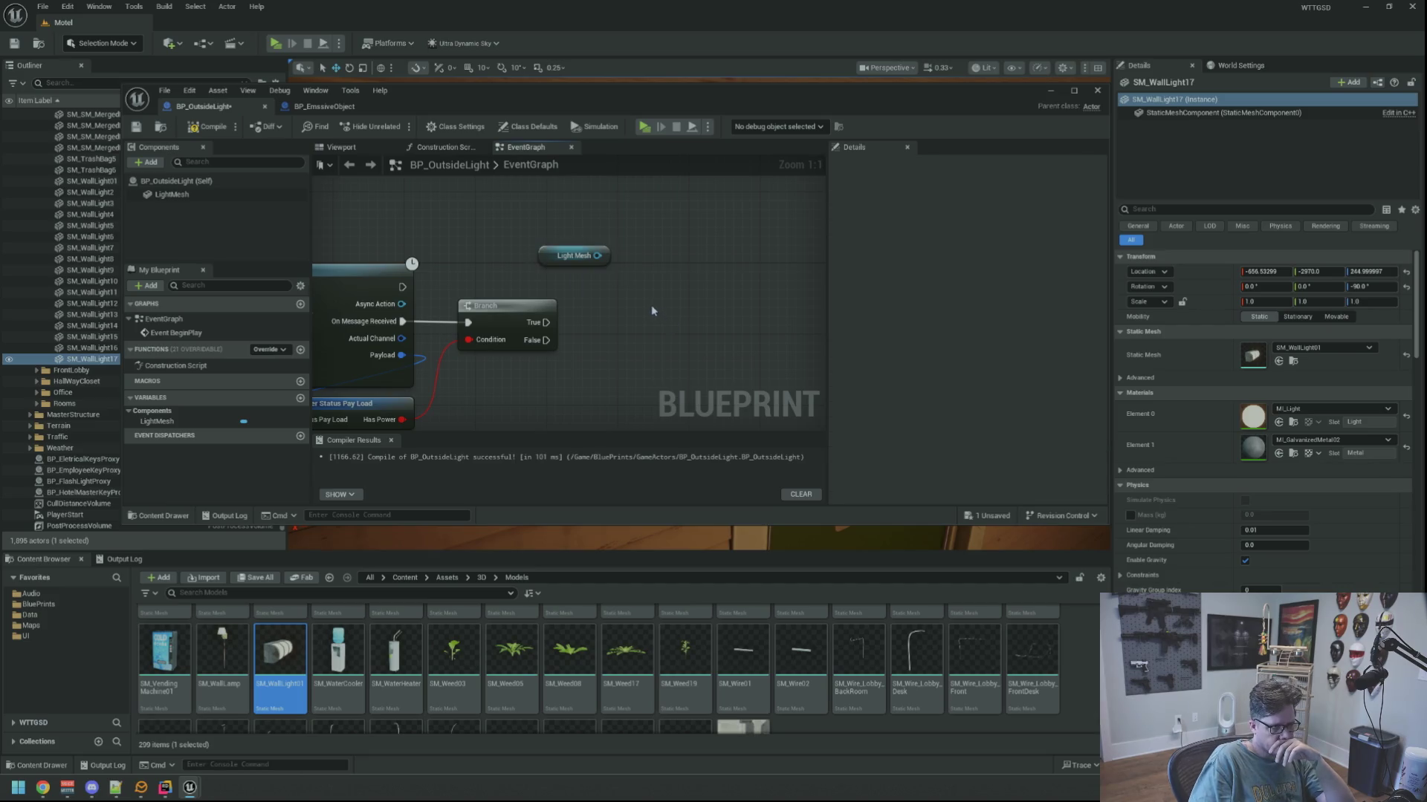
{"action": "left_click", "coordinate": [220, 196]}
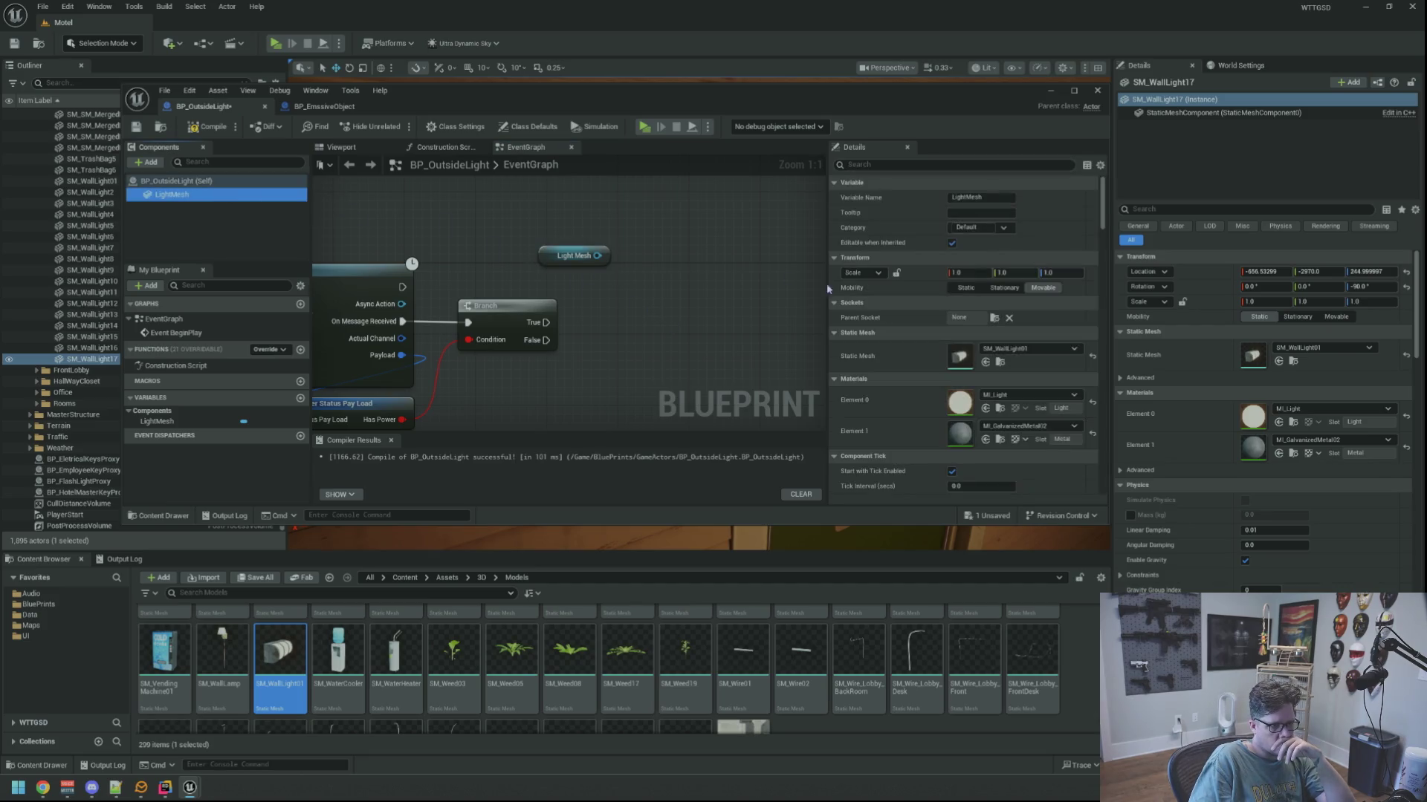
{"action": "left_click", "coordinate": [998, 410]}
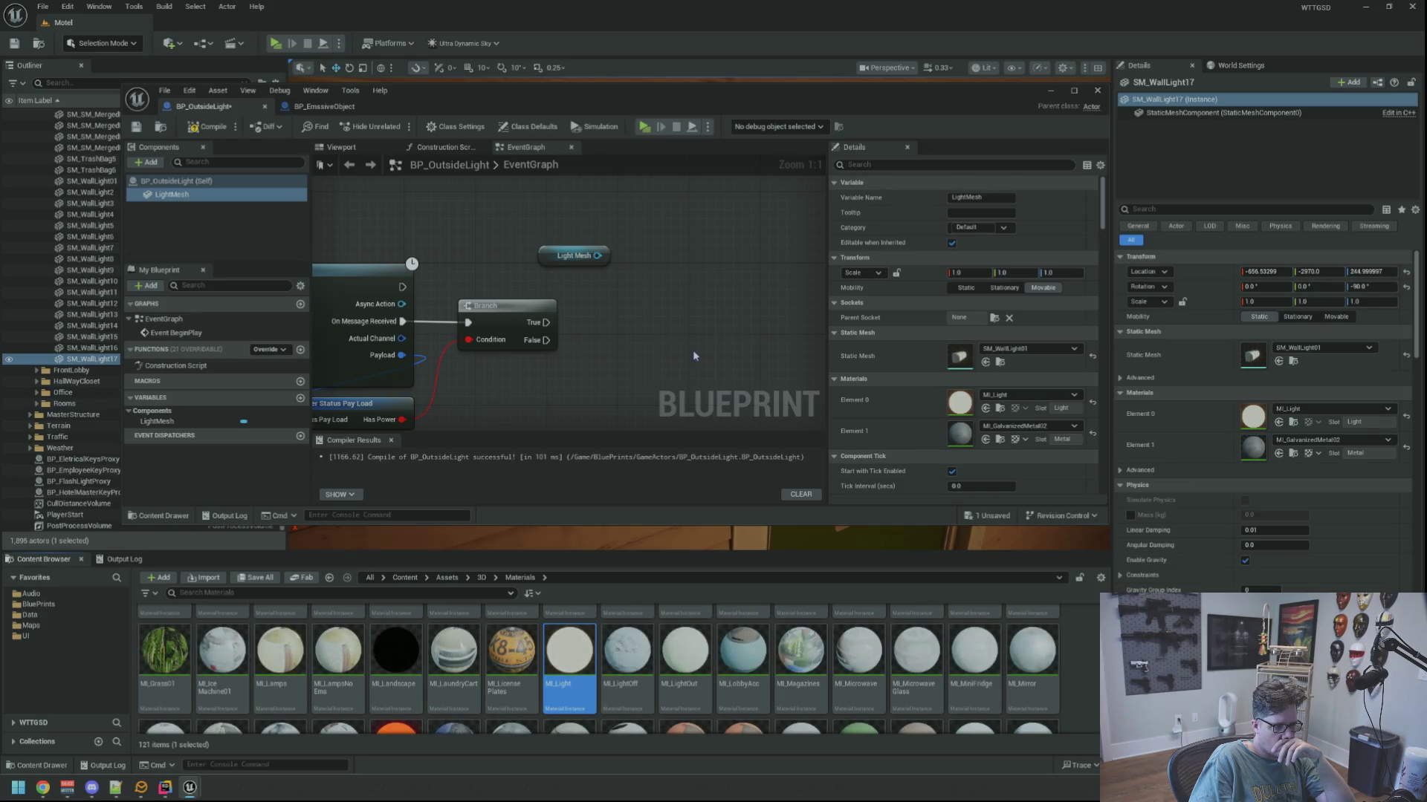
{"action": "left_click_drag", "start_coordinate": [598, 255], "coordinate": [691, 257]}
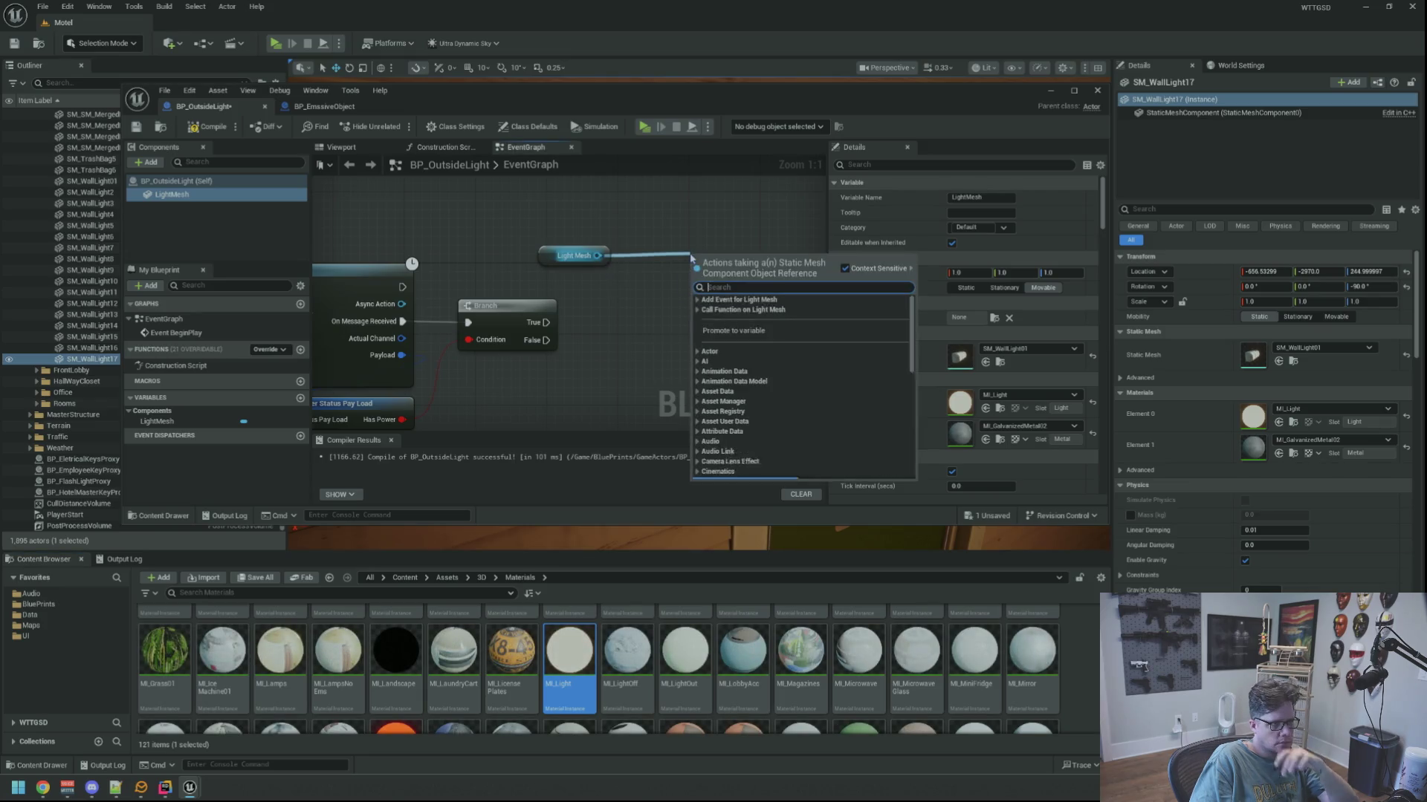
{"action": "type", "text": "set mater"}
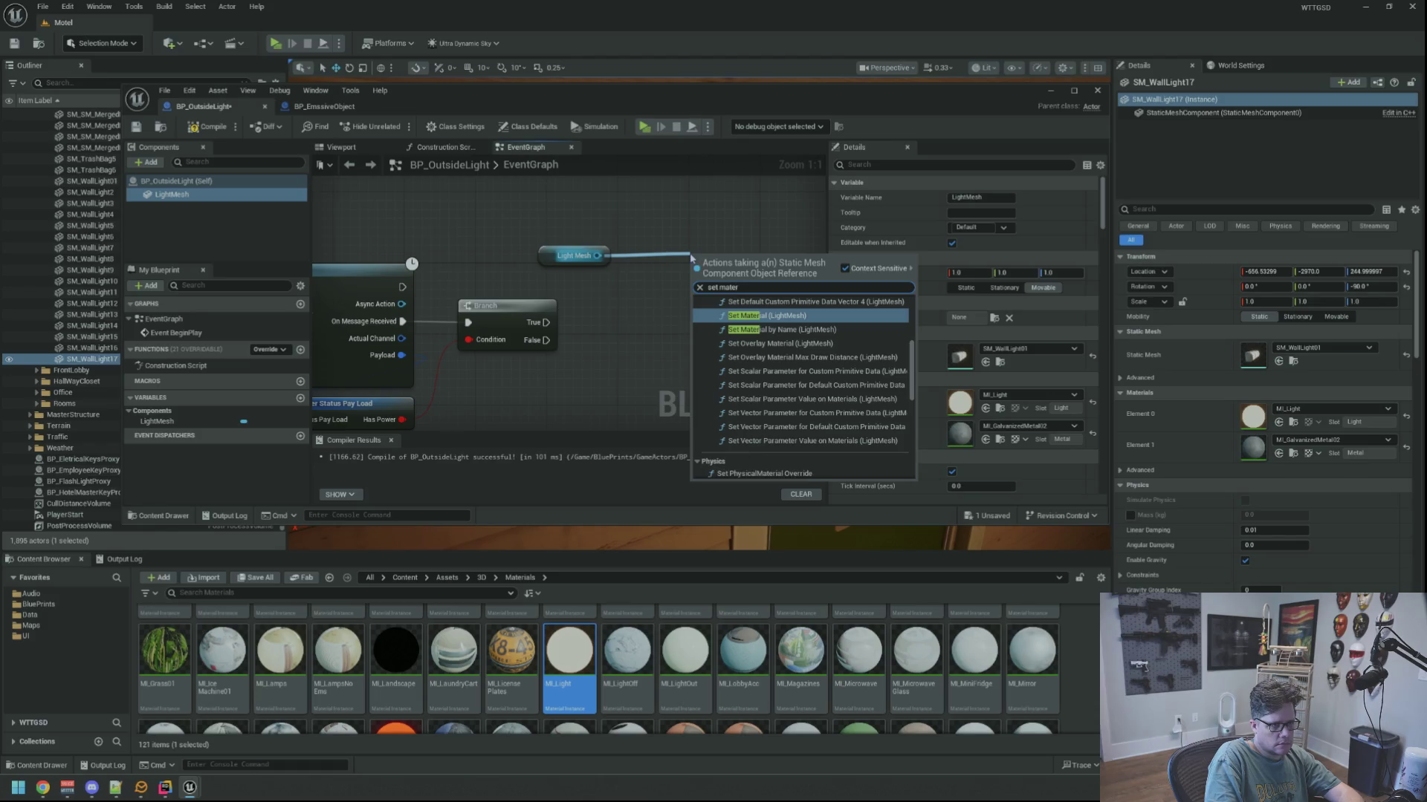
{"action": "key", "text": "Return"}
{"action": "left_click", "coordinate": [674, 241]}
{"action": "left_click_drag", "start_coordinate": [553, 326], "coordinate": [704, 289]}
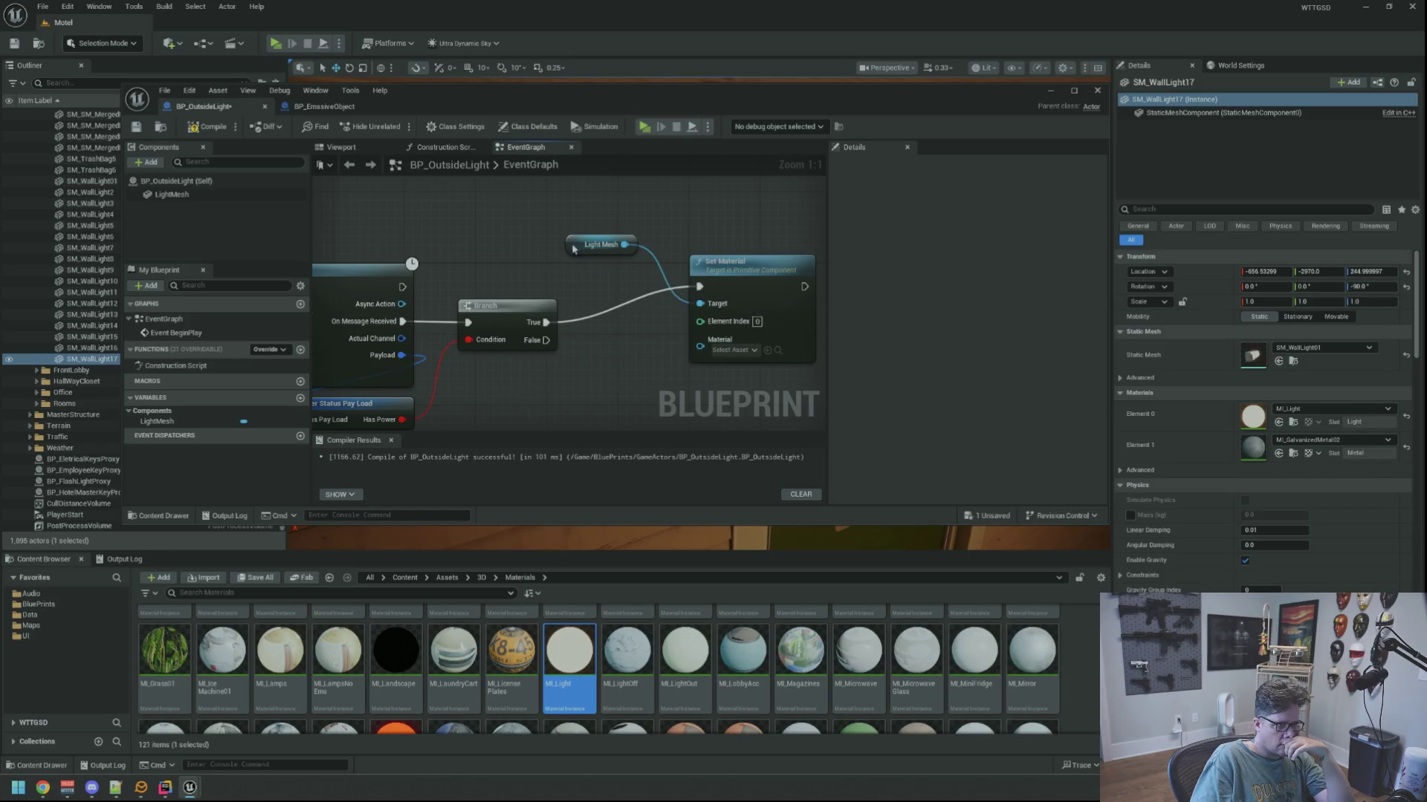
{"action": "left_click_drag", "start_coordinate": [573, 249], "coordinate": [699, 248]}
{"action": "left_click", "coordinate": [199, 195]}
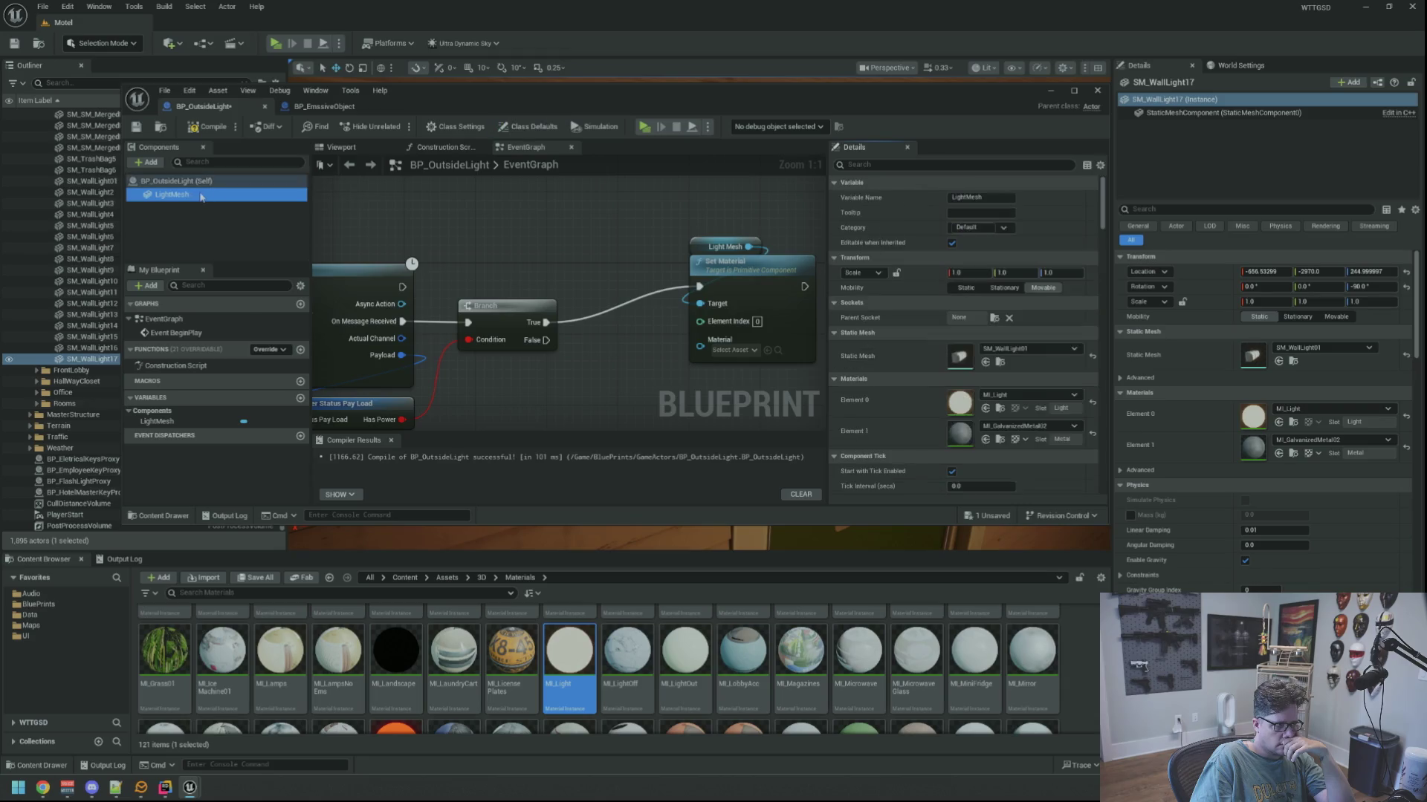
{"action": "mouse_move", "coordinate": [569, 652]}
{"action": "left_mouse_down"}
{"action": "mouse_move", "coordinate": [696, 305]}
{"action": "mouse_move", "coordinate": [691, 337]}
{"action": "left_mouse_up"}
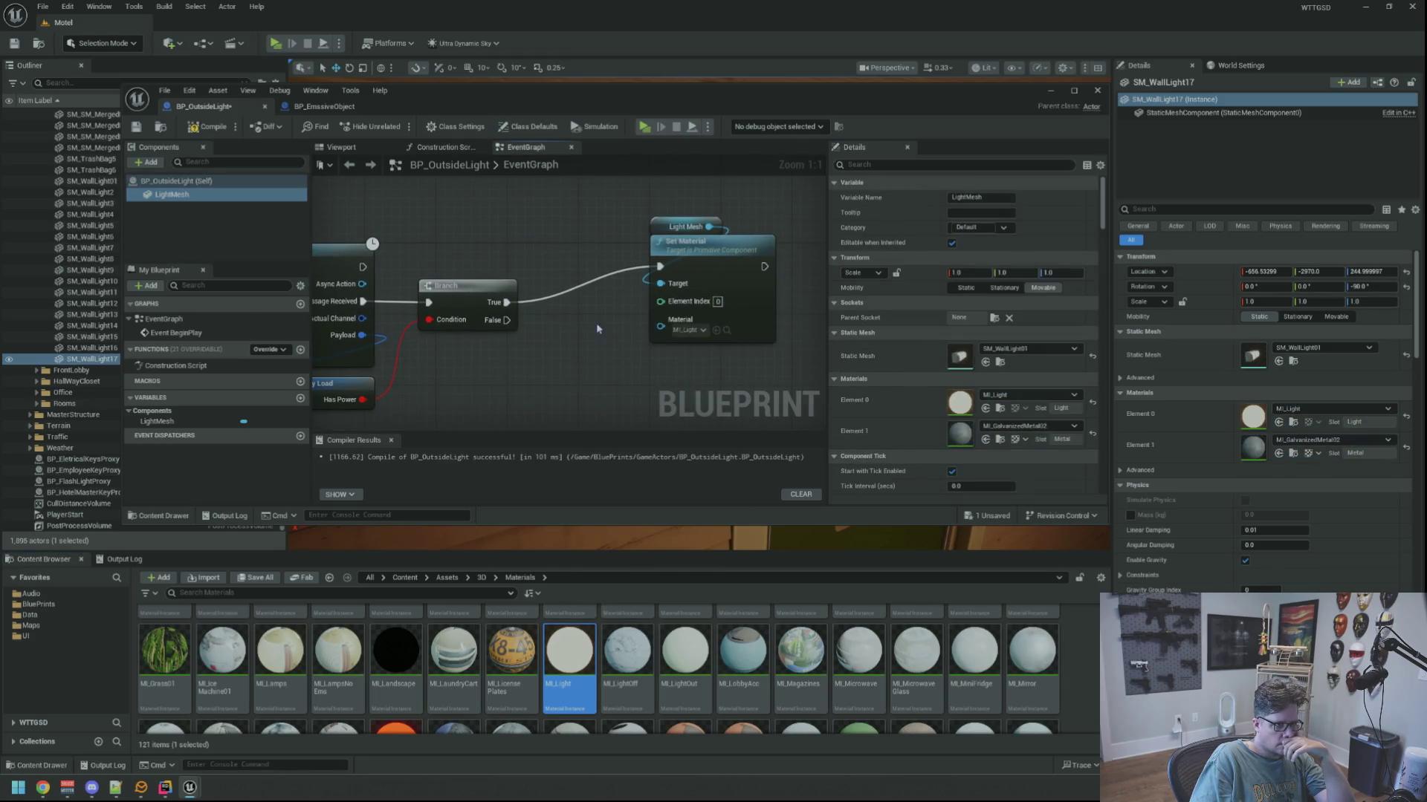
Duplicate the Light Mesh and Set Material pair, wire it to Branch False, and assign MI_LightOut.
{"action": "left_click_drag", "start_coordinate": [598, 328], "coordinate": [639, 299]}
{"action": "left_click", "coordinate": [718, 224]}
{"action": "mouse_move", "coordinate": [717, 229]}
{"action": "left_mouse_down"}
{"action": "mouse_move", "coordinate": [650, 191]}
{"action": "mouse_move", "coordinate": [657, 232]}
{"action": "mouse_move", "coordinate": [656, 219]}
{"action": "left_mouse_up"}
{"action": "left_click", "coordinate": [605, 366]}
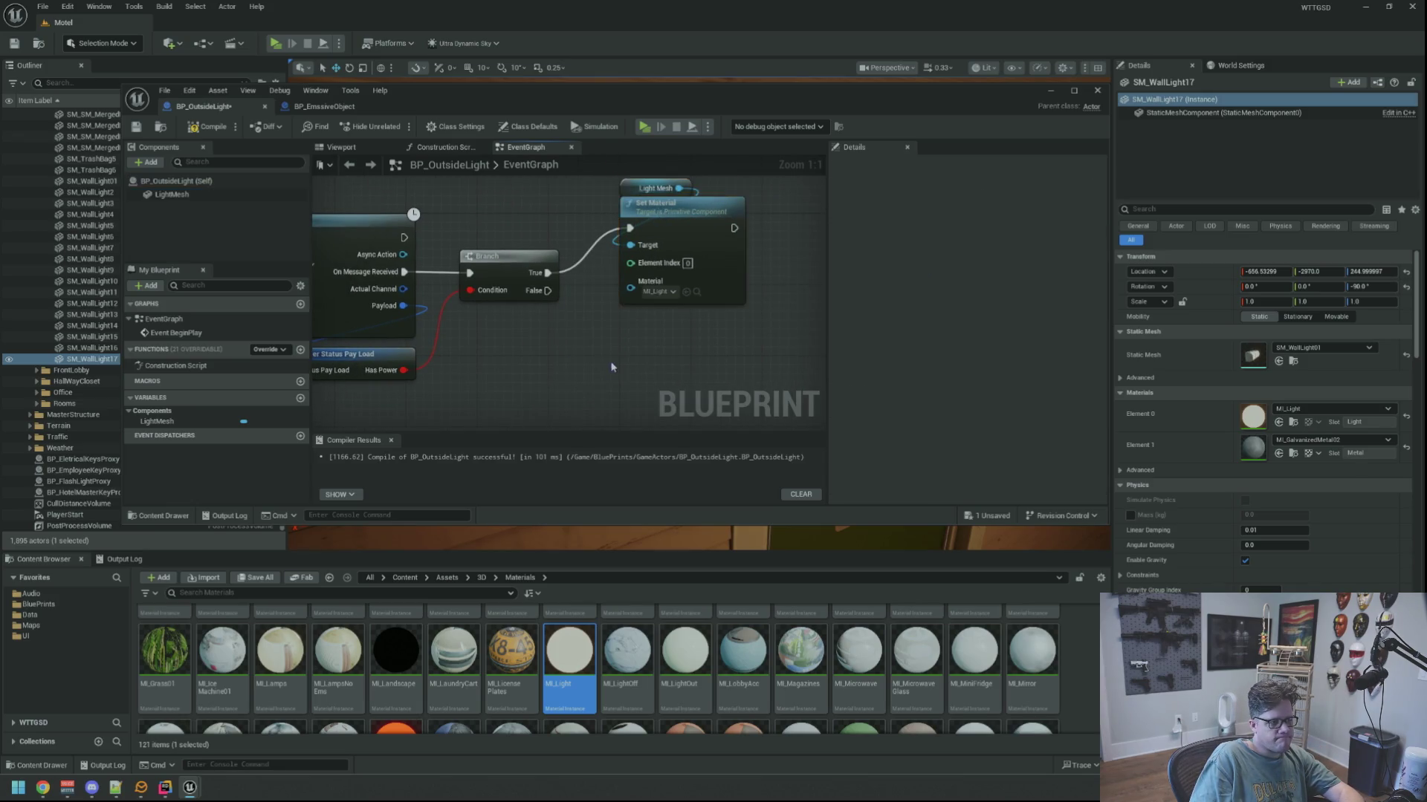
{"action": "scroll", "coordinate": [605, 365], "scroll_direction": "down", "scroll_amount": 1}
{"action": "key", "text": "ctrl+c"}
{"action": "key", "text": "ctrl+v"}
{"action": "mouse_move", "coordinate": [511, 250]}
{"action": "left_mouse_down"}
{"action": "mouse_move", "coordinate": [603, 399]}
{"action": "mouse_move", "coordinate": [599, 288]}
{"action": "left_mouse_up"}
{"action": "mouse_move", "coordinate": [684, 650]}
{"action": "left_mouse_down"}
{"action": "mouse_move", "coordinate": [594, 375]}
{"action": "mouse_move", "coordinate": [604, 384]}
{"action": "left_mouse_up"}
{"action": "left_click", "coordinate": [744, 282]}
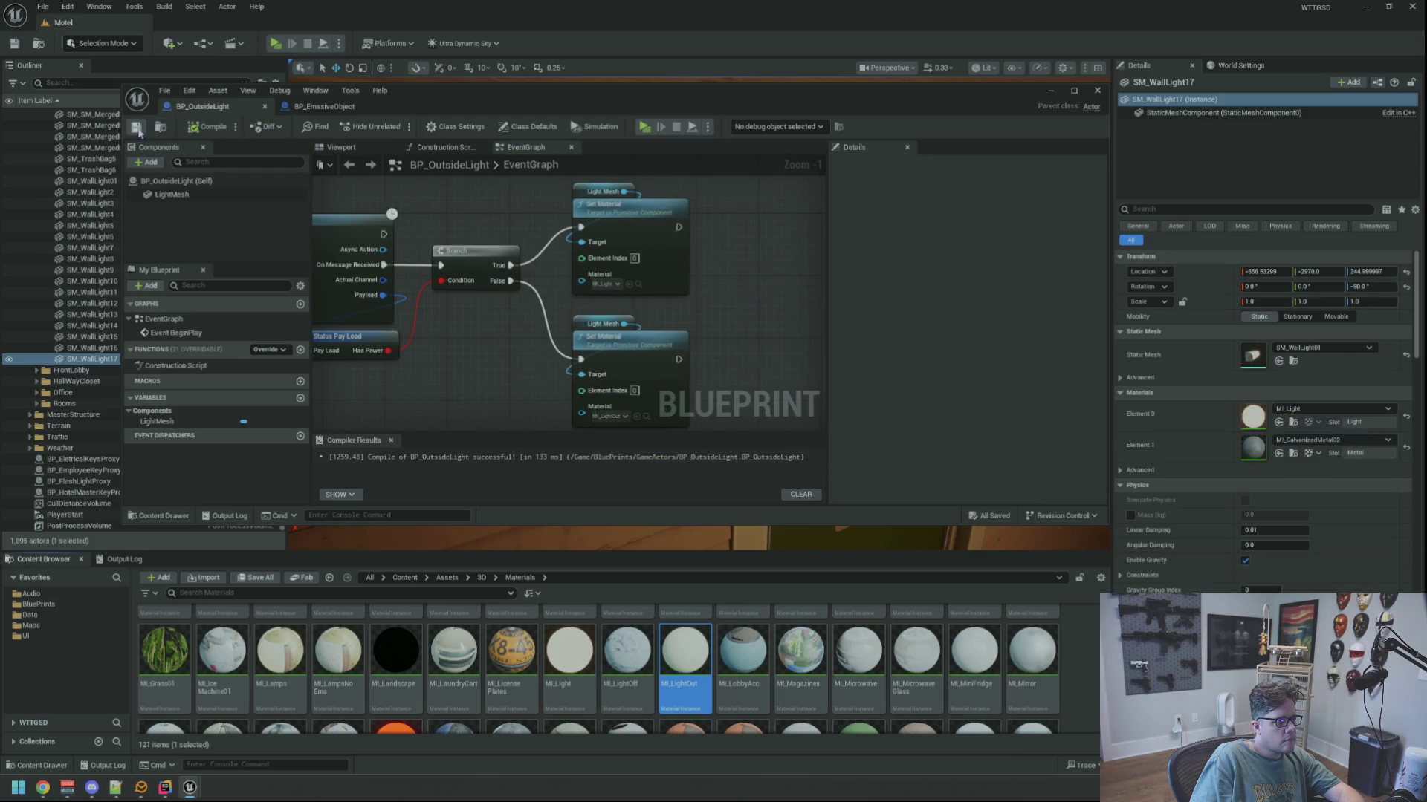
Check the BP_EmissiveObject graph, return to BP_OutsideLight, and bring the level viewport forward.
{"action": "left_click", "coordinate": [324, 106]}
{"action": "left_click", "coordinate": [219, 111]}
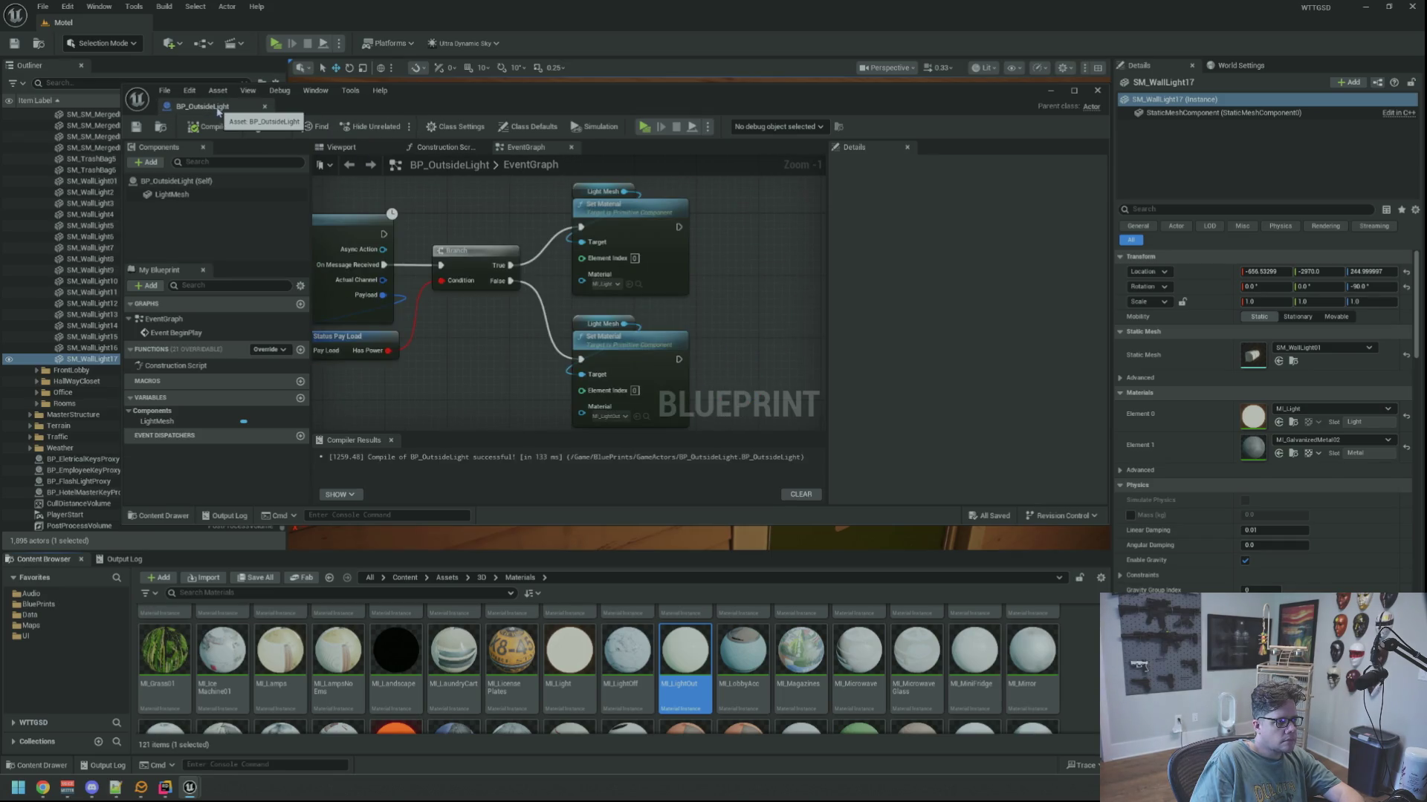
{"action": "left_click", "coordinate": [699, 538]}
Find BP_OutsideLight via quick asset search, test-place one near the door, then delete it.
{"action": "left_click_drag", "start_coordinate": [699, 372], "coordinate": [595, 312]}
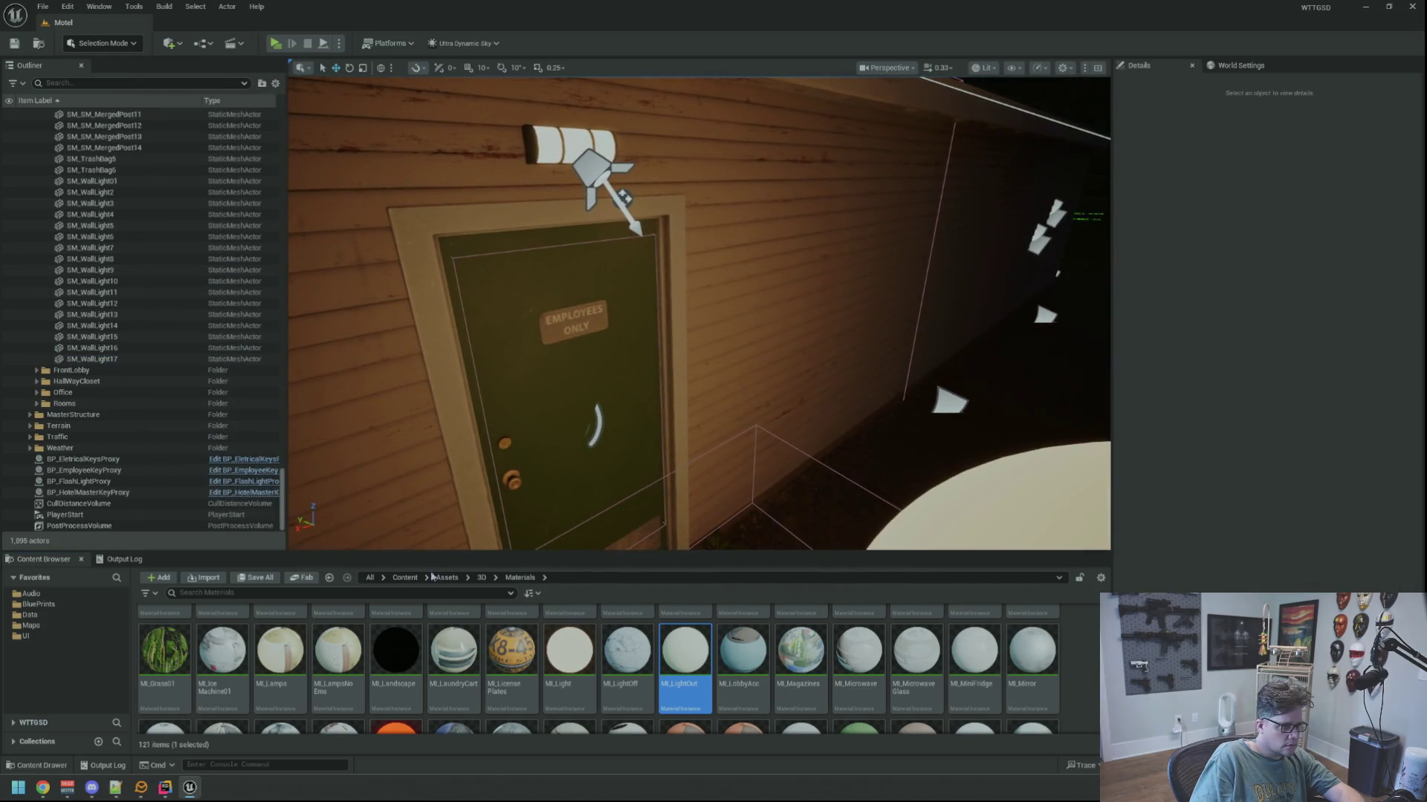
{"action": "key", "text": "ctrl+p"}
{"action": "type", "text": "PB"}
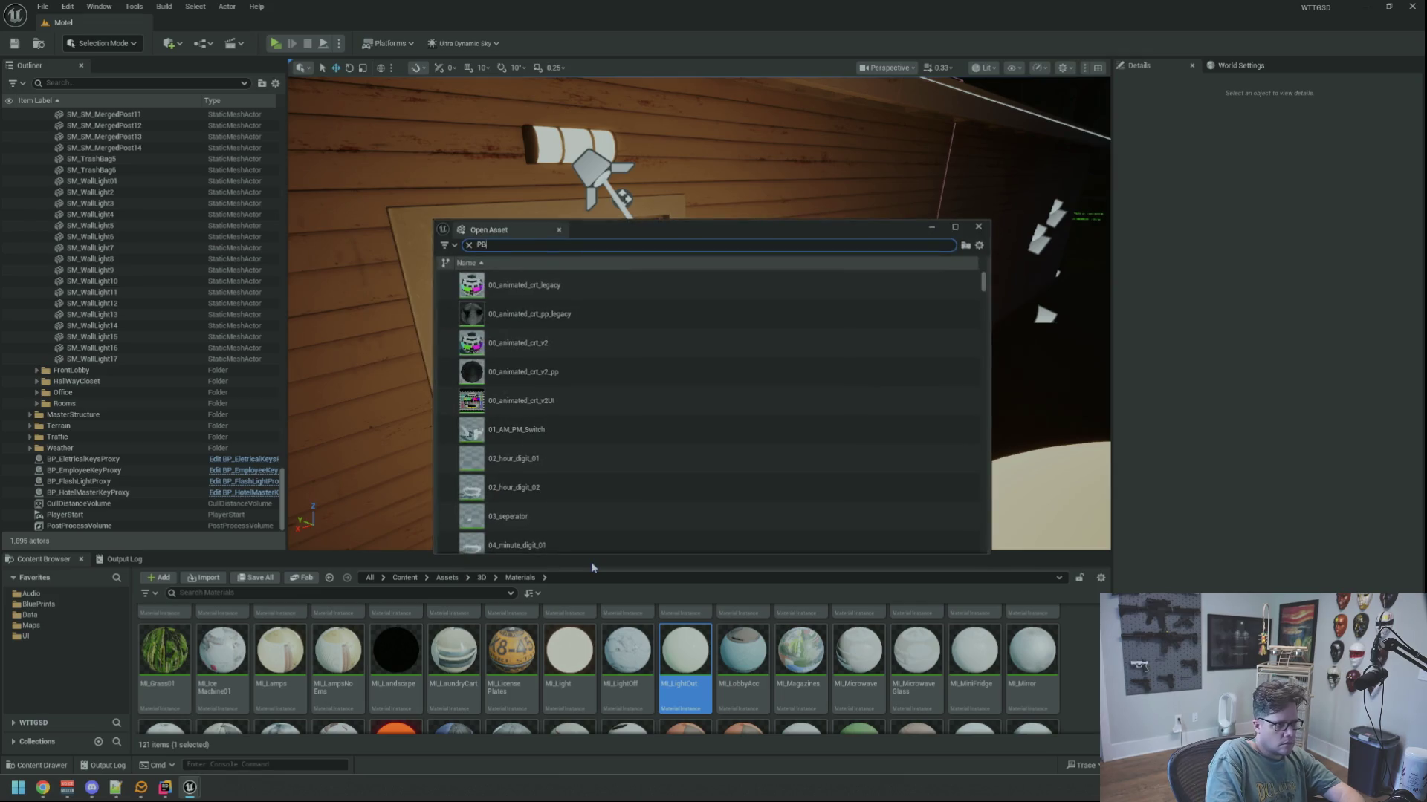
{"action": "type", "text": "BP_O"}
{"action": "type", "text": "el"}
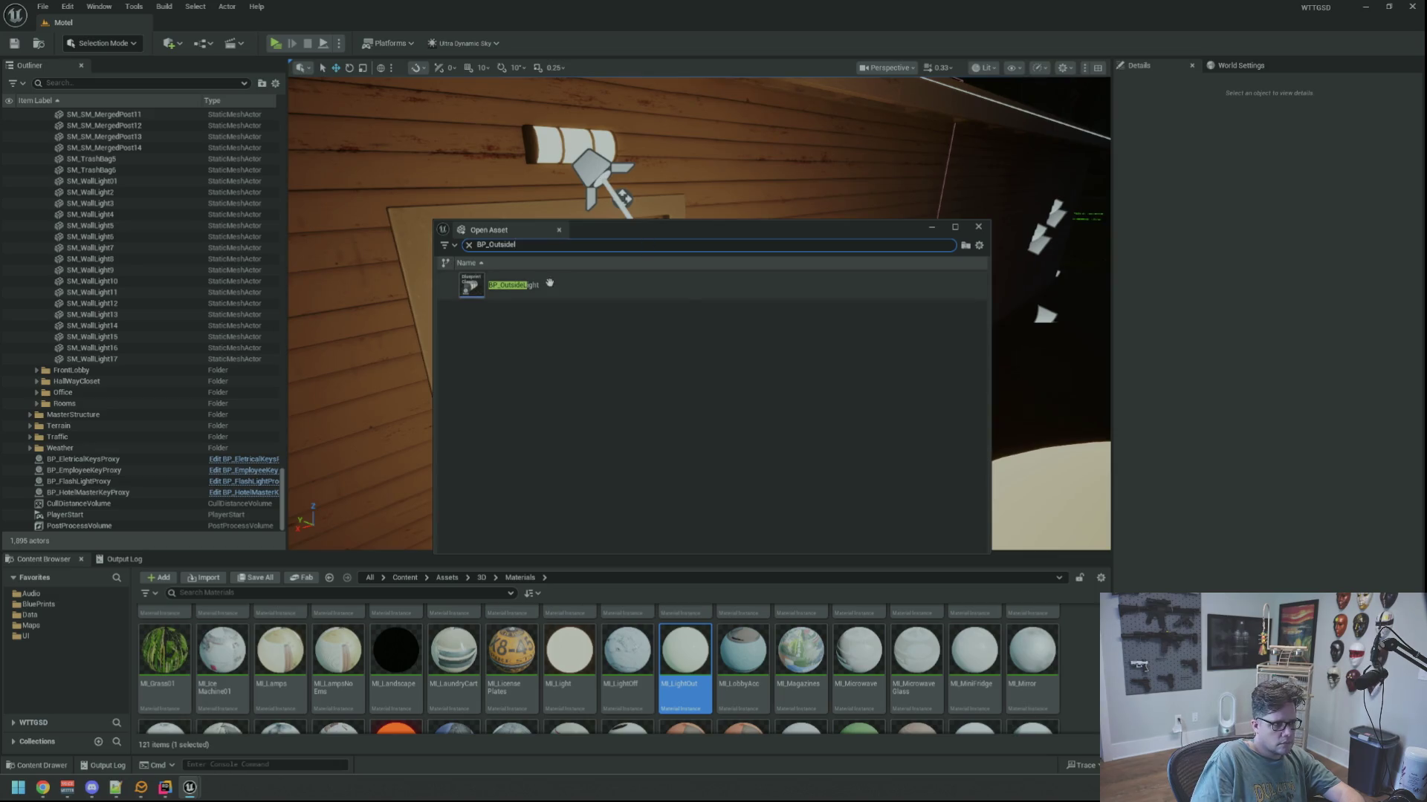
{"action": "double_click", "coordinate": [513, 285]}
{"action": "scroll", "coordinate": [594, 427], "scroll_direction": "up", "scroll_amount": 3}
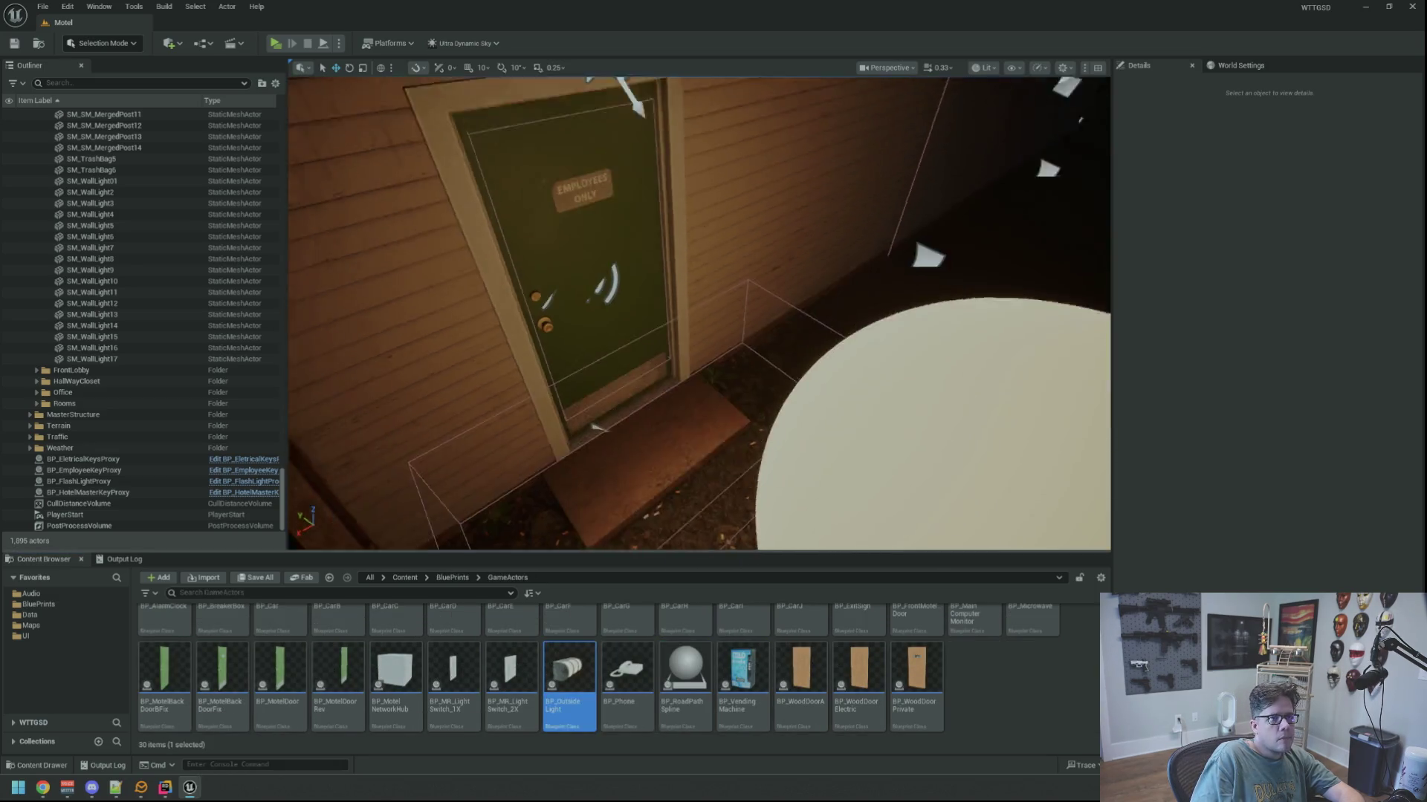
{"action": "scroll", "coordinate": [598, 427], "scroll_direction": "up", "scroll_amount": 3}
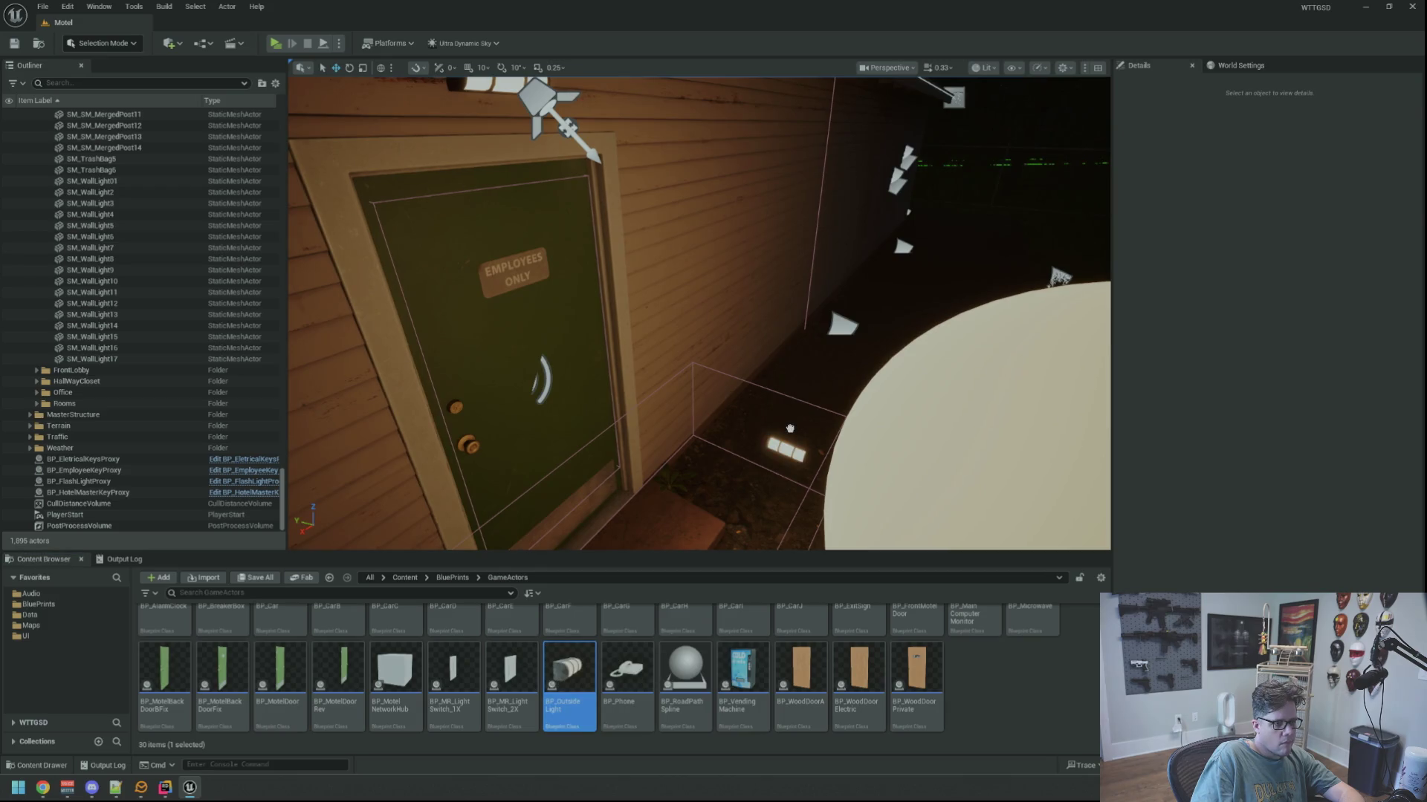
{"action": "left_click_drag", "start_coordinate": [790, 429], "coordinate": [791, 427]}
{"action": "key", "text": "Delete"}
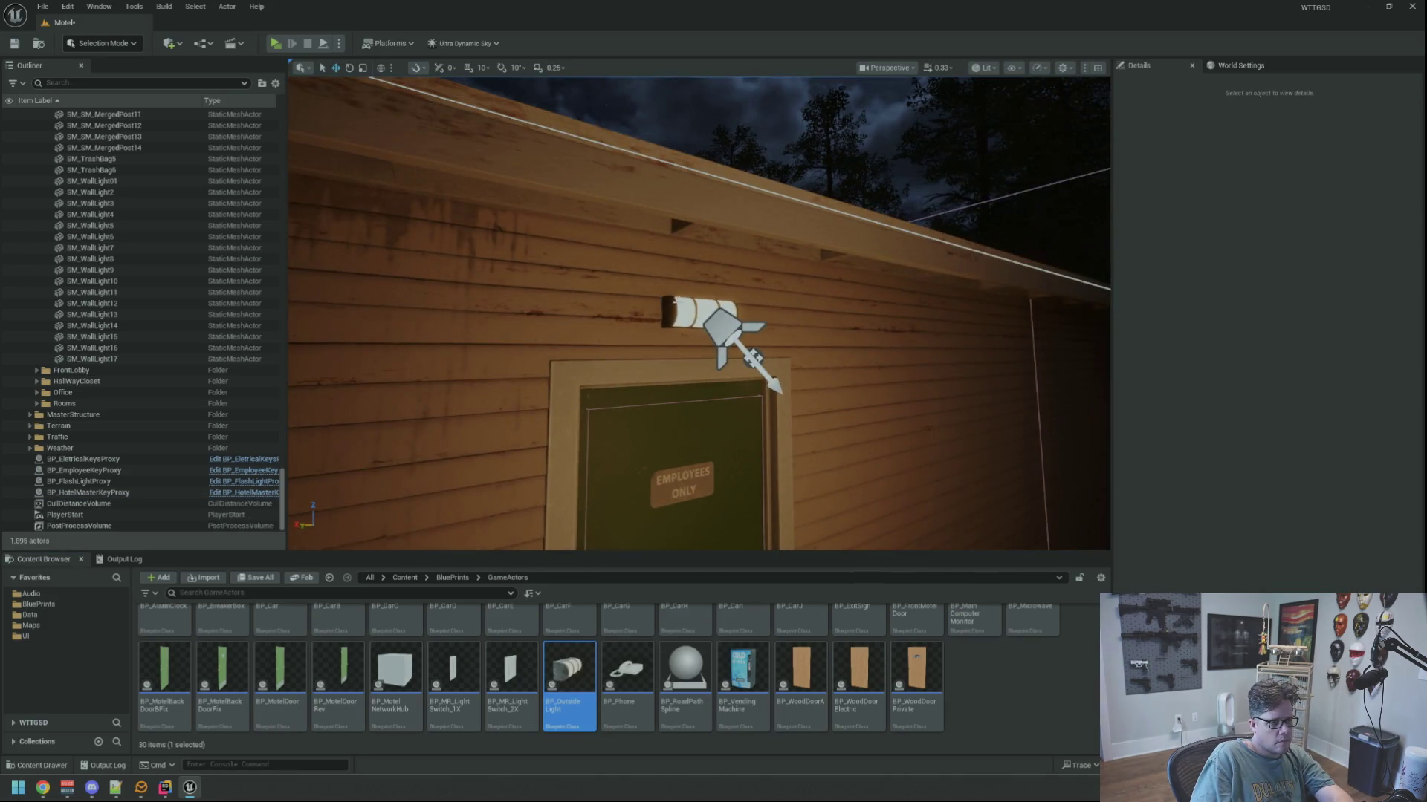
Replace SM_WallLight17 with BP_OutsideLight, frame it, then undo the replacement.
{"action": "left_click", "coordinate": [673, 303]}
{"action": "right_click", "coordinate": [675, 305]}
{"action": "mouse_move", "coordinate": [805, 413]}
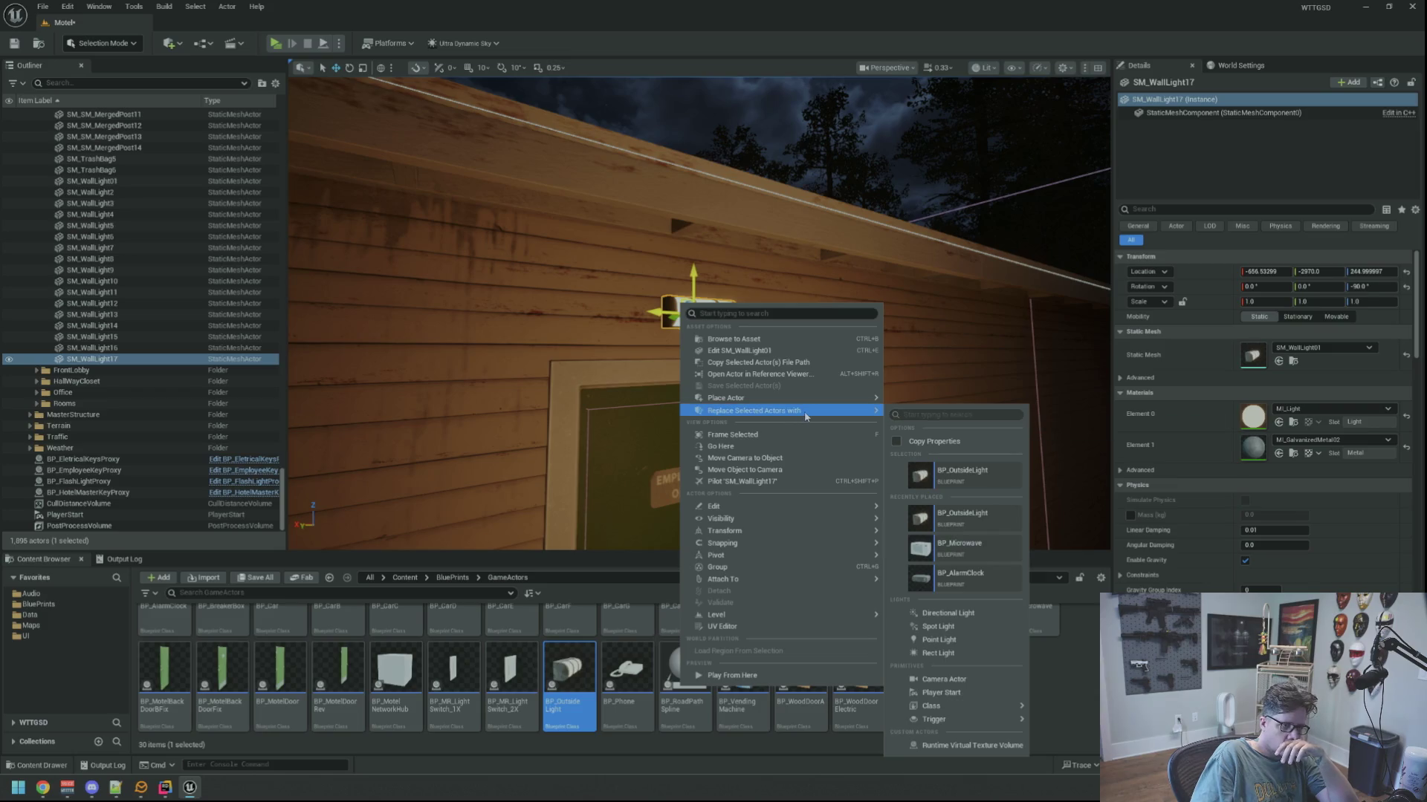
{"action": "left_click", "coordinate": [980, 521]}
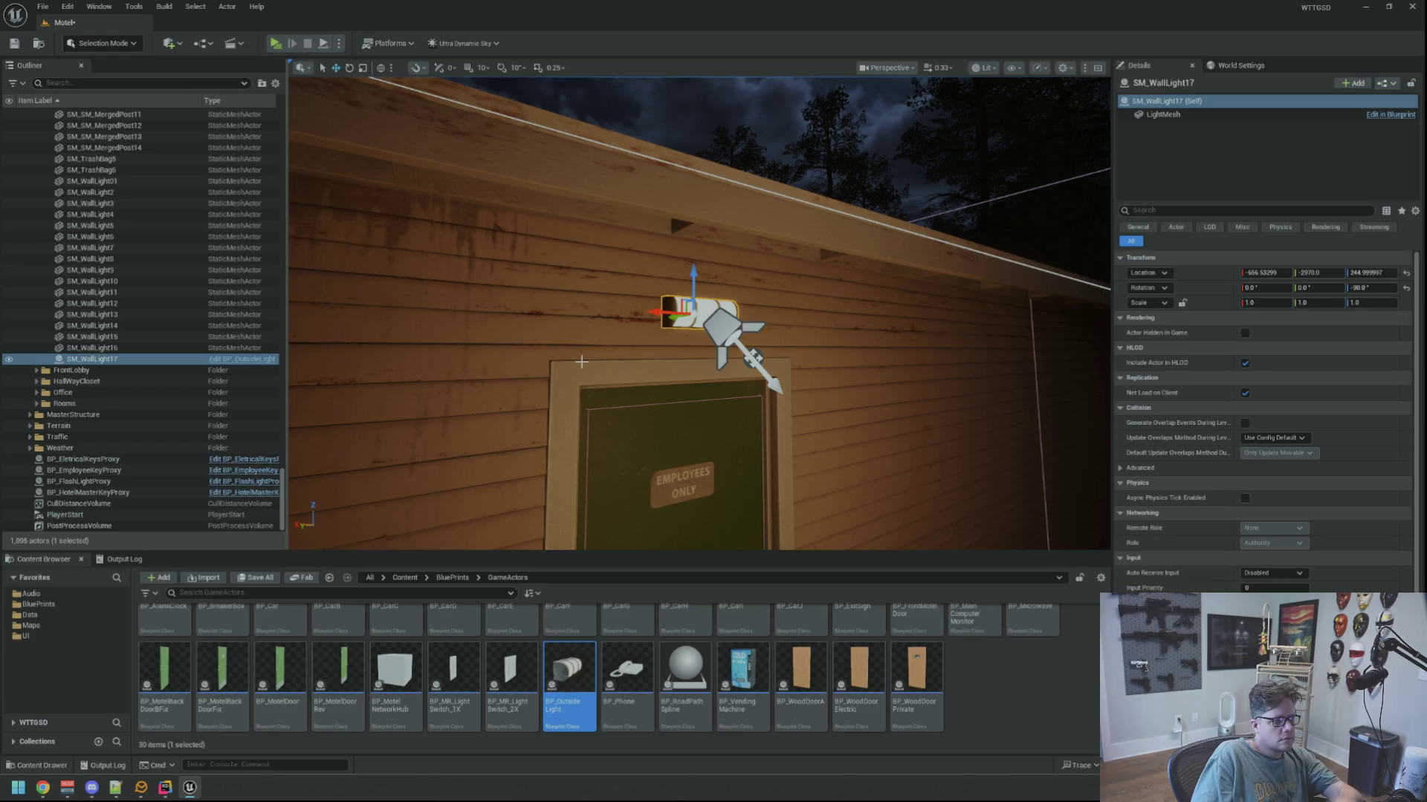
{"action": "key", "text": "f"}
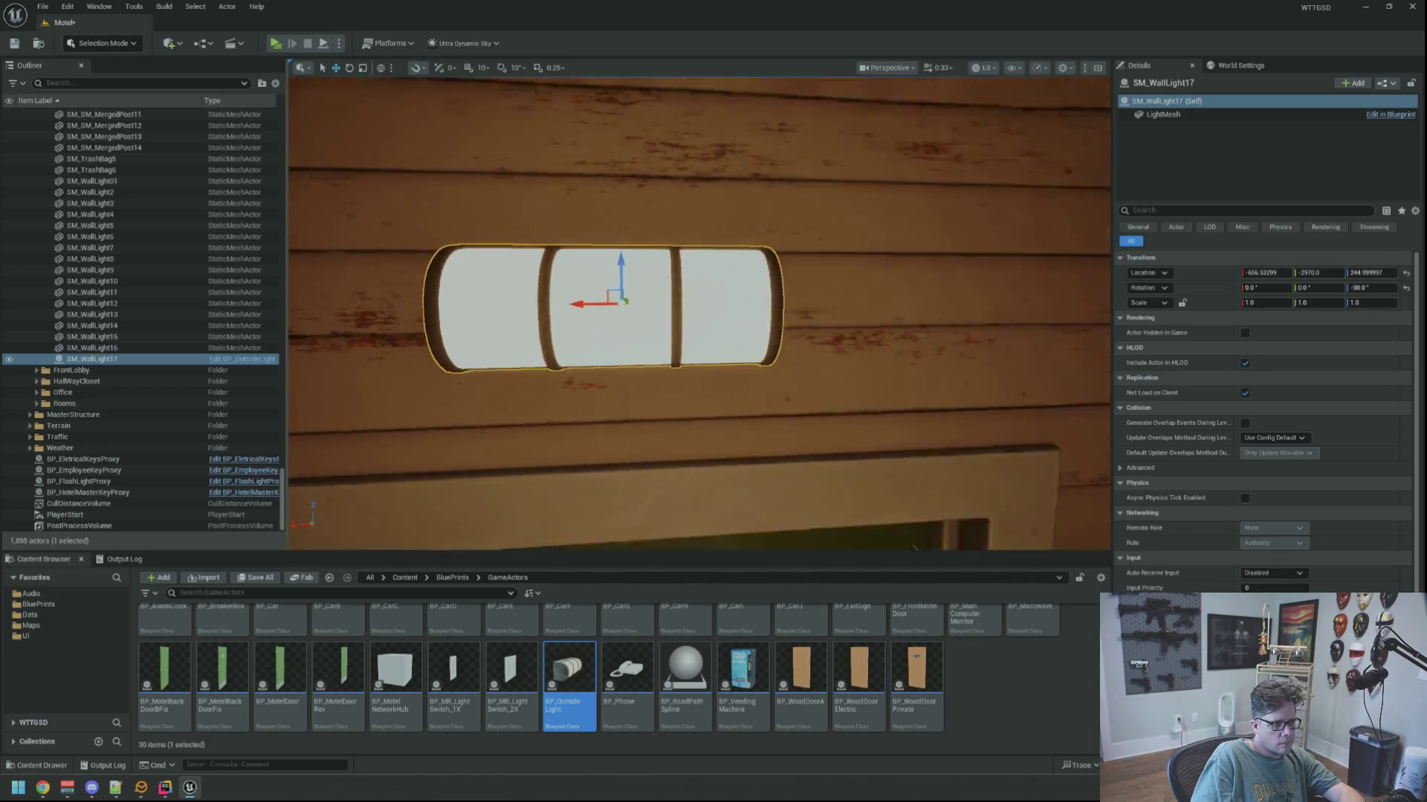
{"action": "scroll", "coordinate": [717, 364], "scroll_direction": "down", "scroll_amount": 3}
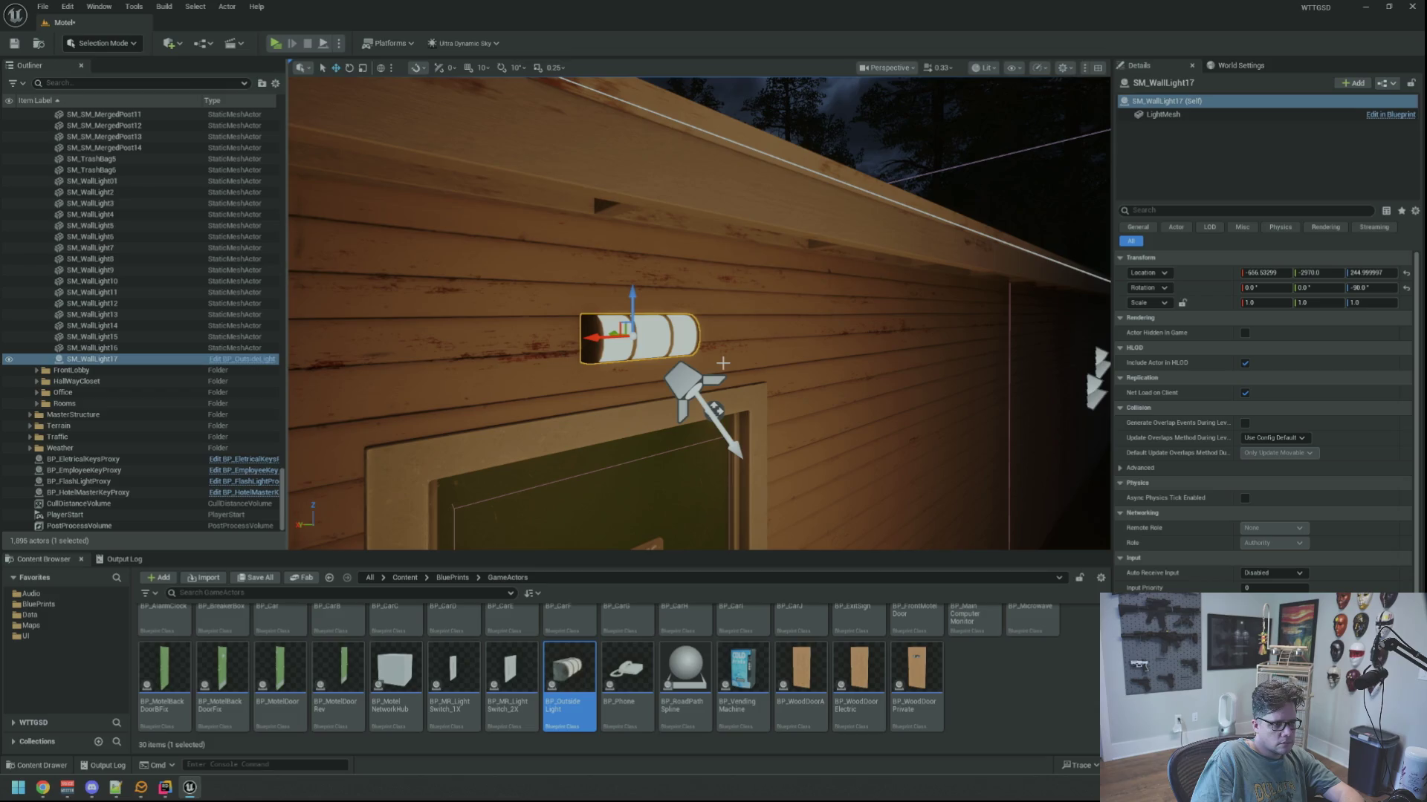
{"action": "key", "text": "ctrl+z"}
Reframe the wall light and replace it with BP_OutsideLight for good, then deselect.
{"action": "key", "text": "f"}
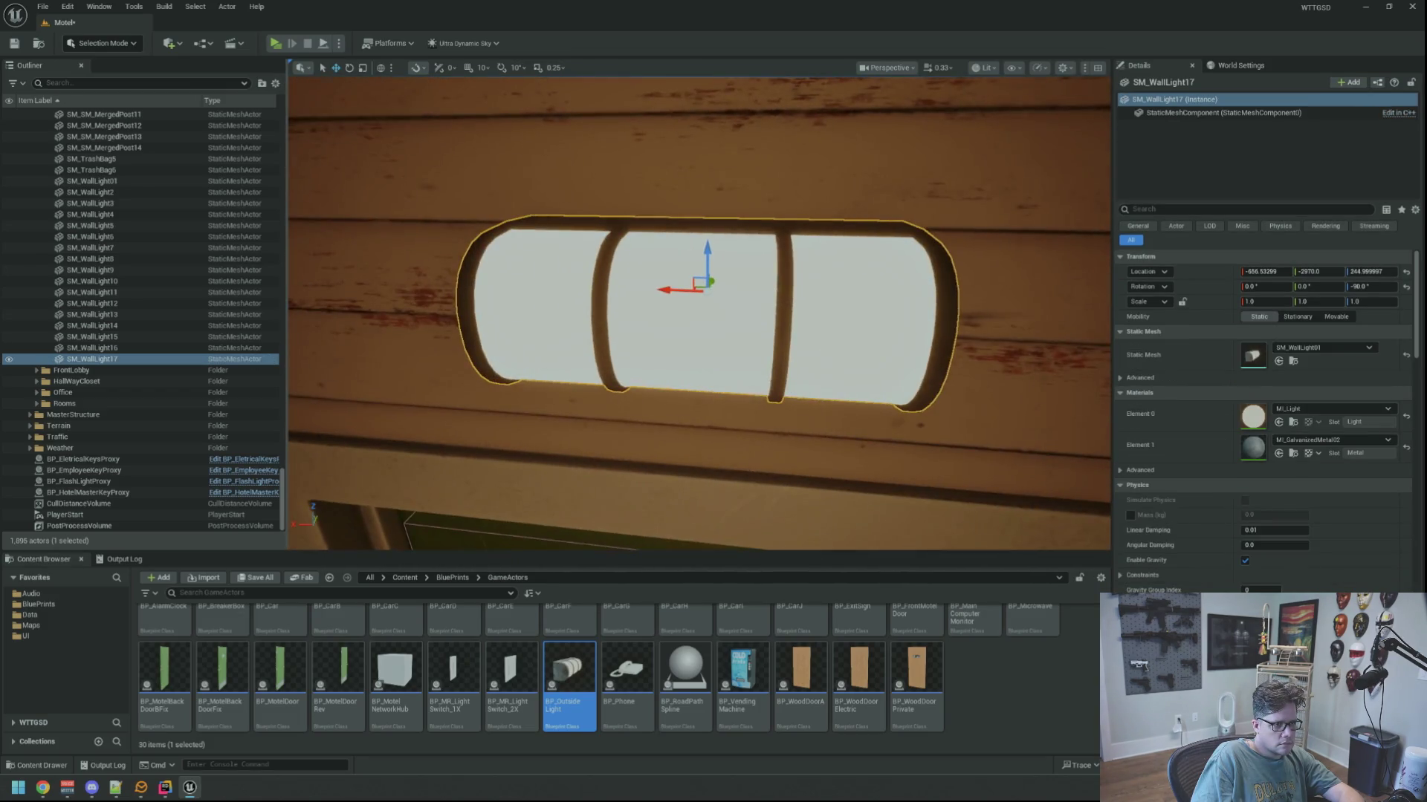
{"action": "scroll", "coordinate": [712, 387], "scroll_direction": "down", "scroll_amount": 5}
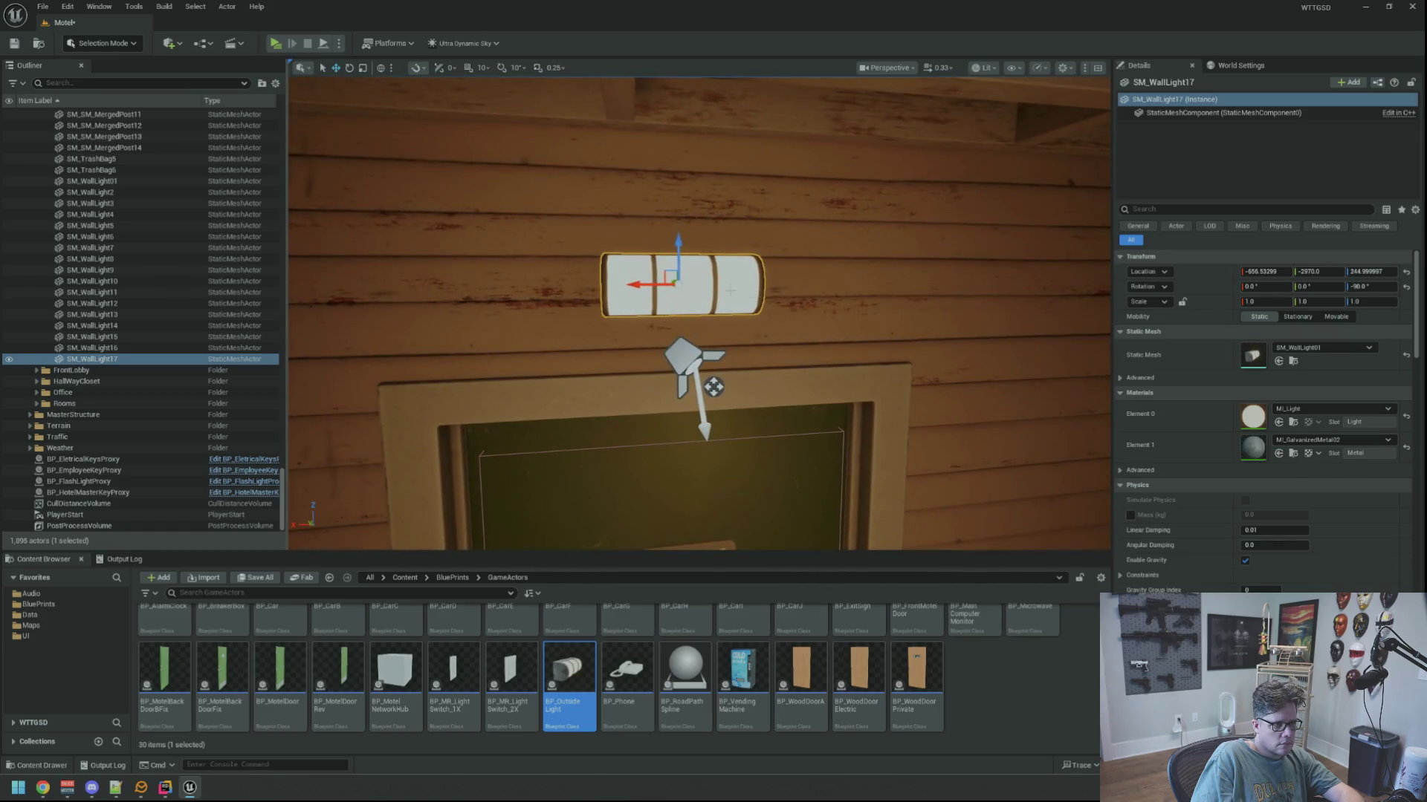
{"action": "right_click", "coordinate": [733, 294]}
{"action": "mouse_move", "coordinate": [817, 398]}
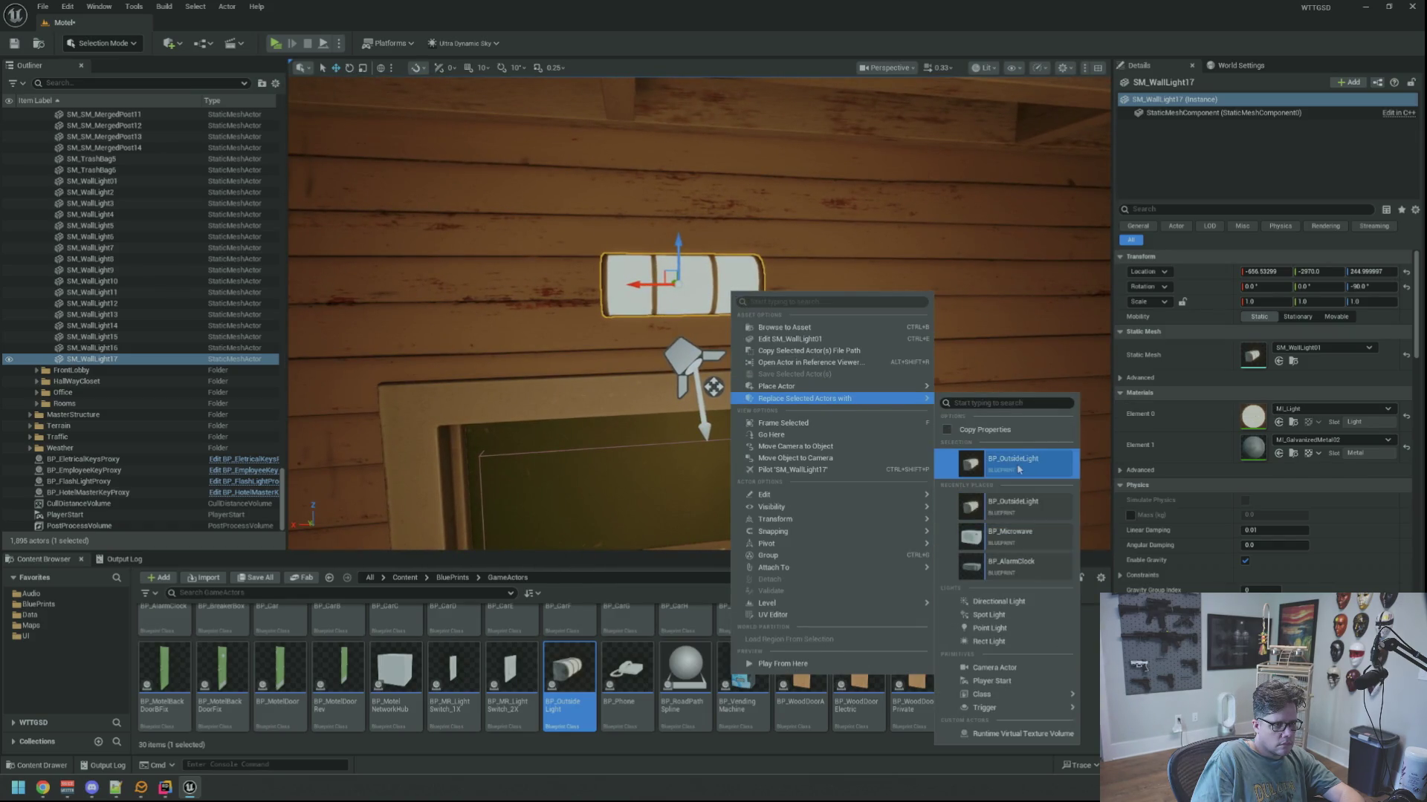
{"action": "left_click", "coordinate": [1018, 462]}
{"action": "key", "text": "Escape"}
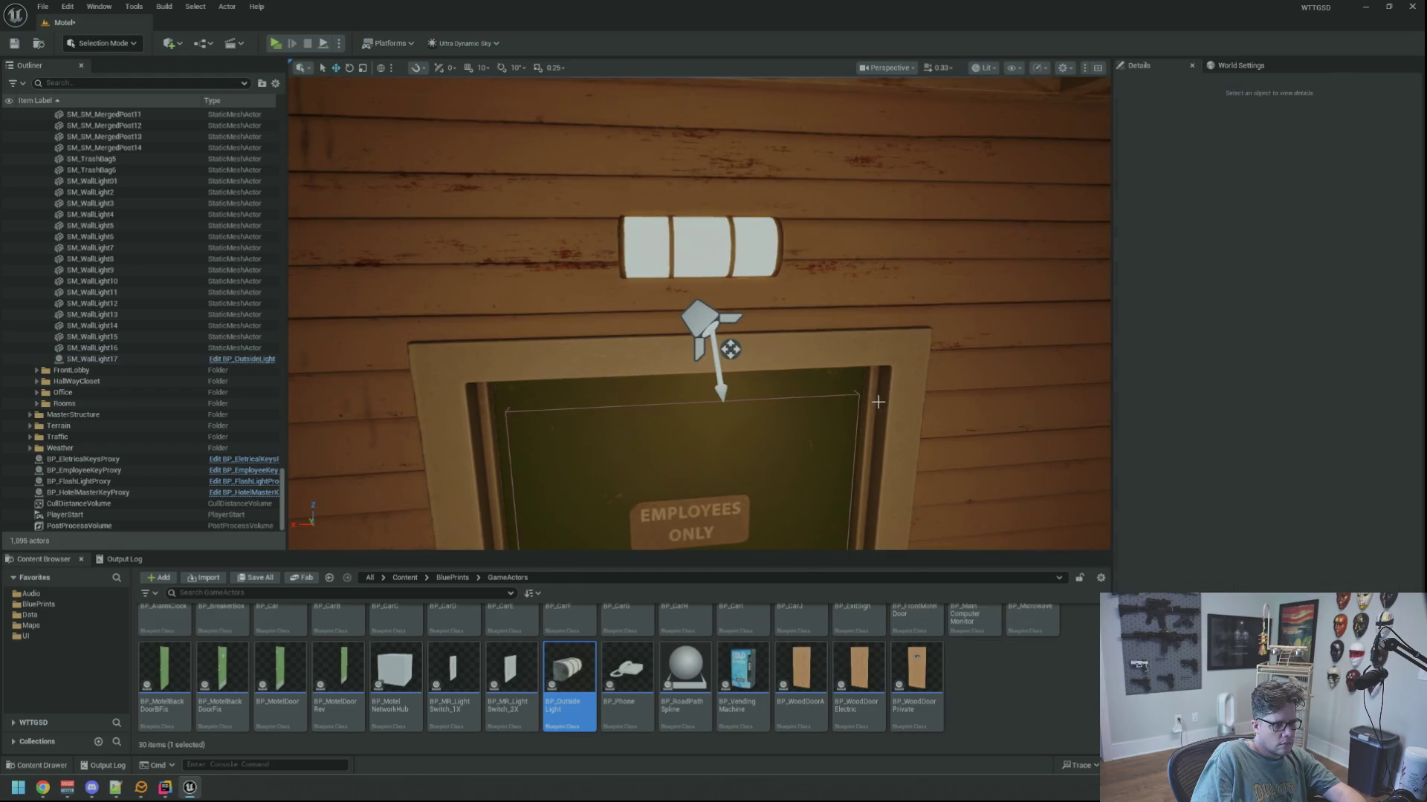
Save the Motel level and assets, then launch Play In Editor with Alt+P.
{"action": "key", "text": "ctrl+s"}
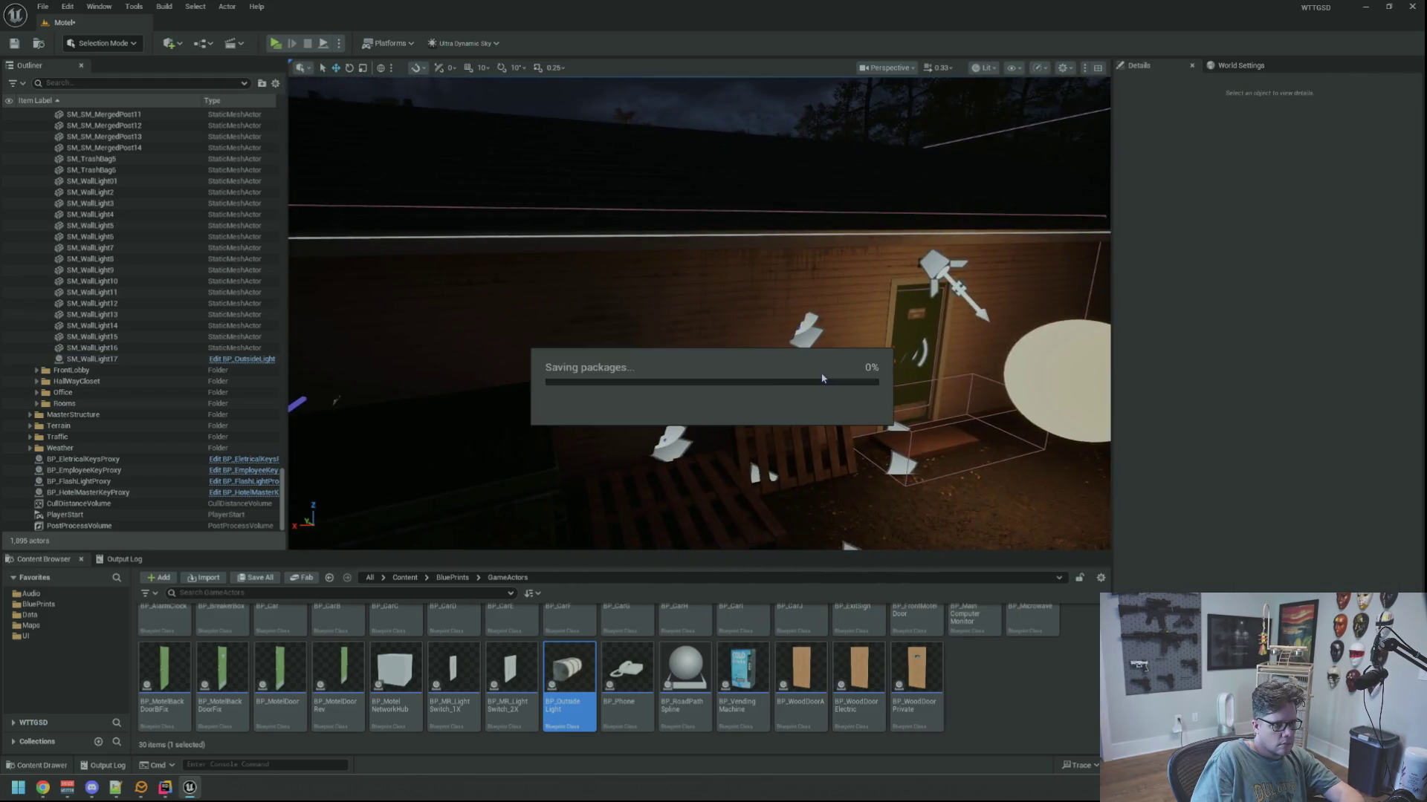
{"action": "left_click_drag", "start_coordinate": [856, 371], "coordinate": [856, 371]}
{"action": "left_click_drag", "start_coordinate": [687, 287], "coordinate": [687, 286]}
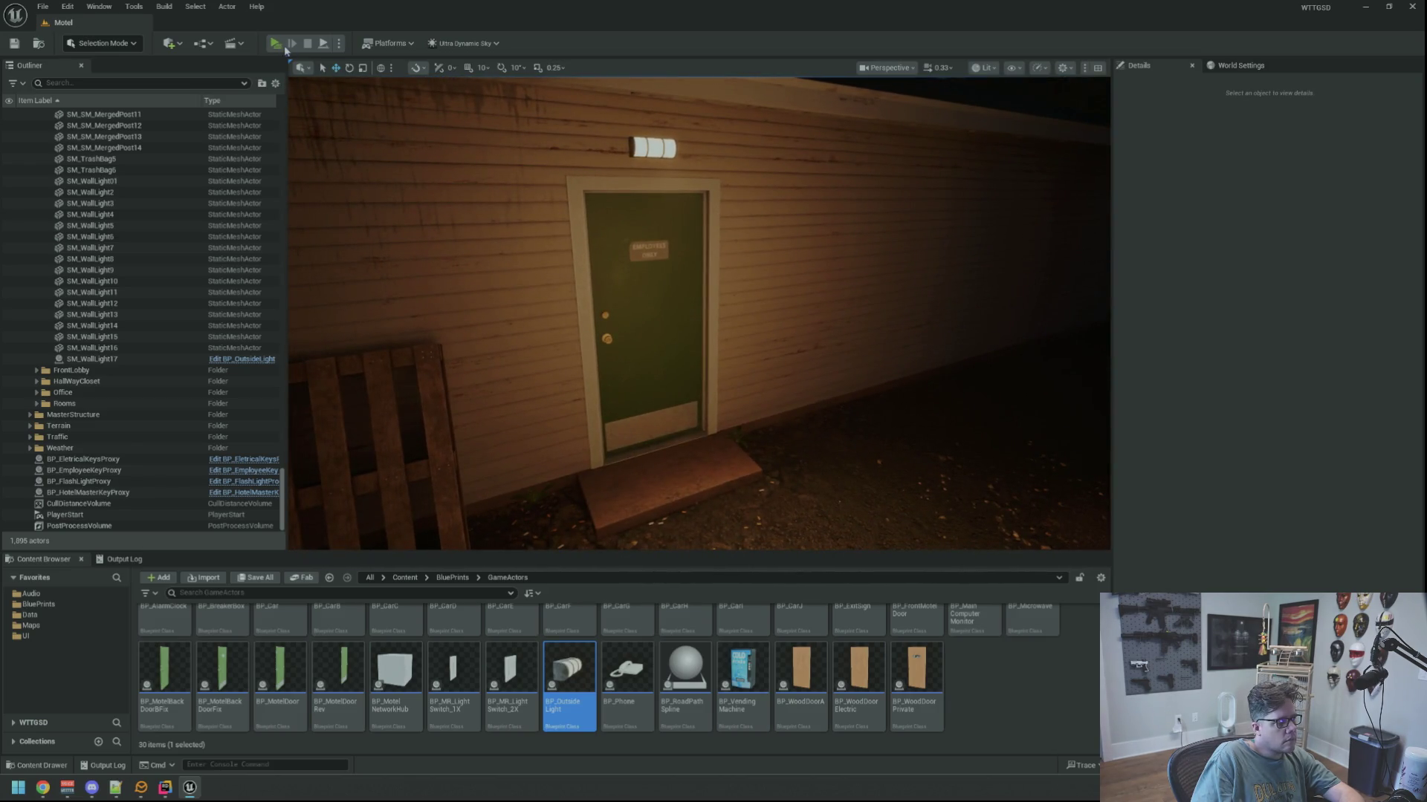
{"action": "key", "text": "alt+p"}
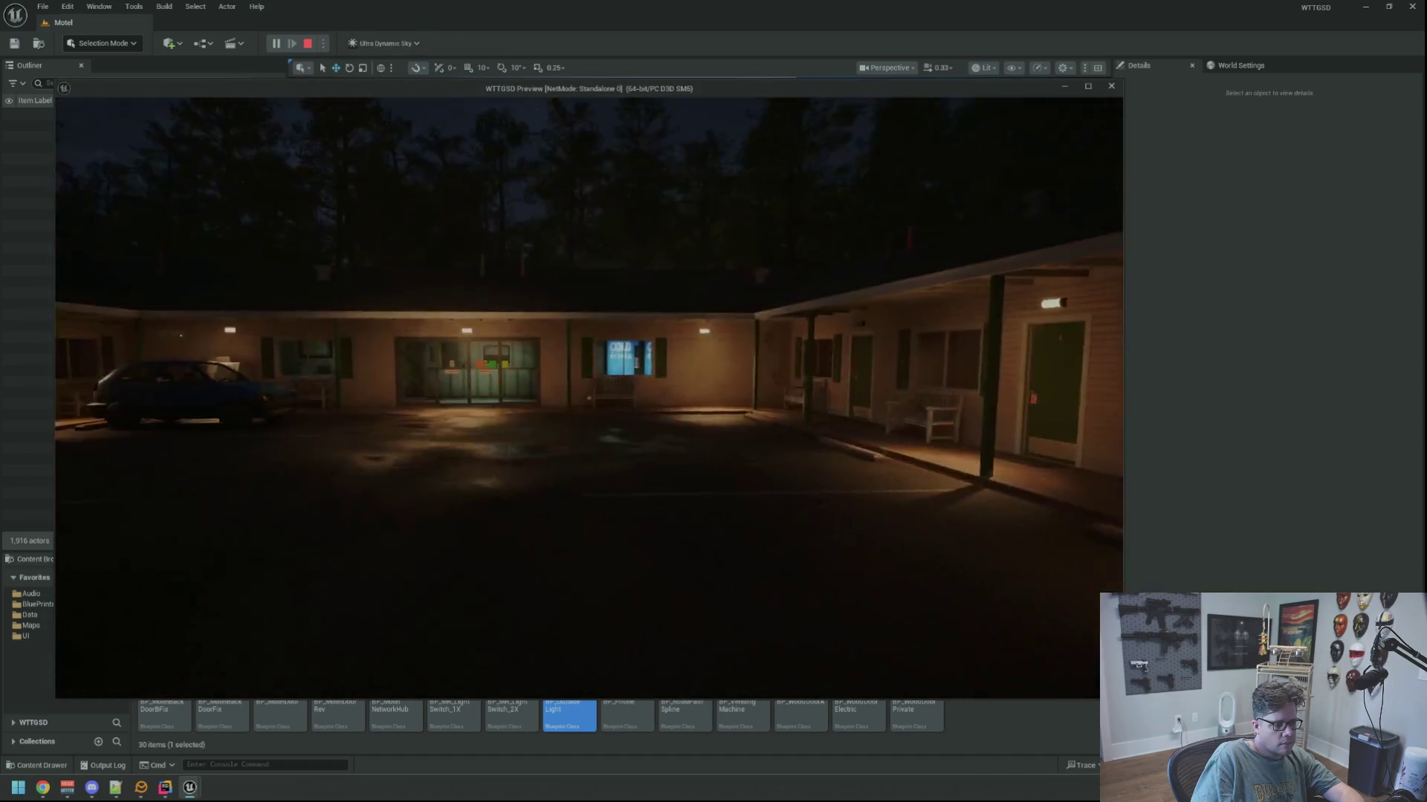
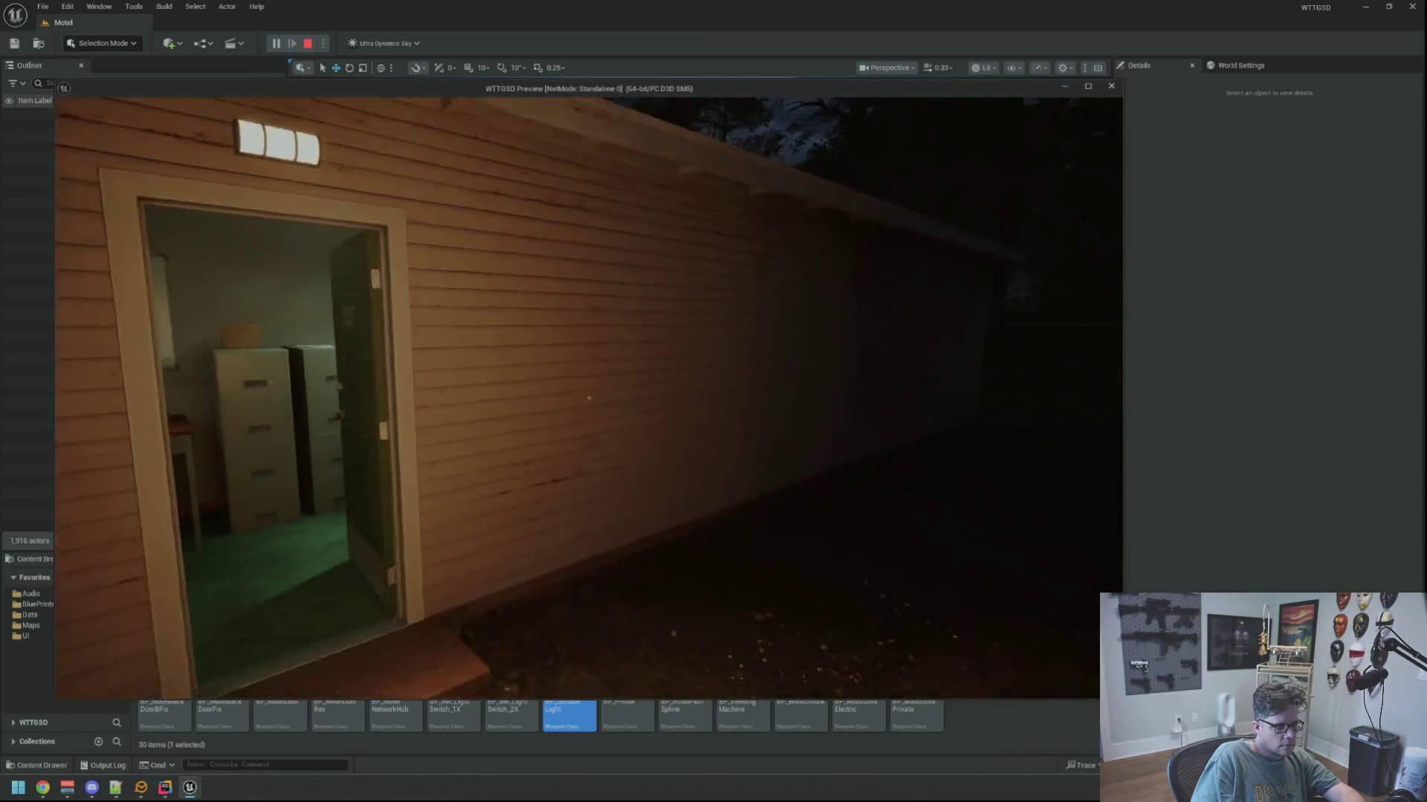
Rerun the TripPower console command in the preview to cut the motel's power.
{"action": "key", "text": "grave"}
{"action": "key", "text": "Up"}
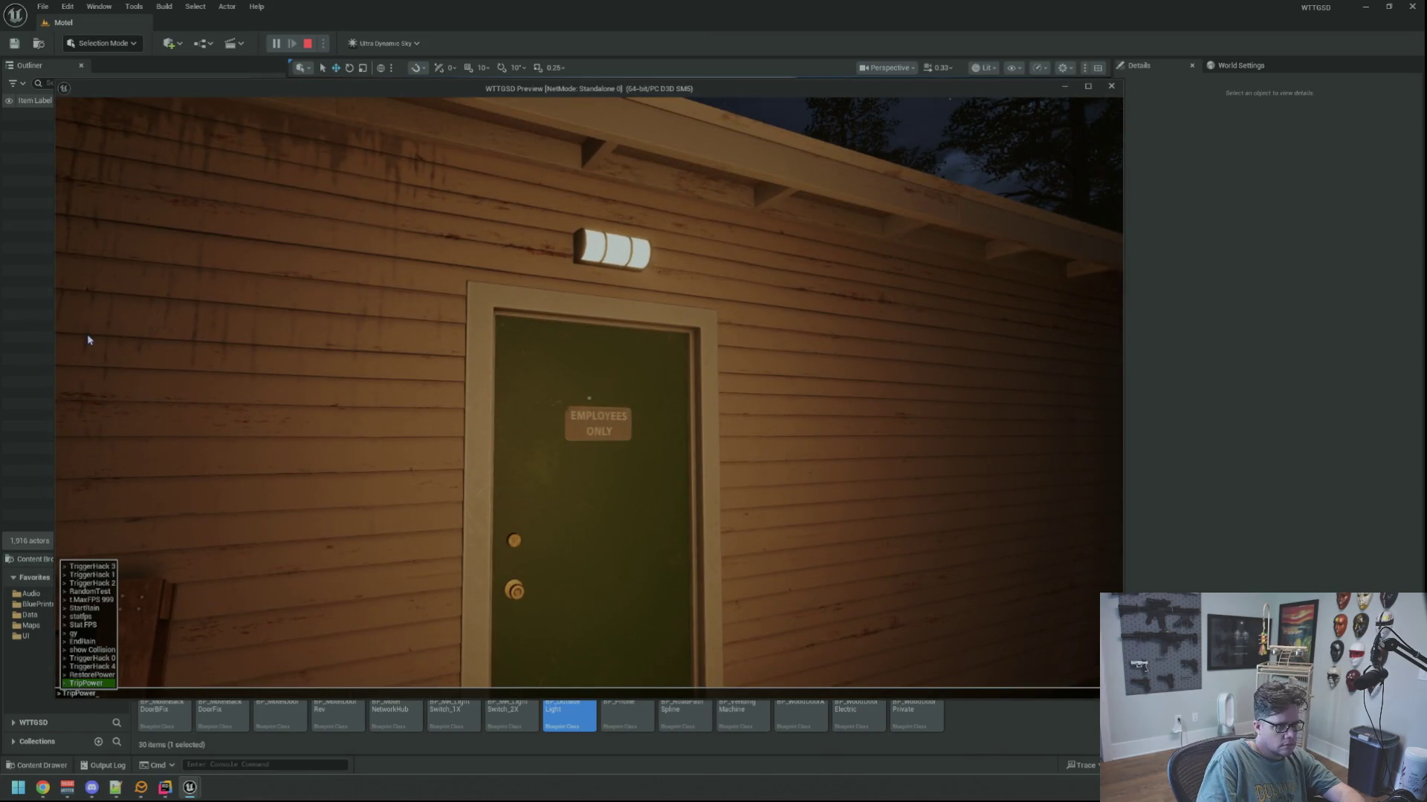
{"action": "key", "text": "Return"}
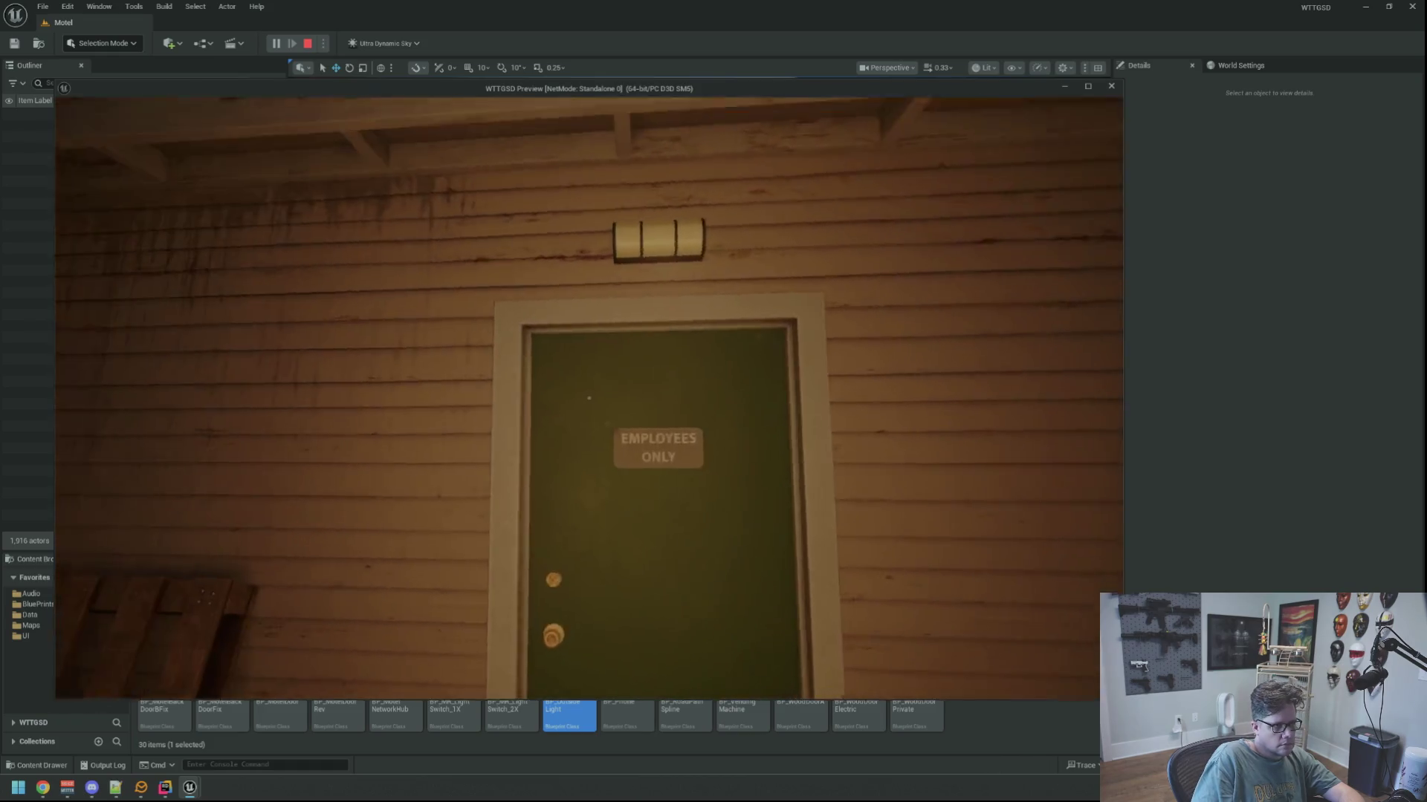
Stop the preview and fly the editor view along the motel wall toward its lights.
{"action": "key", "text": "Escape"}
{"action": "left_click_drag", "start_coordinate": [669, 334], "coordinate": [725, 372]}
{"action": "left_click_drag", "start_coordinate": [597, 339], "coordinate": [602, 334]}
{"action": "key", "text": "g"}
{"action": "left_click_drag", "start_coordinate": [818, 372], "coordinate": [876, 394]}
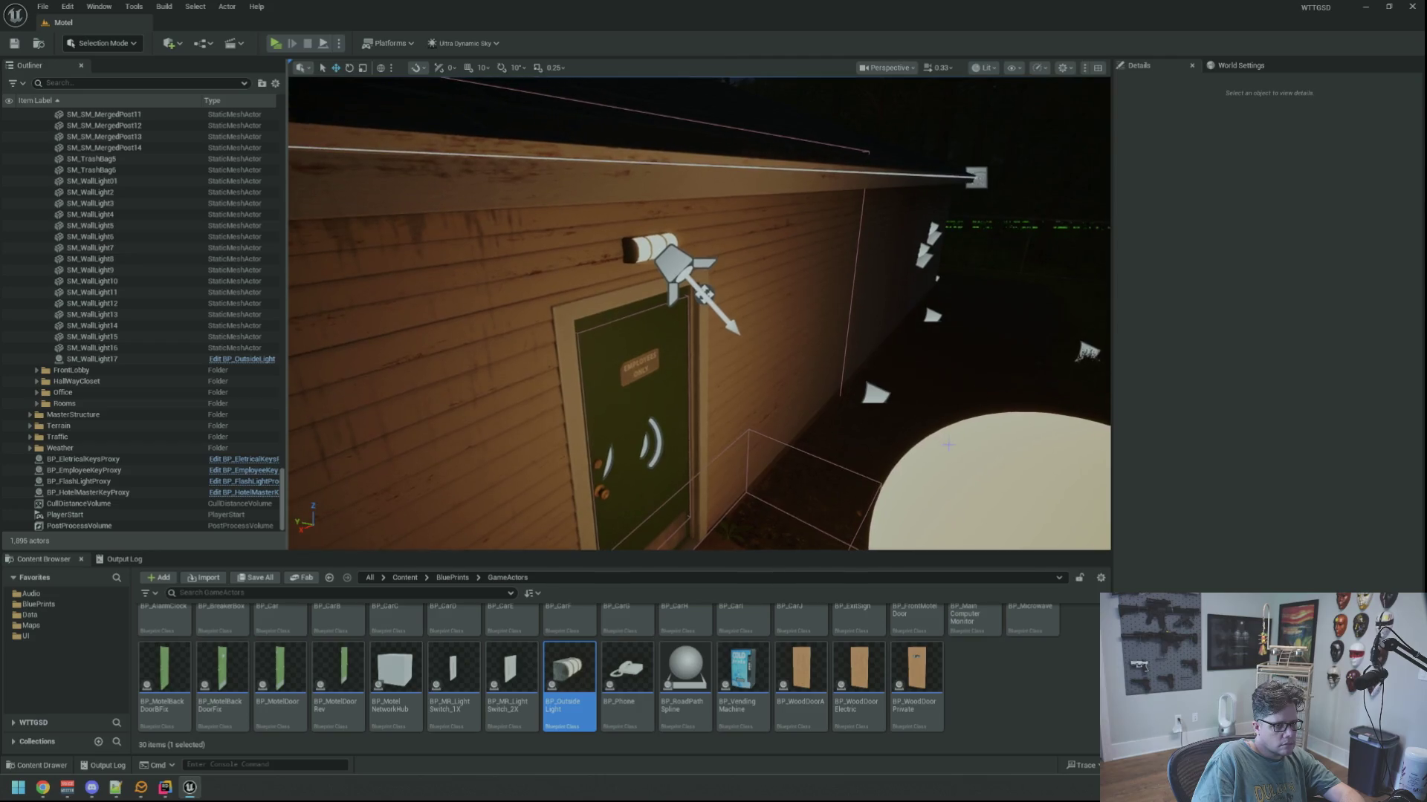
Select the glowing wall sphere and open its BP_EmissiveLightSource blueprint, maximized.
{"action": "left_click", "coordinate": [981, 468]}
{"action": "left_click_drag", "start_coordinate": [981, 468], "coordinate": [817, 446]}
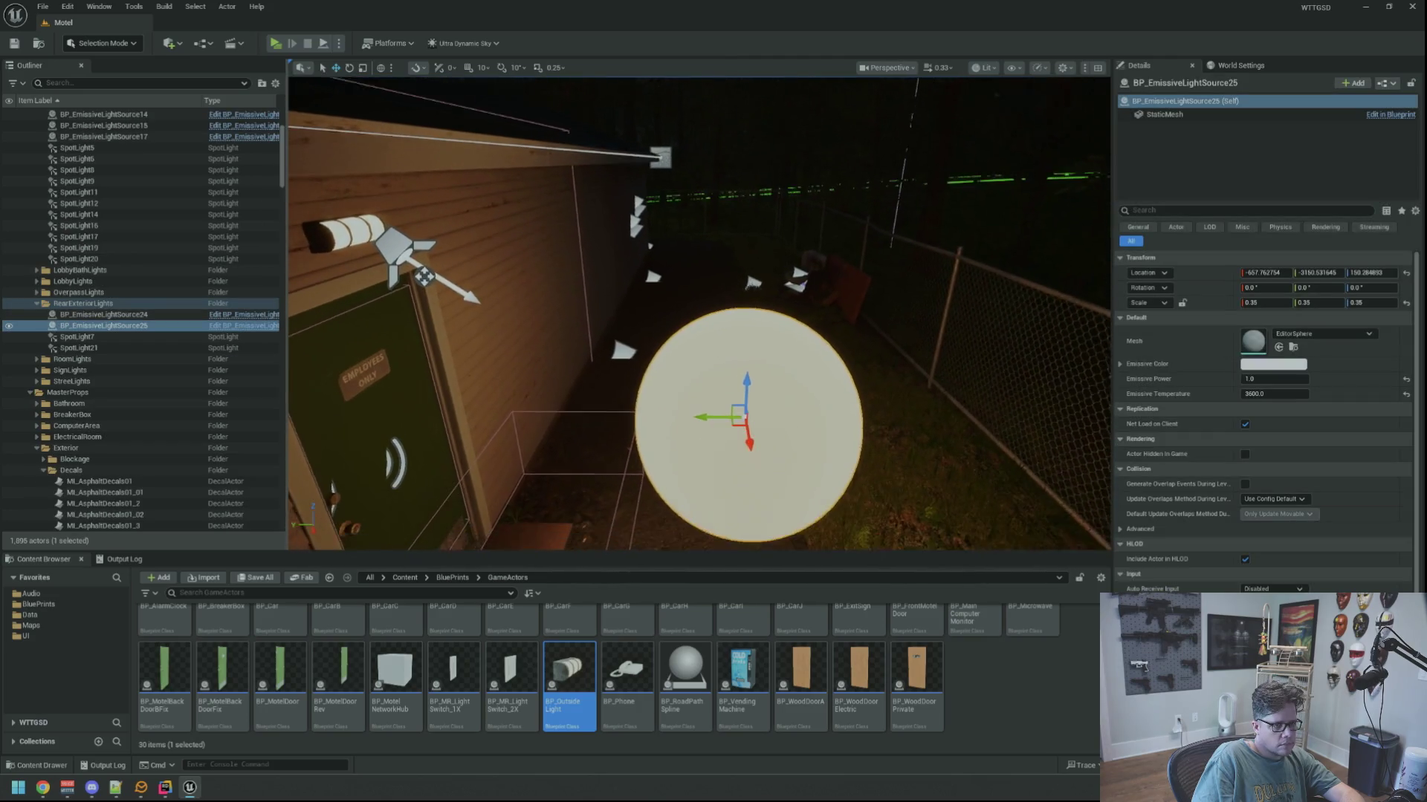
{"action": "key", "text": "f"}
{"action": "left_click_drag", "start_coordinate": [431, 269], "coordinate": [432, 270]}
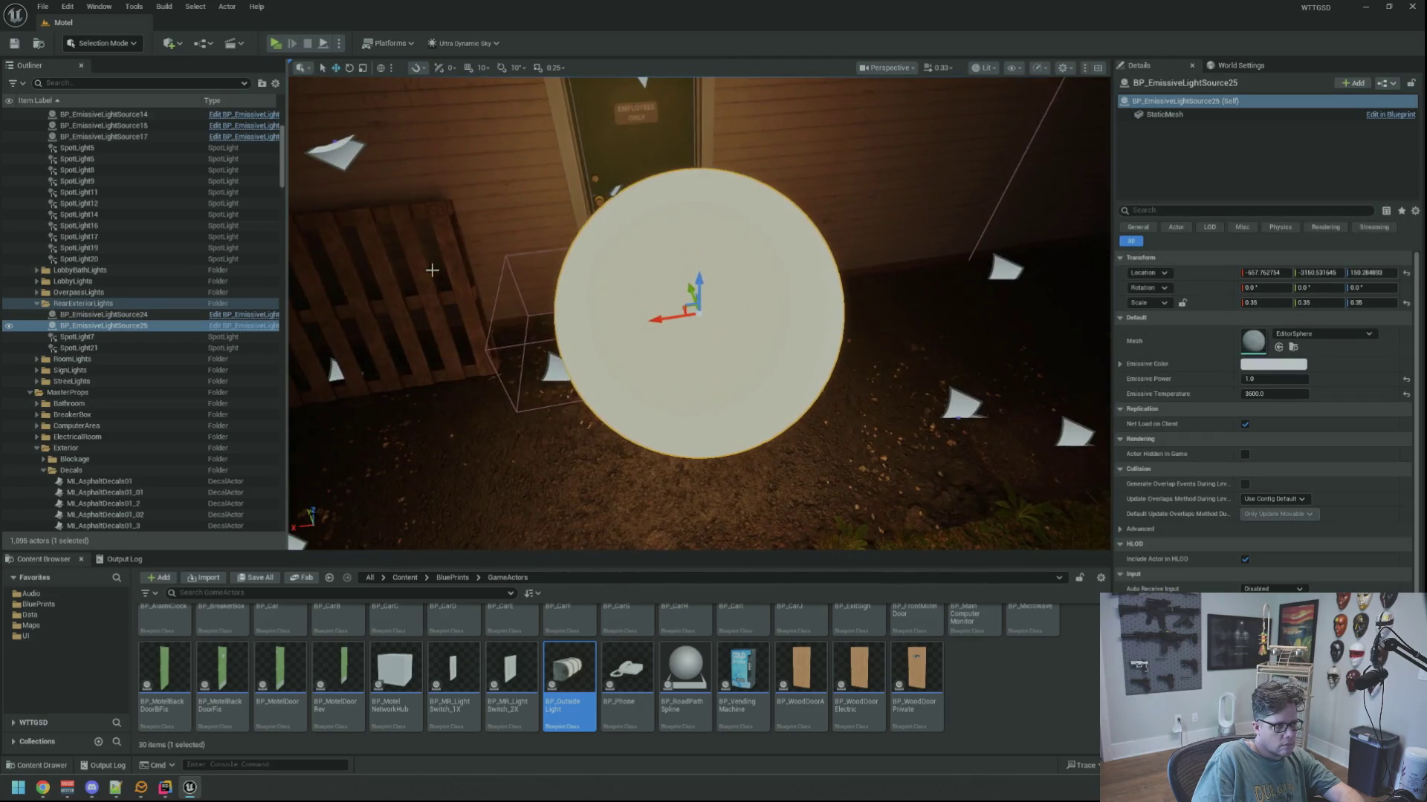
{"action": "left_click", "coordinate": [267, 327]}
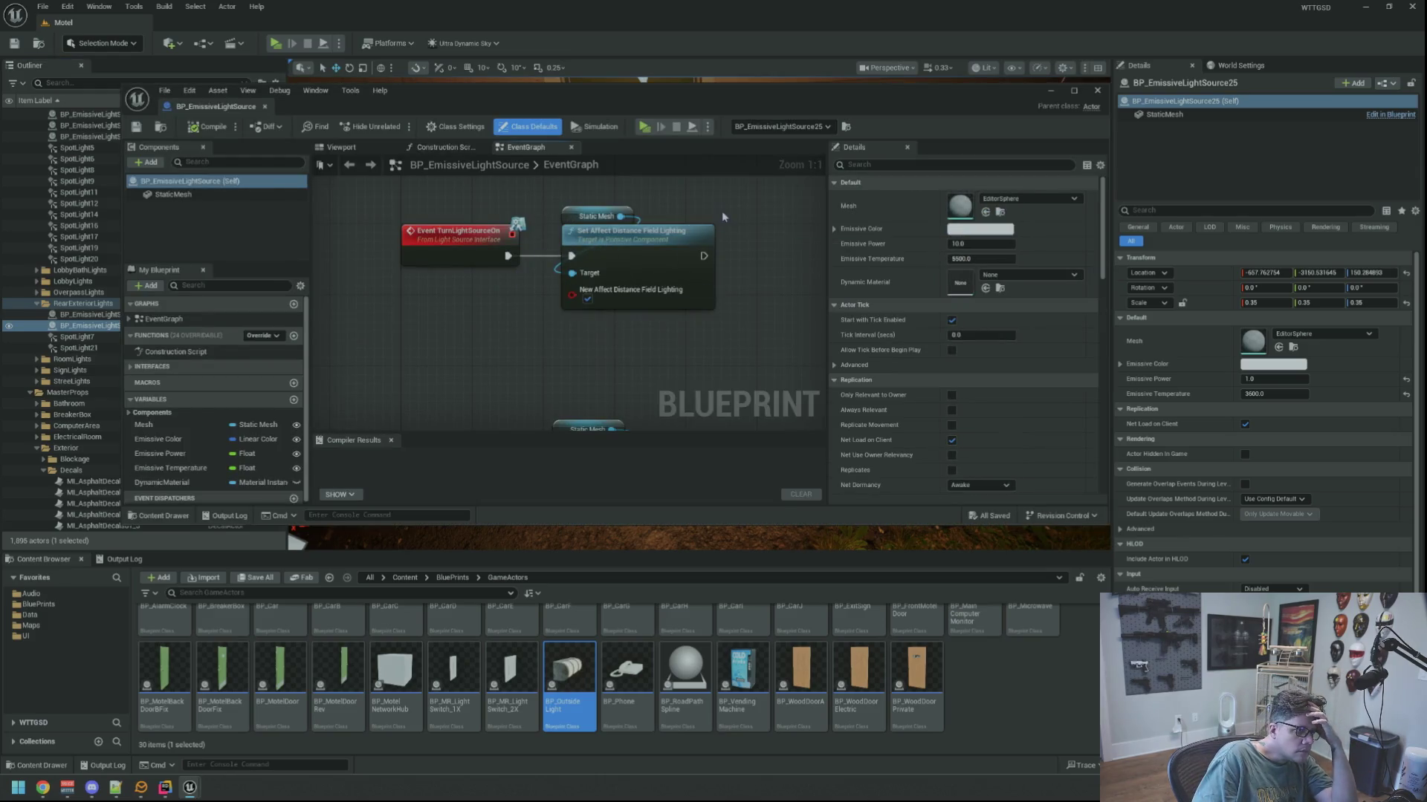
{"action": "left_click", "coordinate": [1073, 90]}
Move the TurnLightSourceOn and TurnLightSourceOff event groups lower in the EventGraph.
{"action": "scroll", "coordinate": [712, 288], "scroll_direction": "down", "scroll_amount": 4}
{"action": "scroll", "coordinate": [711, 287], "scroll_direction": "up", "scroll_amount": 2}
{"action": "left_click_drag", "start_coordinate": [456, 151], "coordinate": [686, 508]}
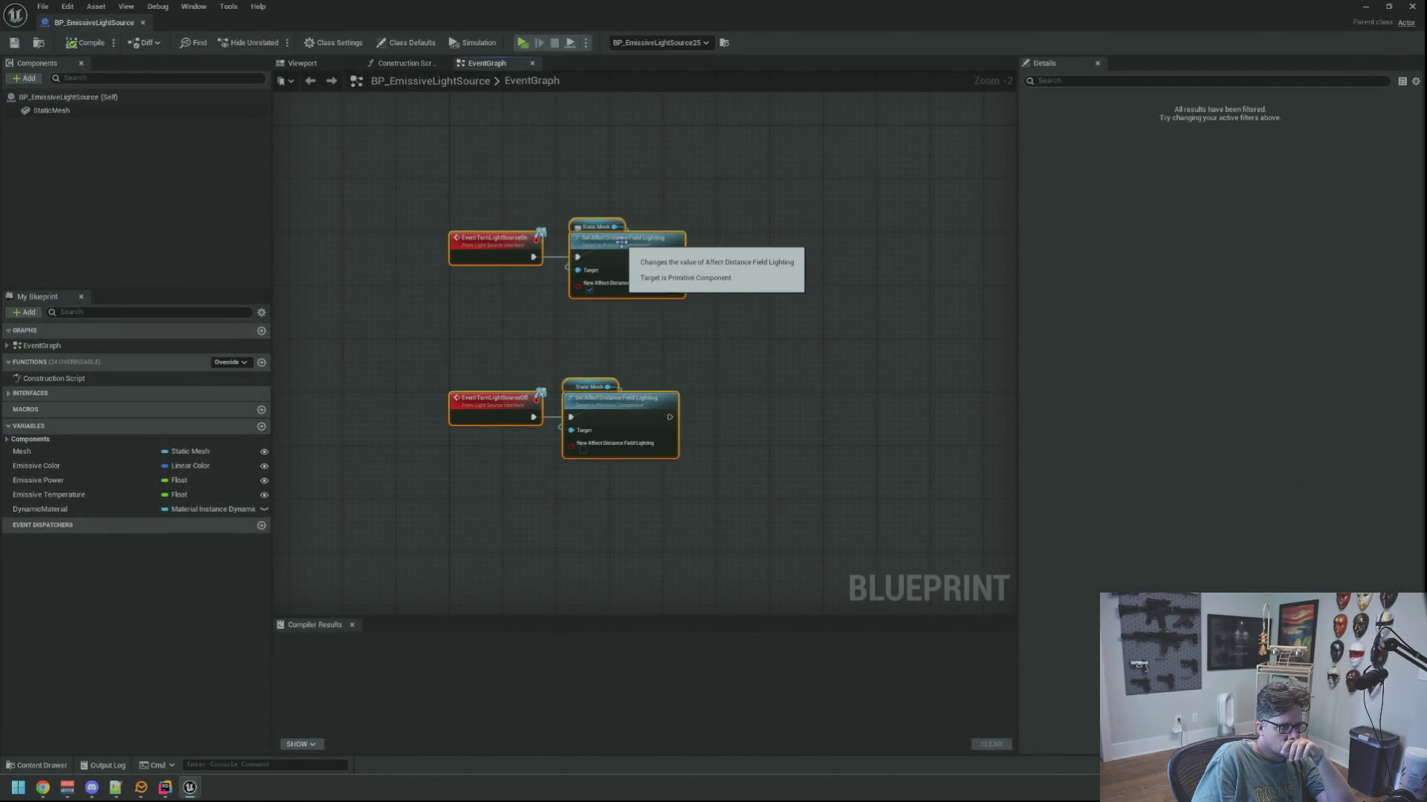
{"action": "mouse_move", "coordinate": [622, 247]}
{"action": "left_mouse_down"}
{"action": "mouse_move", "coordinate": [653, 470]}
{"action": "mouse_move", "coordinate": [607, 390]}
{"action": "left_mouse_up"}
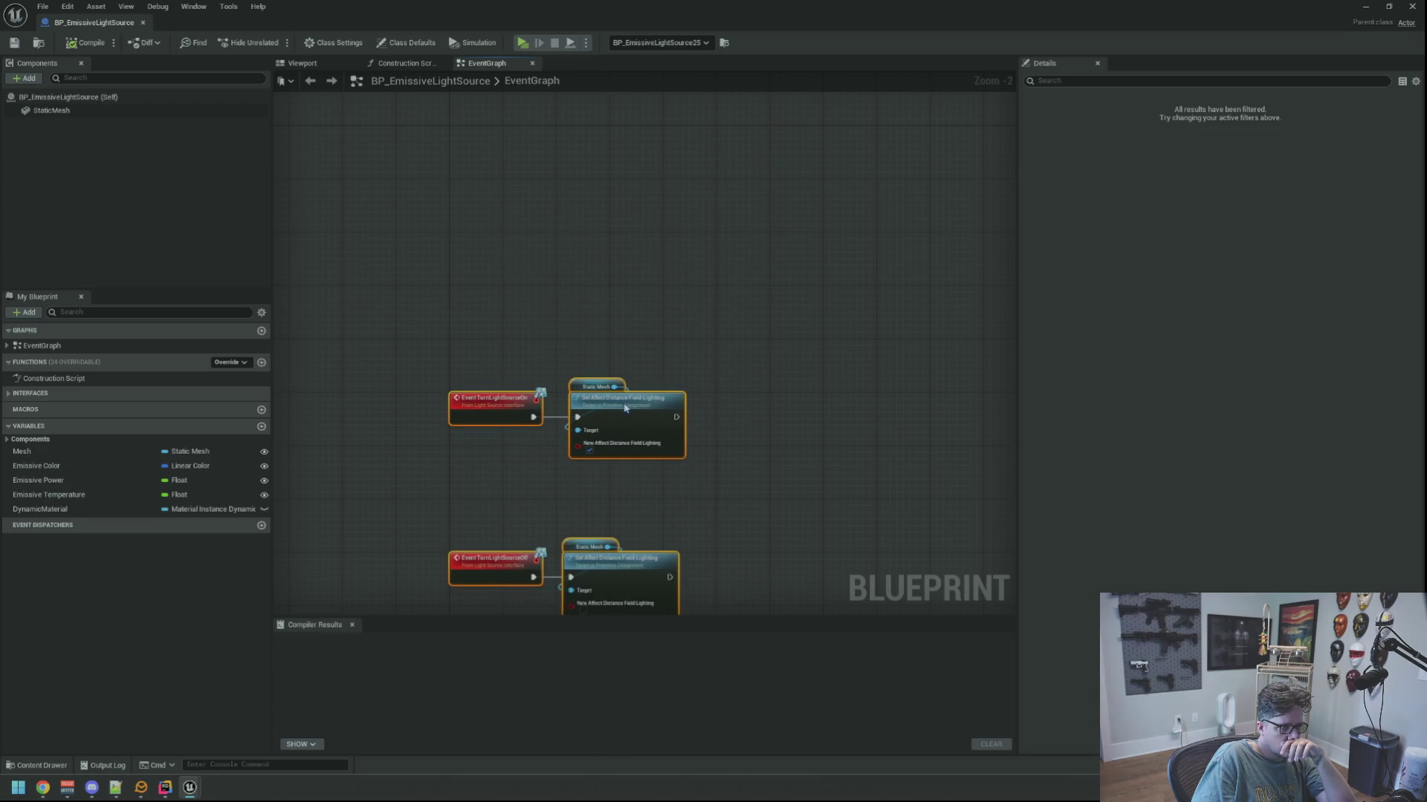
{"action": "left_click", "coordinate": [557, 340]}
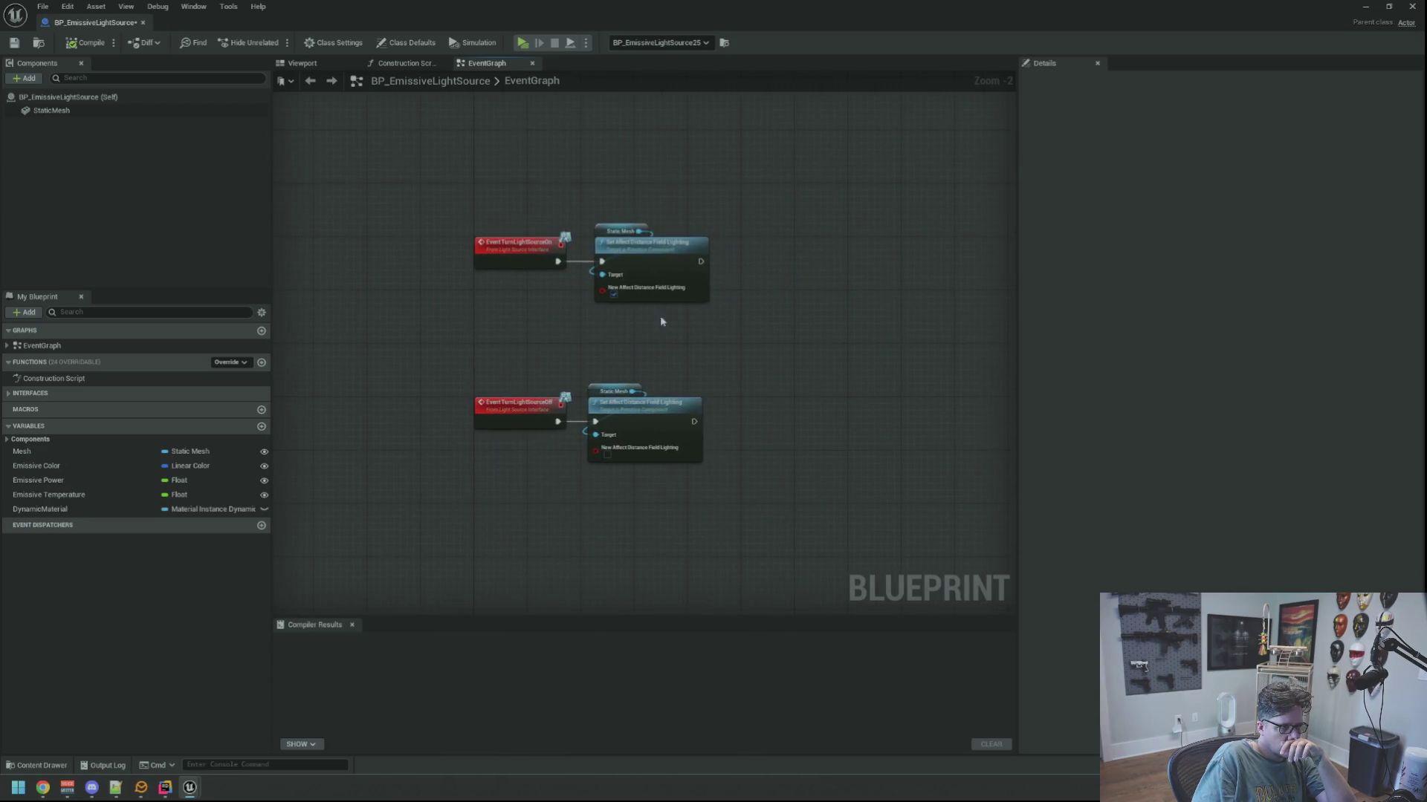
{"action": "scroll", "coordinate": [613, 345], "scroll_direction": "up", "scroll_amount": 2}
{"action": "left_click_drag", "start_coordinate": [612, 326], "coordinate": [610, 329]}
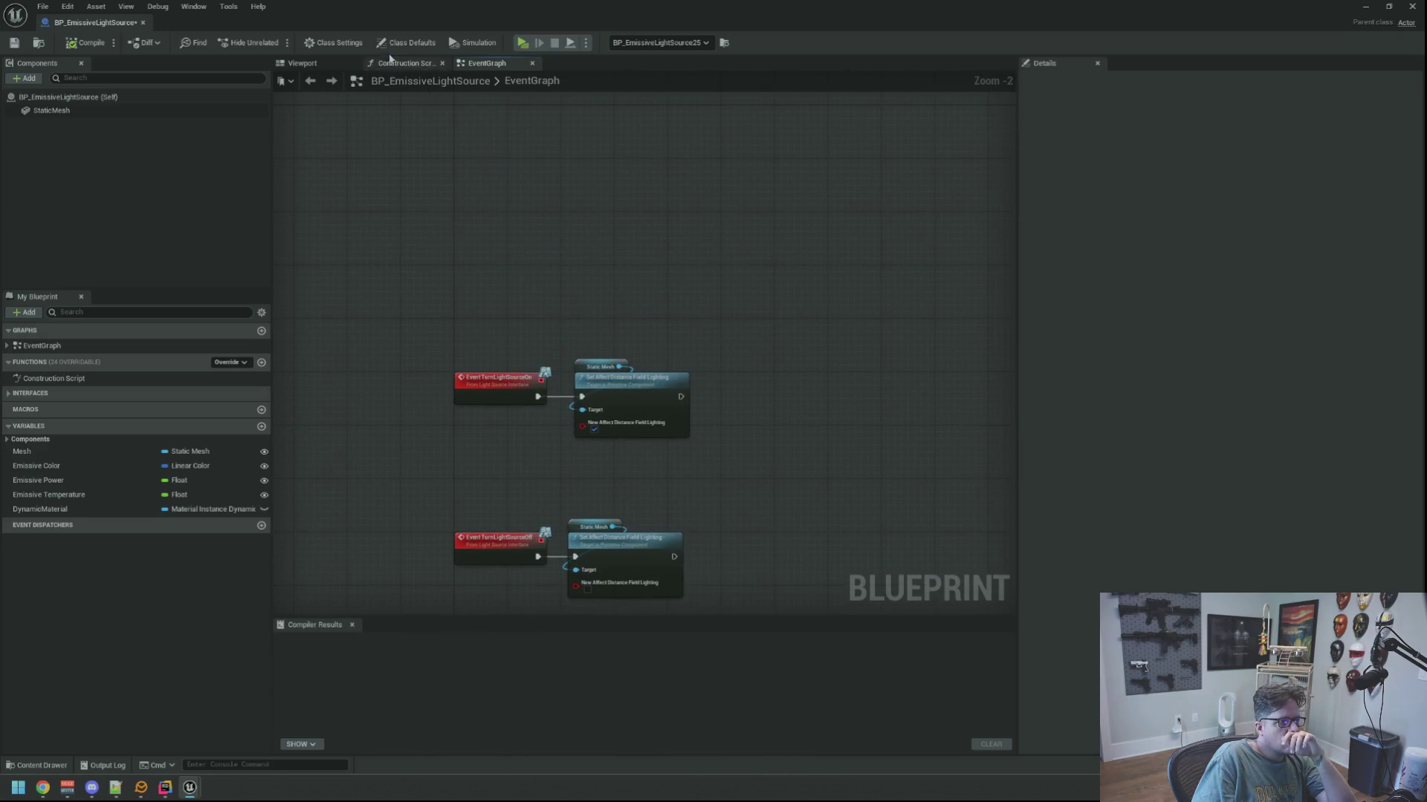
Check the Construction Script, then bring up the add-node menu above the EventGraph events.
{"action": "left_click", "coordinate": [392, 65]}
{"action": "scroll", "coordinate": [602, 309], "scroll_direction": "down", "scroll_amount": 3}
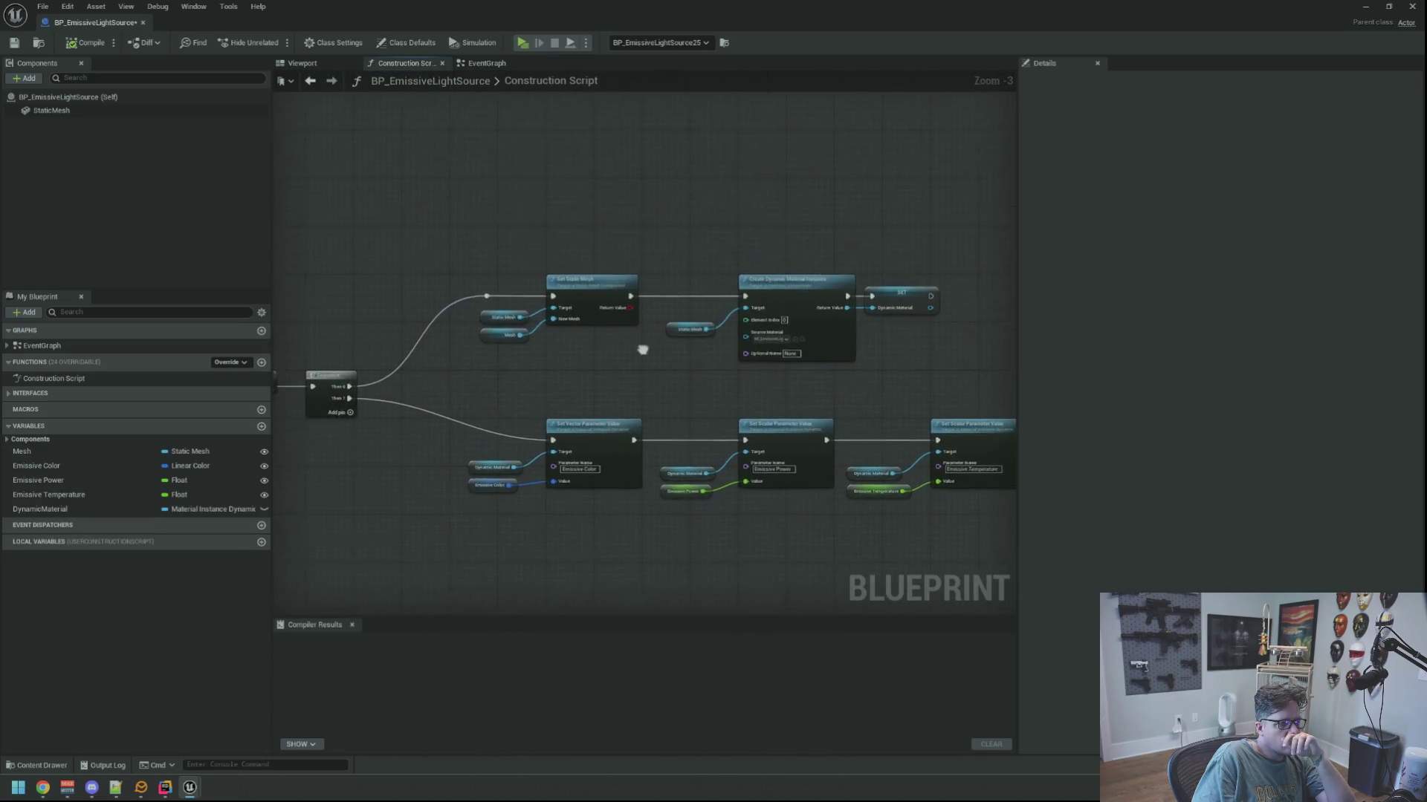
{"action": "scroll", "coordinate": [669, 260], "scroll_direction": "up", "scroll_amount": 2}
{"action": "left_click", "coordinate": [487, 63]}
{"action": "scroll", "coordinate": [592, 267], "scroll_direction": "up", "scroll_amount": 2}
{"action": "left_click_drag", "start_coordinate": [614, 315], "coordinate": [587, 295]}
{"action": "scroll", "coordinate": [595, 309], "scroll_direction": "down", "scroll_amount": 2}
{"action": "scroll", "coordinate": [578, 299], "scroll_direction": "up", "scroll_amount": 2}
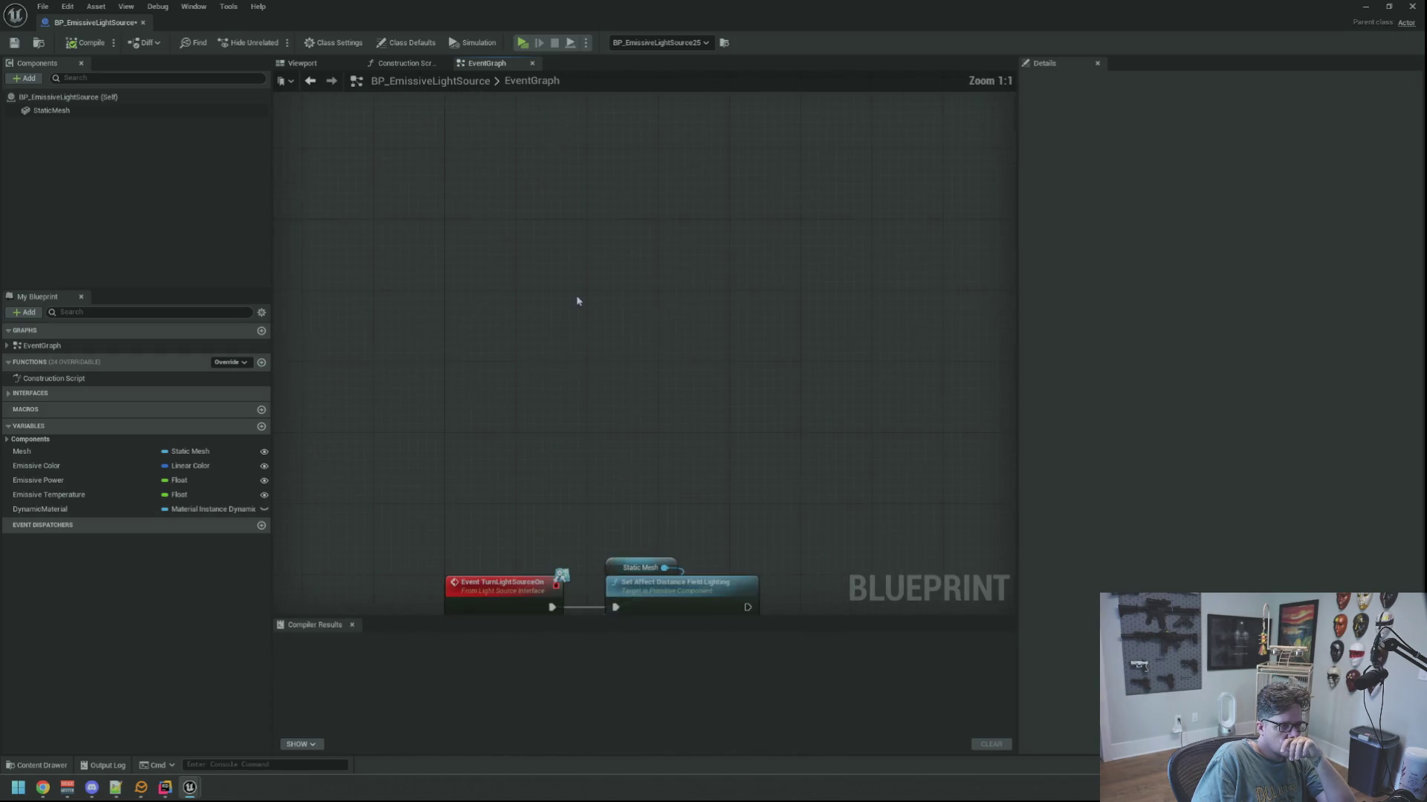
{"action": "right_click", "coordinate": [584, 291]}
Place an Event BeginPlay node above the TurnLightSource events, then add a new Boolean variable.
{"action": "type", "text": "begin play"}
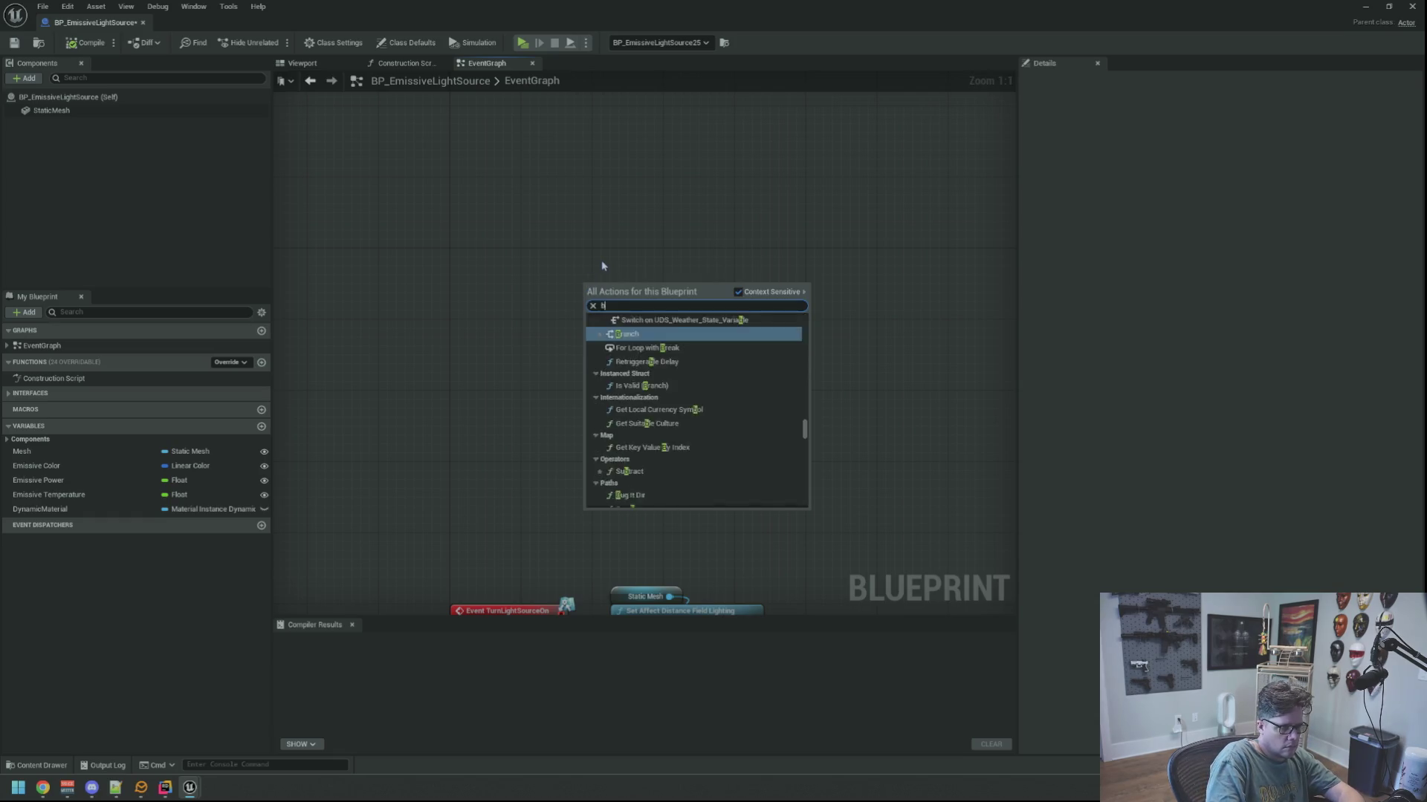
{"action": "key", "text": "Return"}
{"action": "left_click_drag", "start_coordinate": [584, 277], "coordinate": [474, 258]}
{"action": "mouse_move", "coordinate": [663, 421]}
{"action": "left_mouse_down"}
{"action": "mouse_move", "coordinate": [653, 232]}
{"action": "mouse_move", "coordinate": [662, 318]}
{"action": "mouse_move", "coordinate": [610, 260]}
{"action": "mouse_move", "coordinate": [615, 293]}
{"action": "mouse_move", "coordinate": [609, 202]}
{"action": "left_mouse_up"}
{"action": "left_click_drag", "start_coordinate": [738, 411], "coordinate": [736, 431]}
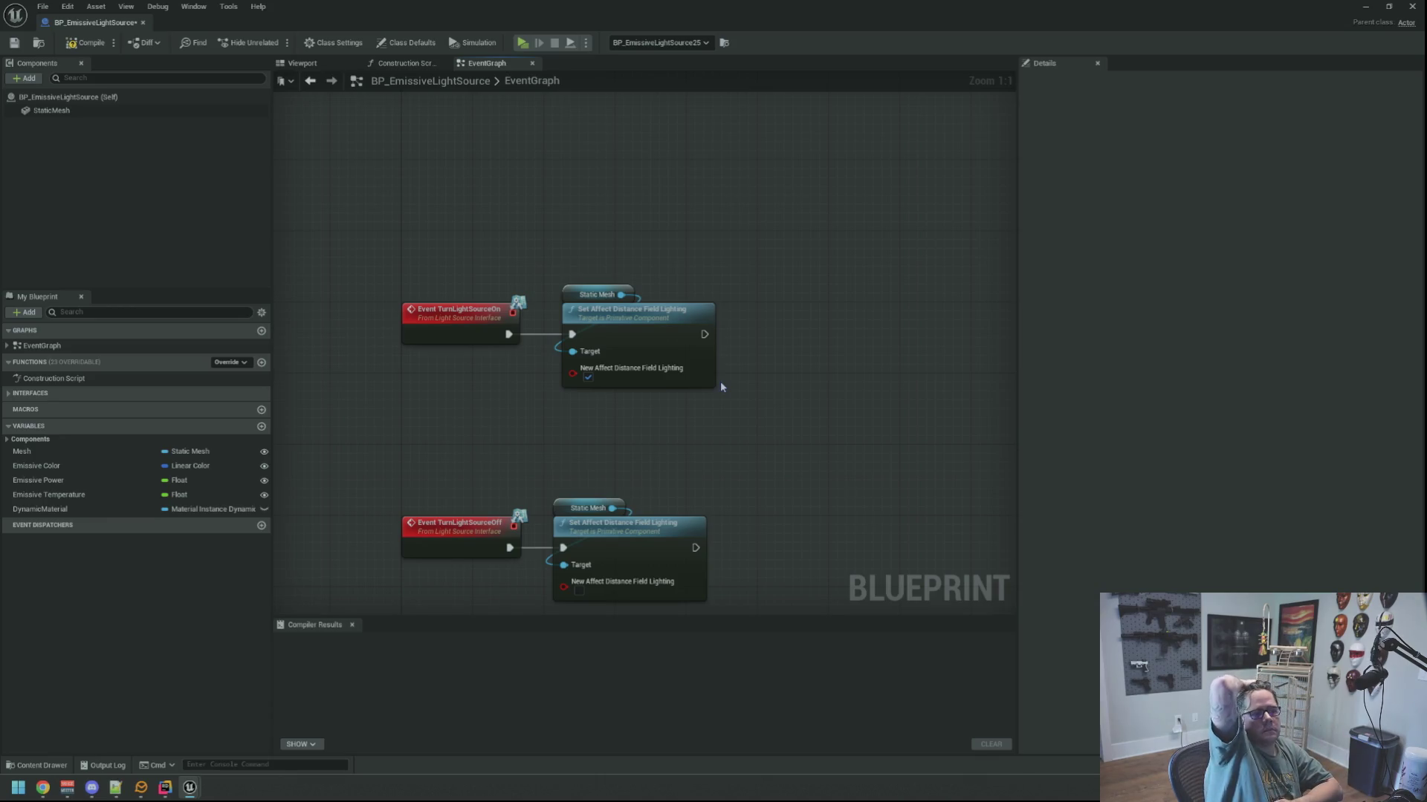
{"action": "left_click_drag", "start_coordinate": [550, 444], "coordinate": [562, 399]}
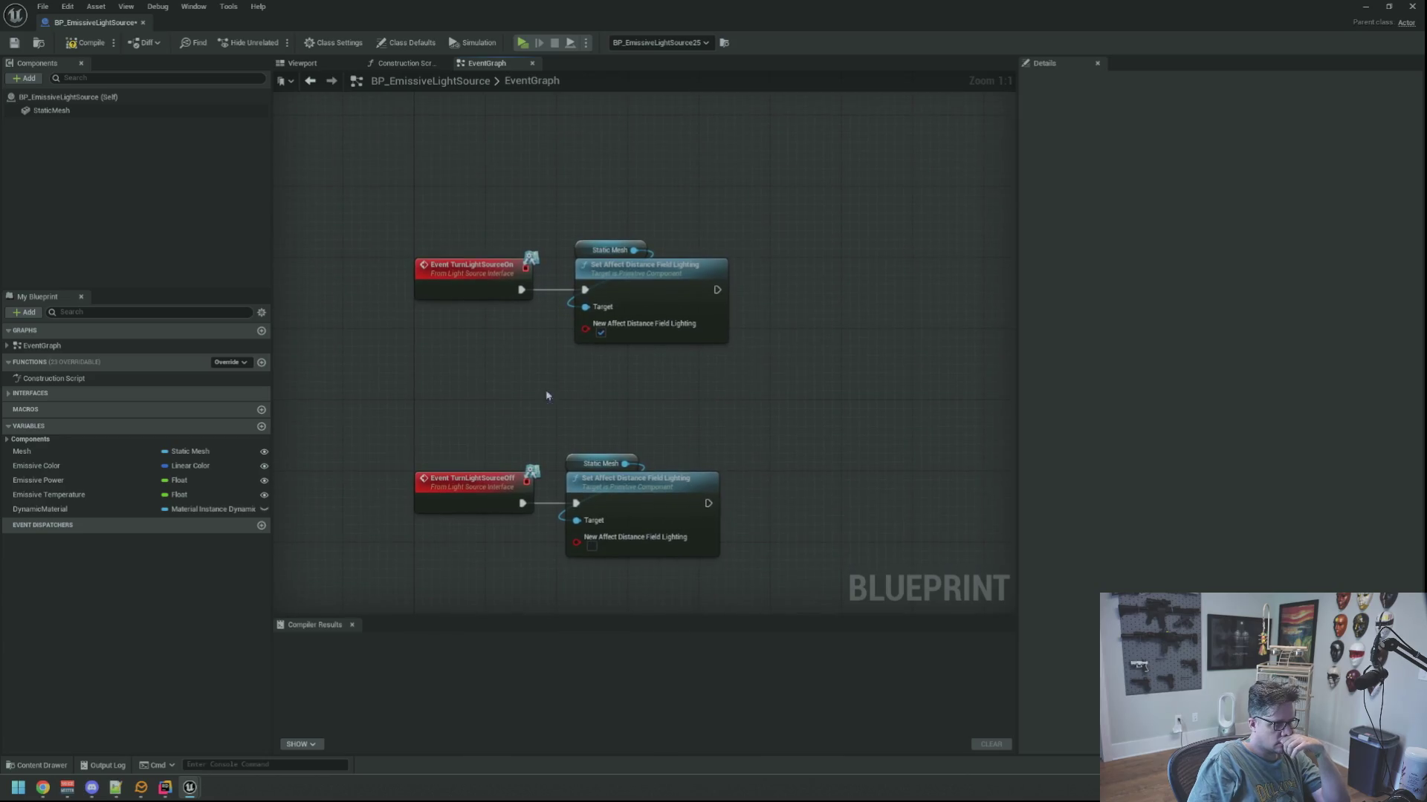
{"action": "left_click", "coordinate": [261, 427]}
{"action": "type", "text": "LightSourceOn"}
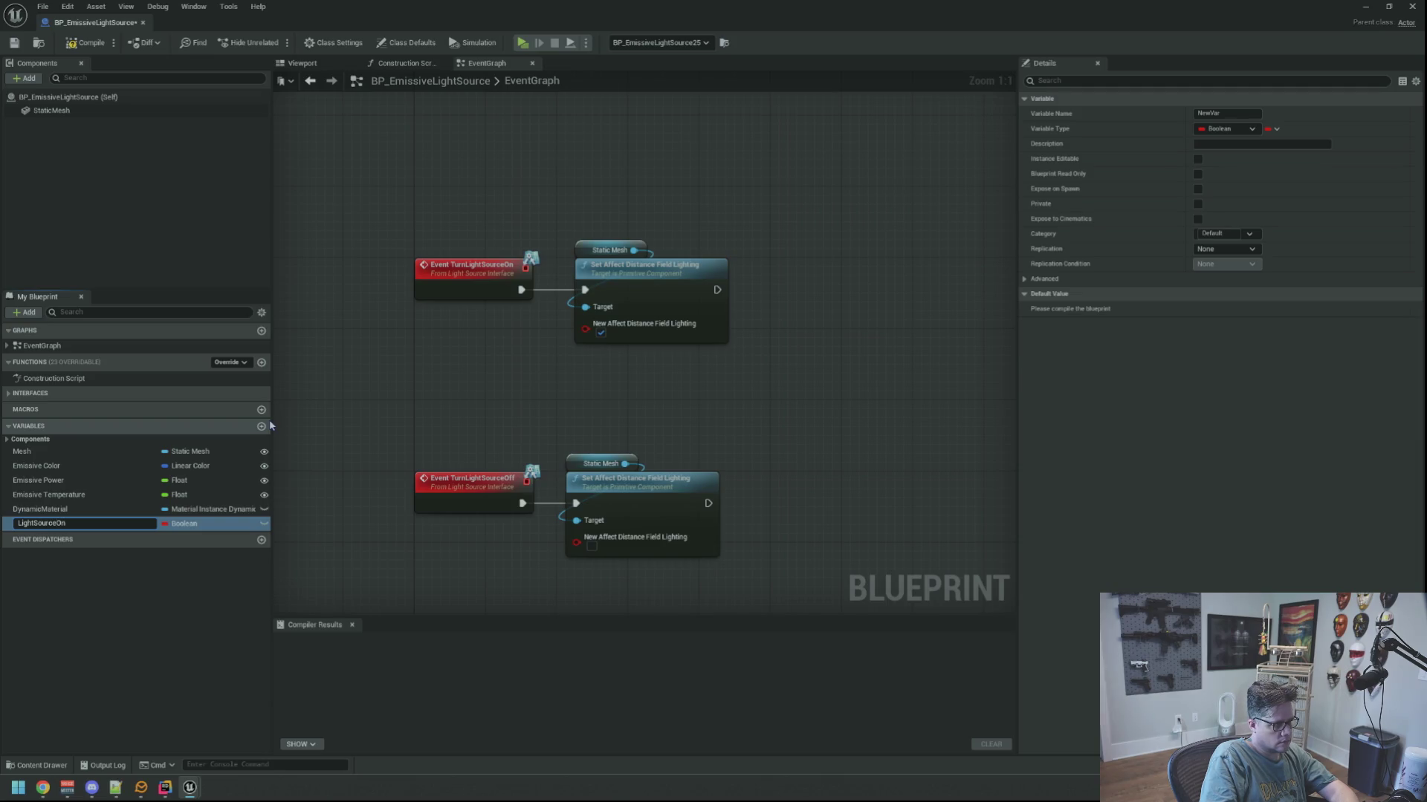
Name the Boolean LightSourceOn and make its default value true.
{"action": "key", "text": "Return"}
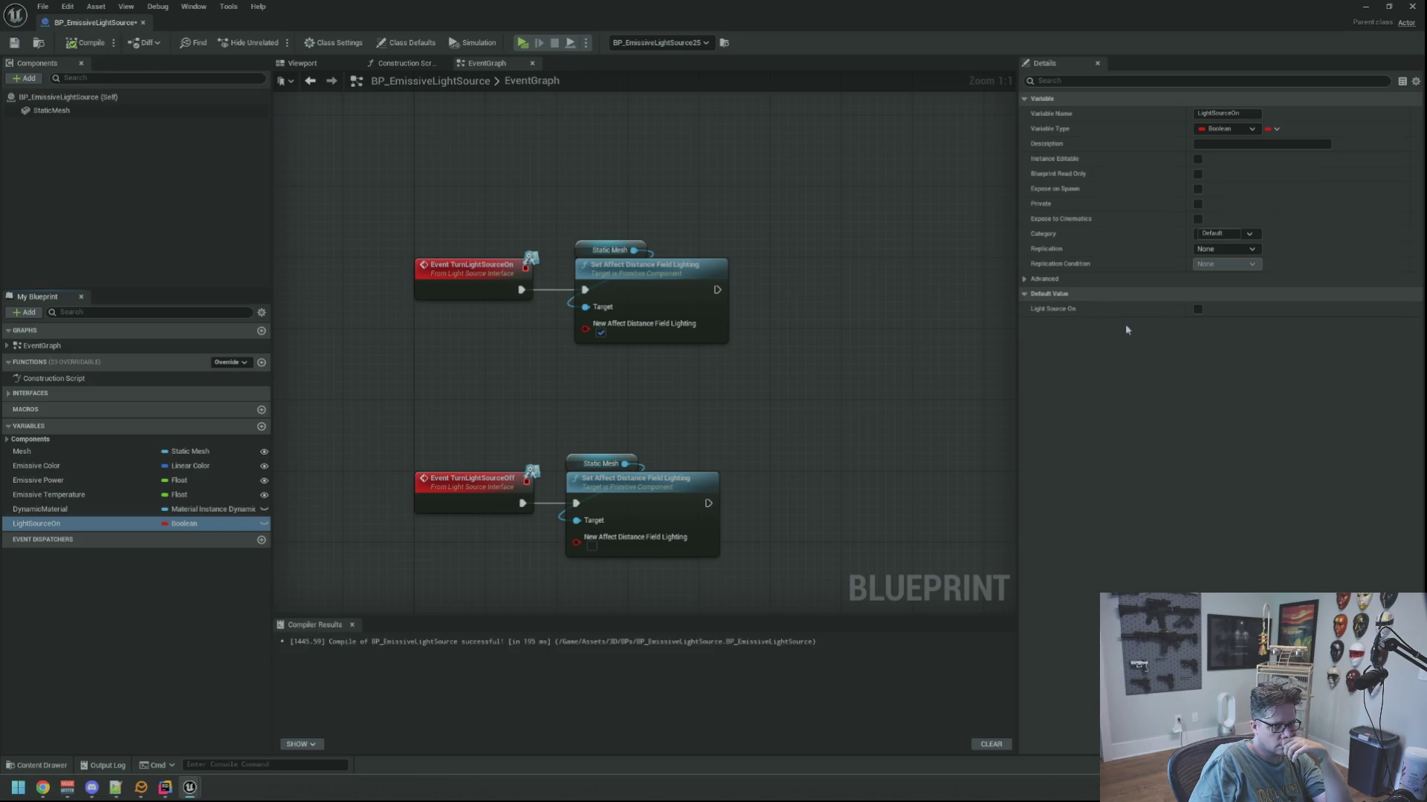
{"action": "left_click", "coordinate": [1197, 309]}
{"action": "scroll", "coordinate": [671, 235], "scroll_direction": "down", "scroll_amount": 2}
Look over the parameter nodes in the Construction Script graph.
{"action": "left_click", "coordinate": [430, 65]}
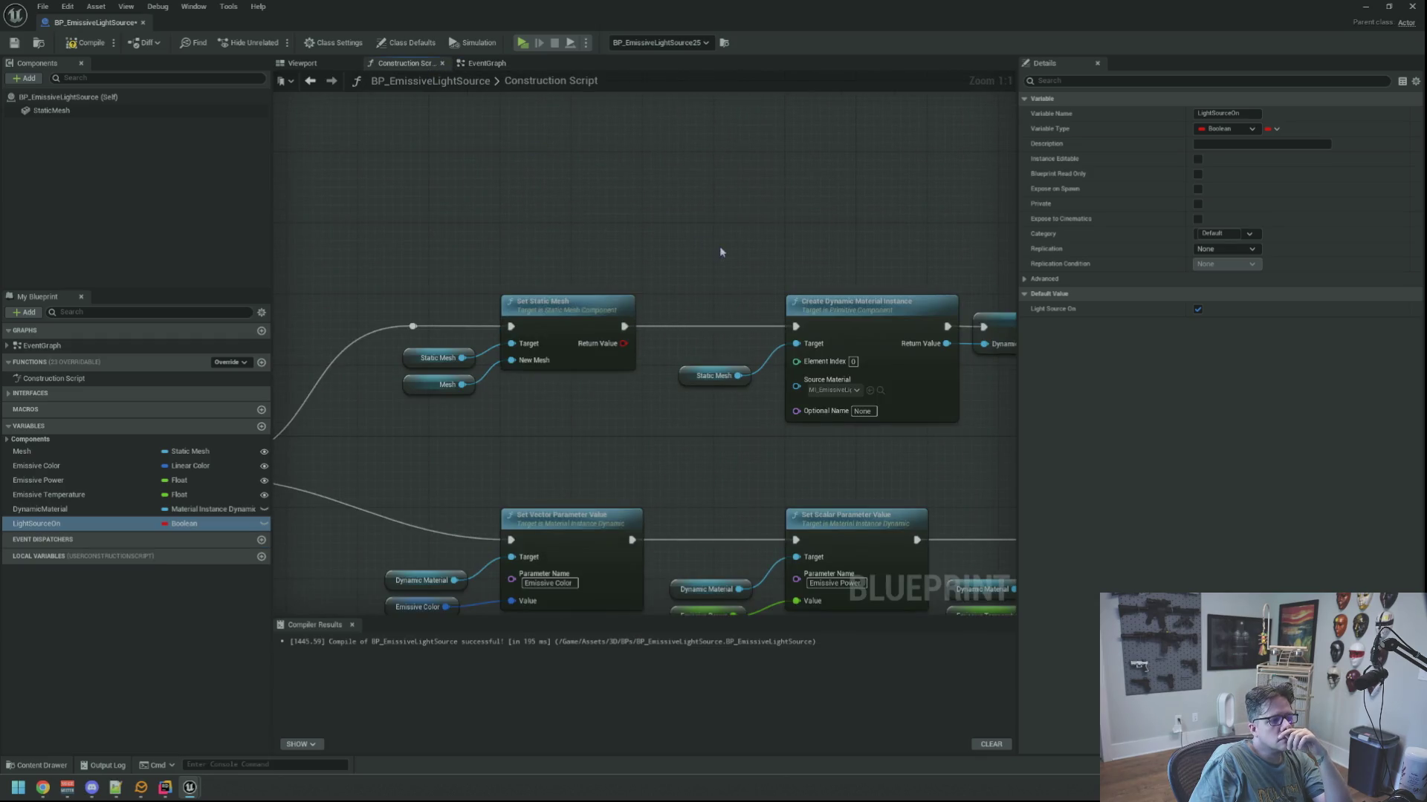
{"action": "scroll", "coordinate": [832, 204], "scroll_direction": "down", "scroll_amount": 2}
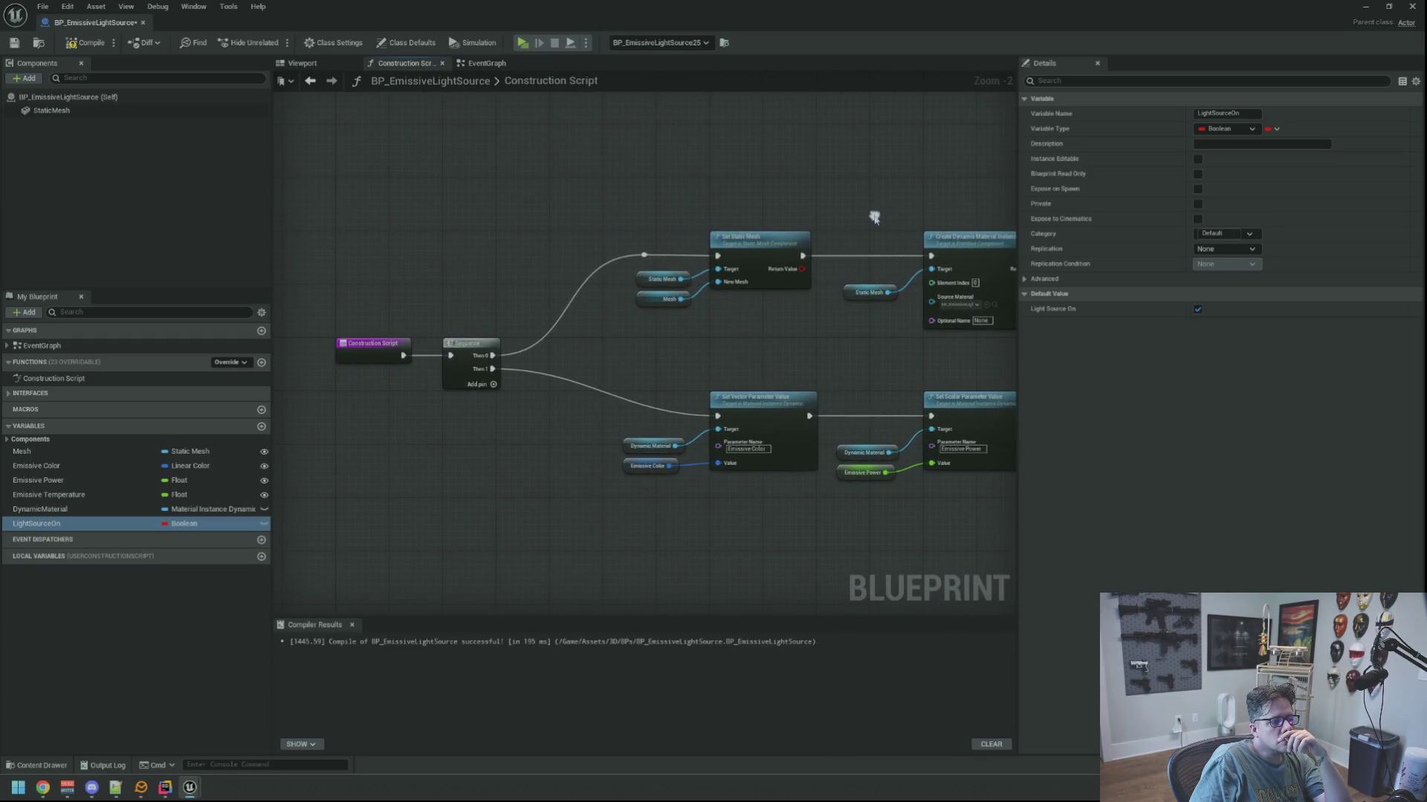
{"action": "scroll", "coordinate": [642, 216], "scroll_direction": "up", "scroll_amount": 2}
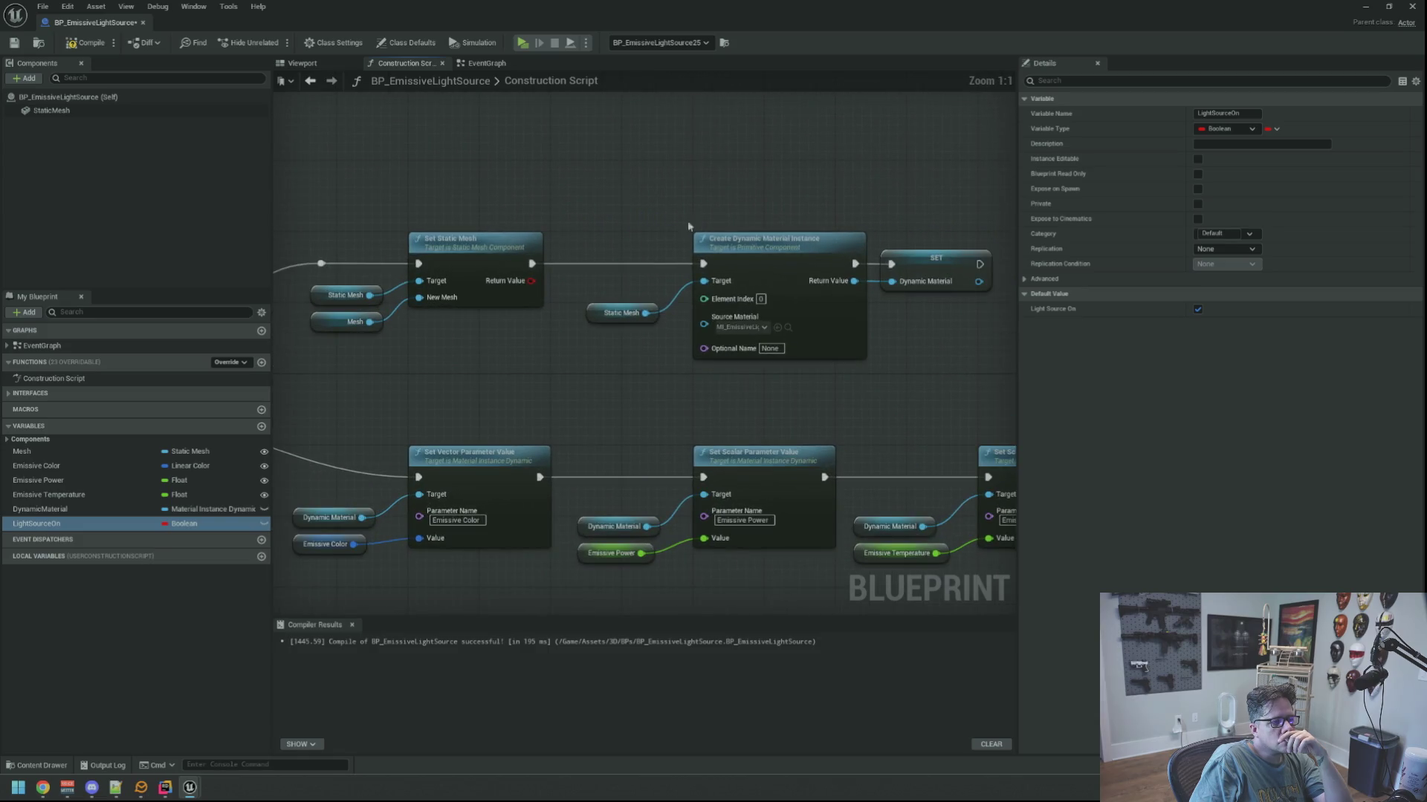
{"action": "mouse_move", "coordinate": [902, 421]}
{"action": "left_mouse_down"}
{"action": "mouse_move", "coordinate": [902, 344]}
{"action": "mouse_move", "coordinate": [937, 322]}
{"action": "mouse_move", "coordinate": [573, 292]}
{"action": "mouse_move", "coordinate": [1057, 328]}
{"action": "left_mouse_up"}
{"action": "mouse_move", "coordinate": [727, 312]}
{"action": "left_mouse_down"}
{"action": "mouse_move", "coordinate": [702, 343]}
{"action": "mouse_move", "coordinate": [788, 327]}
{"action": "mouse_move", "coordinate": [666, 328]}
{"action": "mouse_move", "coordinate": [761, 321]}
{"action": "mouse_move", "coordinate": [693, 313]}
{"action": "mouse_move", "coordinate": [764, 319]}
{"action": "mouse_move", "coordinate": [752, 320]}
{"action": "left_mouse_up"}
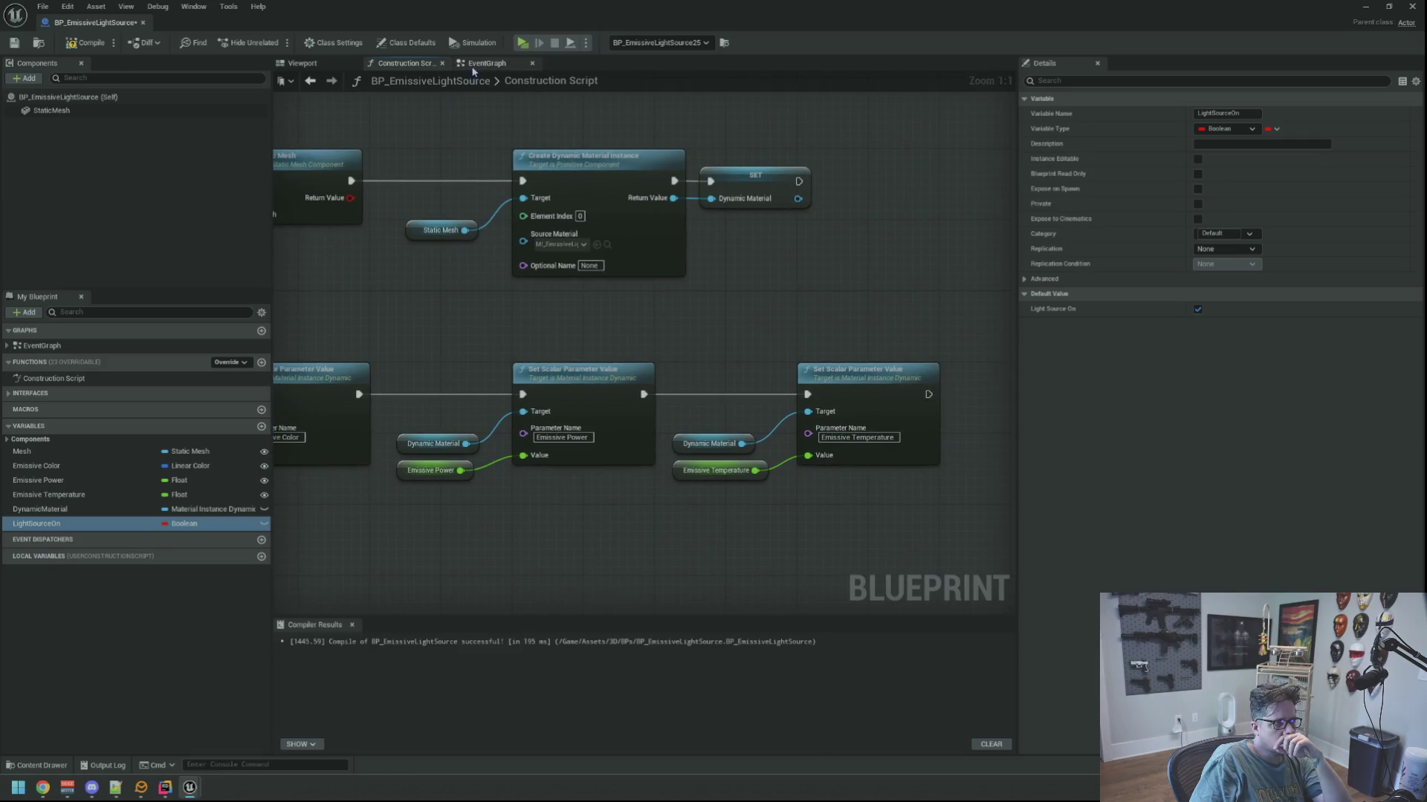
Add a Set LightSourceOn (true) node after TurnLightSourceOn's Set Affect Distance Field Lighting.
{"action": "left_click", "coordinate": [473, 67]}
{"action": "left_click_drag", "start_coordinate": [653, 233], "coordinate": [669, 328]}
{"action": "scroll", "coordinate": [627, 312], "scroll_direction": "up", "scroll_amount": 2}
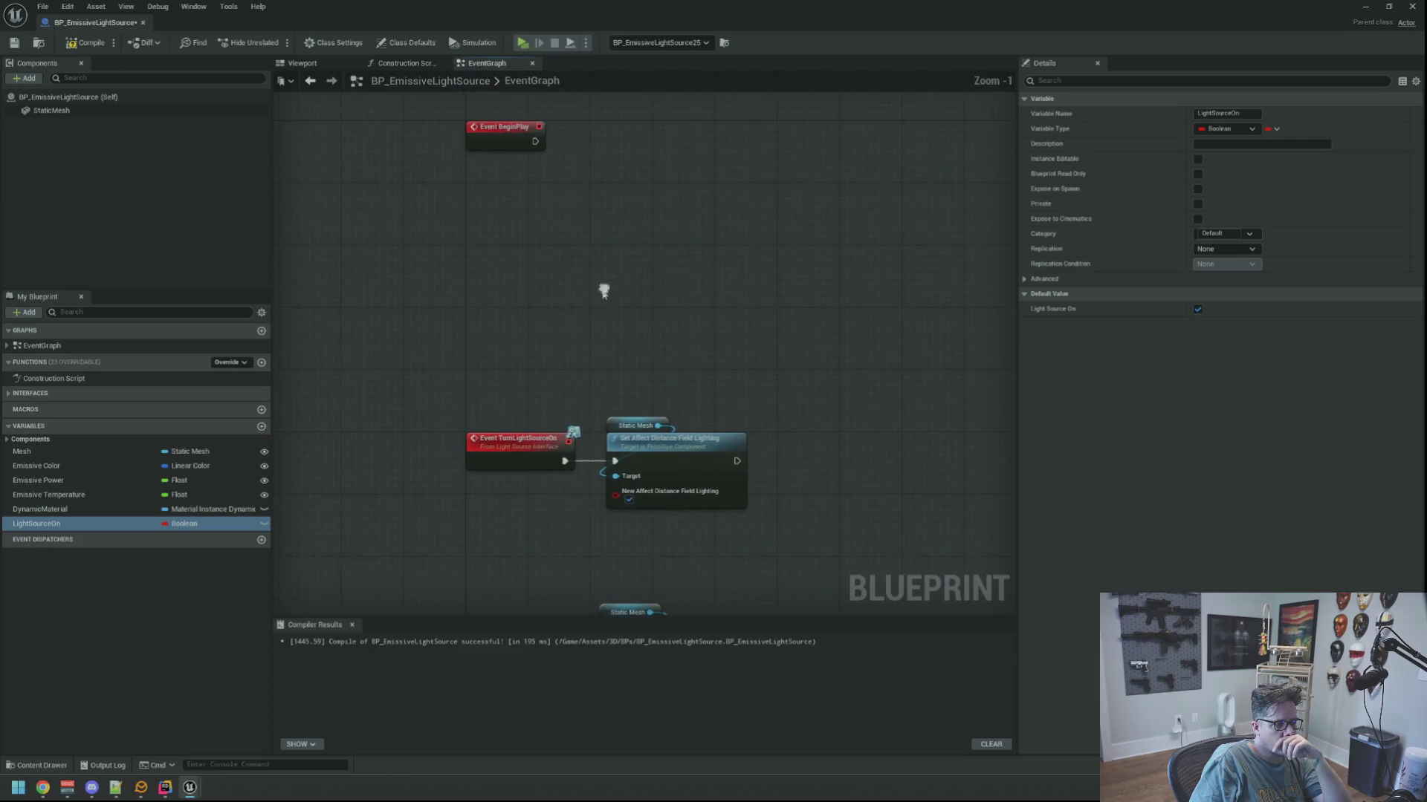
{"action": "left_click_drag", "start_coordinate": [629, 234], "coordinate": [605, 296]}
{"action": "right_click", "coordinate": [599, 285]}
{"action": "scroll", "coordinate": [621, 255], "scroll_direction": "up", "scroll_amount": 1}
{"action": "mouse_move", "coordinate": [627, 245]}
{"action": "left_mouse_down"}
{"action": "mouse_move", "coordinate": [621, 156]}
{"action": "mouse_move", "coordinate": [661, 238]}
{"action": "mouse_move", "coordinate": [650, 185]}
{"action": "left_mouse_up"}
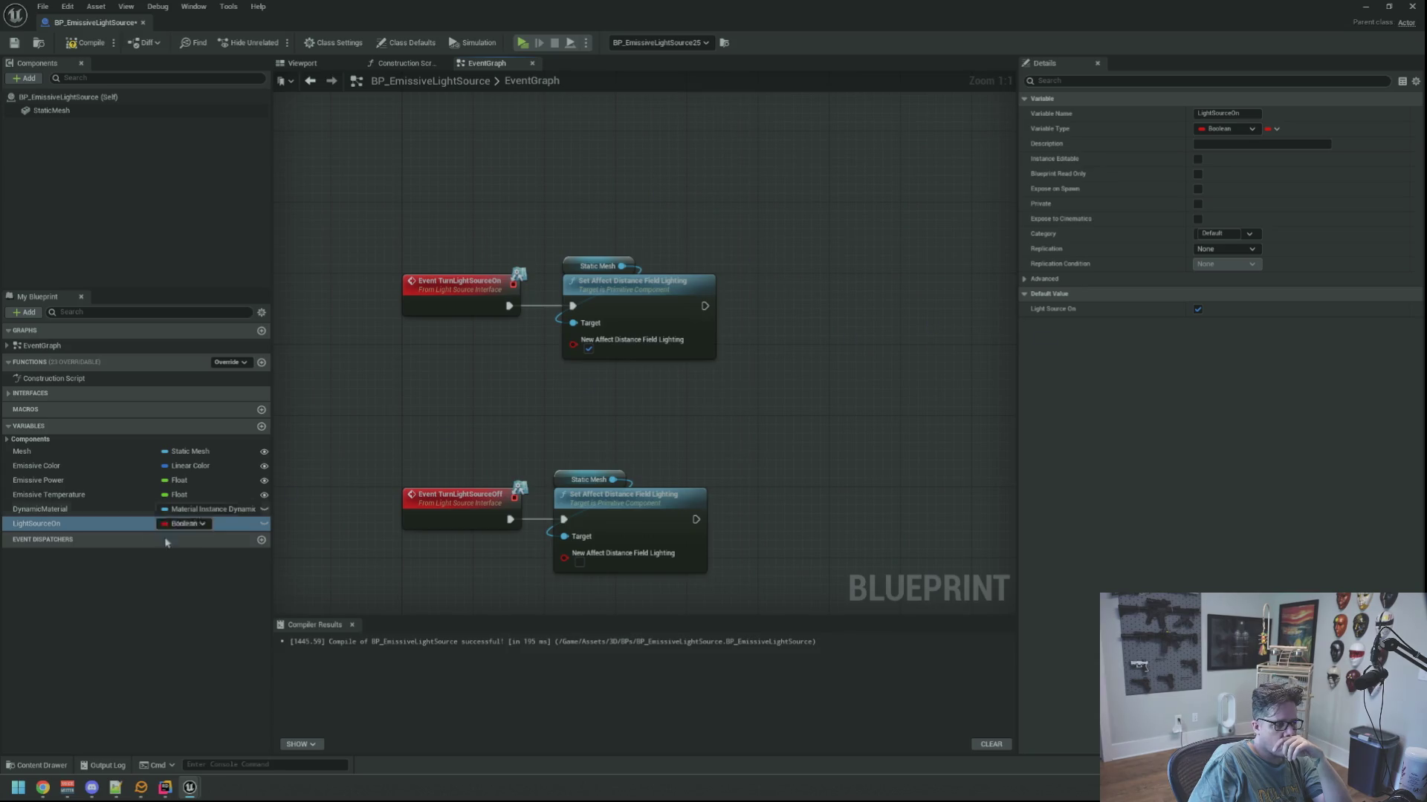
{"action": "mouse_move", "coordinate": [44, 524]}
{"action": "left_mouse_down"}
{"action": "mouse_move", "coordinate": [825, 316]}
{"action": "mouse_move", "coordinate": [802, 305]}
{"action": "left_mouse_up"}
{"action": "left_click", "coordinate": [446, 449]}
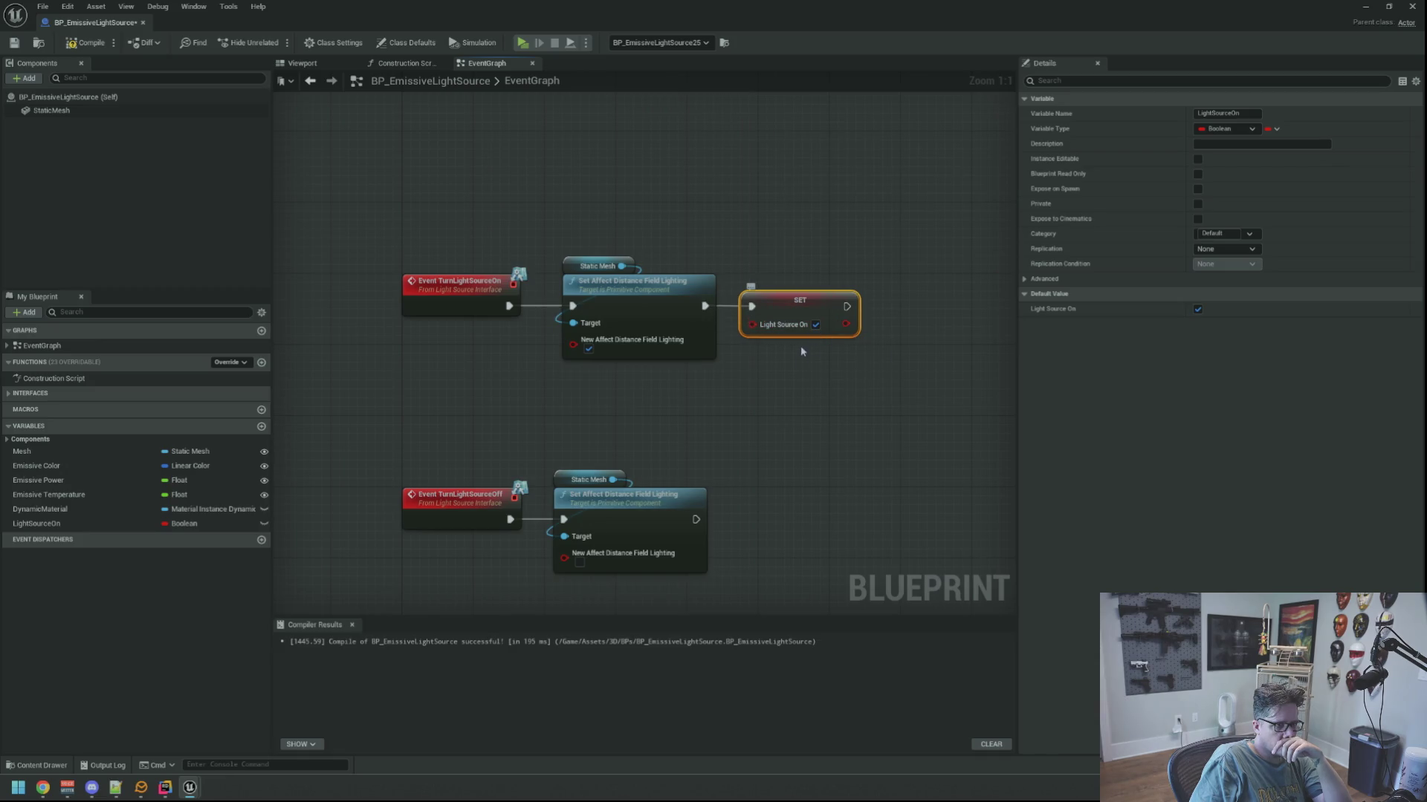
Add a Set LightSourceOn (false) node to the TurnLightSourceOff chain.
{"action": "left_click_drag", "start_coordinate": [786, 481], "coordinate": [755, 409]}
{"action": "mouse_move", "coordinate": [45, 524]}
{"action": "left_mouse_down"}
{"action": "mouse_move", "coordinate": [733, 484]}
{"action": "mouse_move", "coordinate": [712, 474]}
{"action": "mouse_move", "coordinate": [749, 446]}
{"action": "left_mouse_up"}
{"action": "left_click", "coordinate": [752, 501]}
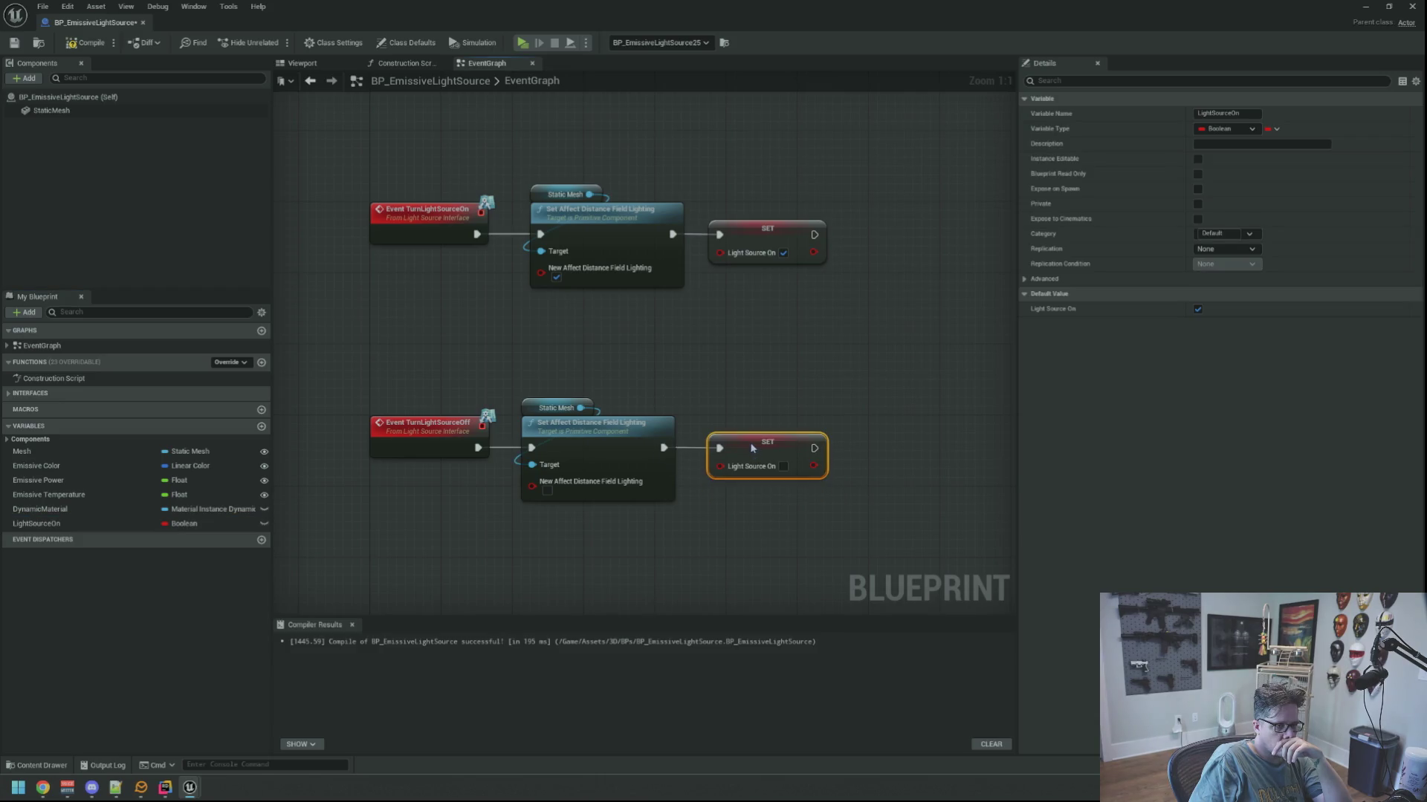
{"action": "left_click", "coordinate": [741, 343]}
Paste a Set Affect Distance Field Lighting node near Event BeginPlay and restore the editor window.
{"action": "left_click_drag", "start_coordinate": [741, 342], "coordinate": [651, 391]}
{"action": "scroll", "coordinate": [654, 362], "scroll_direction": "down", "scroll_amount": 1}
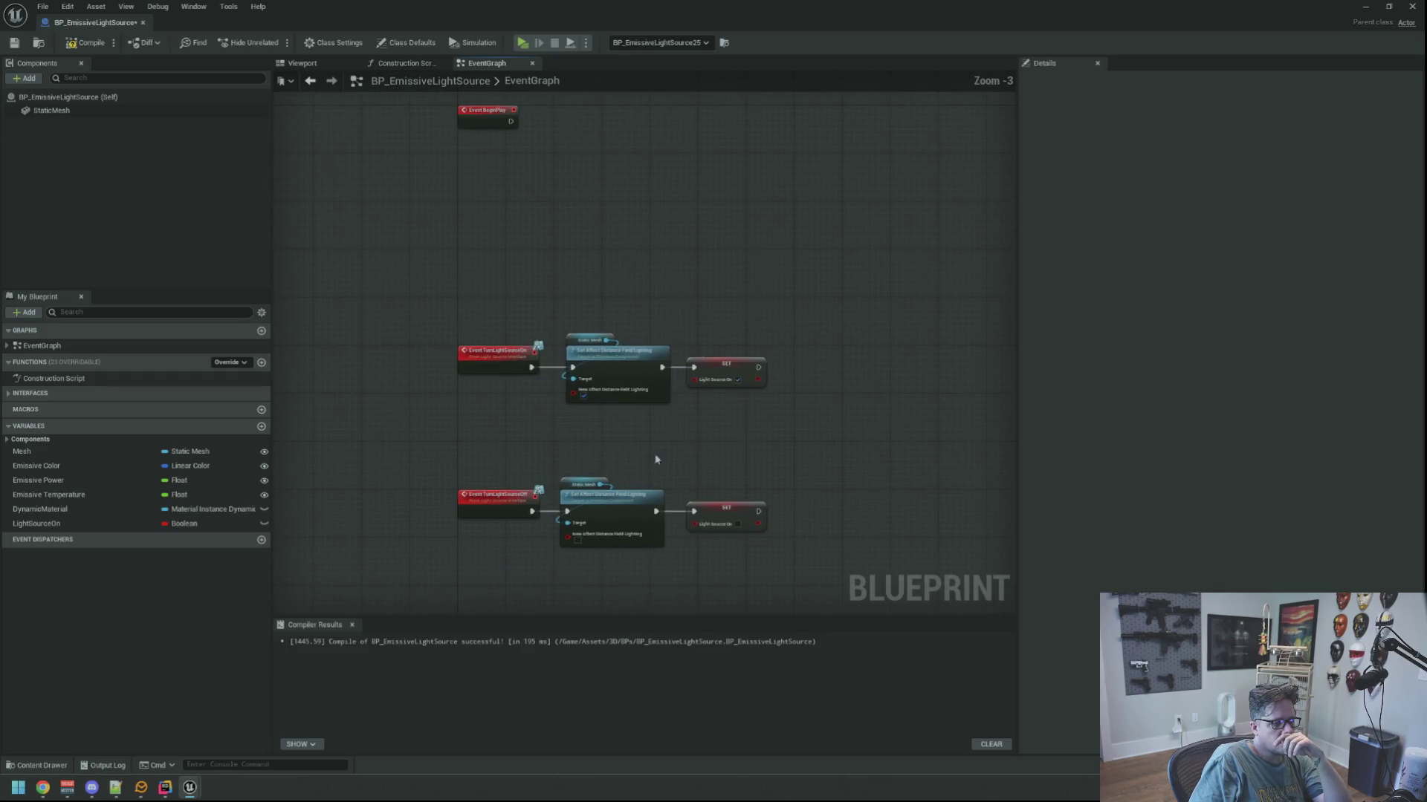
{"action": "scroll", "coordinate": [580, 295], "scroll_direction": "up", "scroll_amount": 3}
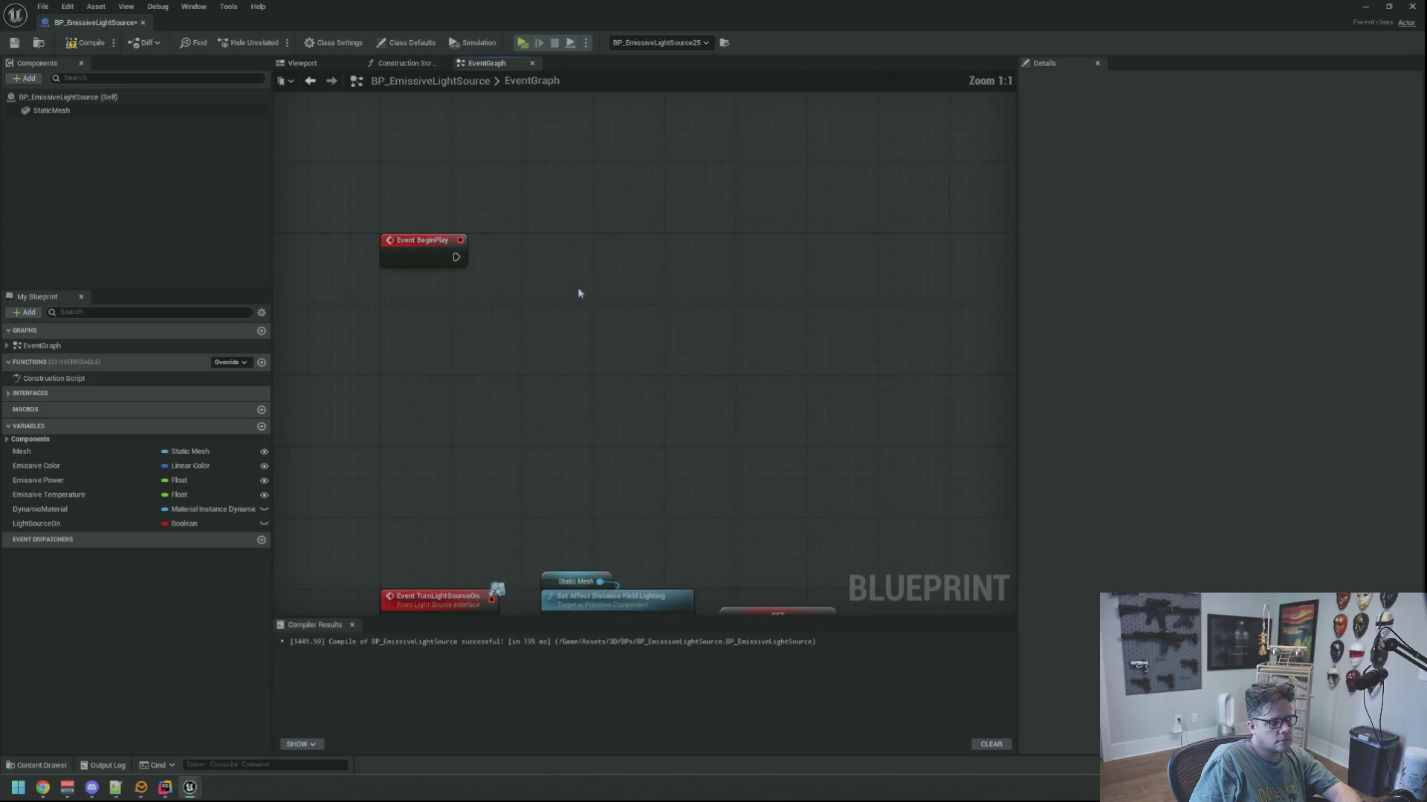
{"action": "key", "text": "ctrl+v"}
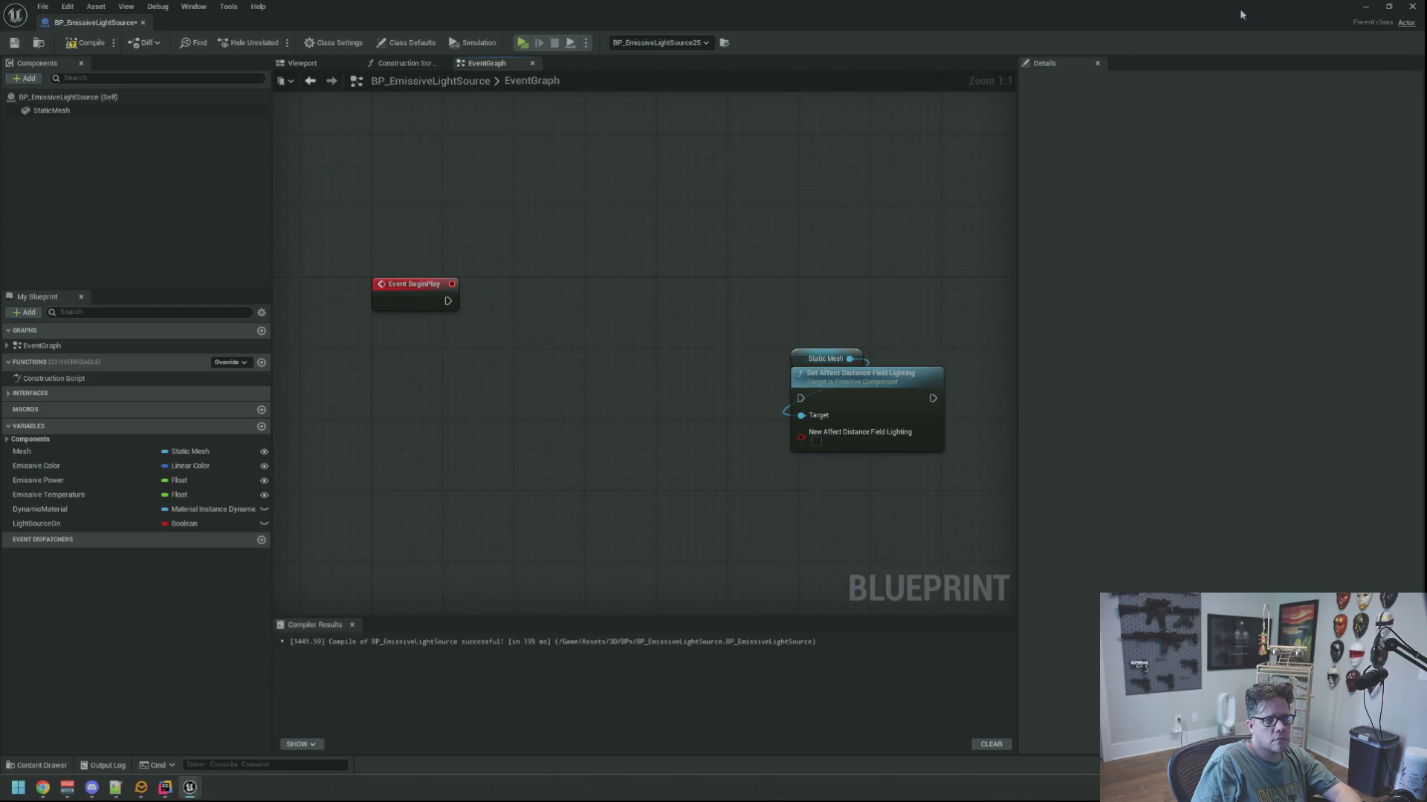
{"action": "left_click", "coordinate": [1373, 11]}
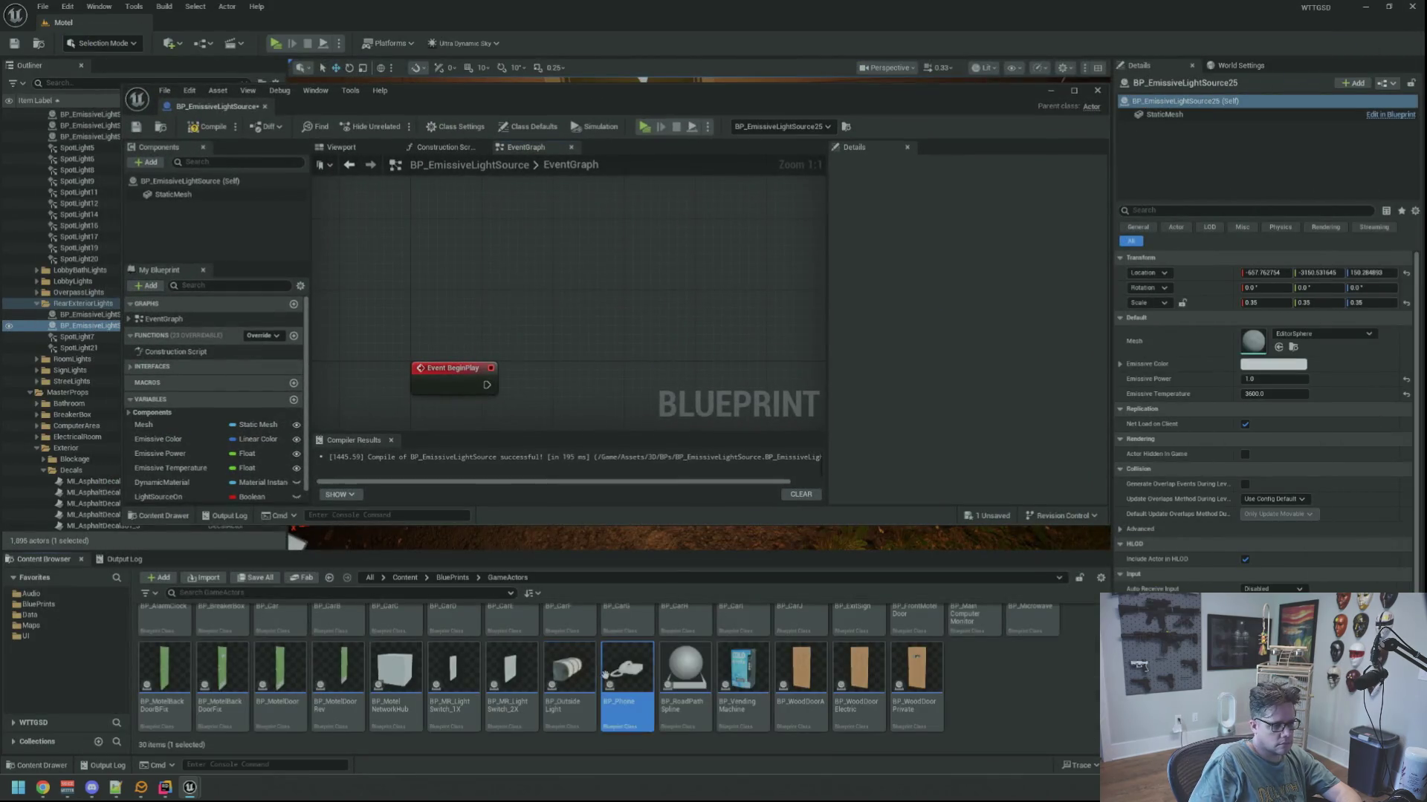
In parent BP_EmissiveObject, select the ListenForGameplayMessages and Break Update Power Status nodes.
{"action": "double_click", "coordinate": [627, 673]}
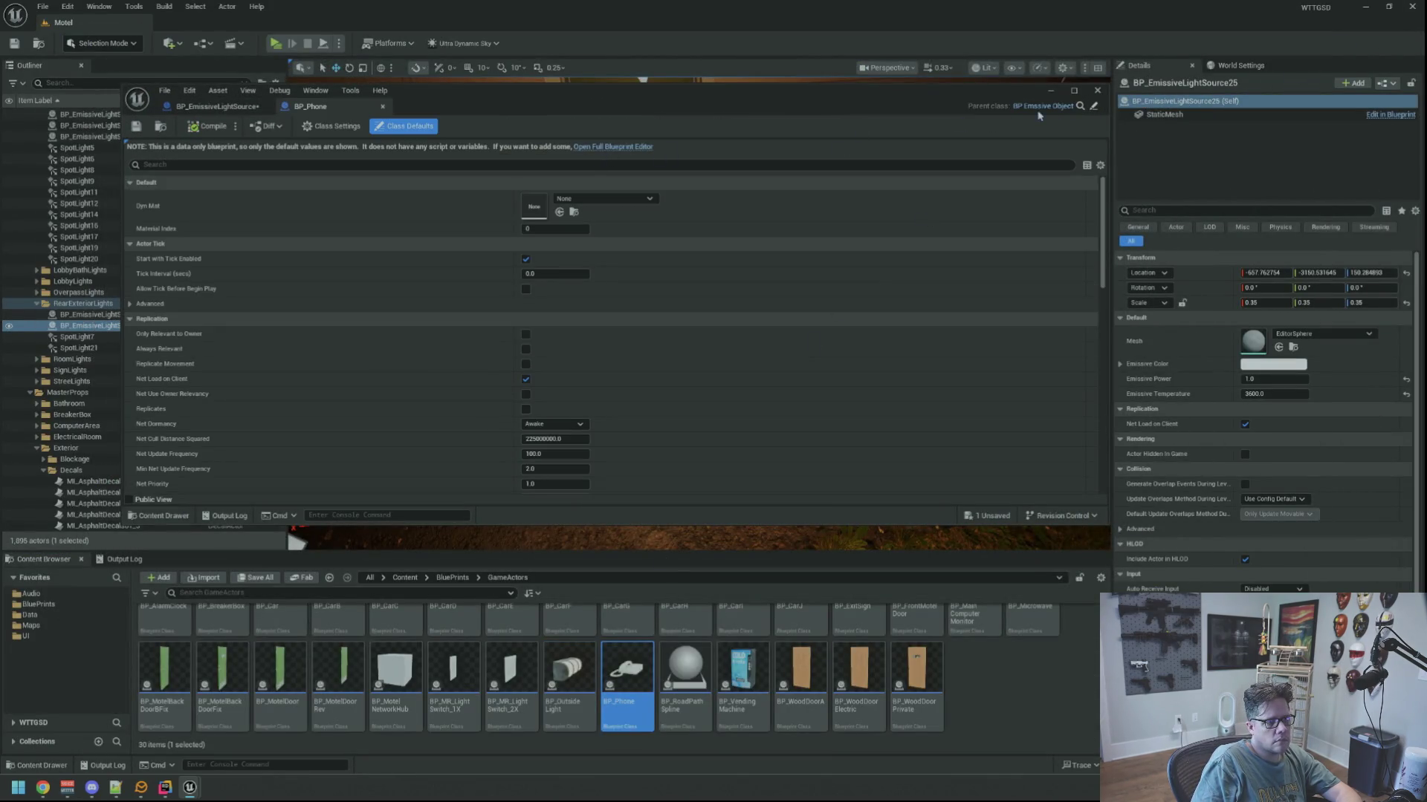
{"action": "left_click", "coordinate": [1080, 106]}
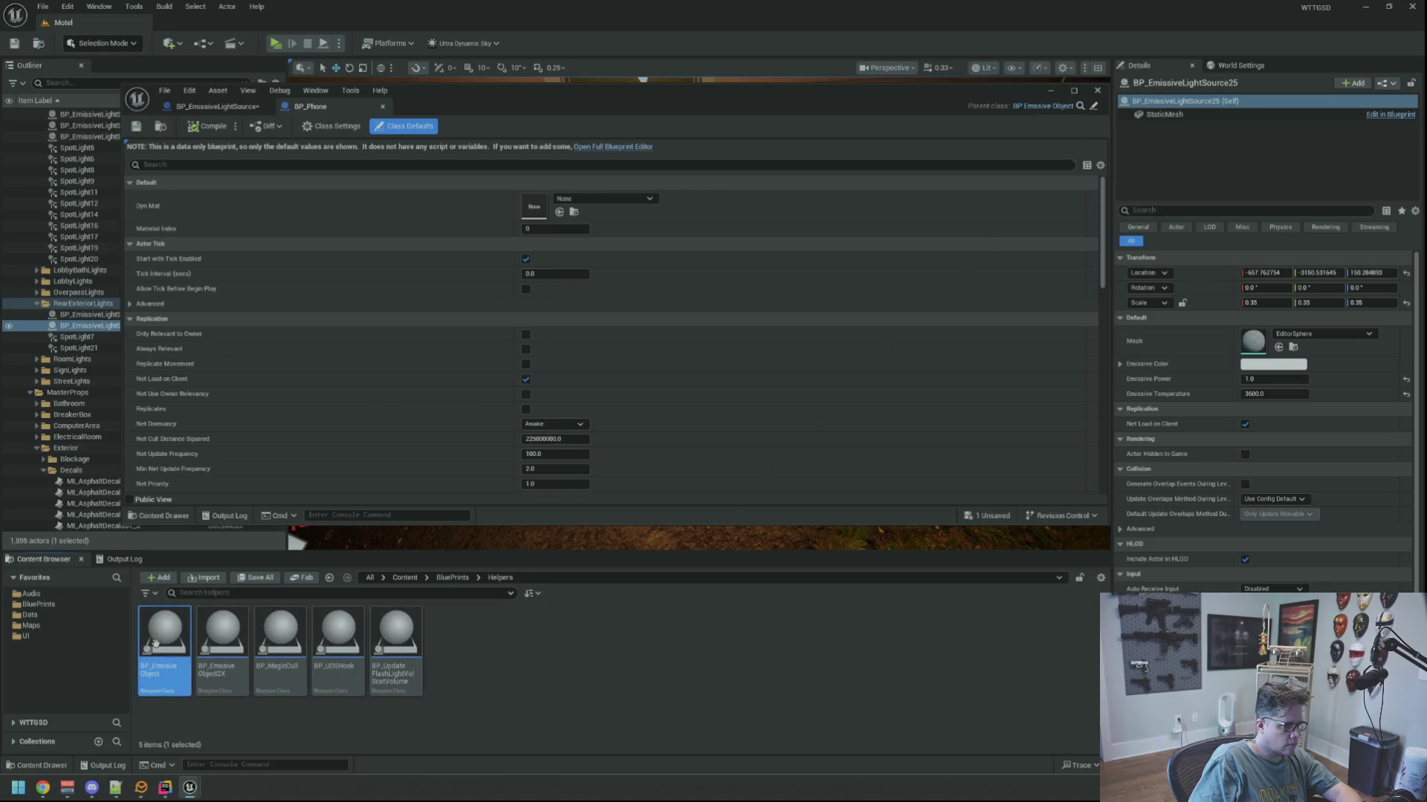
{"action": "scroll", "coordinate": [528, 238], "scroll_direction": "down", "scroll_amount": 2}
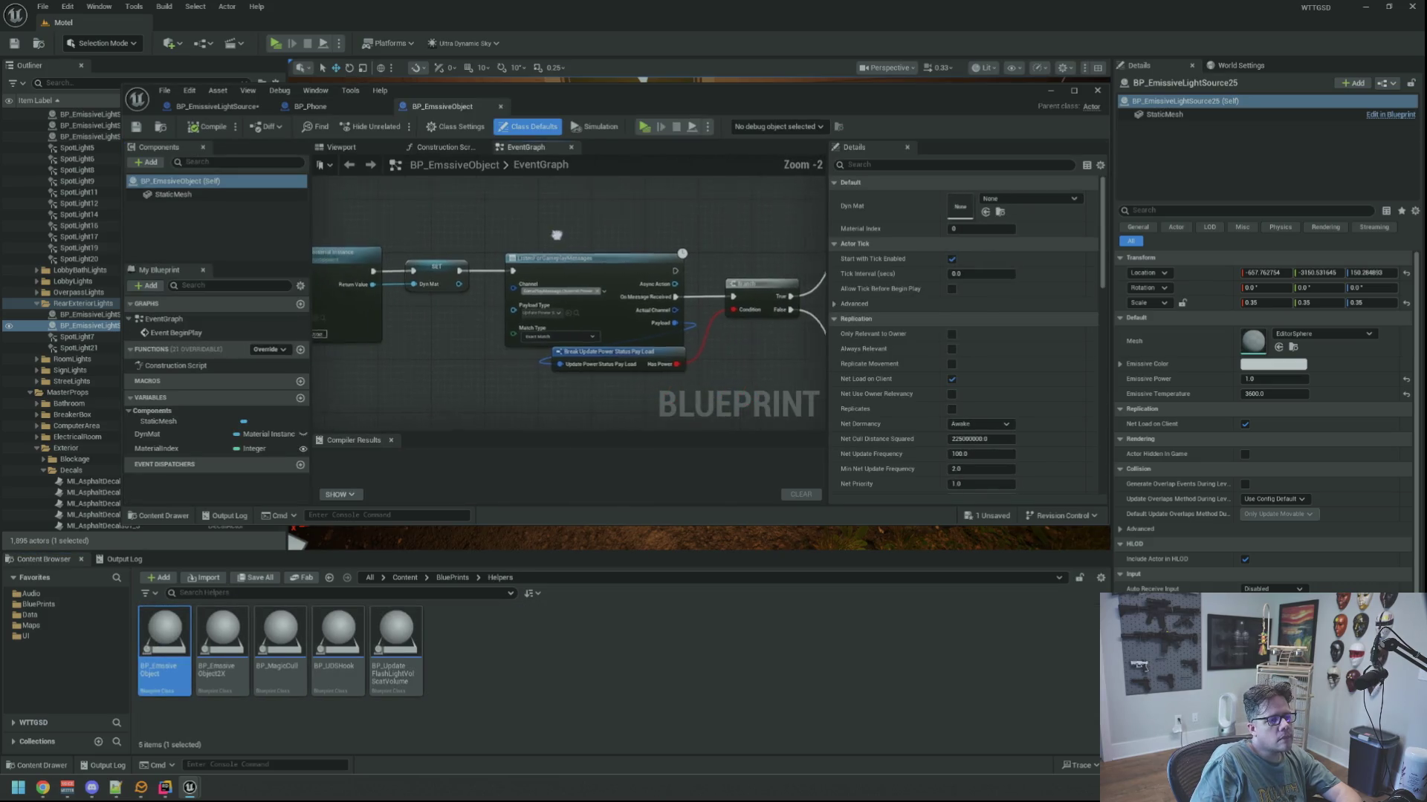
{"action": "left_click_drag", "start_coordinate": [470, 216], "coordinate": [609, 386]}
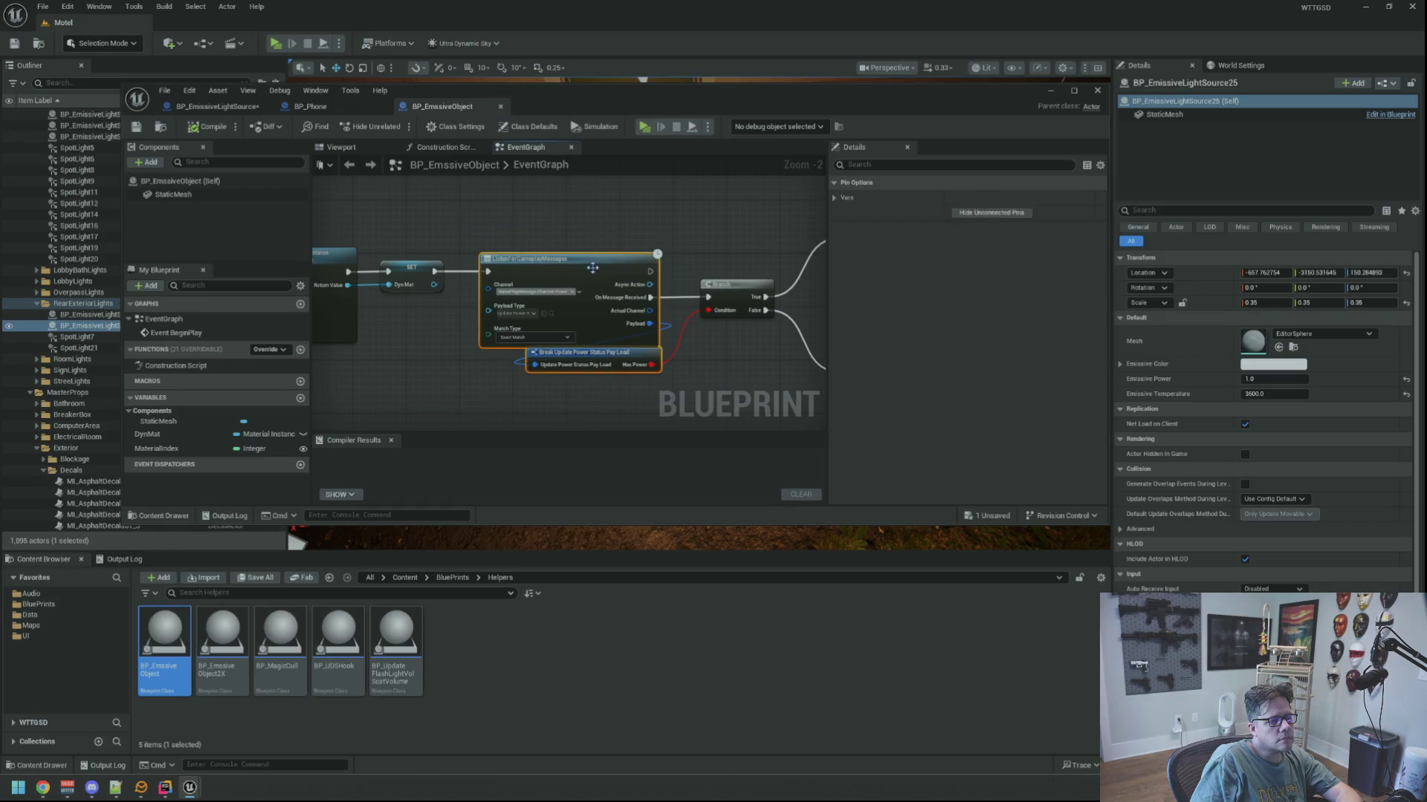
Paste the listener nodes into BP_EmissiveLightSource and wire Event BeginPlay into ListenForGameplayMessages.
{"action": "left_click", "coordinate": [217, 106]}
{"action": "key", "text": "ctrl+v"}
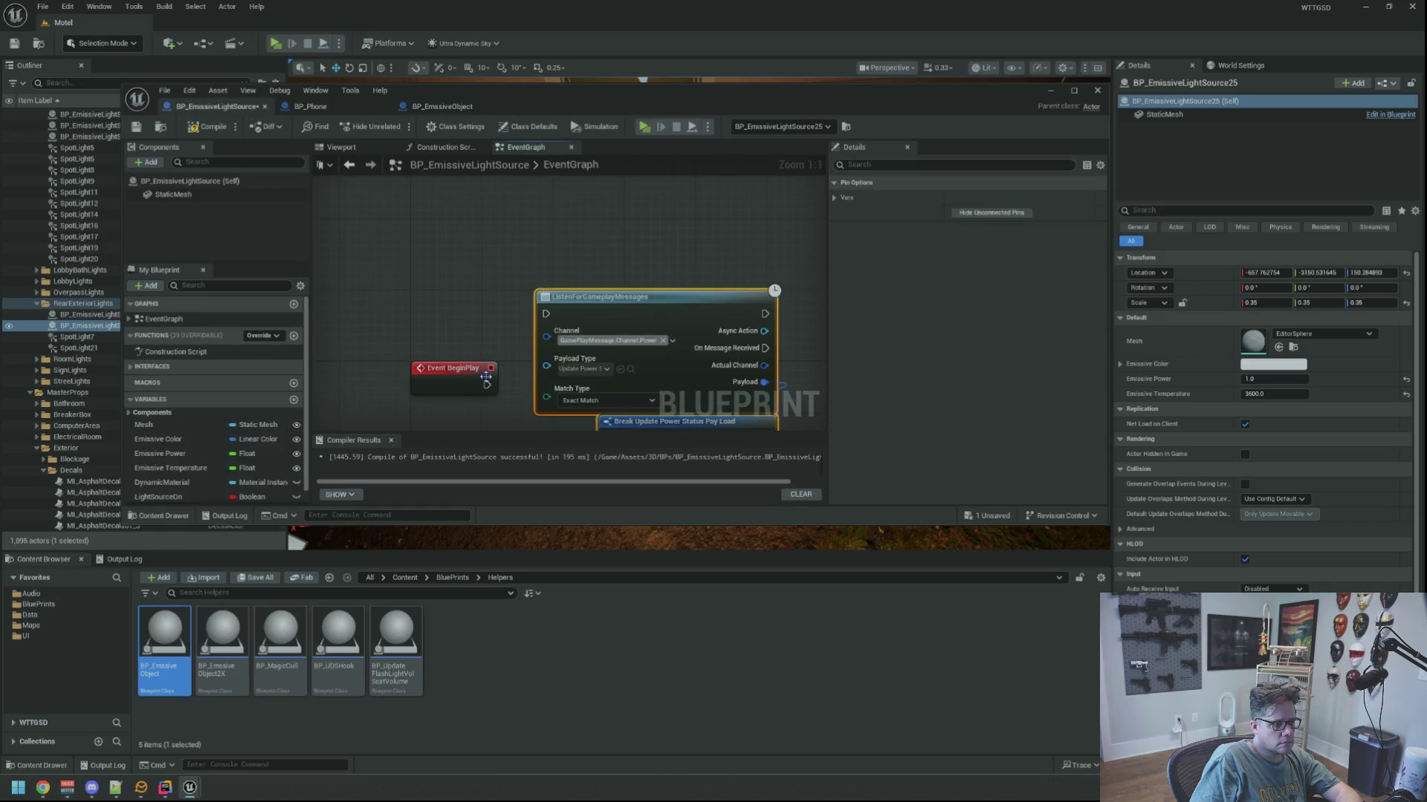
{"action": "left_click_drag", "start_coordinate": [490, 392], "coordinate": [546, 314]}
{"action": "left_click", "coordinate": [743, 238]}
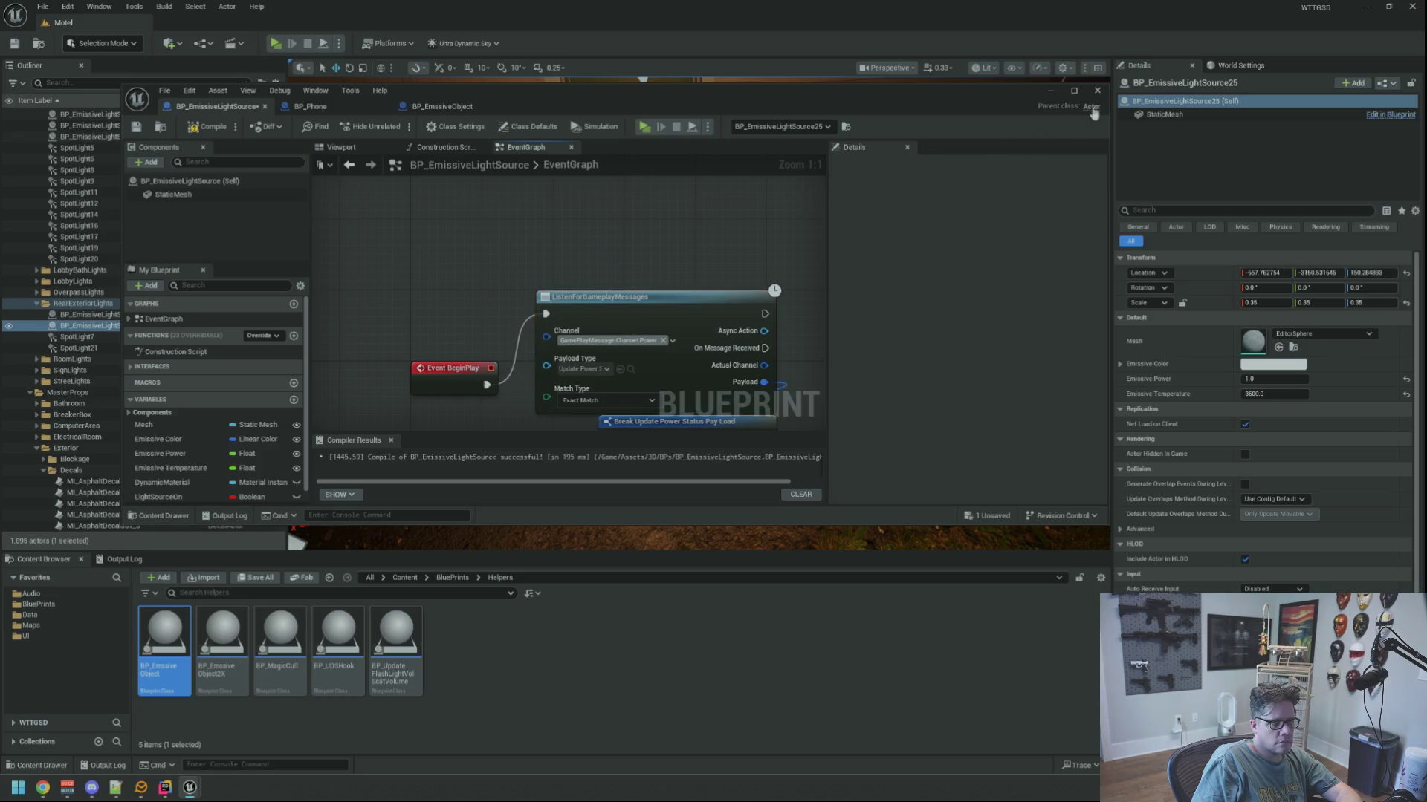
{"action": "left_click", "coordinate": [1074, 91]}
Move the Set Affect Distance Field Lighting node right and down to make room.
{"action": "left_click_drag", "start_coordinate": [623, 181], "coordinate": [570, 295]}
{"action": "left_click", "coordinate": [600, 231]}
{"action": "mouse_move", "coordinate": [859, 297]}
{"action": "left_mouse_down"}
{"action": "mouse_move", "coordinate": [535, 280]}
{"action": "mouse_move", "coordinate": [794, 381]}
{"action": "left_mouse_up"}
{"action": "left_click", "coordinate": [535, 312]}
{"action": "mouse_move", "coordinate": [519, 310]}
{"action": "left_mouse_down"}
{"action": "mouse_move", "coordinate": [652, 320]}
{"action": "mouse_move", "coordinate": [751, 136]}
{"action": "mouse_move", "coordinate": [618, 334]}
{"action": "left_mouse_up"}
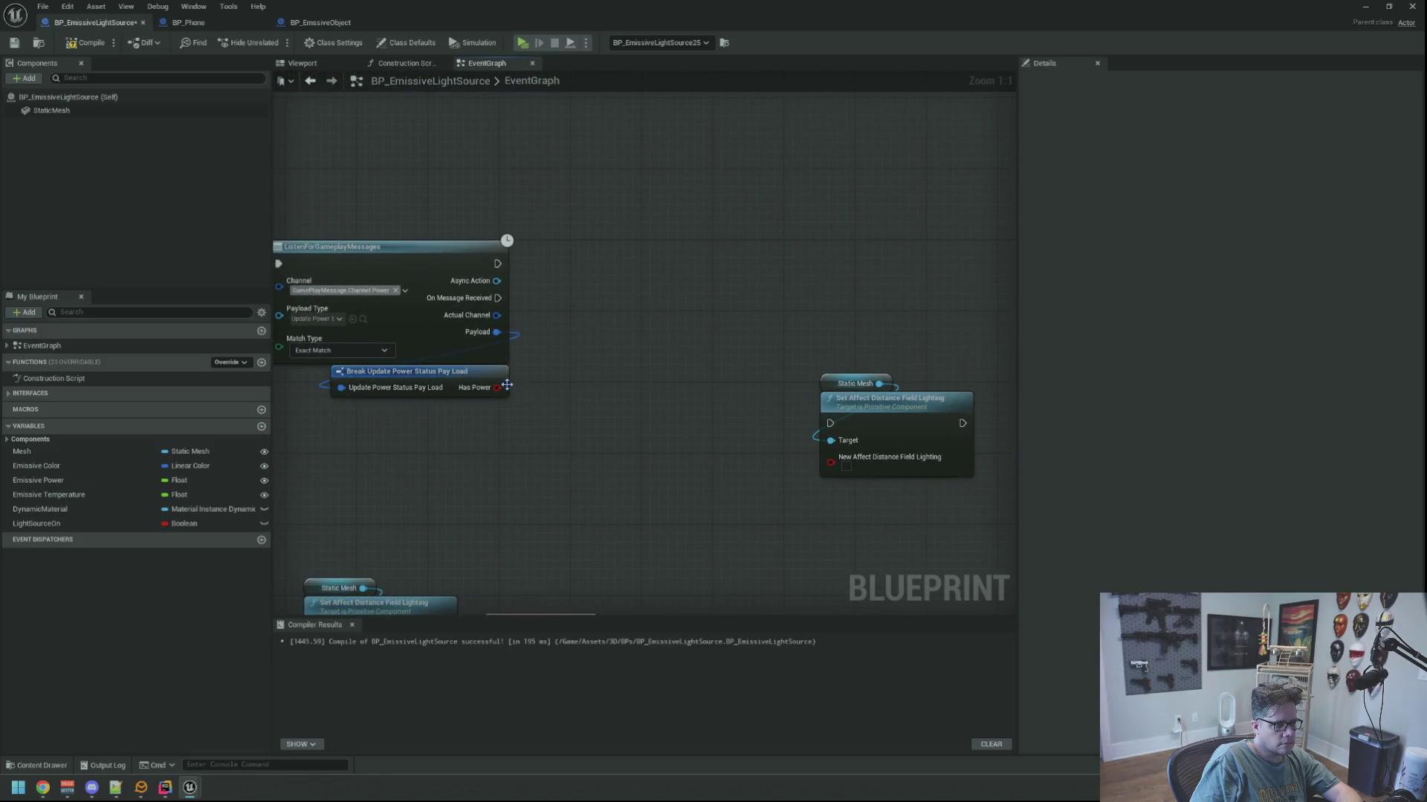
Add a Branch on Has Power, run from On Message Received.
{"action": "mouse_move", "coordinate": [485, 373]}
{"action": "left_mouse_down"}
{"action": "mouse_move", "coordinate": [599, 299]}
{"action": "mouse_move", "coordinate": [484, 402]}
{"action": "left_mouse_up"}
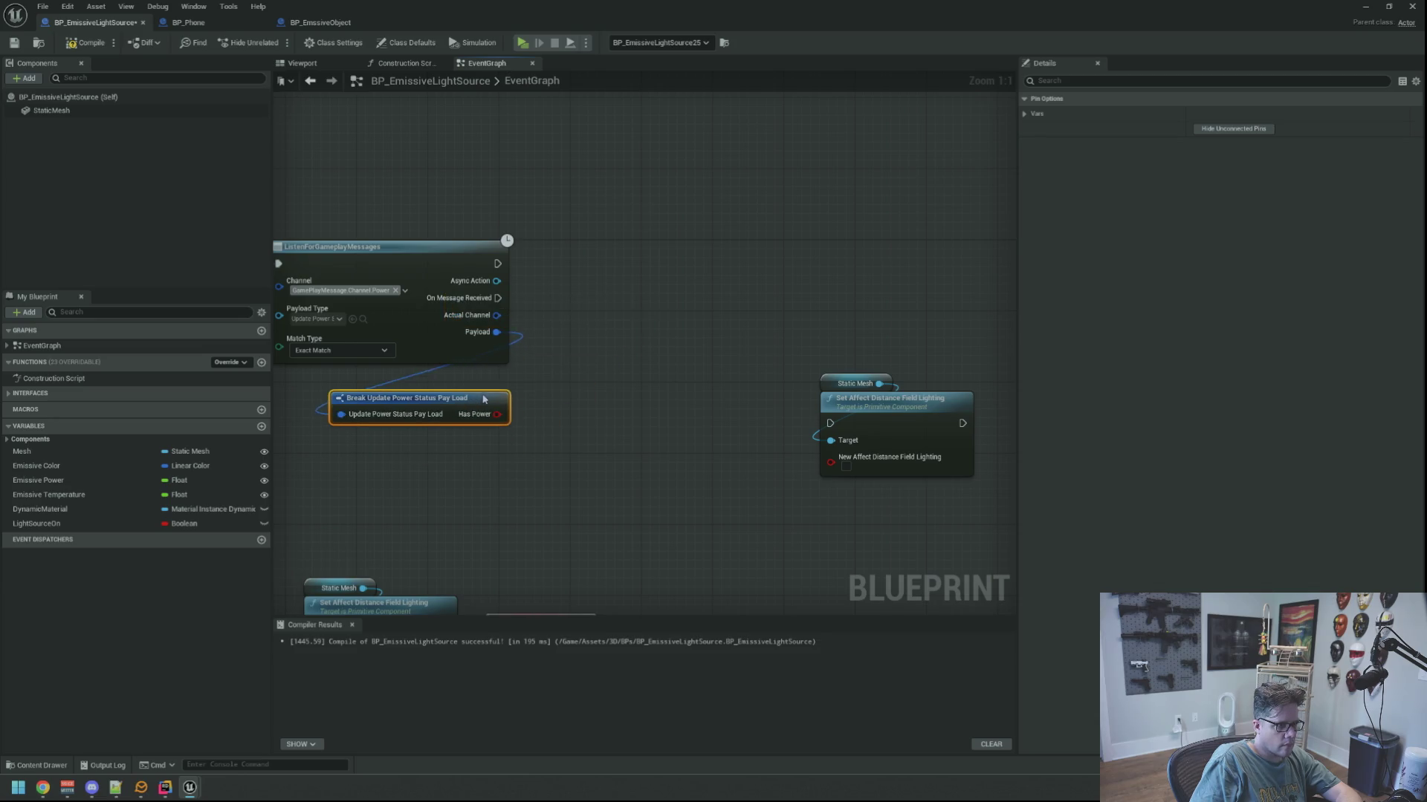
{"action": "left_click", "coordinate": [585, 351]}
{"action": "mouse_move", "coordinate": [585, 352]}
{"action": "left_mouse_down"}
{"action": "mouse_move", "coordinate": [792, 340]}
{"action": "mouse_move", "coordinate": [647, 354]}
{"action": "left_mouse_up"}
{"action": "left_click_drag", "start_coordinate": [563, 399], "coordinate": [680, 332]}
{"action": "type", "text": "bra"}
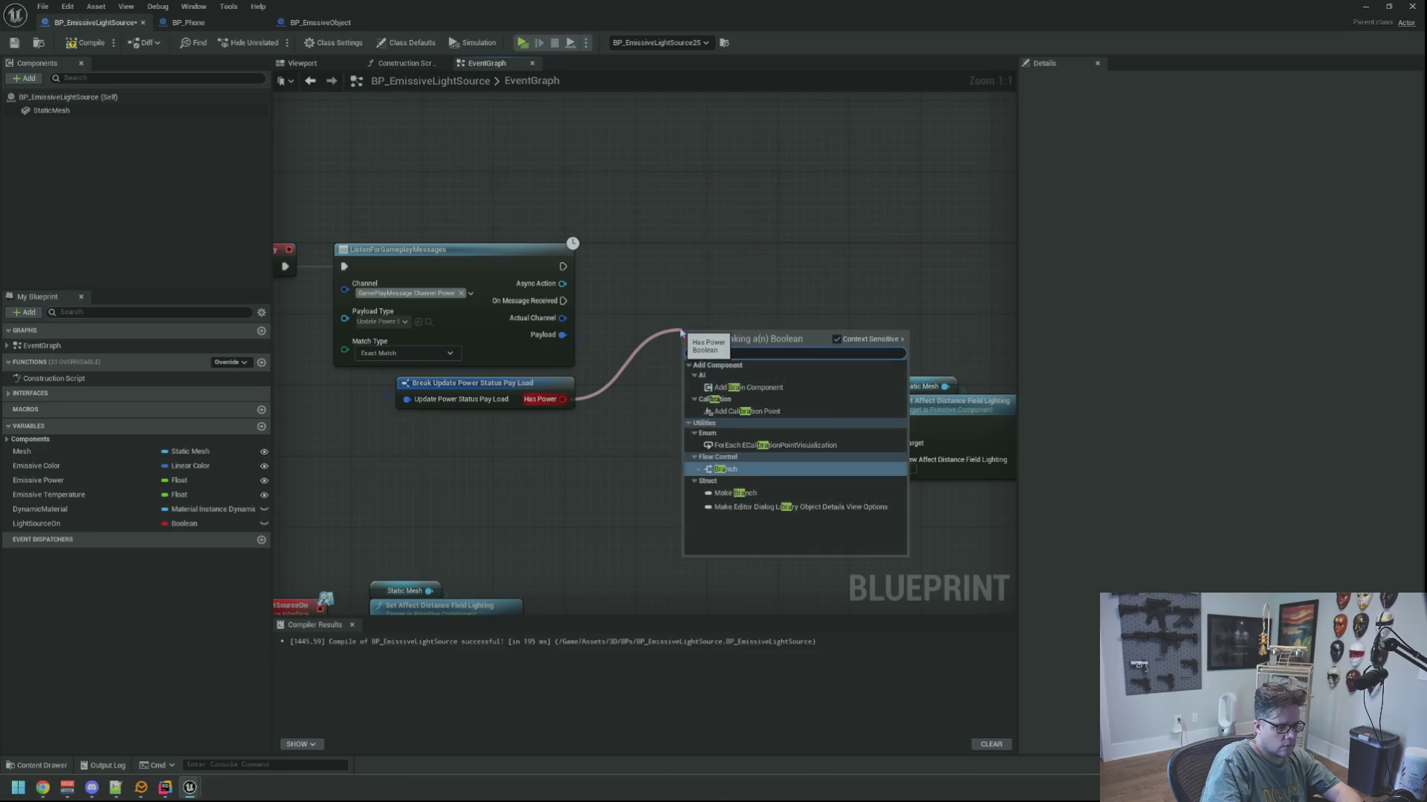
{"action": "type", "text": "nch"}
{"action": "key", "text": "Return"}
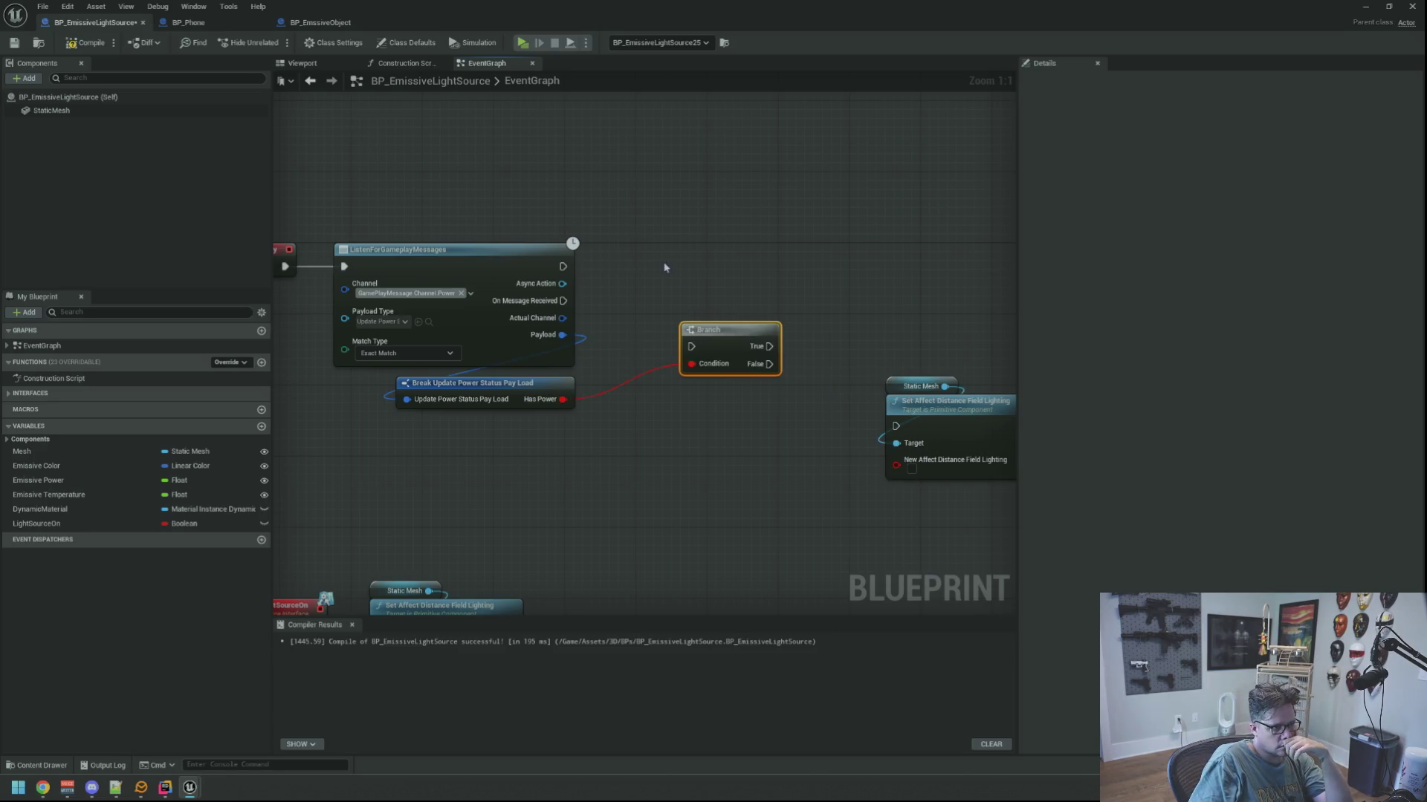
{"action": "mouse_move", "coordinate": [563, 301]}
{"action": "left_mouse_down"}
{"action": "mouse_move", "coordinate": [691, 346]}
{"action": "mouse_move", "coordinate": [663, 273]}
{"action": "mouse_move", "coordinate": [648, 297]}
{"action": "left_mouse_up"}
Add a second Branch from the first Branch's False output.
{"action": "mouse_move", "coordinate": [812, 302]}
{"action": "left_mouse_down"}
{"action": "mouse_move", "coordinate": [754, 319]}
{"action": "mouse_move", "coordinate": [668, 302]}
{"action": "mouse_move", "coordinate": [898, 337]}
{"action": "mouse_move", "coordinate": [649, 325]}
{"action": "left_mouse_up"}
{"action": "mouse_move", "coordinate": [518, 355]}
{"action": "left_mouse_down"}
{"action": "mouse_move", "coordinate": [669, 446]}
{"action": "mouse_move", "coordinate": [625, 437]}
{"action": "left_mouse_up"}
{"action": "type", "text": "b"}
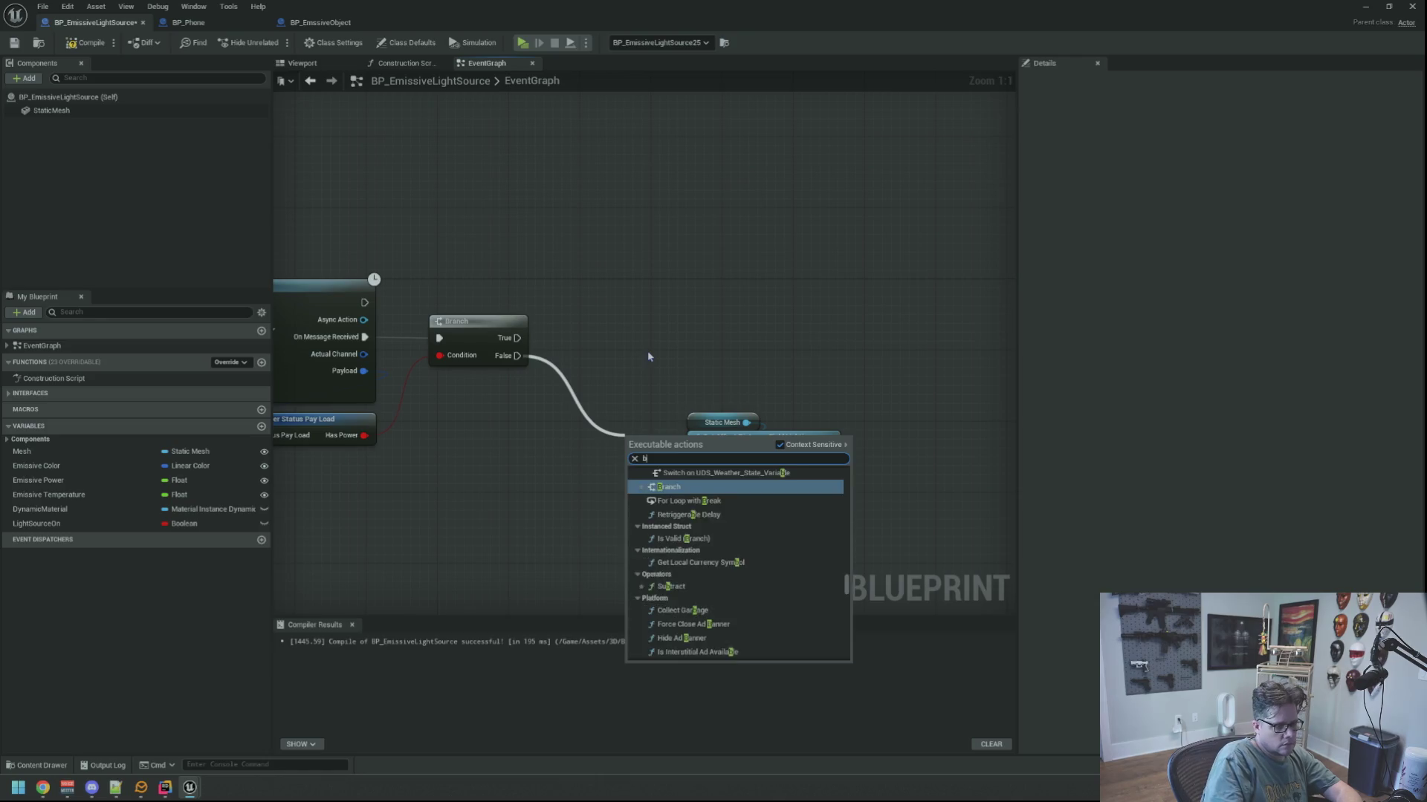
{"action": "type", "text": "ranch"}
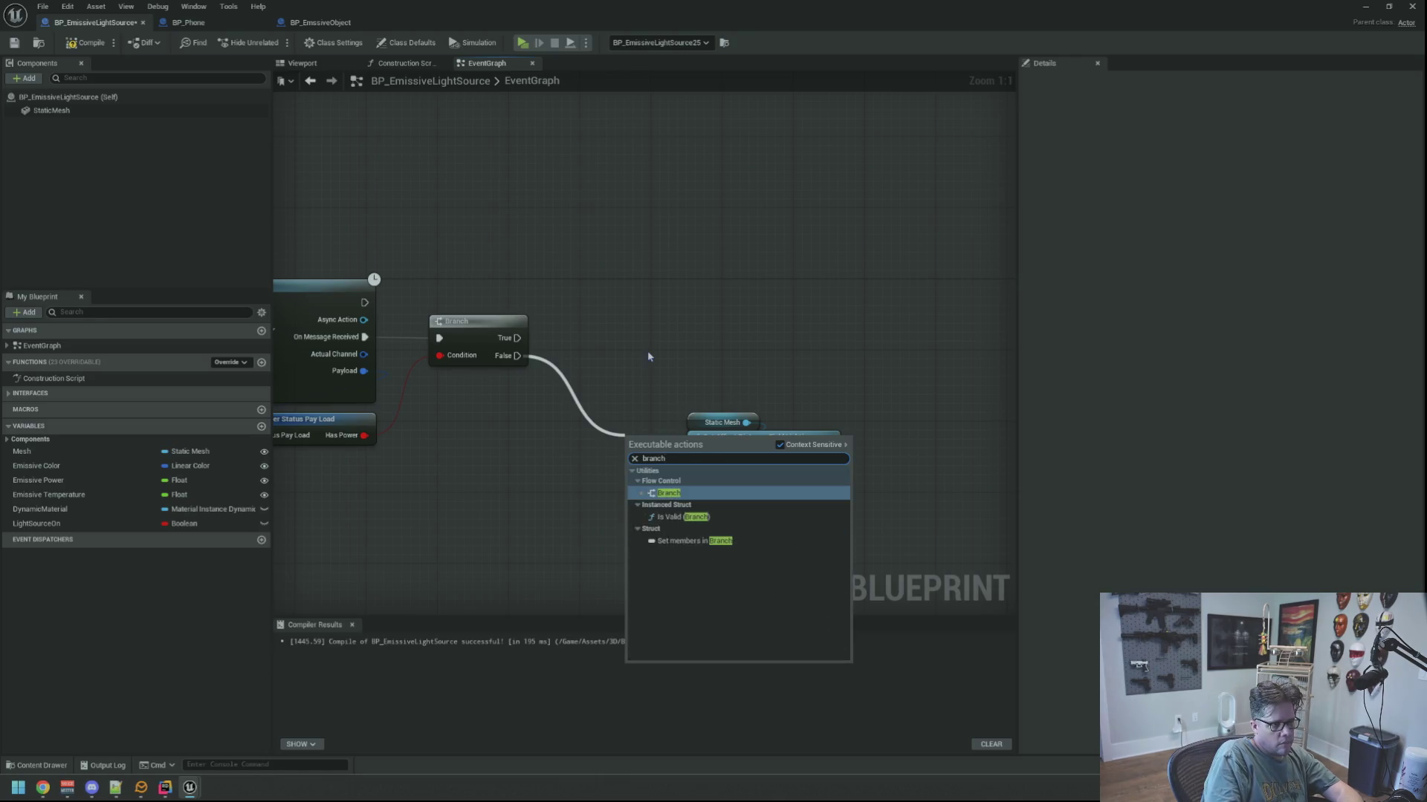
{"action": "key", "text": "Return"}
{"action": "left_click_drag", "start_coordinate": [643, 438], "coordinate": [610, 421]}
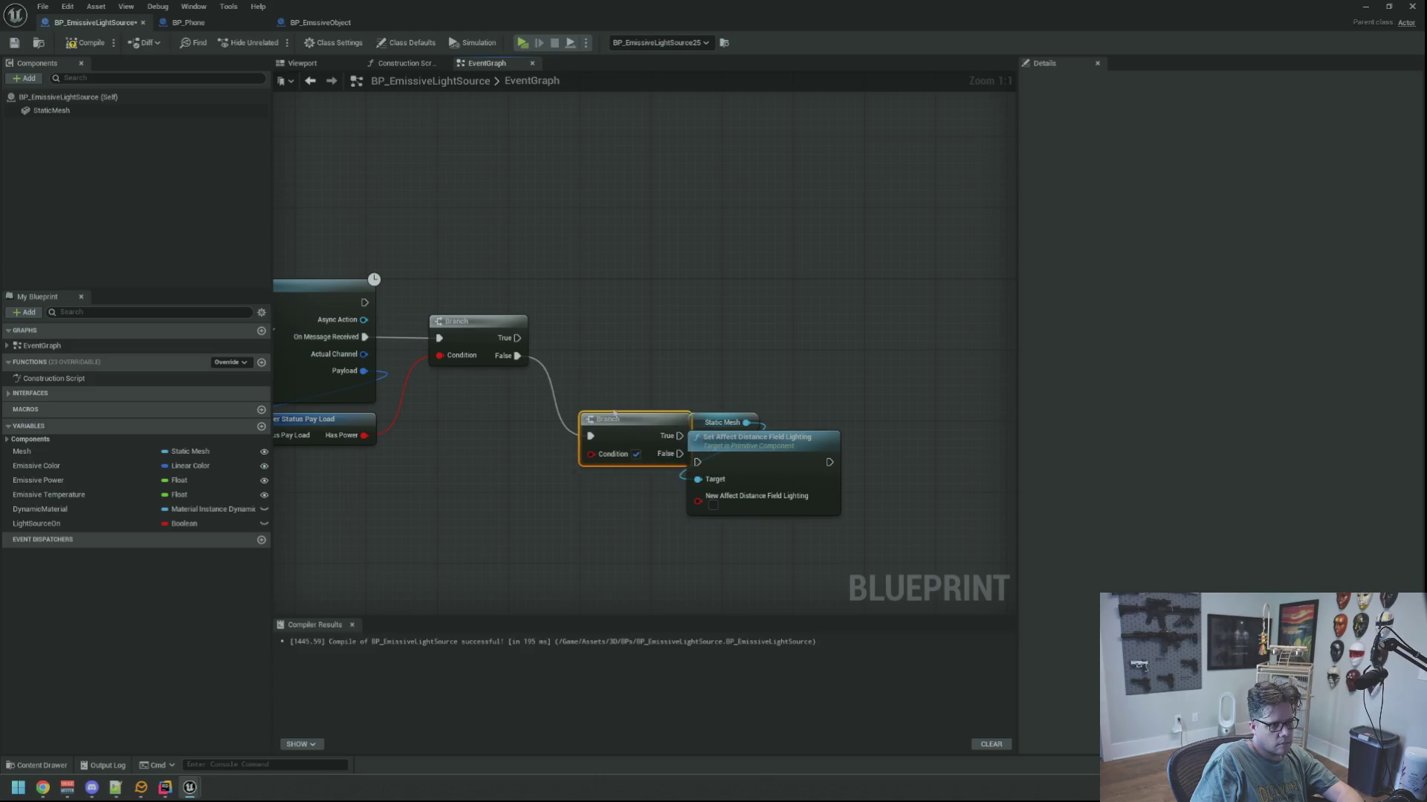
{"action": "left_click", "coordinate": [759, 457]}
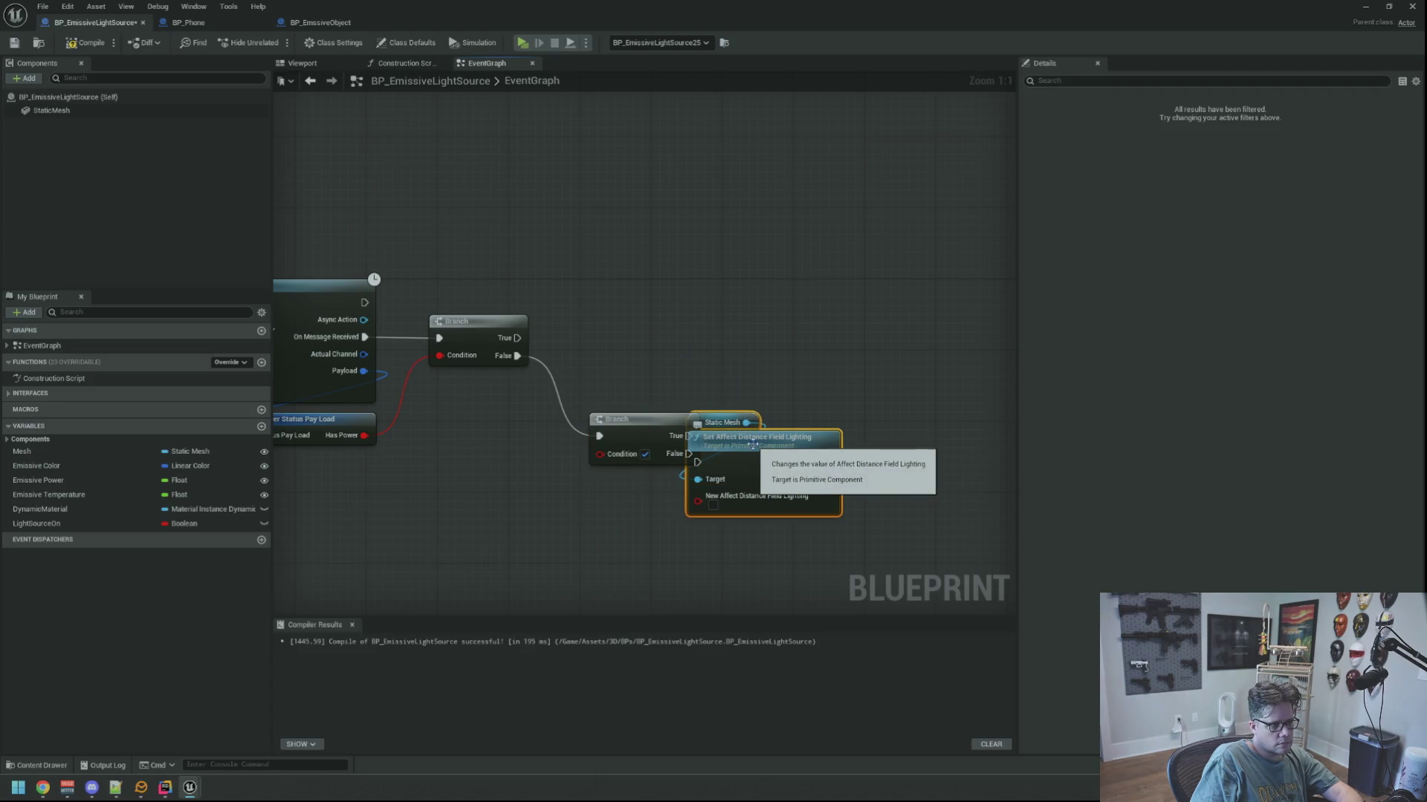
Remove the extra Branch and wire False to Set Affect Distance Field Lighting.
{"action": "left_click_drag", "start_coordinate": [539, 376], "coordinate": [678, 482]}
{"action": "key", "text": "ctrl+z"}
{"action": "mouse_move", "coordinate": [515, 362]}
{"action": "left_mouse_down"}
{"action": "mouse_move", "coordinate": [697, 462]}
{"action": "mouse_move", "coordinate": [640, 435]}
{"action": "left_mouse_up"}
{"action": "left_click", "coordinate": [742, 444]}
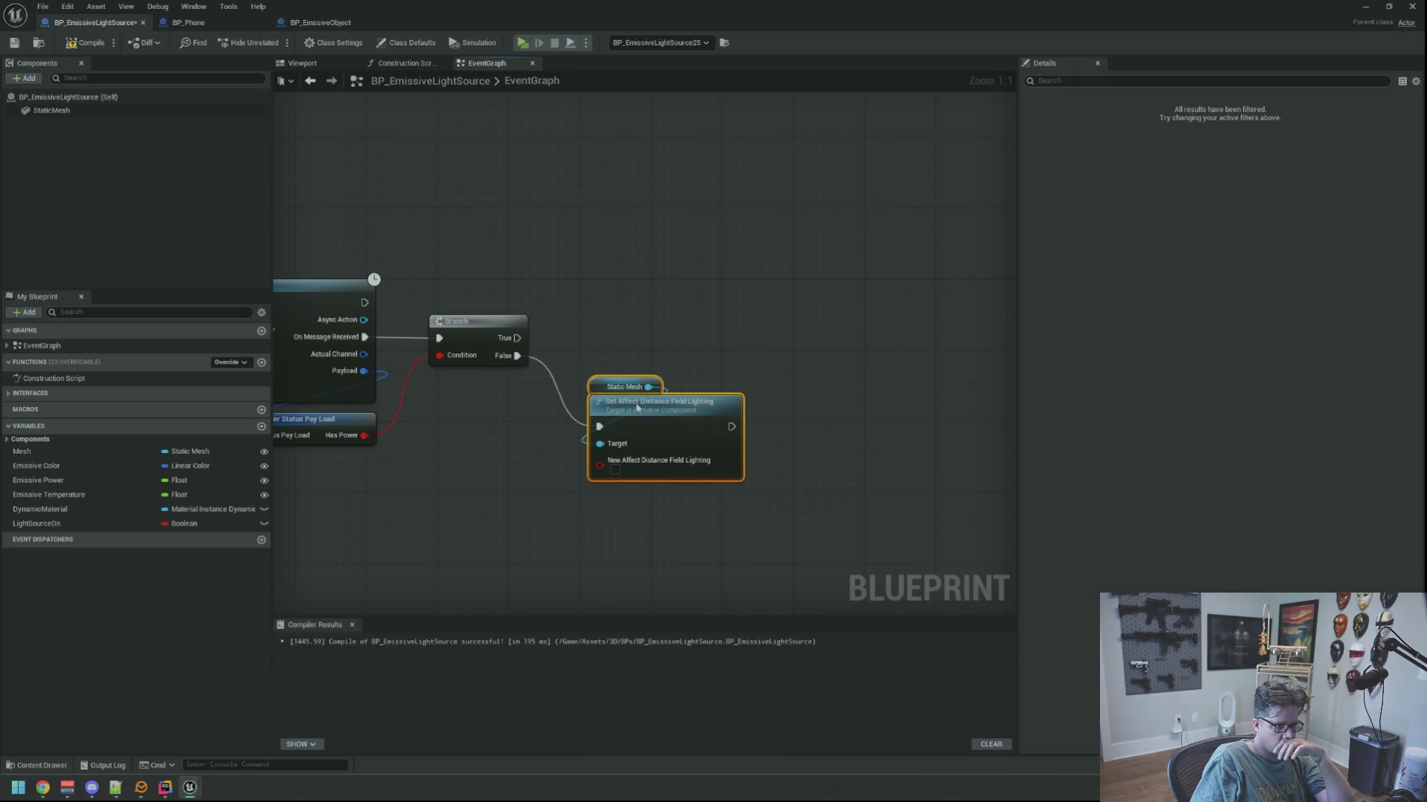
{"action": "mouse_move", "coordinate": [588, 341]}
{"action": "left_mouse_down"}
{"action": "mouse_move", "coordinate": [703, 323]}
{"action": "mouse_move", "coordinate": [732, 281]}
{"action": "mouse_move", "coordinate": [719, 218]}
{"action": "mouse_move", "coordinate": [728, 236]}
{"action": "left_mouse_up"}
Add a Branch on the True path with a LightSourceOn getter as its condition.
{"action": "type", "text": "branch"}
{"action": "key", "text": "Return"}
{"action": "left_click", "coordinate": [483, 474]}
{"action": "mouse_move", "coordinate": [36, 524]}
{"action": "left_mouse_down"}
{"action": "mouse_move", "coordinate": [677, 334]}
{"action": "mouse_move", "coordinate": [825, 330]}
{"action": "mouse_move", "coordinate": [713, 270]}
{"action": "left_mouse_up"}
{"action": "left_click", "coordinate": [713, 343]}
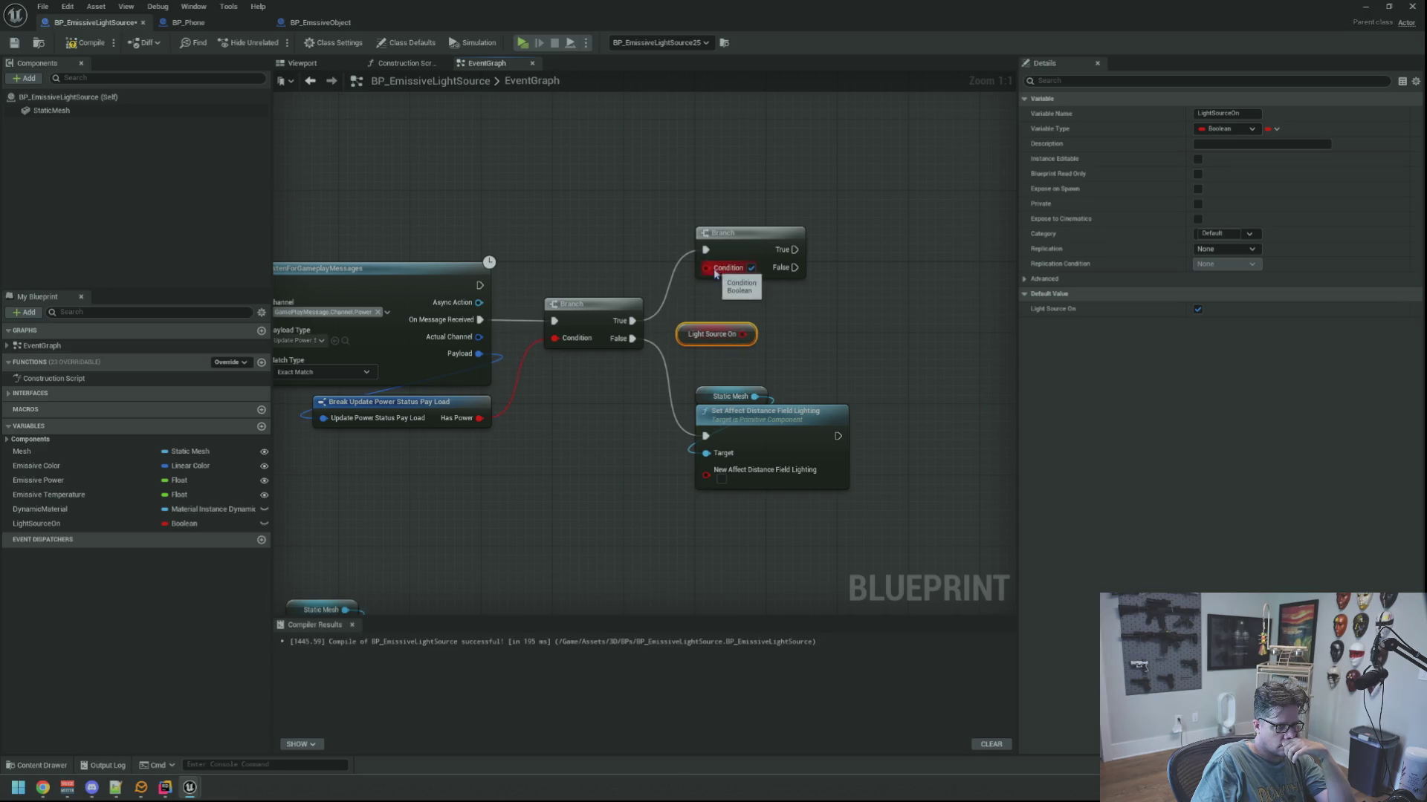
{"action": "mouse_move", "coordinate": [691, 341]}
{"action": "left_mouse_down"}
{"action": "mouse_move", "coordinate": [662, 231]}
{"action": "mouse_move", "coordinate": [687, 219]}
{"action": "mouse_move", "coordinate": [541, 254]}
{"action": "left_mouse_up"}
Wire a pasted Set Affect Distance Field Lighting node, enabled, to that Branch's True output.
{"action": "left_click", "coordinate": [621, 476]}
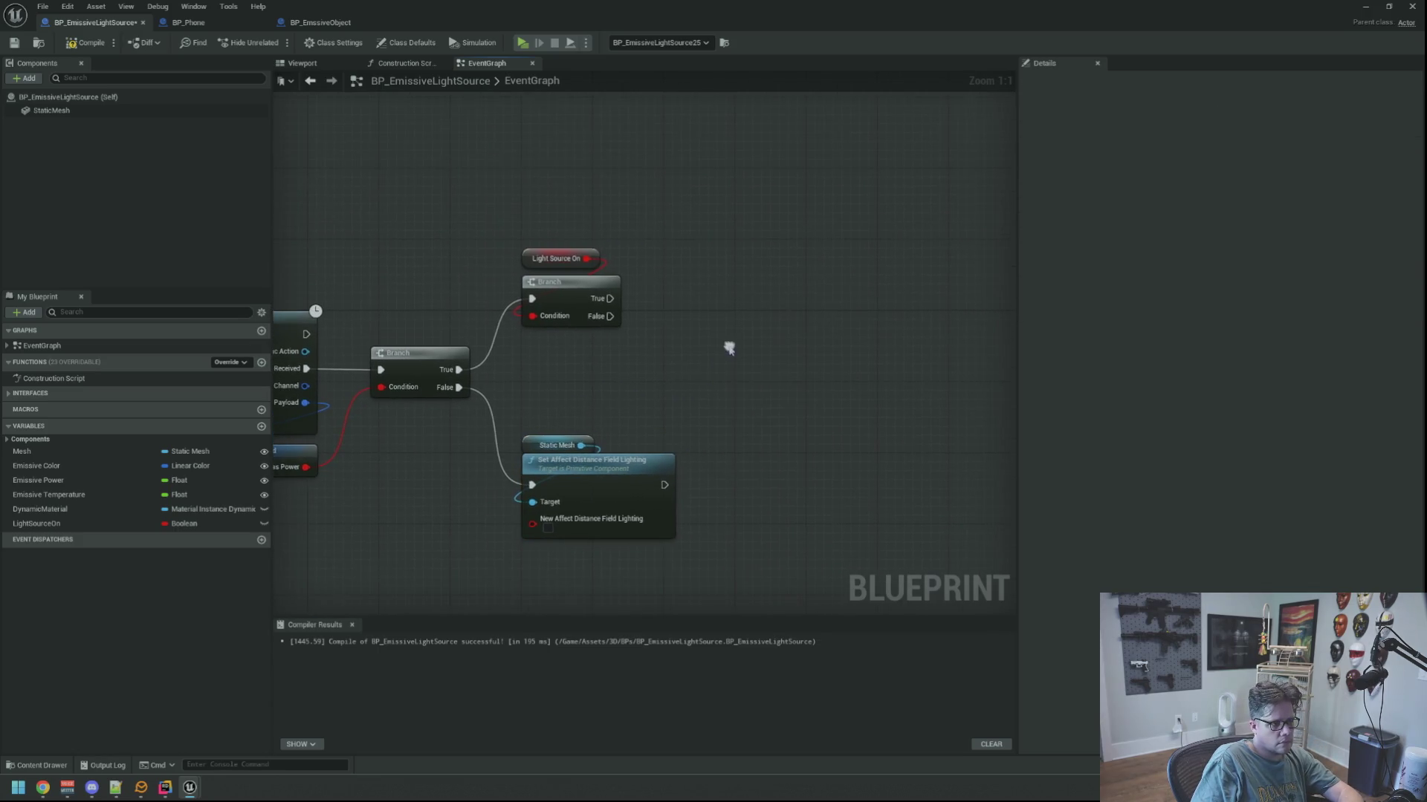
{"action": "key", "text": "ctrl+v"}
{"action": "mouse_move", "coordinate": [610, 298]}
{"action": "left_mouse_down"}
{"action": "mouse_move", "coordinate": [683, 361]}
{"action": "mouse_move", "coordinate": [708, 268]}
{"action": "mouse_move", "coordinate": [699, 286]}
{"action": "left_mouse_up"}
{"action": "left_click", "coordinate": [692, 284]}
{"action": "left_click", "coordinate": [612, 389]}
{"action": "left_click", "coordinate": [681, 341]}
{"action": "left_click_drag", "start_coordinate": [570, 392], "coordinate": [693, 360]}
{"action": "key", "text": "Home"}
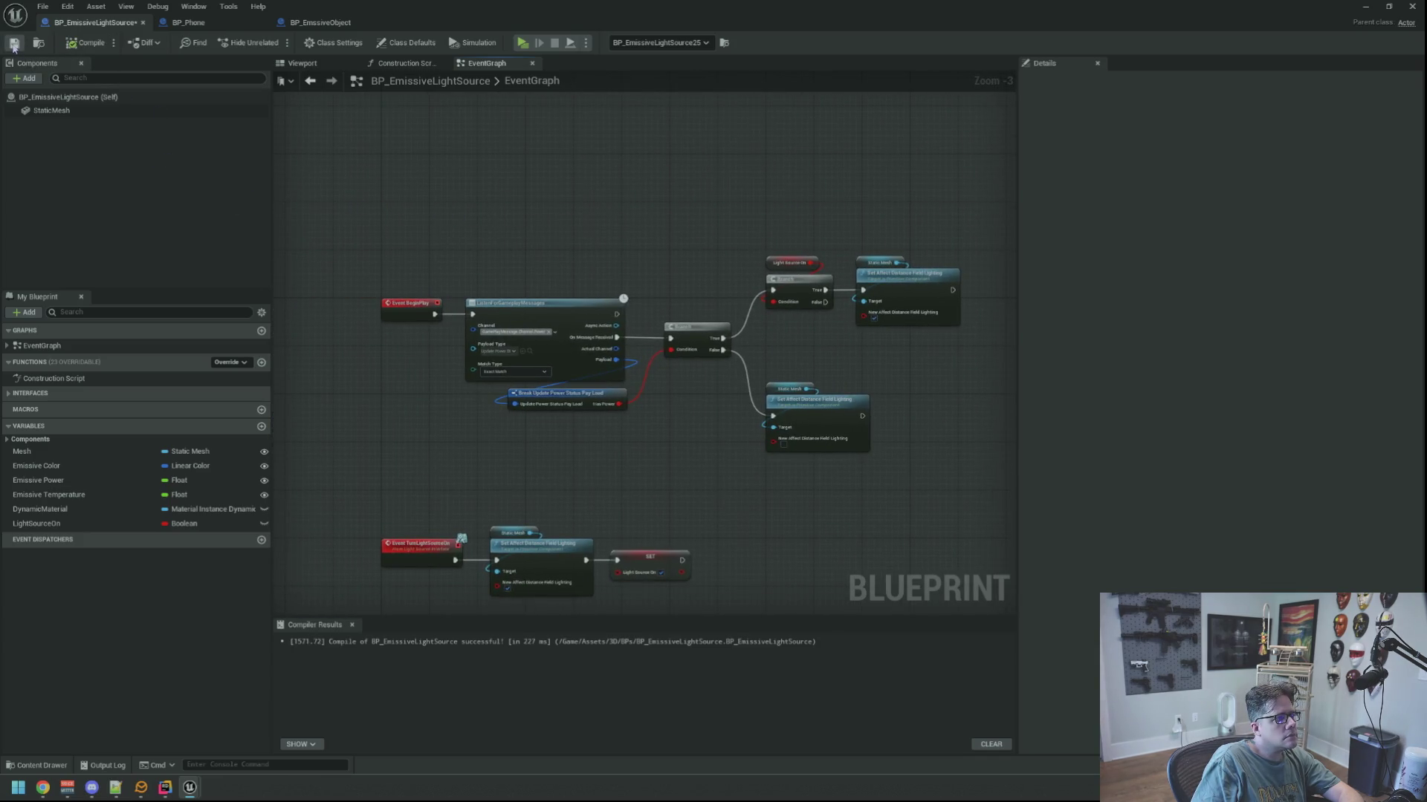
In the Motel level, set BP_EmissiveLightSource25's Emissive Power to 0, then back to 1.
{"action": "left_click_drag", "start_coordinate": [587, 174], "coordinate": [595, 192]}
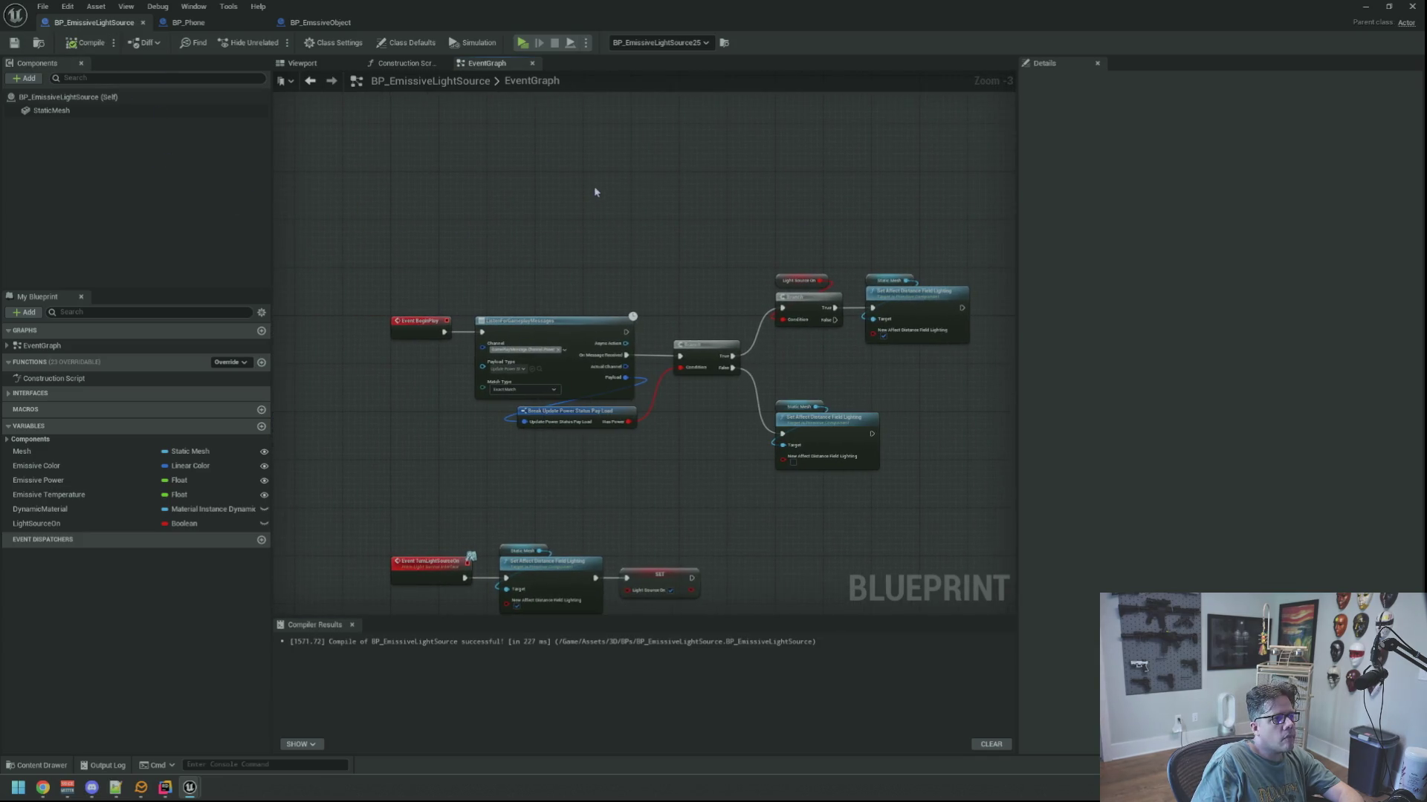
{"action": "left_click", "coordinate": [1388, 7]}
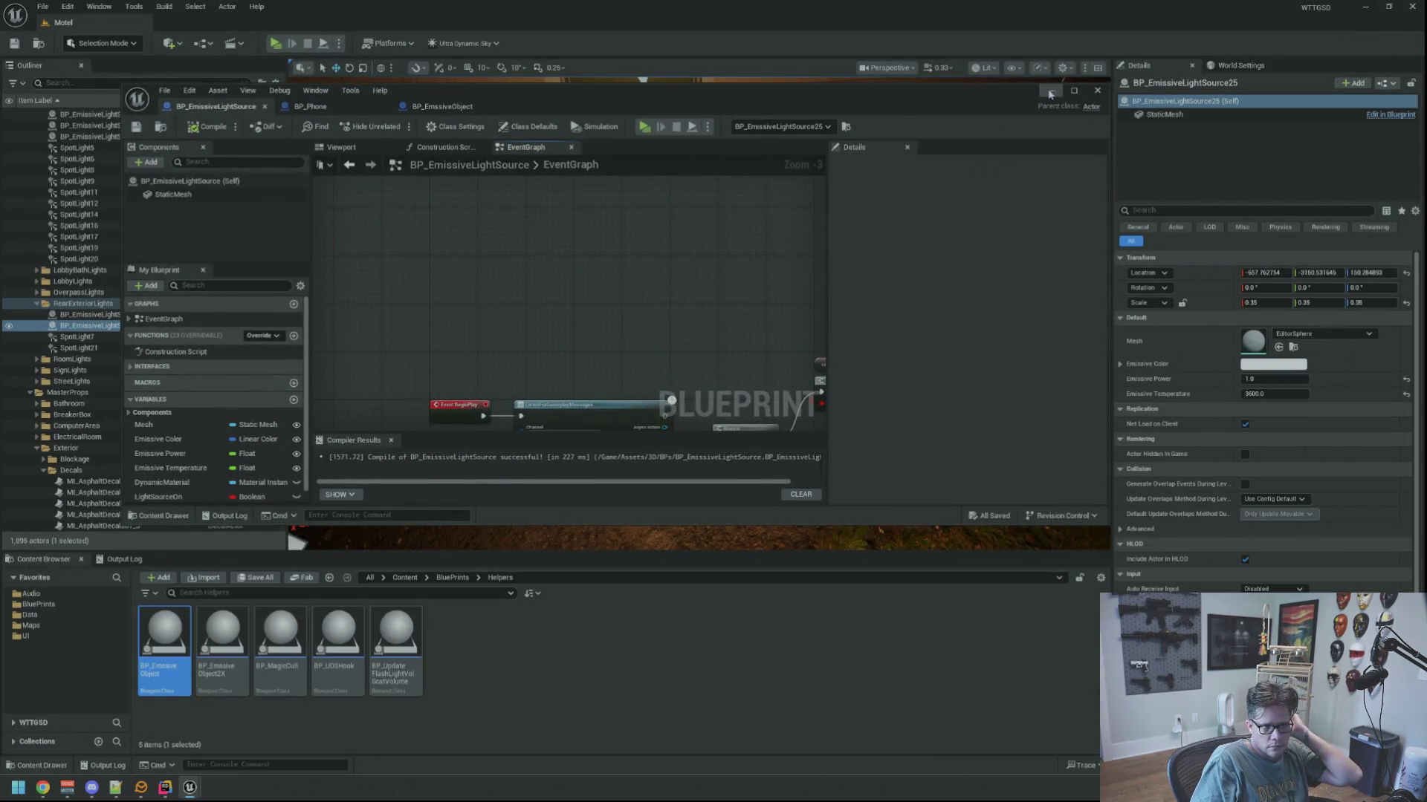
{"action": "key", "text": "Escape"}
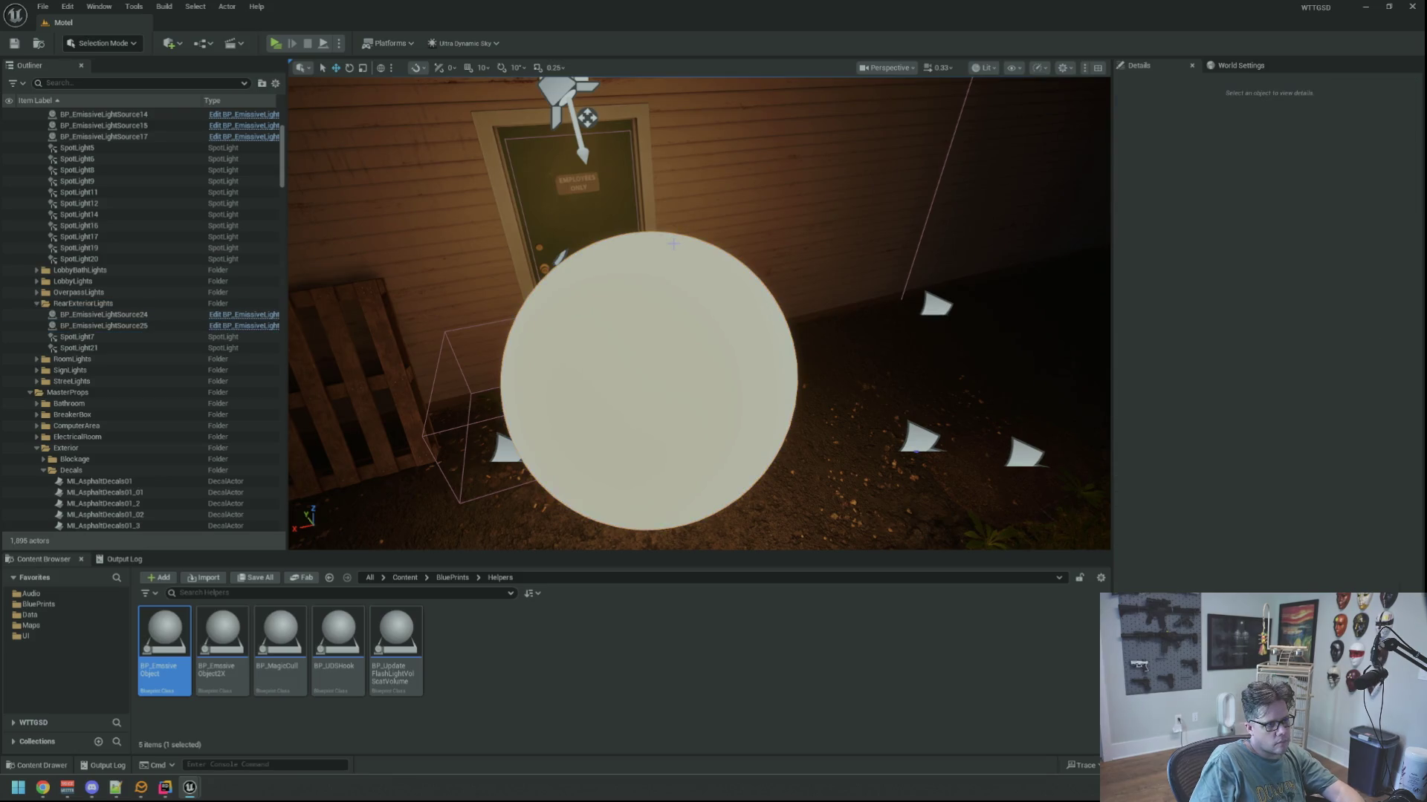
{"action": "left_click", "coordinate": [660, 269]}
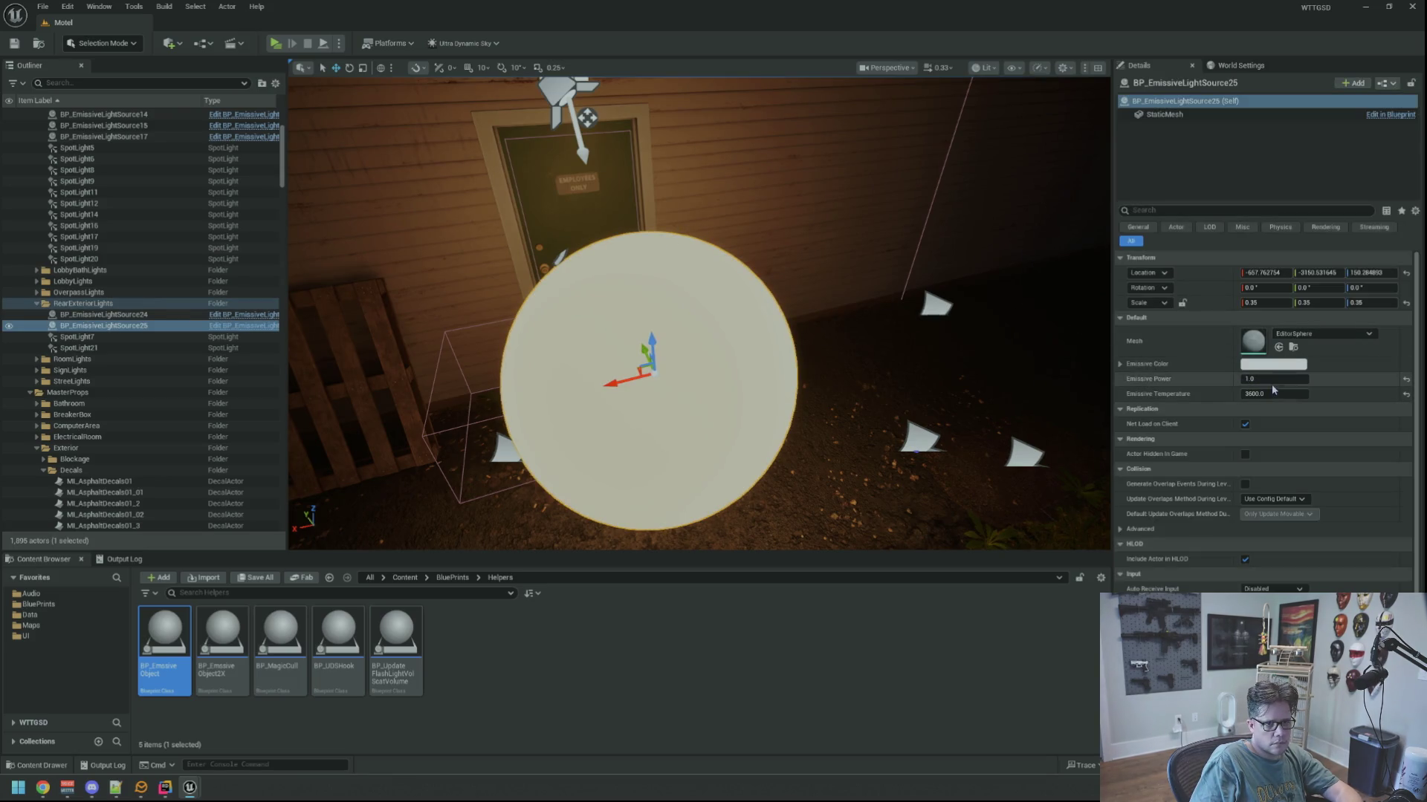
{"action": "type", "text": "0"}
{"action": "key", "text": "Return"}
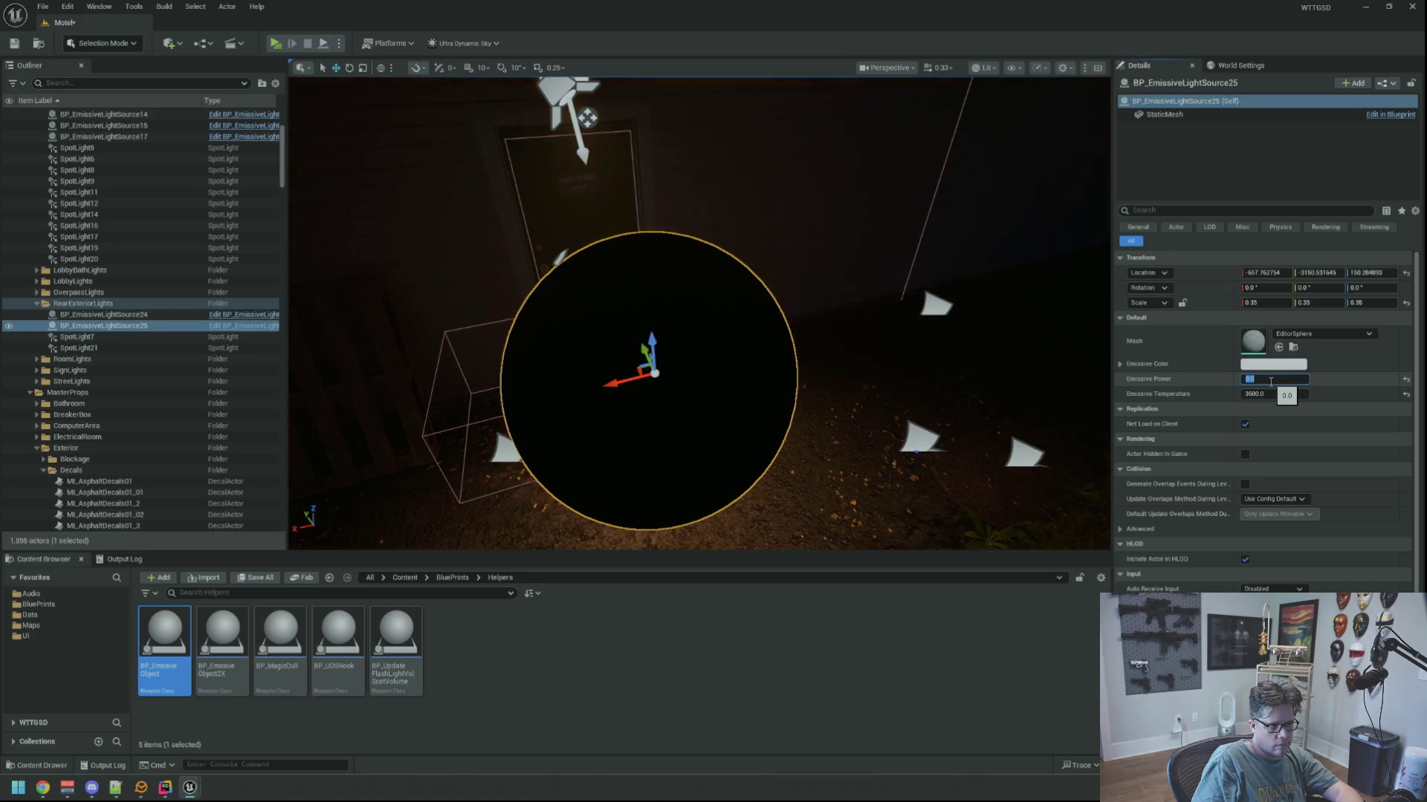
{"action": "key", "text": "Return"}
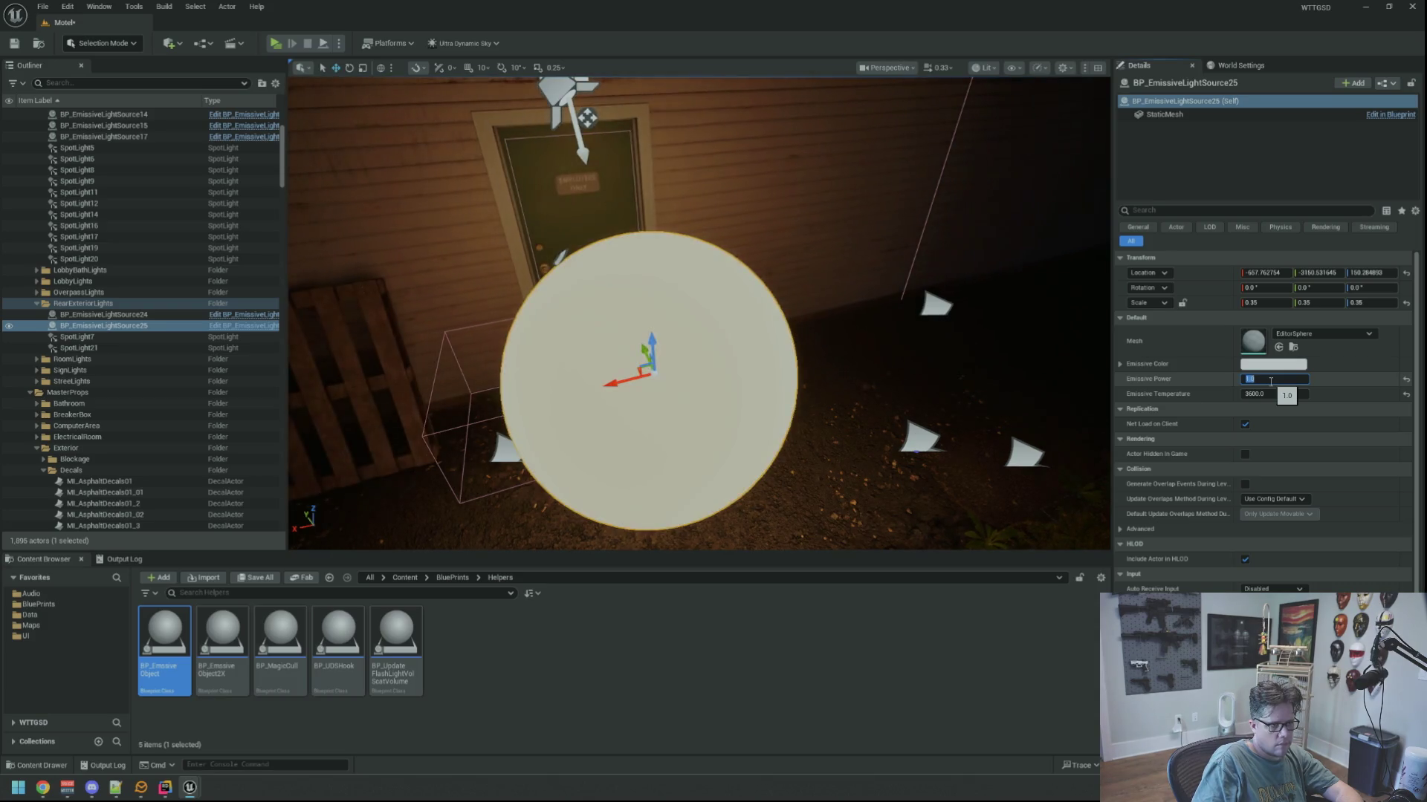
{"action": "key", "text": "Escape"}
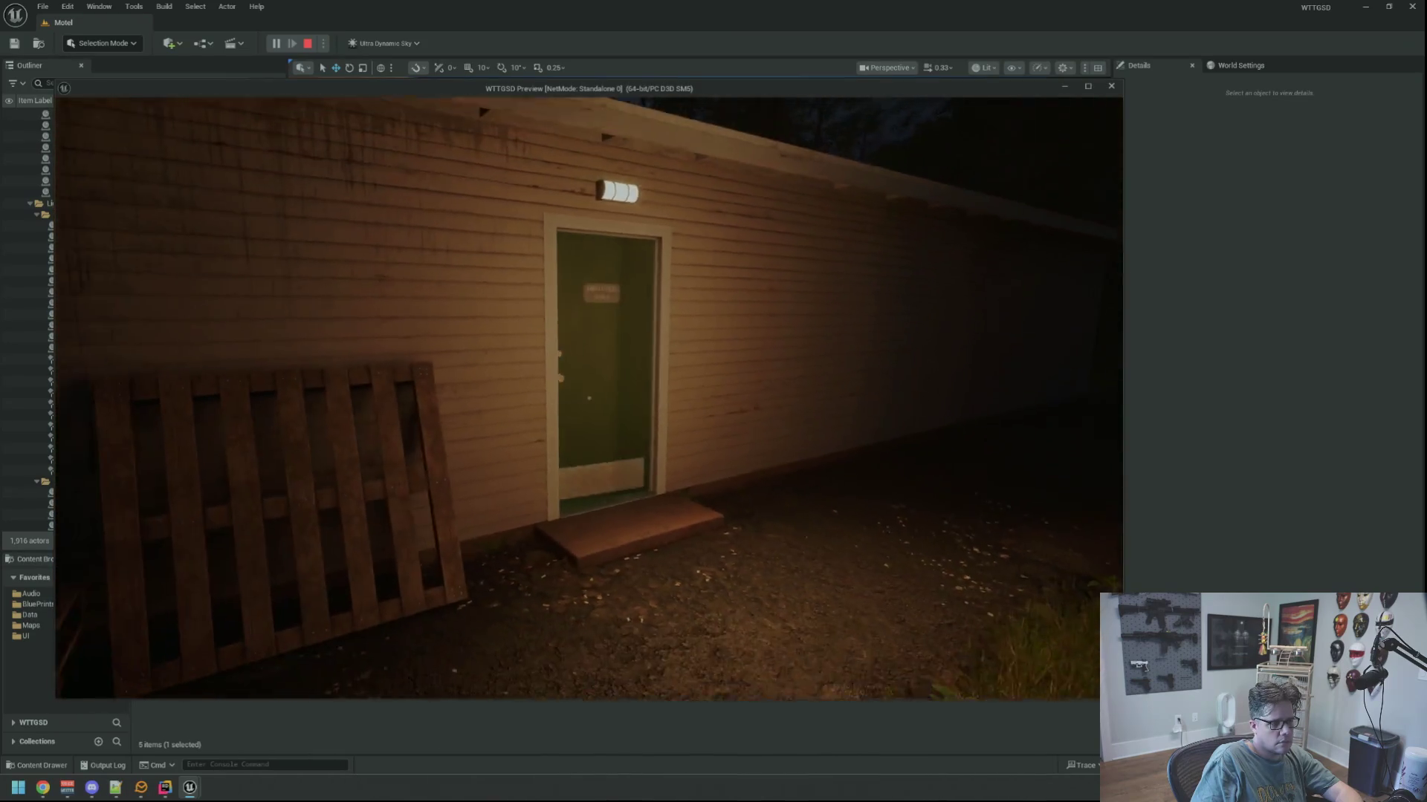
{"action": "type", "text": "t"}
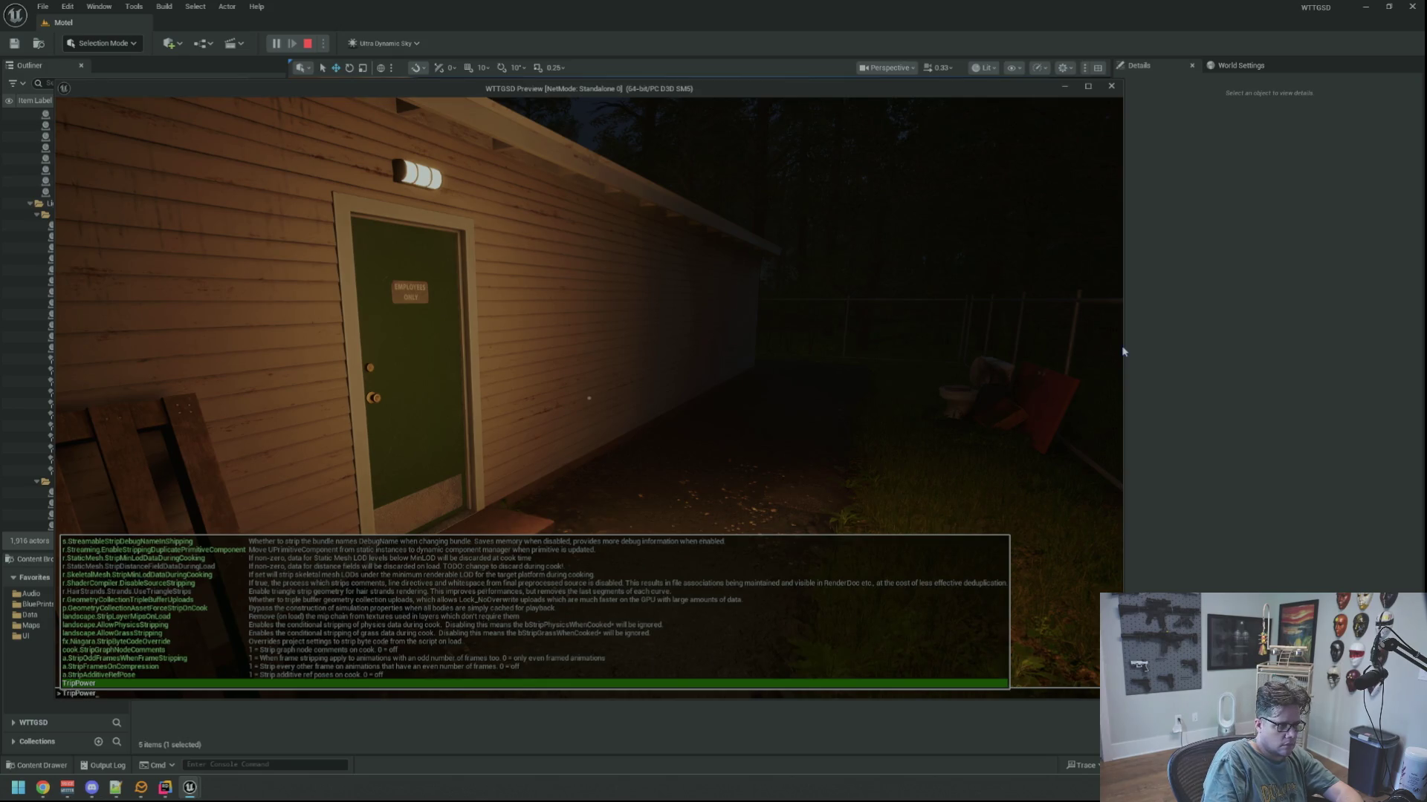
{"action": "key", "text": "Return"}
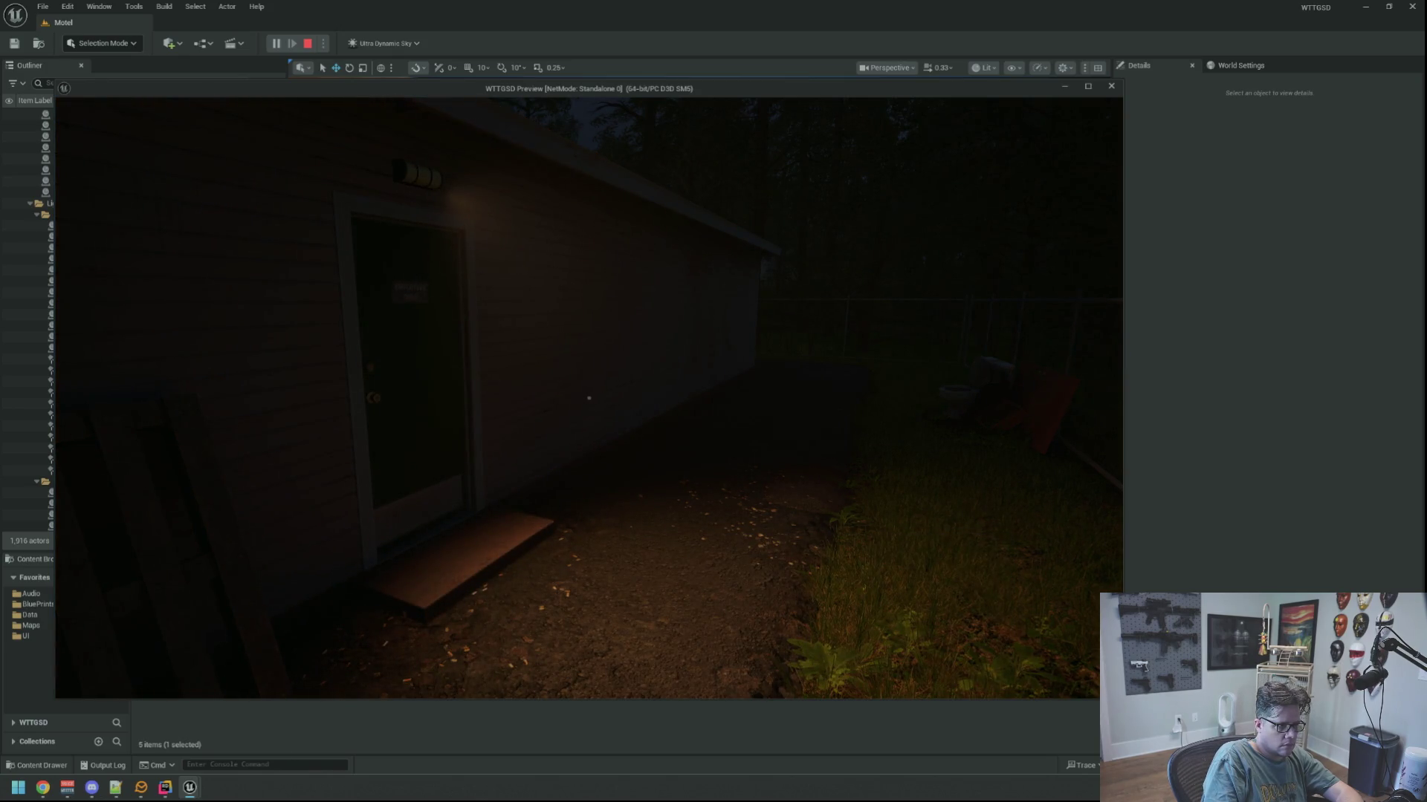
{"action": "mouse_move", "coordinate": [589, 397]}
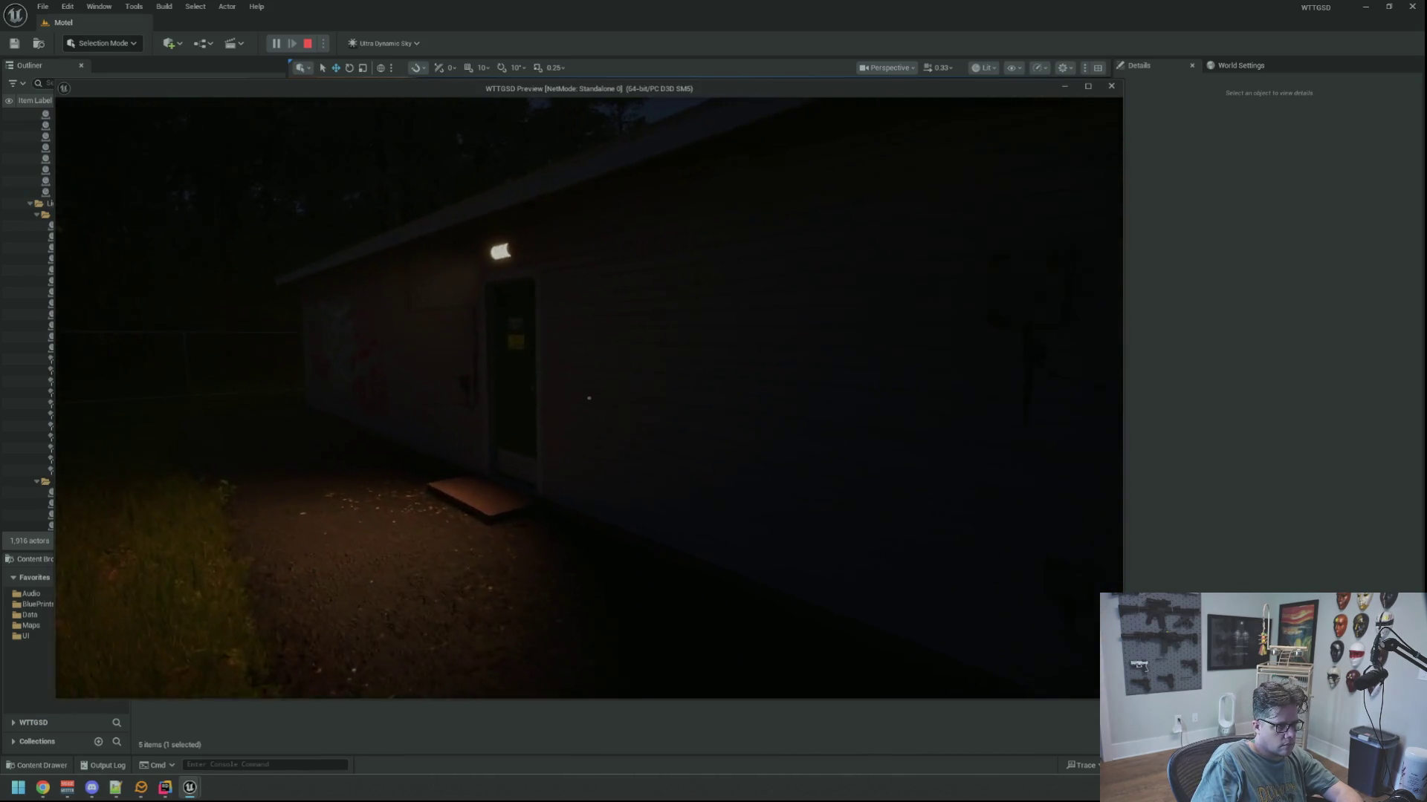
{"action": "key", "text": "w"}
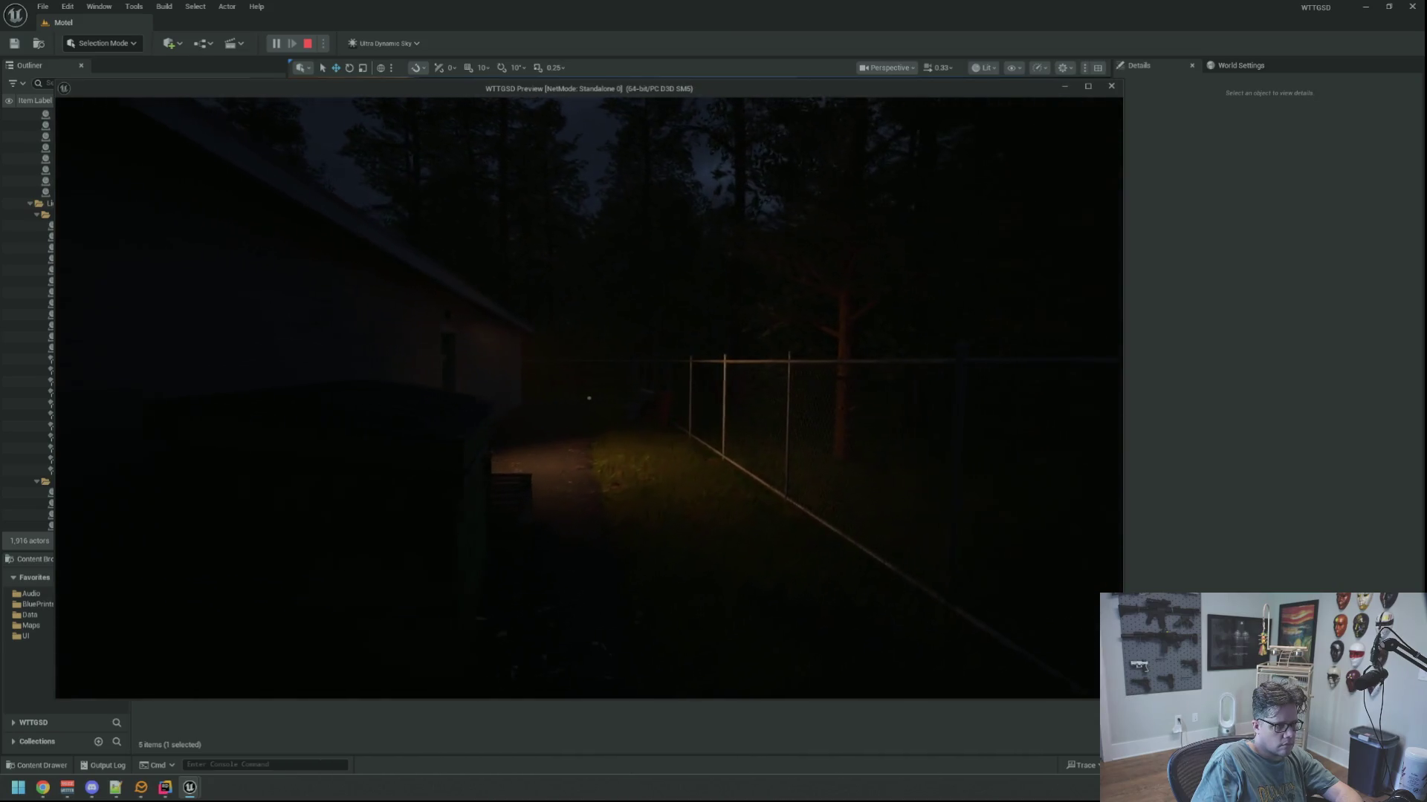
{"action": "key", "text": "Escape"}
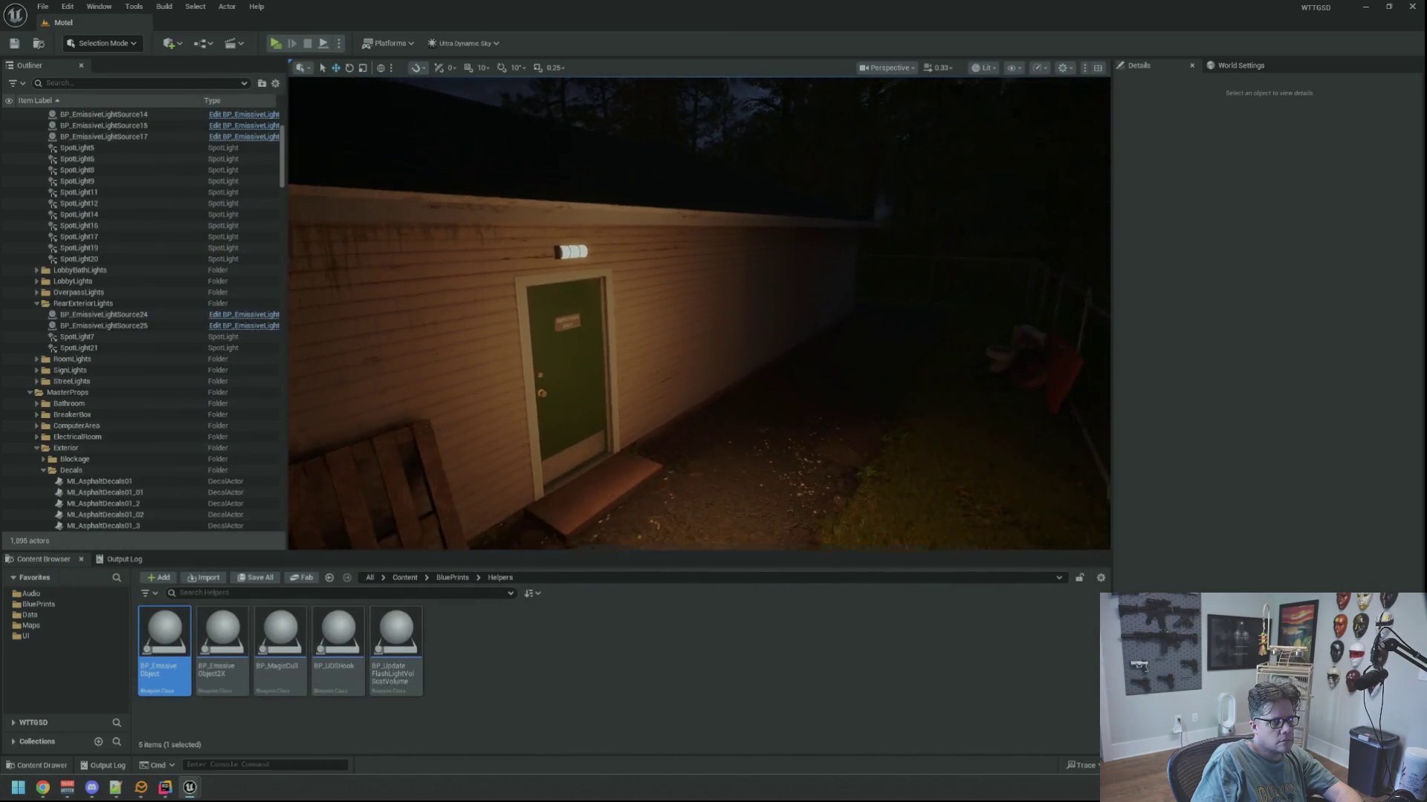
{"action": "scroll", "coordinate": [891, 292], "scroll_direction": "up", "scroll_amount": 1}
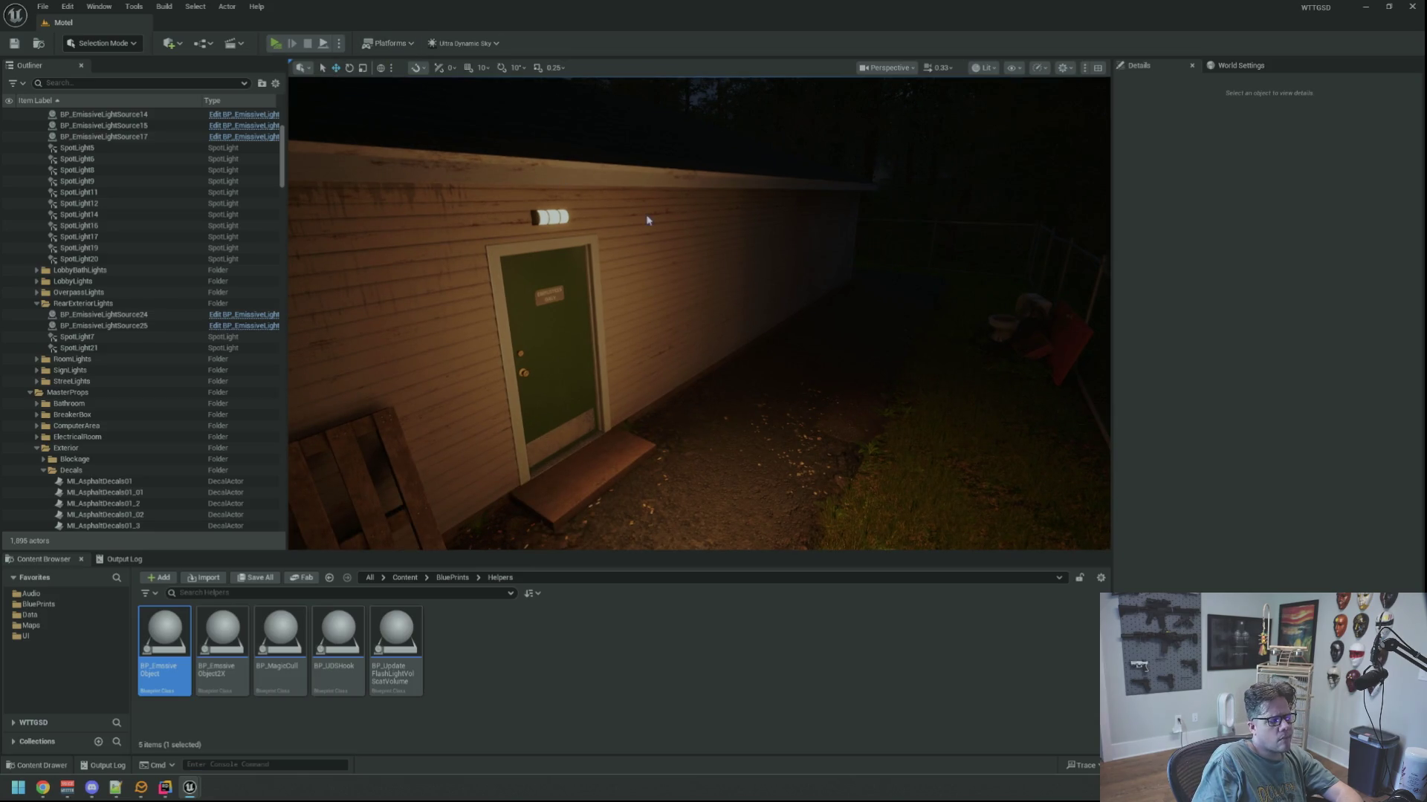
{"action": "key", "text": "alt+p"}
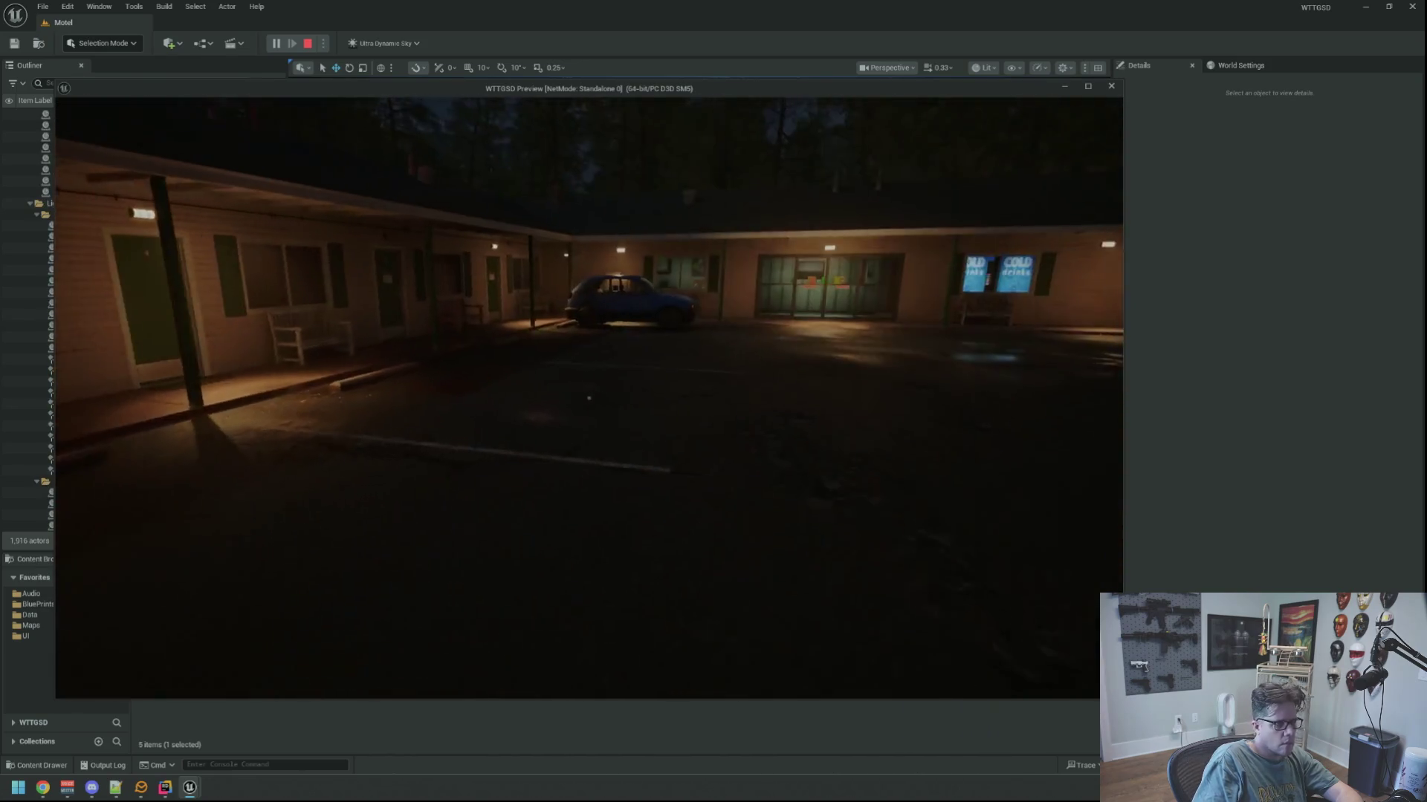
{"action": "key", "text": "w"}
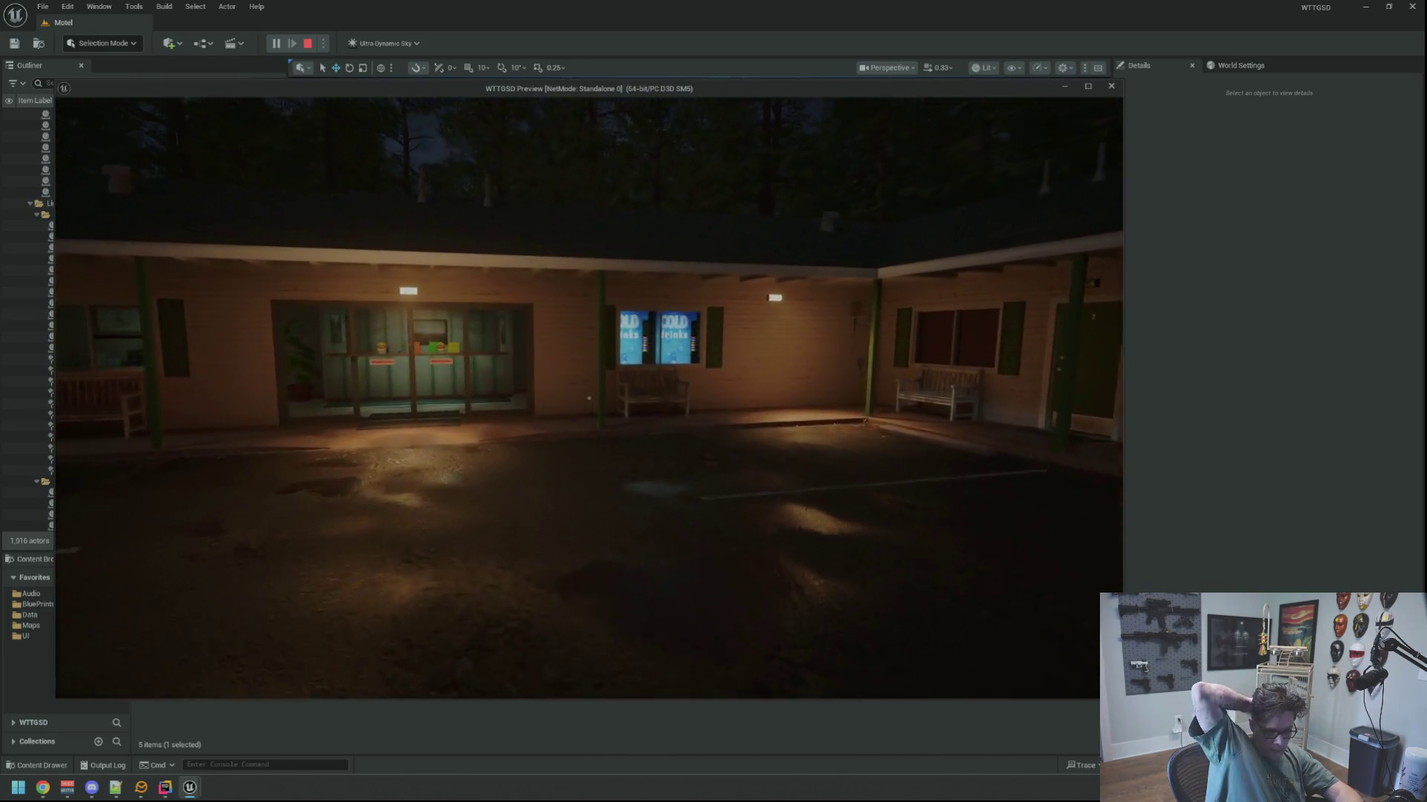
{"action": "key", "text": "w"}
{"action": "key", "text": "w"}
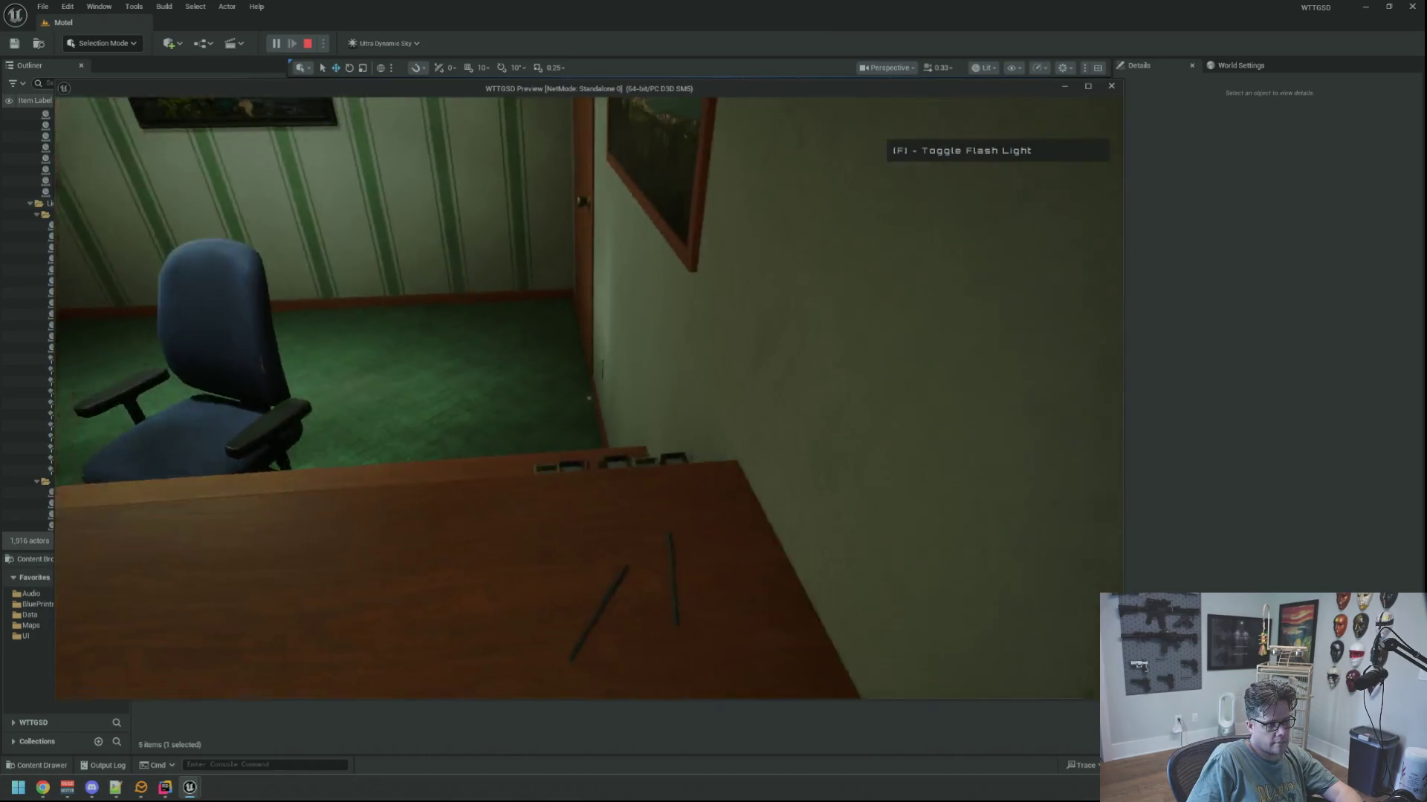
{"action": "key", "text": "grave"}
{"action": "type", "text": "tr"}
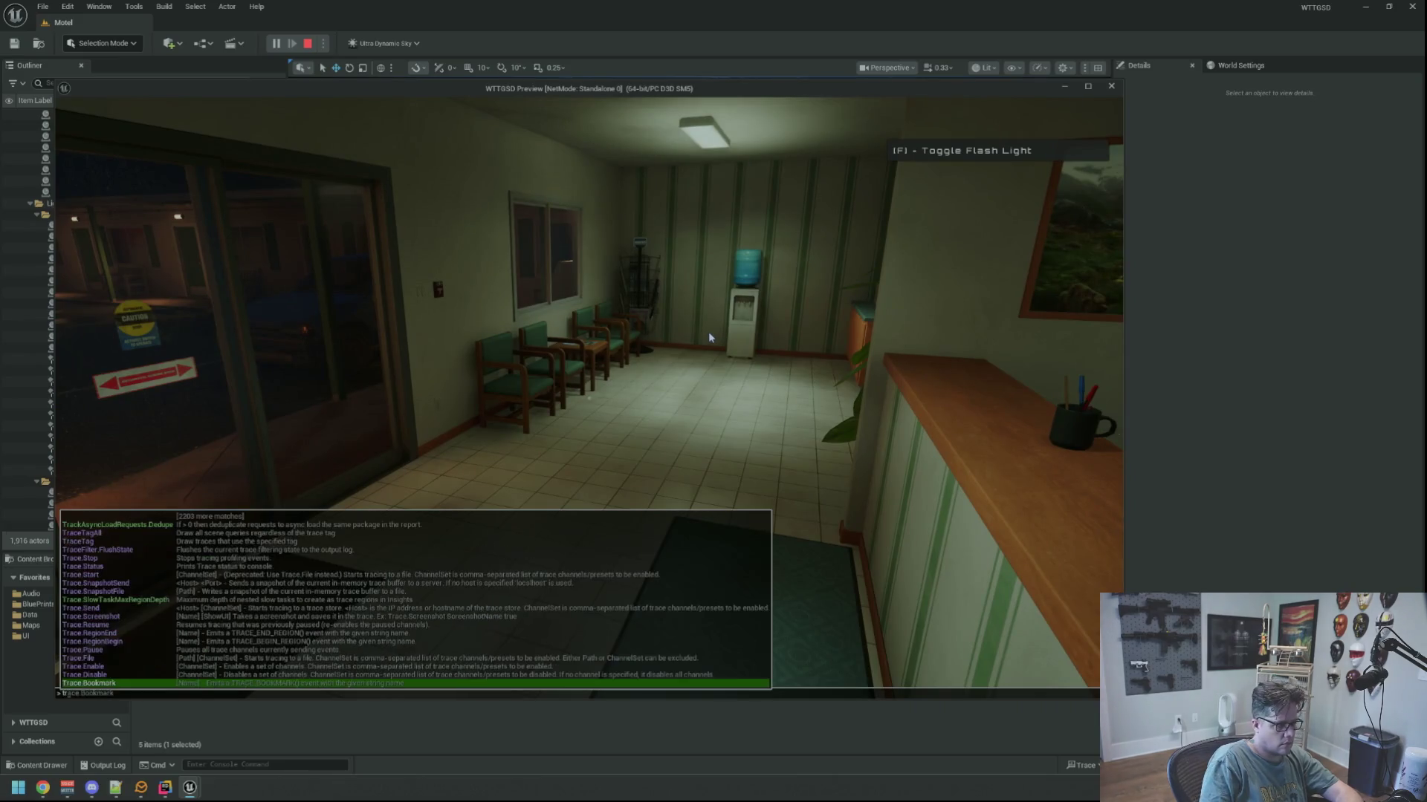
{"action": "type", "text": "ipp"}
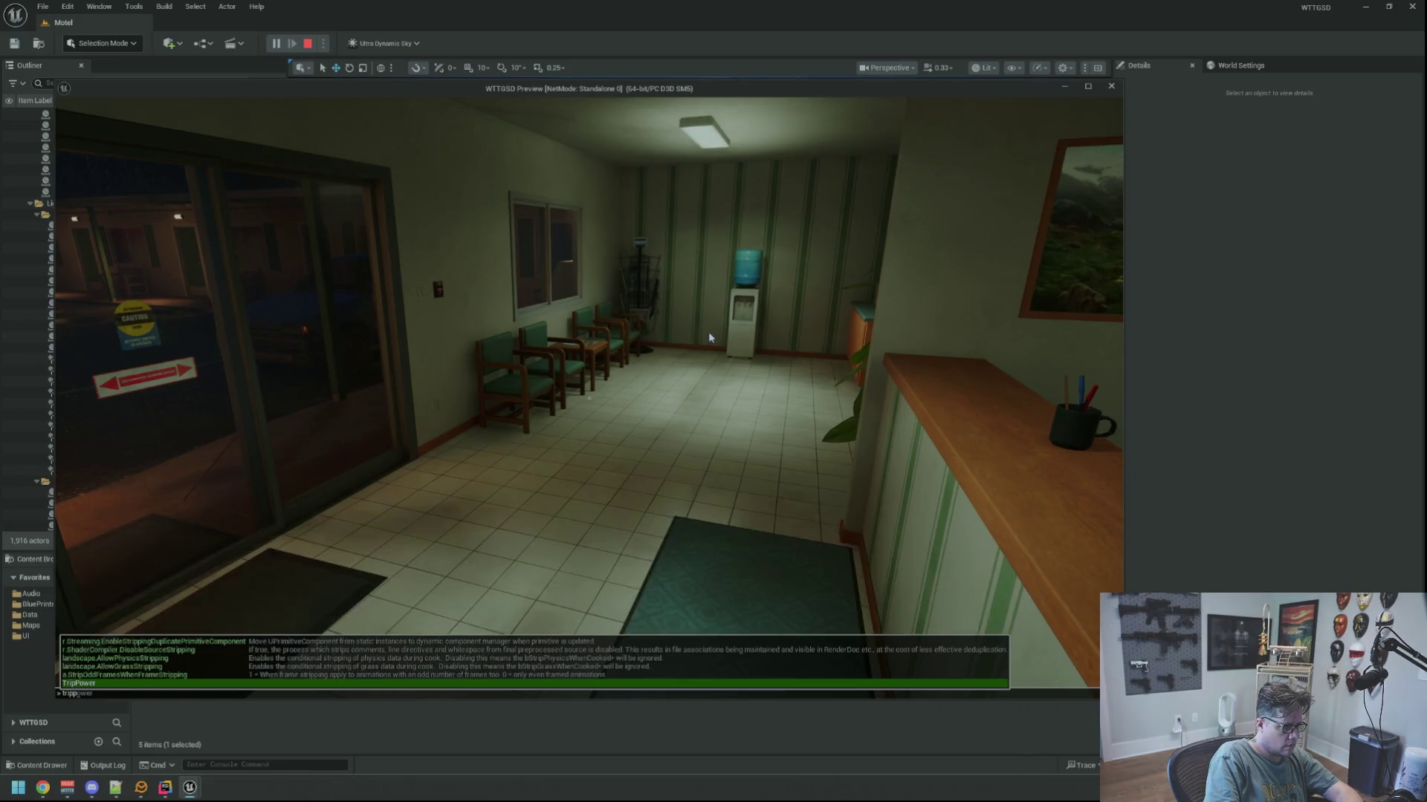
{"action": "key", "text": "Return"}
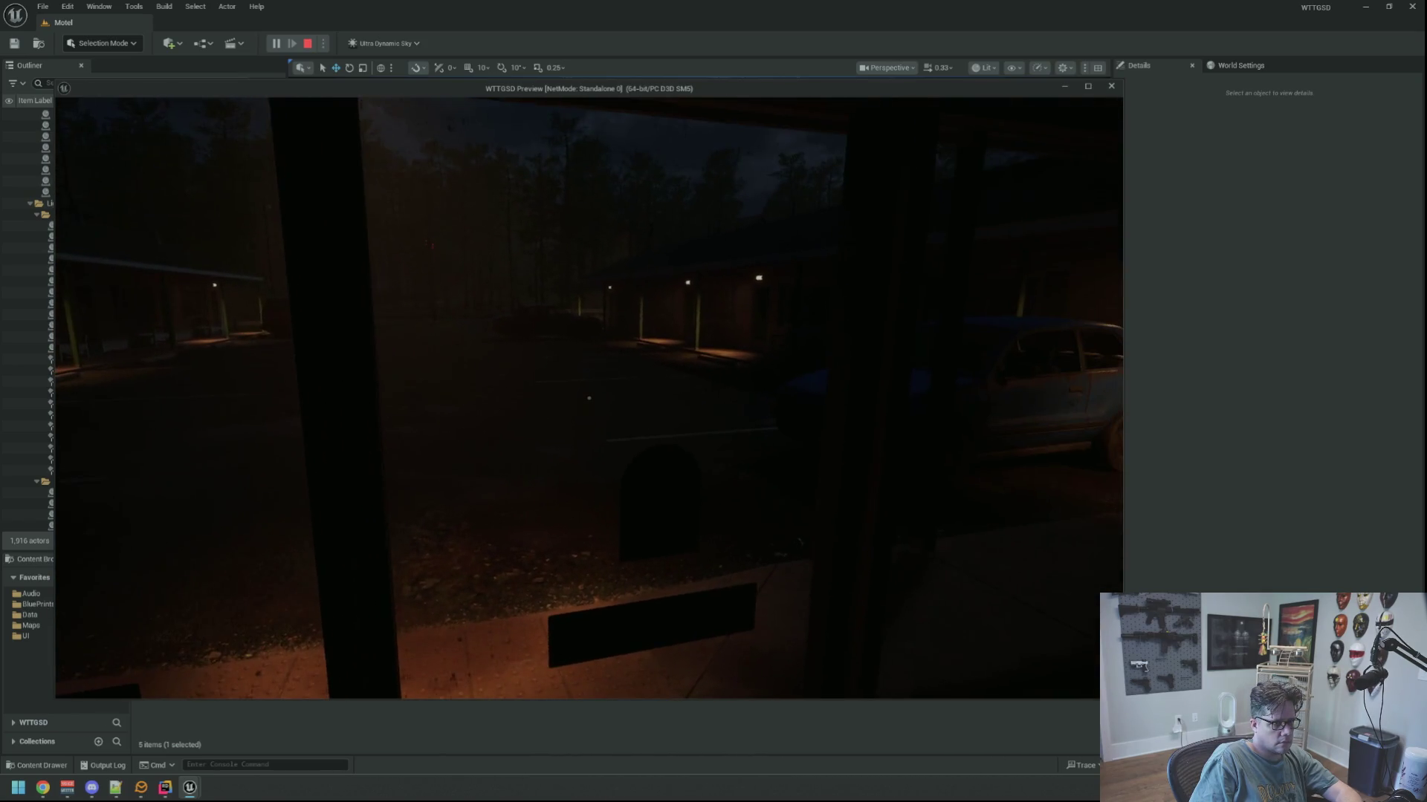
{"action": "key", "text": "f"}
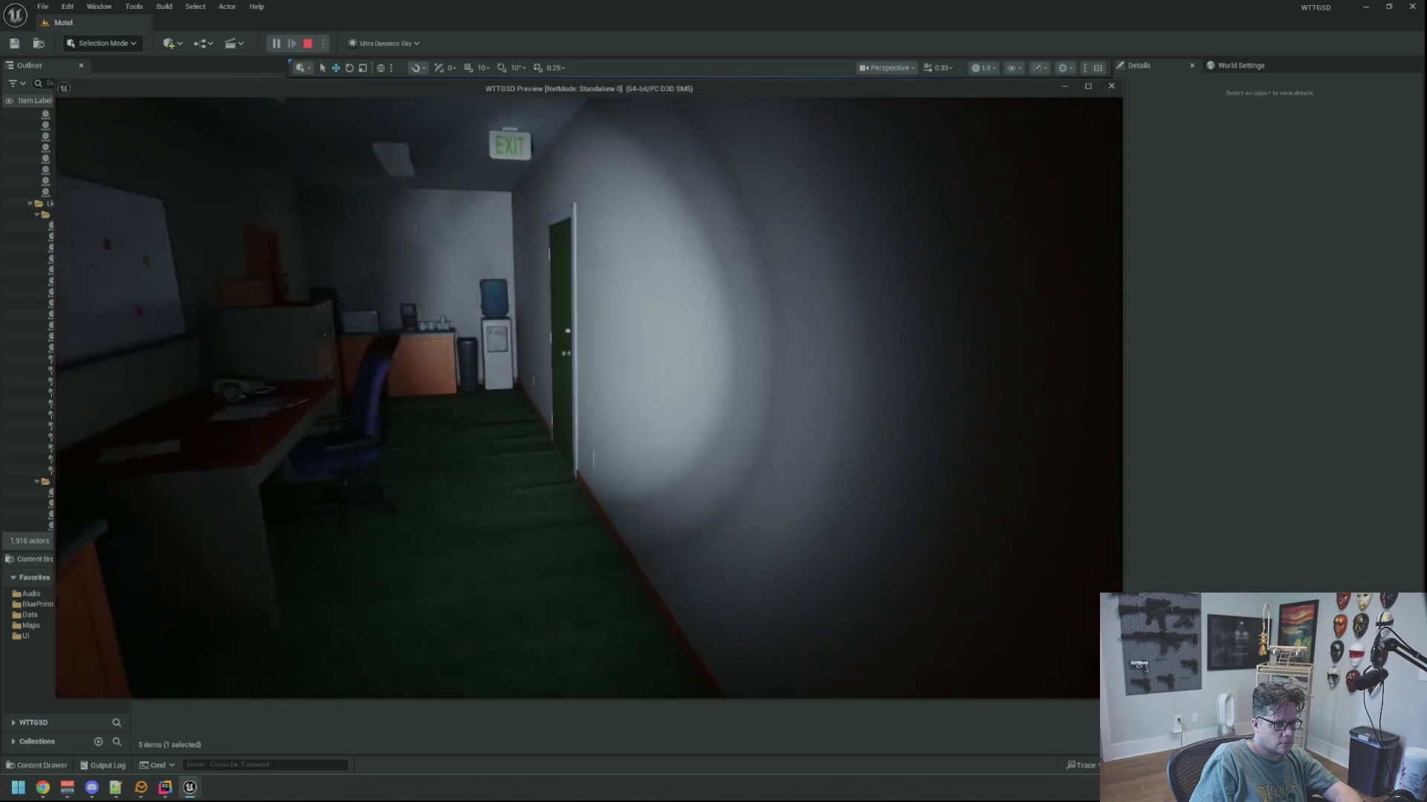
{"action": "key", "text": "w"}
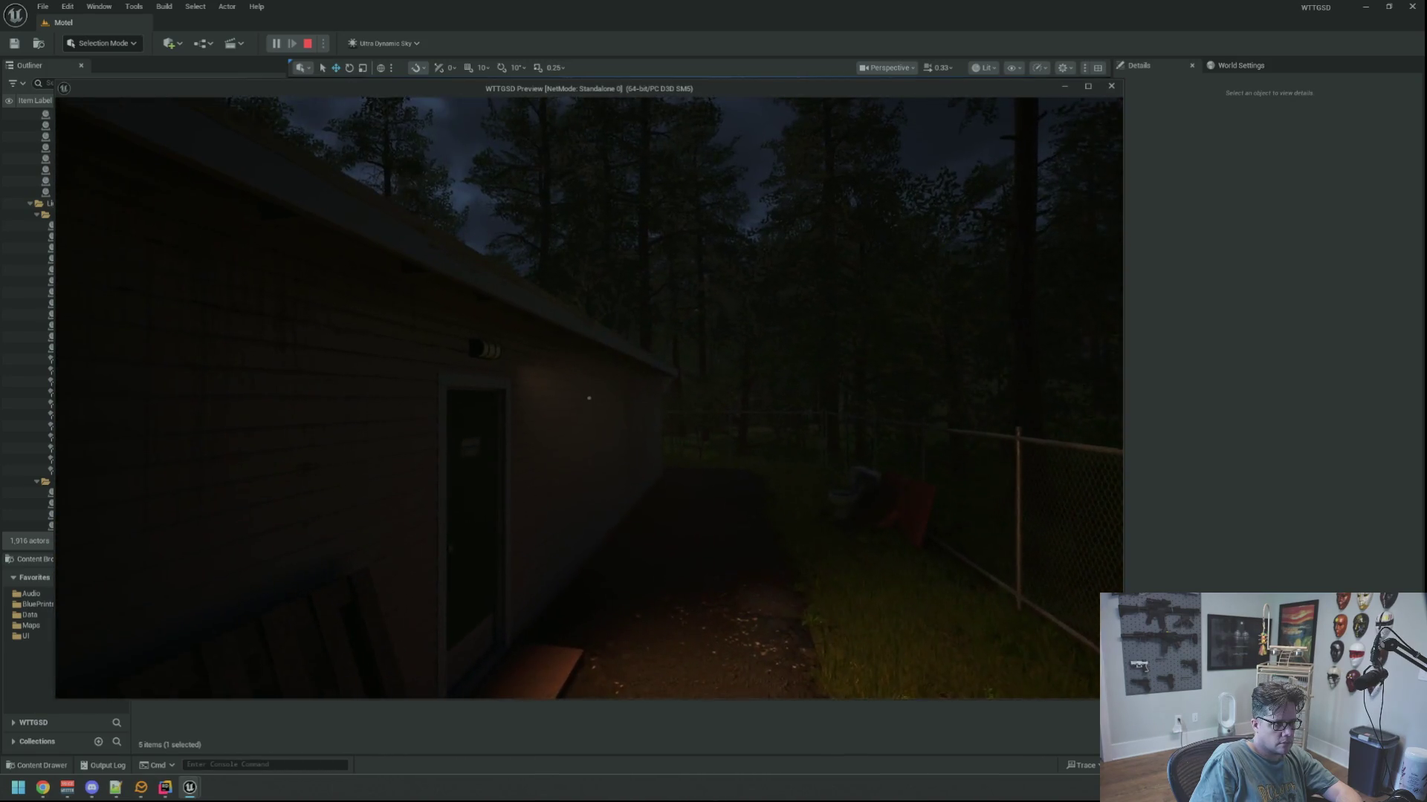
{"action": "key", "text": "grave"}
{"action": "type", "text": "re"}
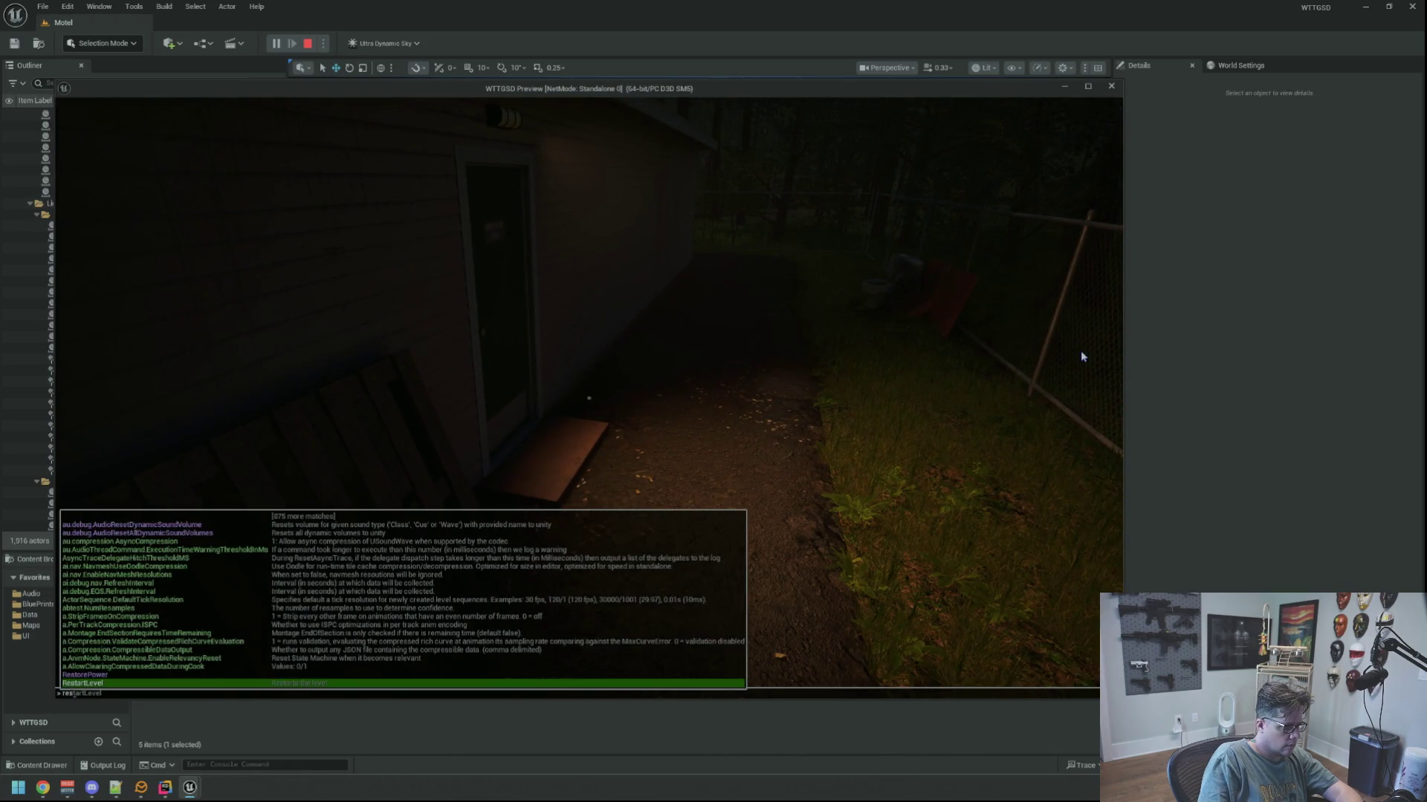
{"action": "key", "text": "Up"}
{"action": "key", "text": "Return"}
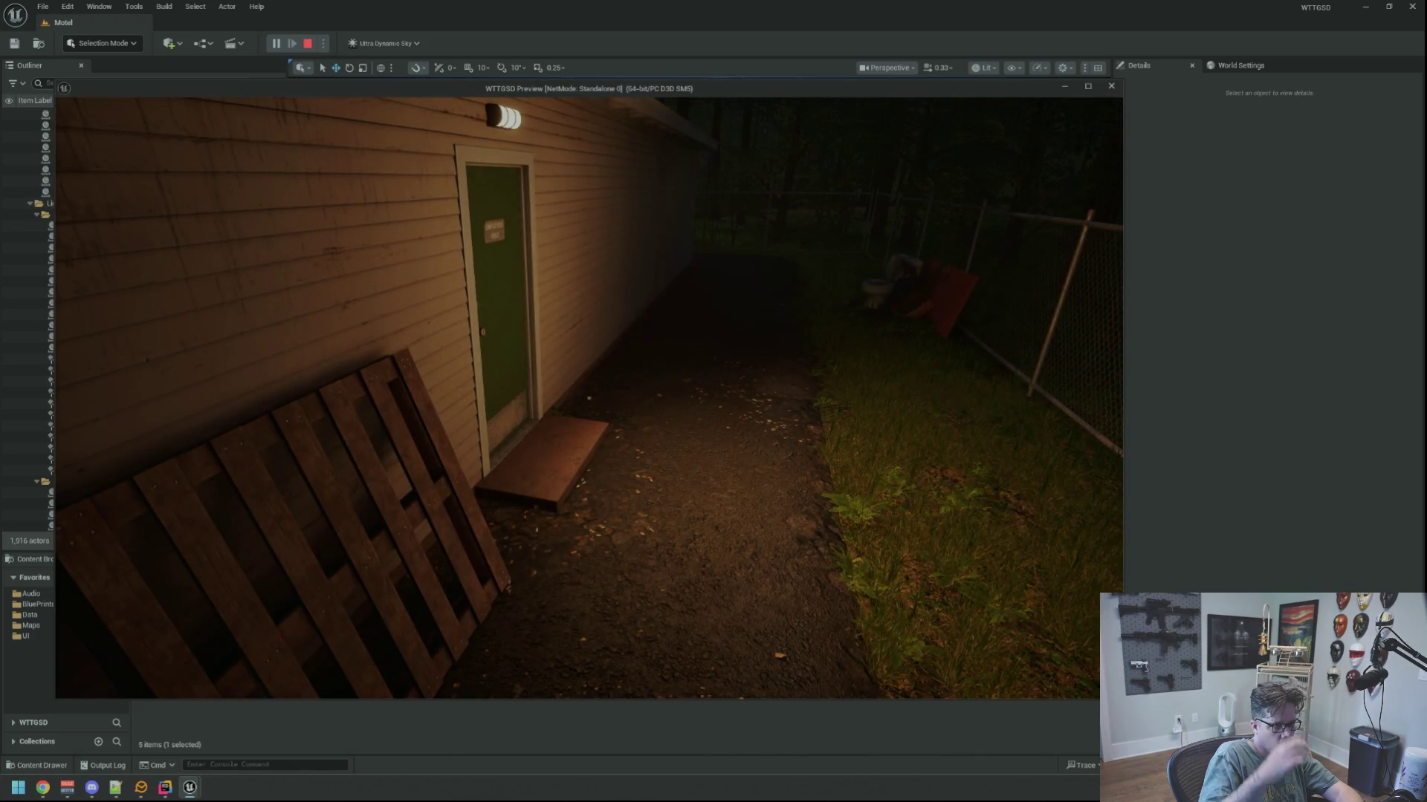
{"action": "key", "text": "Escape"}
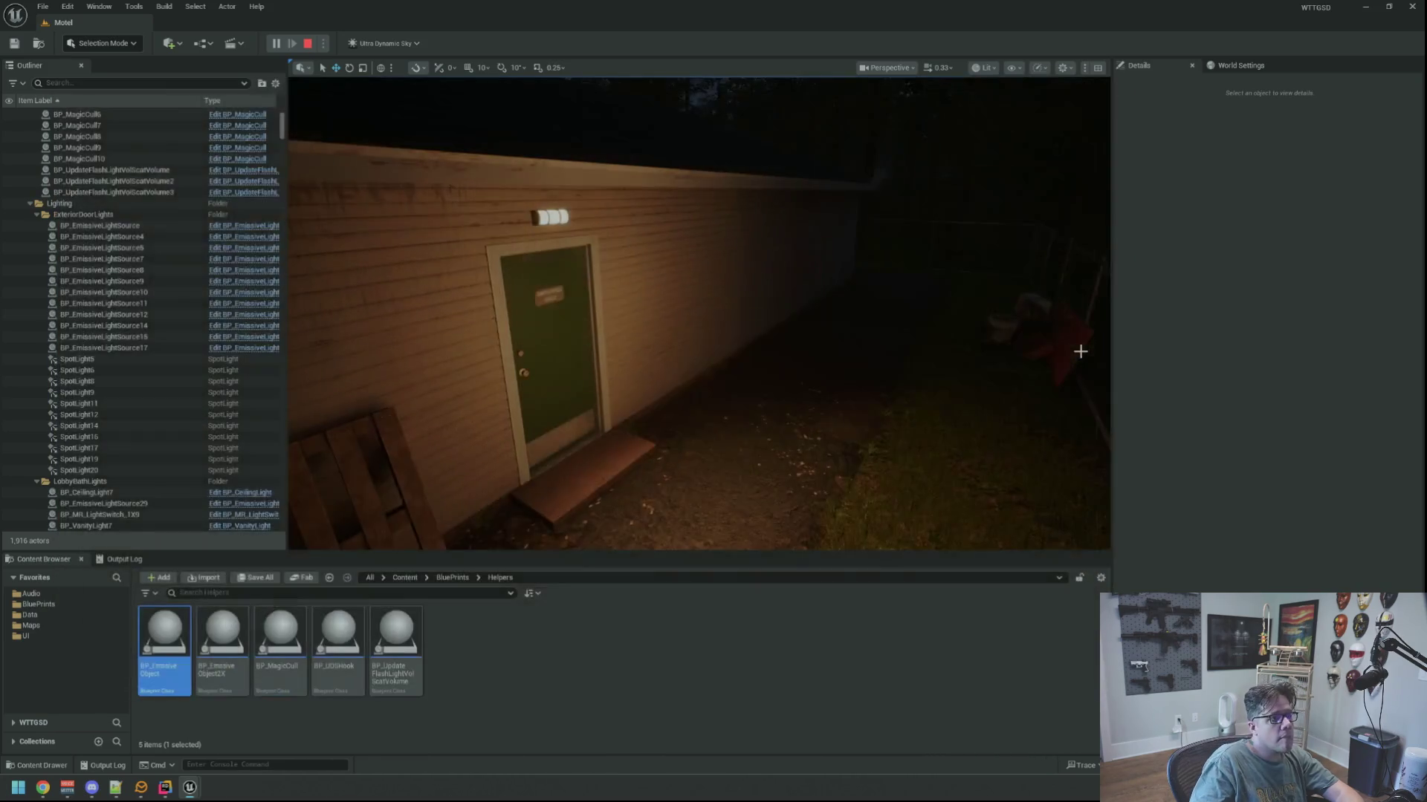
Orbit to the back wall and select SpotLight21 above the staff door.
{"action": "mouse_move", "coordinate": [698, 312]}
{"action": "left_mouse_down"}
{"action": "mouse_move", "coordinate": [609, 319]}
{"action": "mouse_move", "coordinate": [848, 267]}
{"action": "left_mouse_up"}
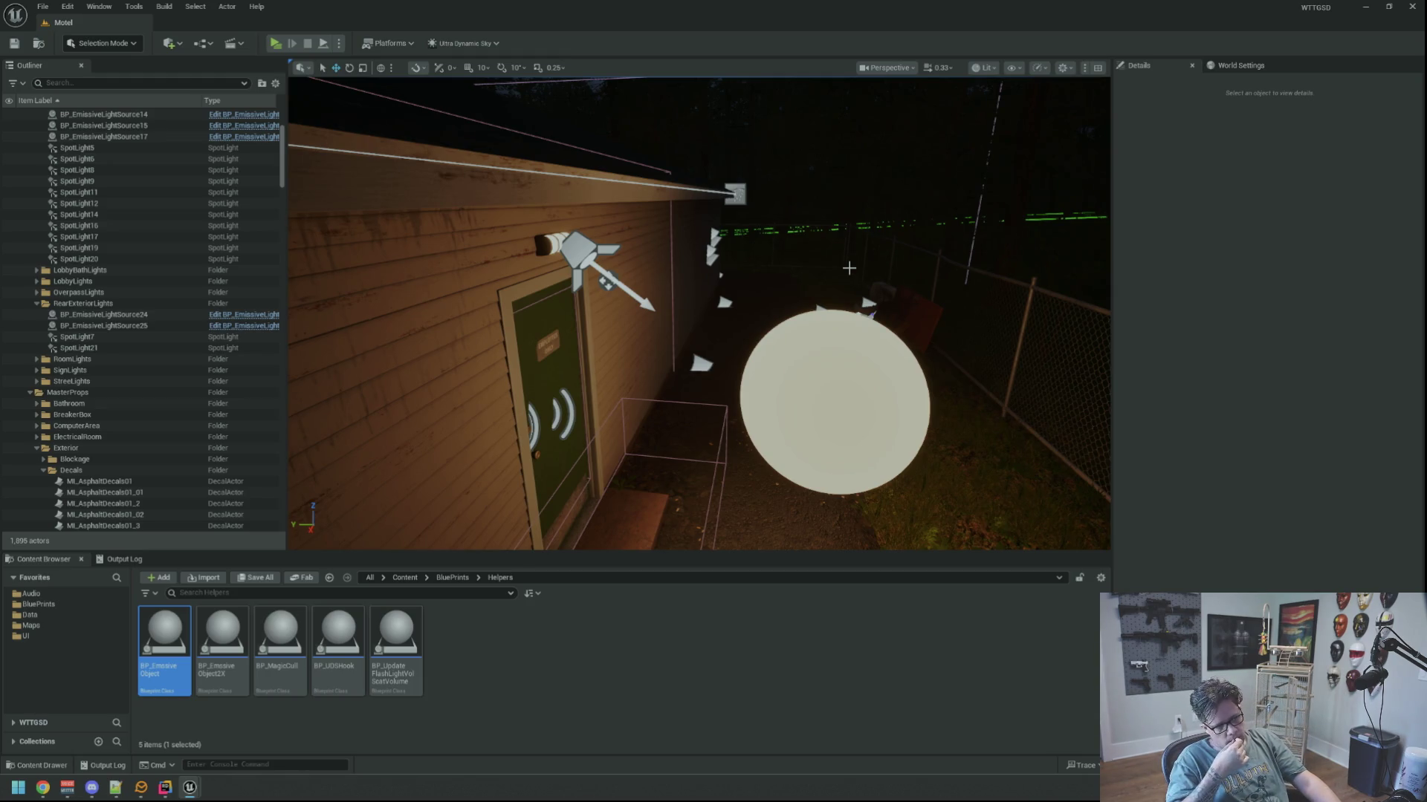
{"action": "left_click", "coordinate": [620, 241]}
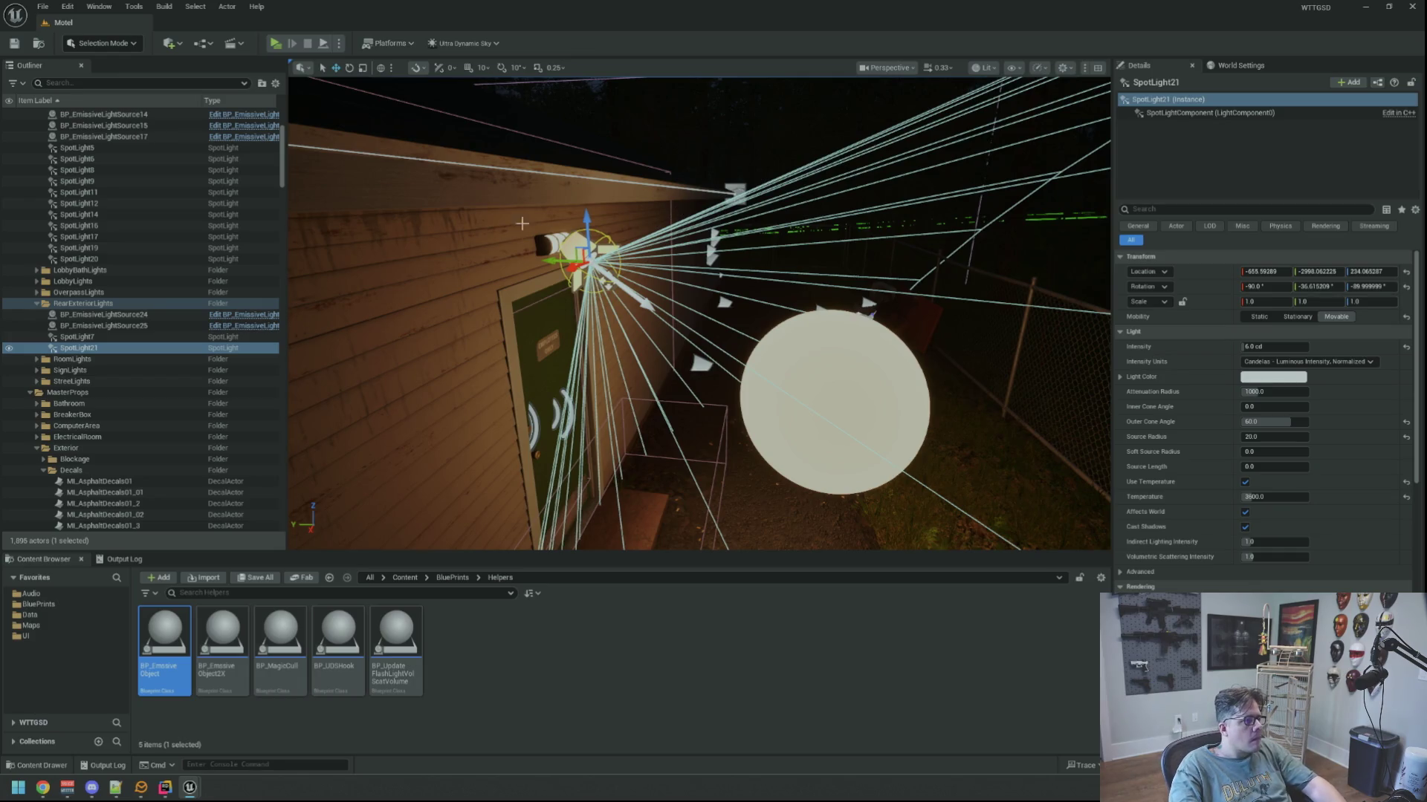
{"action": "scroll", "coordinate": [184, 226], "scroll_direction": "up", "scroll_amount": 5}
{"action": "scroll", "coordinate": [154, 227], "scroll_direction": "down", "scroll_amount": 2}
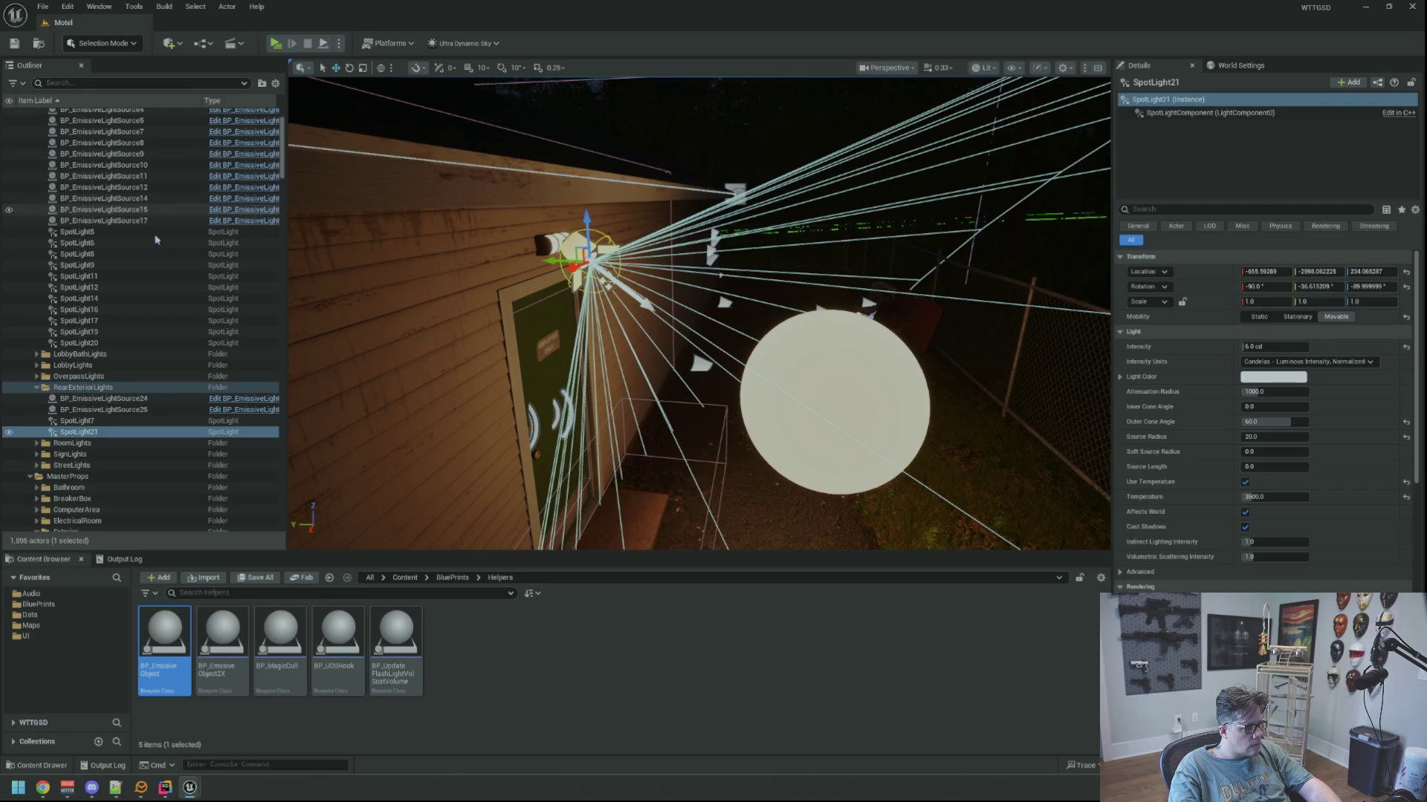
Select RearExteriorLights and browse the OverpassLights, LobbyLights and LobbyBathLights folders in the Outliner.
{"action": "left_click", "coordinate": [92, 388]}
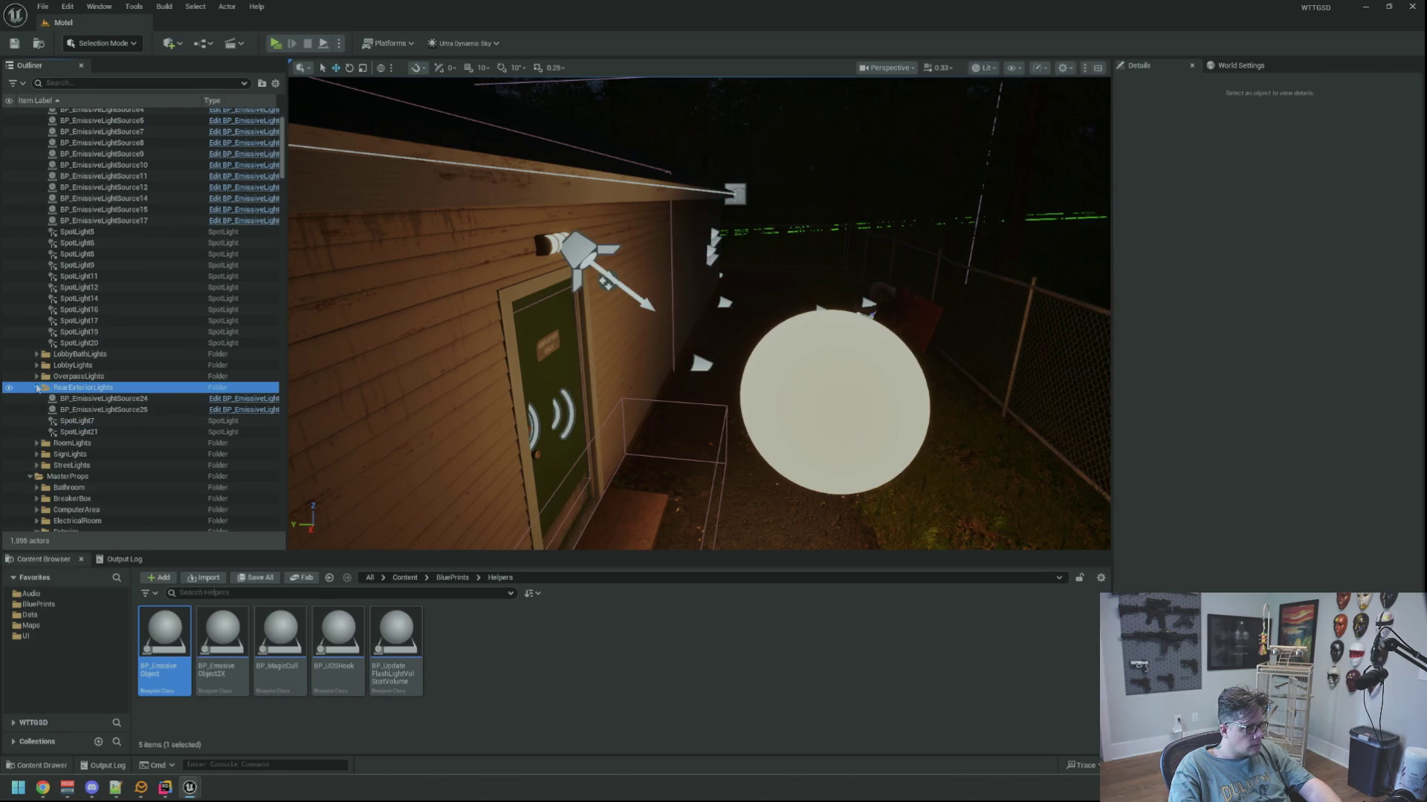
{"action": "left_click", "coordinate": [37, 377]}
{"action": "left_click", "coordinate": [36, 377]}
{"action": "left_click", "coordinate": [36, 366]}
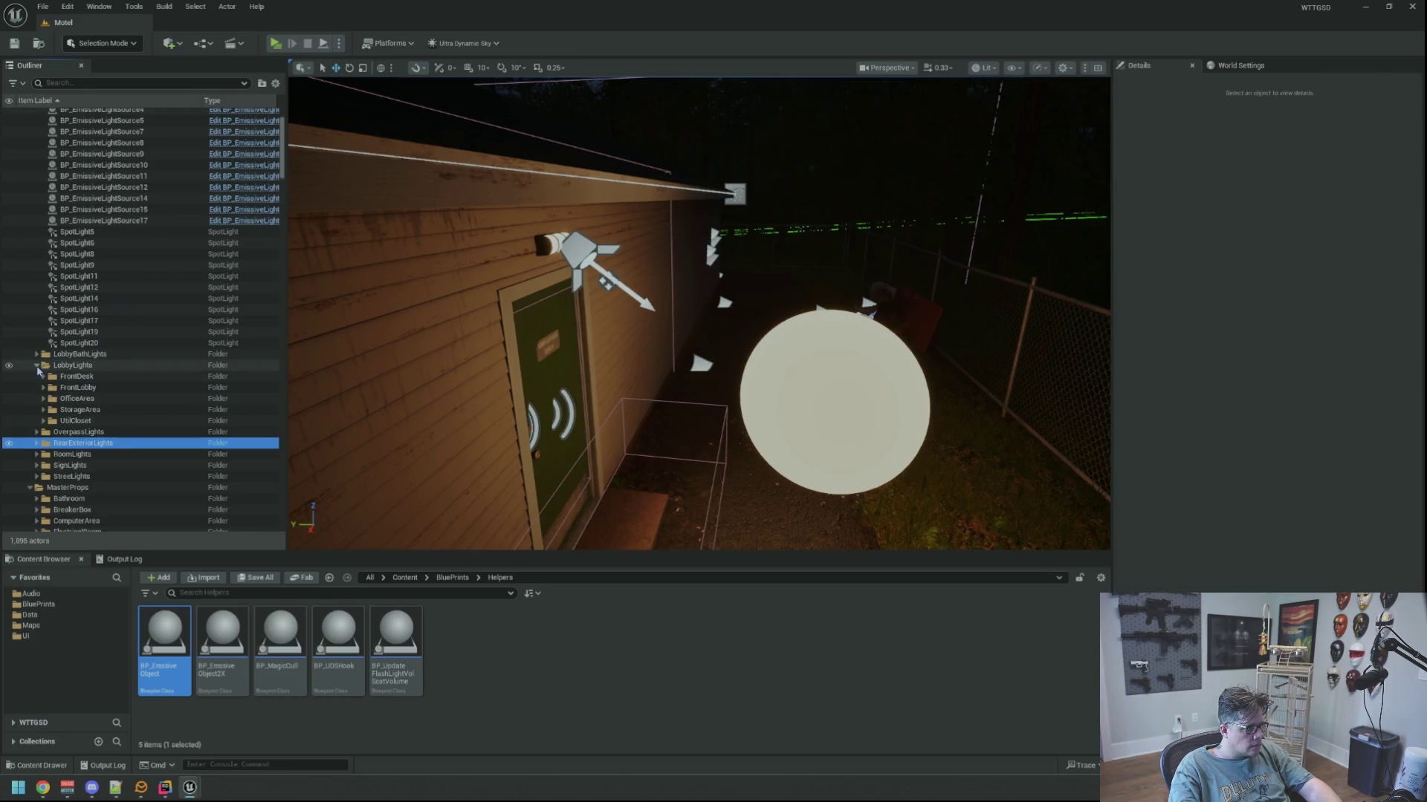
{"action": "left_click", "coordinate": [36, 365]}
{"action": "left_click", "coordinate": [36, 357]}
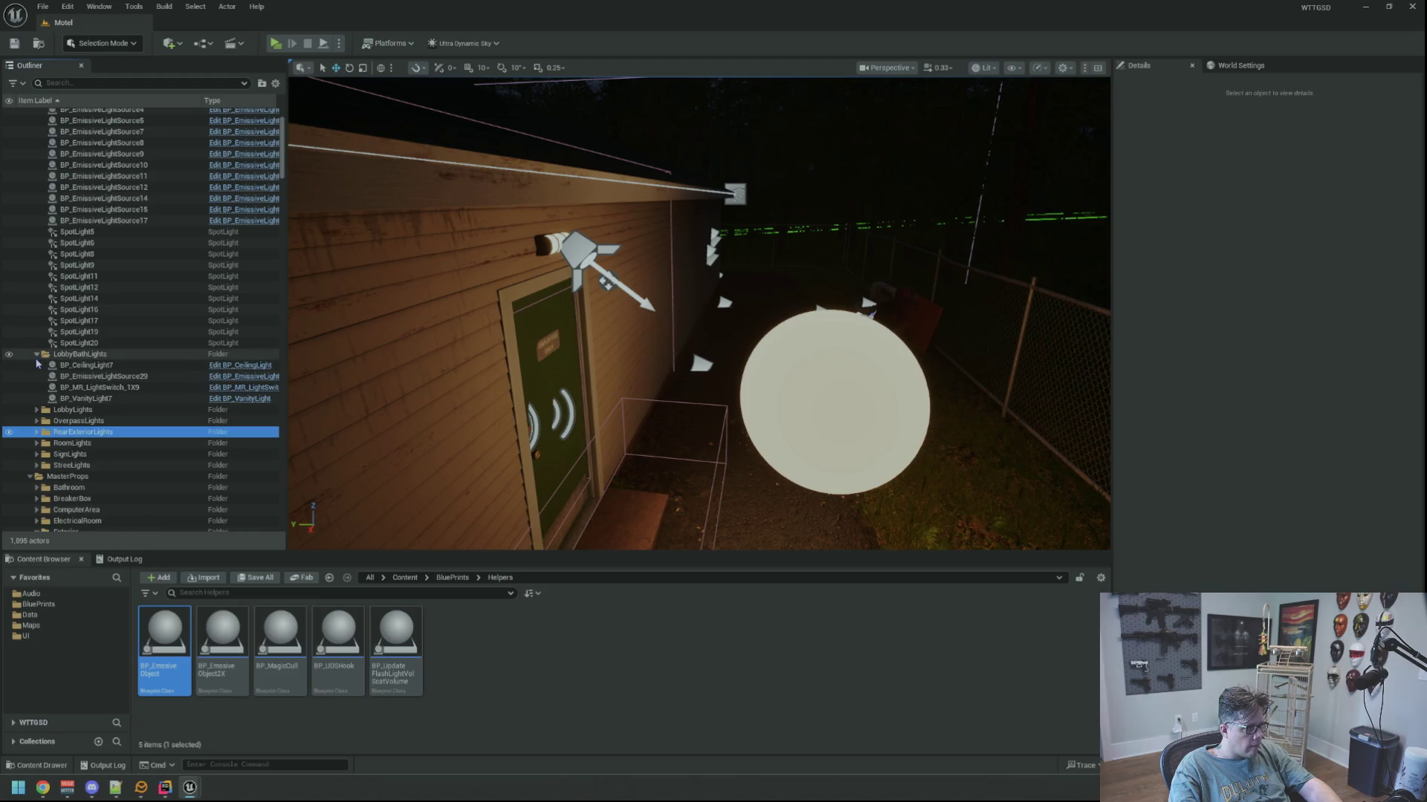
{"action": "left_click", "coordinate": [37, 355]}
{"action": "left_click", "coordinate": [38, 376]}
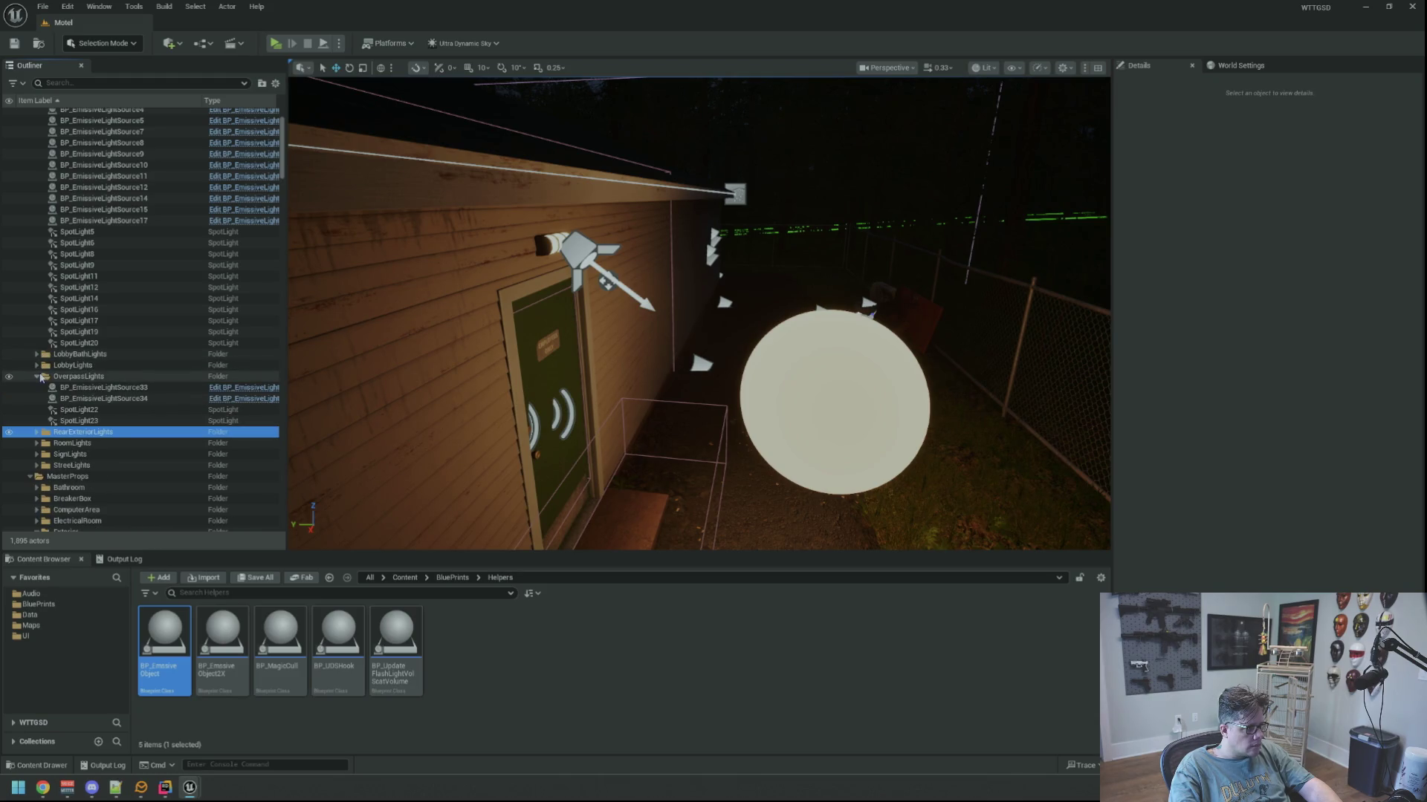
{"action": "left_click", "coordinate": [37, 376]}
Browse the LobbyLights subfolders FrontDesk, FrontLobby, OfficeArea and UtilCloset, checking BP_EmissiveLightSource27.
{"action": "left_click", "coordinate": [36, 366]}
{"action": "left_click", "coordinate": [43, 377]}
{"action": "left_click", "coordinate": [43, 376]}
{"action": "left_click", "coordinate": [43, 387]}
{"action": "left_click", "coordinate": [43, 387]}
{"action": "left_click", "coordinate": [44, 399]}
{"action": "left_click", "coordinate": [43, 399]}
{"action": "left_click", "coordinate": [44, 420]}
{"action": "left_click", "coordinate": [43, 421]}
{"action": "left_click", "coordinate": [43, 420]}
{"action": "left_click", "coordinate": [43, 420]}
{"action": "left_click", "coordinate": [43, 398]}
{"action": "left_click", "coordinate": [46, 409]}
{"action": "left_click", "coordinate": [43, 398]}
{"action": "left_click", "coordinate": [37, 365]}
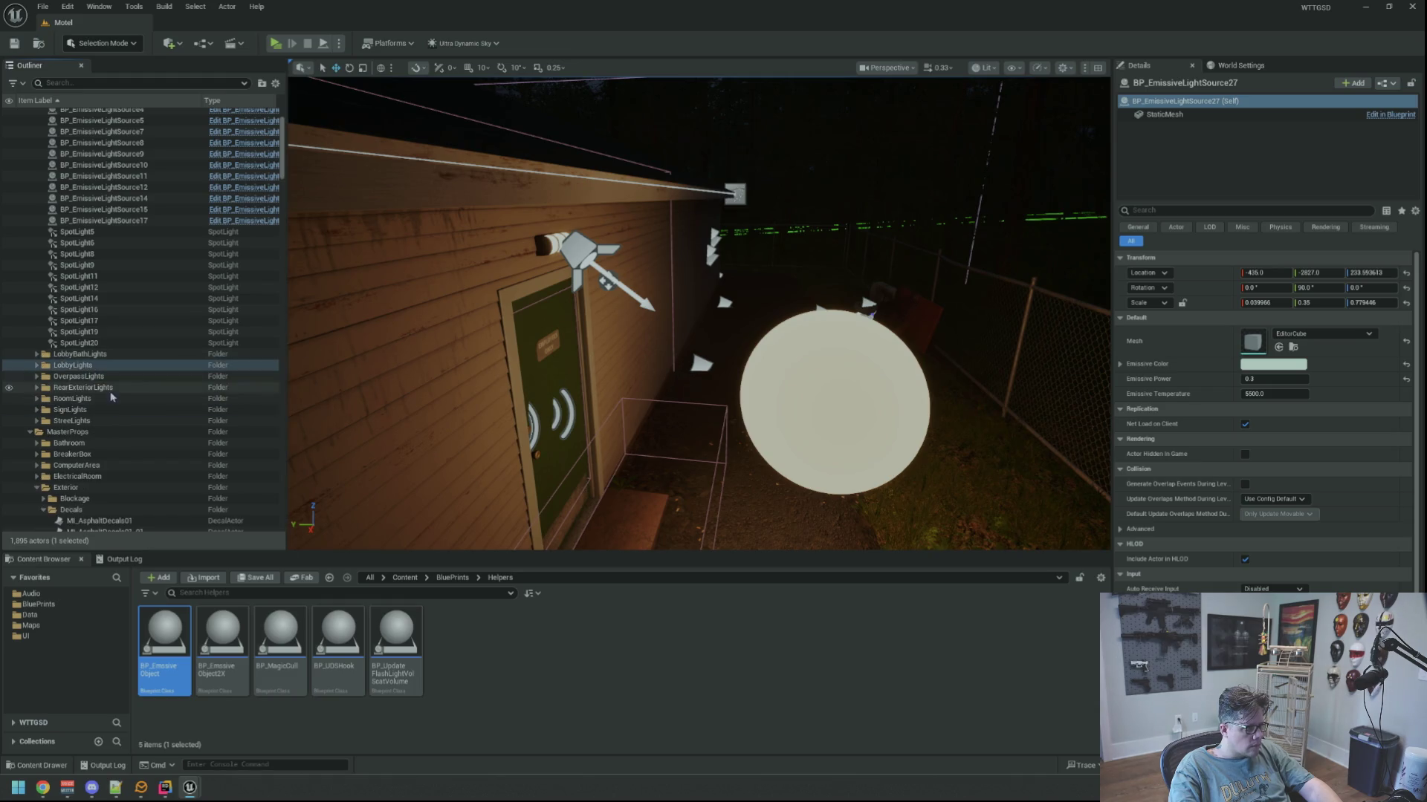
Expand the SignLights folder and frame BP_EmissiveLightSource1 at the sign.
{"action": "left_click", "coordinate": [65, 411]}
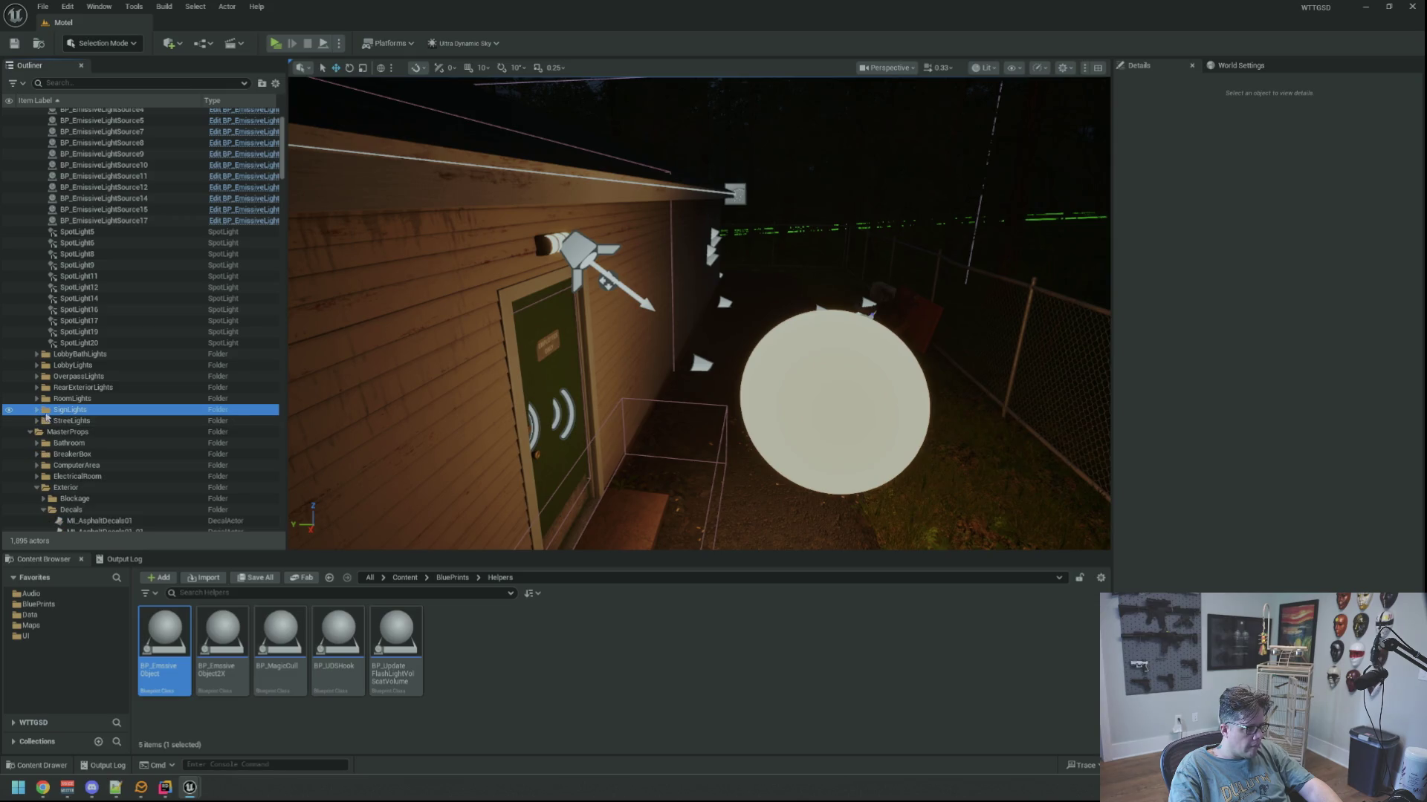
{"action": "left_click", "coordinate": [36, 410]}
{"action": "double_click", "coordinate": [101, 421]}
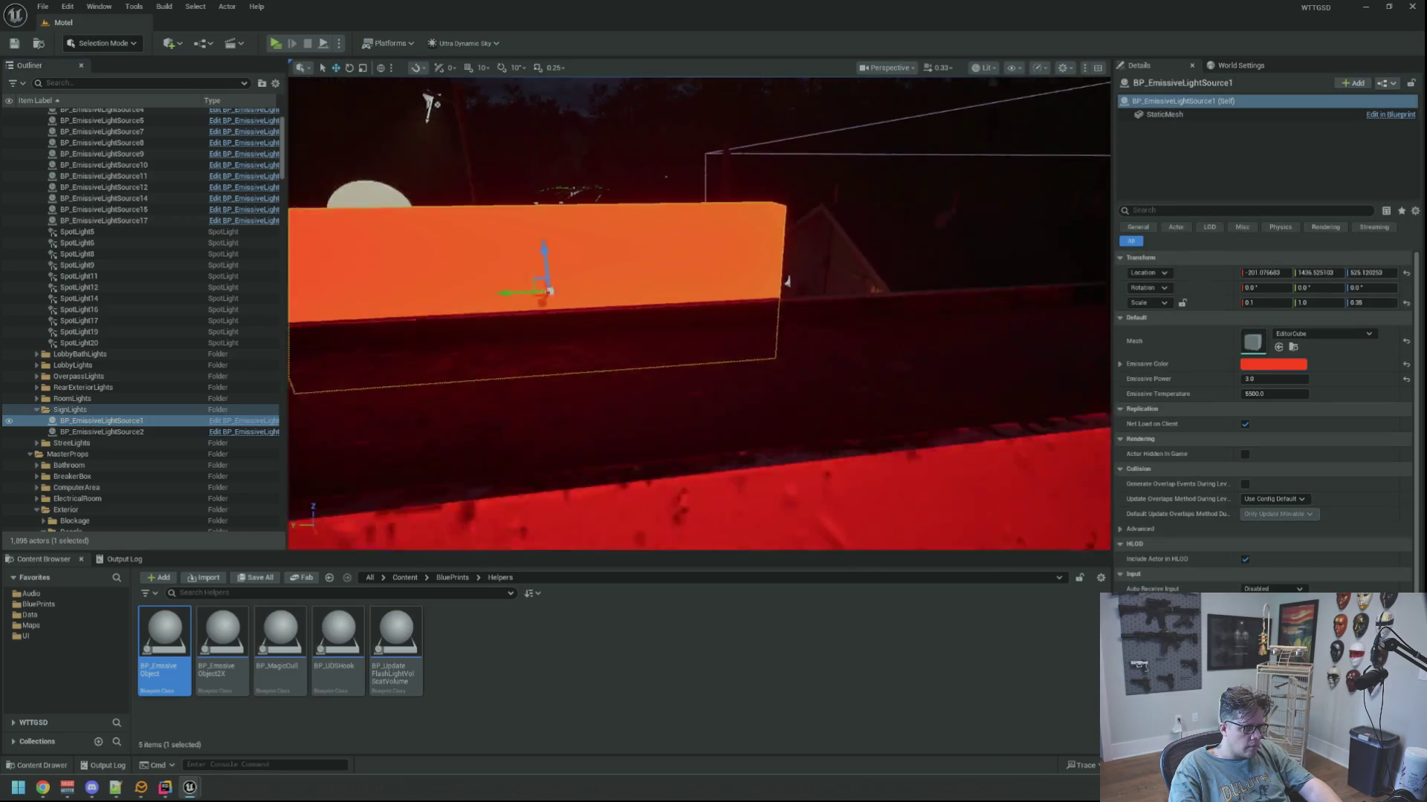
Clear the selection and collapse the ExteriorDoorLights and Lighting folders in the Outliner.
{"action": "left_click", "coordinate": [379, 143]}
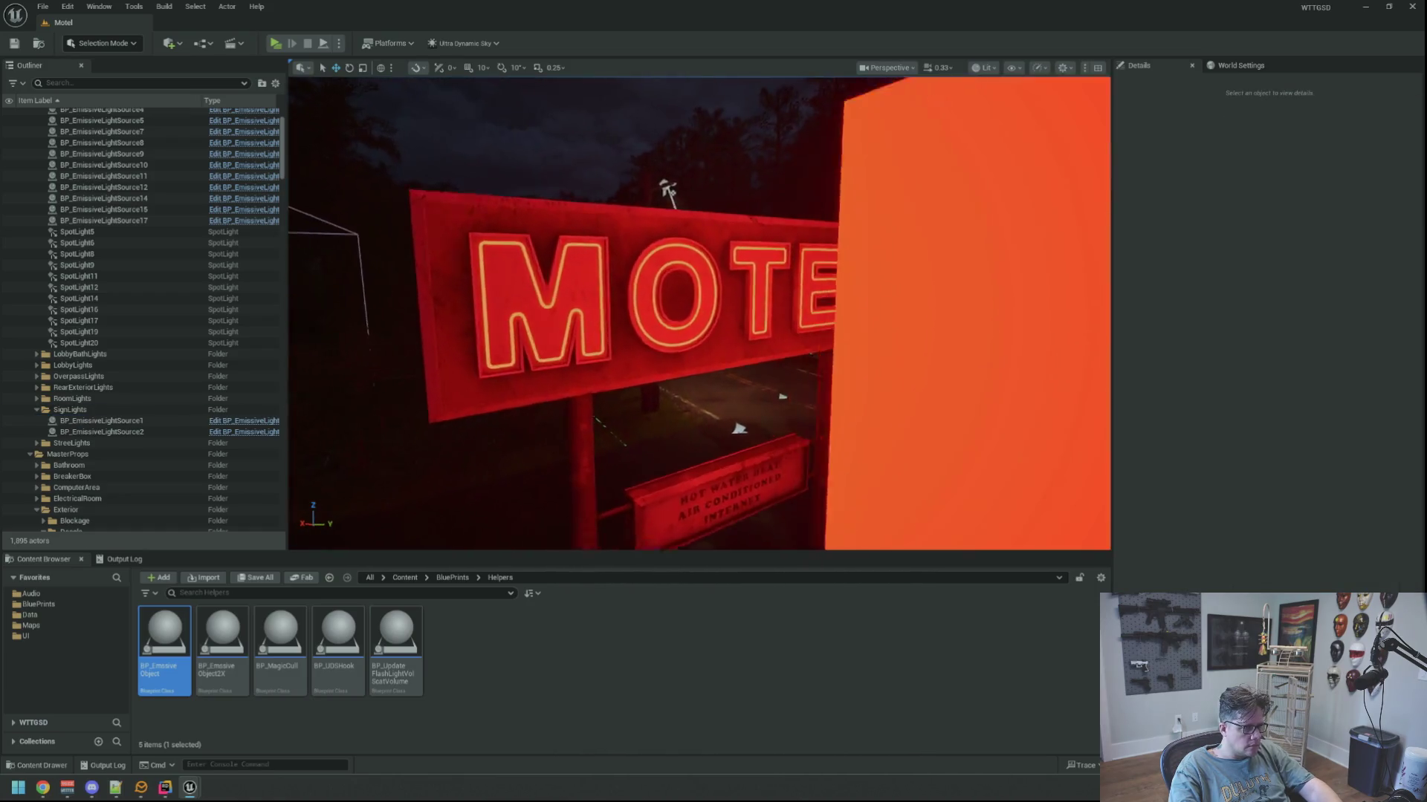
{"action": "scroll", "coordinate": [680, 396], "scroll_direction": "down", "scroll_amount": 10}
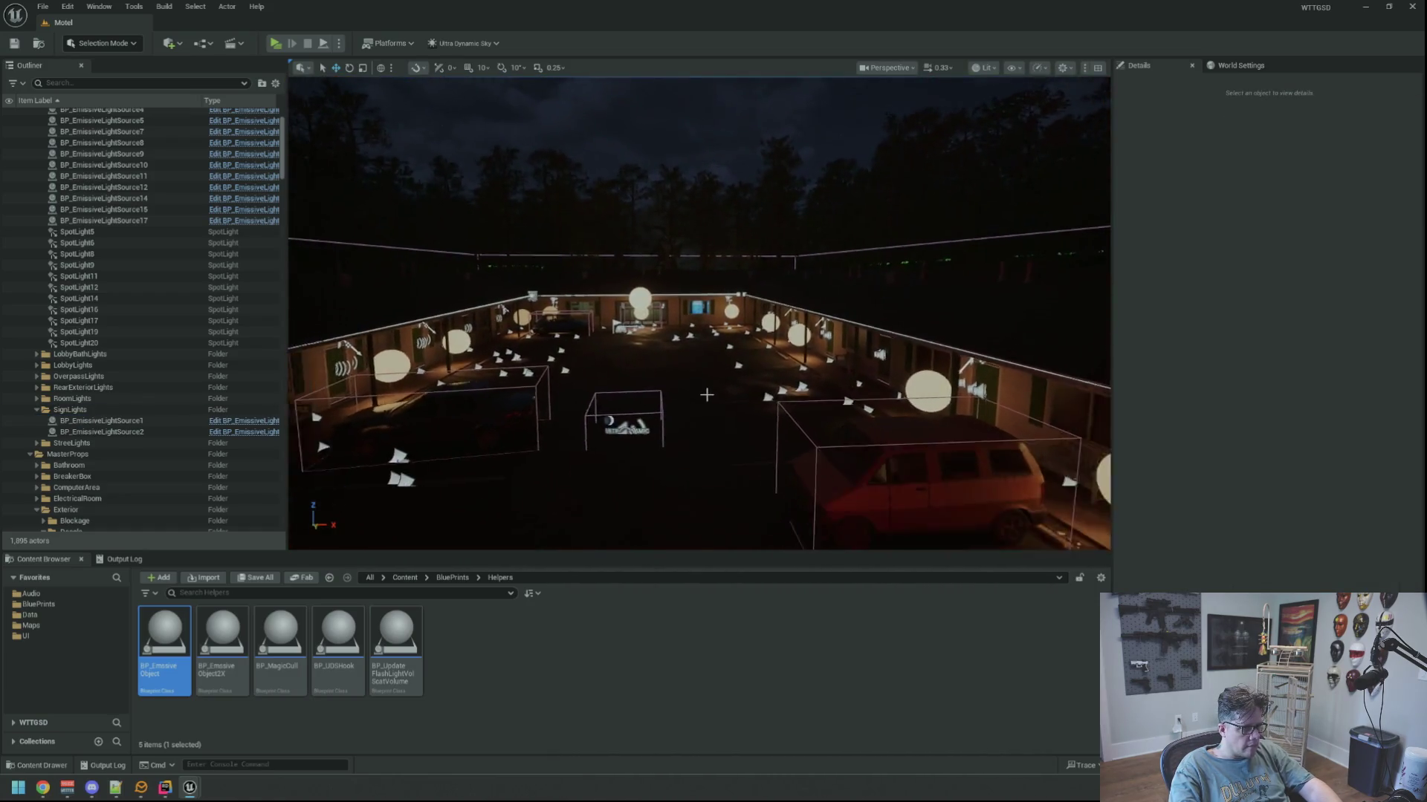
{"action": "scroll", "coordinate": [679, 396], "scroll_direction": "up", "scroll_amount": 15}
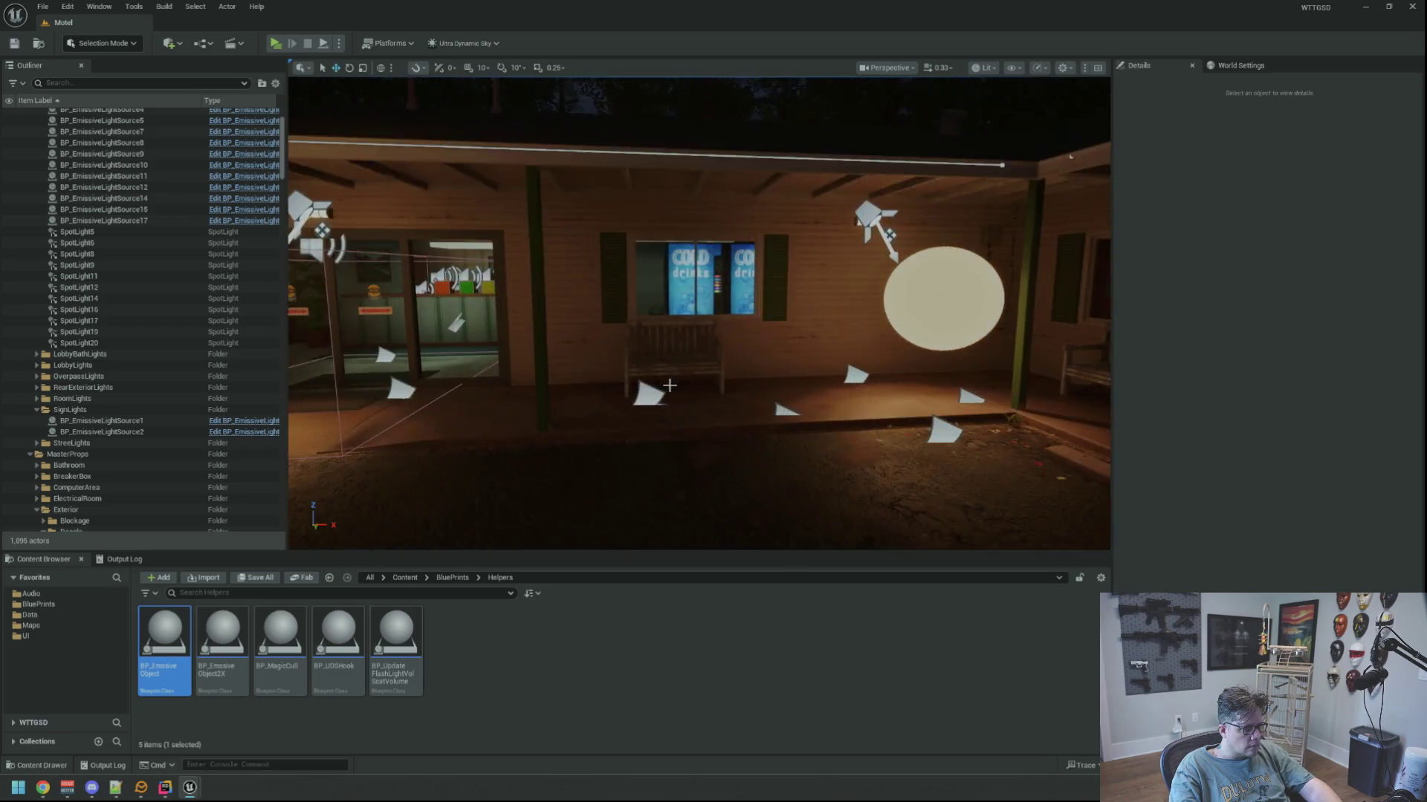
{"action": "scroll", "coordinate": [699, 313], "scroll_direction": "up", "scroll_amount": 15}
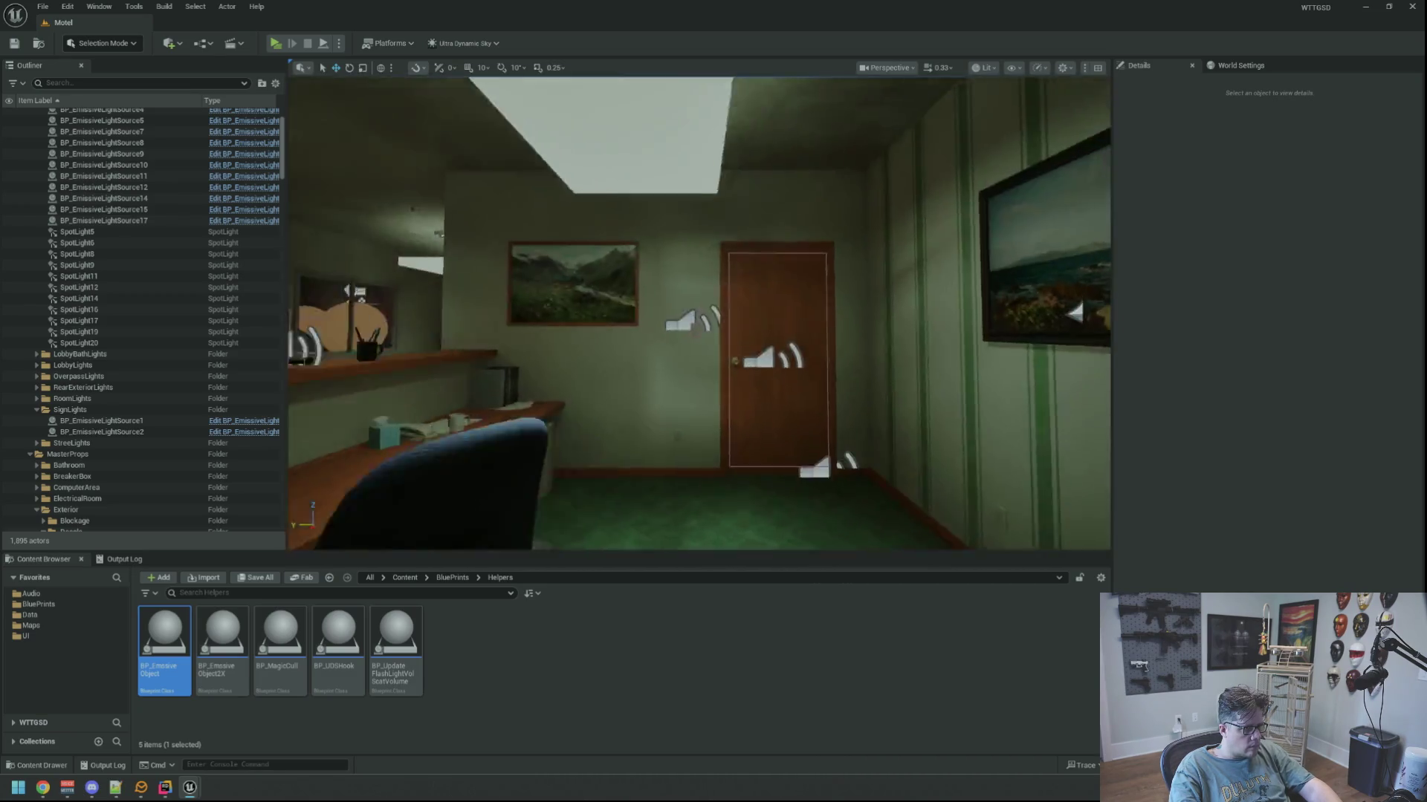
{"action": "scroll", "coordinate": [542, 379], "scroll_direction": "up", "scroll_amount": 10}
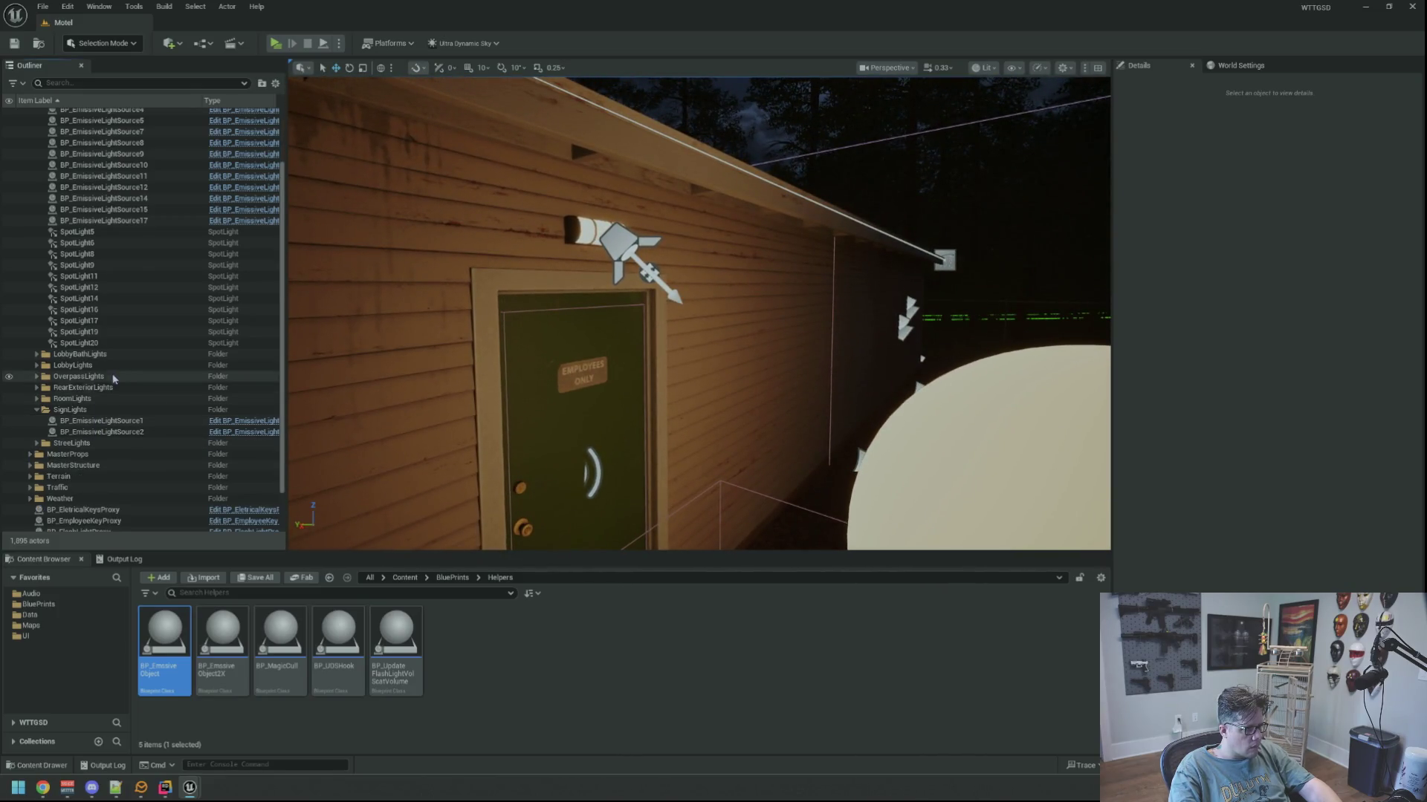
{"action": "scroll", "coordinate": [119, 380], "scroll_direction": "up", "scroll_amount": 3}
{"action": "left_click", "coordinate": [36, 159]}
{"action": "left_click", "coordinate": [30, 147]}
Fly along the motel wall, select wall lamp SM_WallLight16 and bring up its context menu.
{"action": "left_click_drag", "start_coordinate": [451, 395], "coordinate": [654, 416]}
{"action": "left_click", "coordinate": [657, 387]}
{"action": "left_click_drag", "start_coordinate": [739, 384], "coordinate": [669, 394]}
{"action": "mouse_move", "coordinate": [698, 312]}
{"action": "left_mouse_down"}
{"action": "mouse_move", "coordinate": [743, 318]}
{"action": "mouse_move", "coordinate": [714, 321]}
{"action": "left_mouse_up"}
{"action": "left_click", "coordinate": [654, 372]}
{"action": "right_click", "coordinate": [669, 378]}
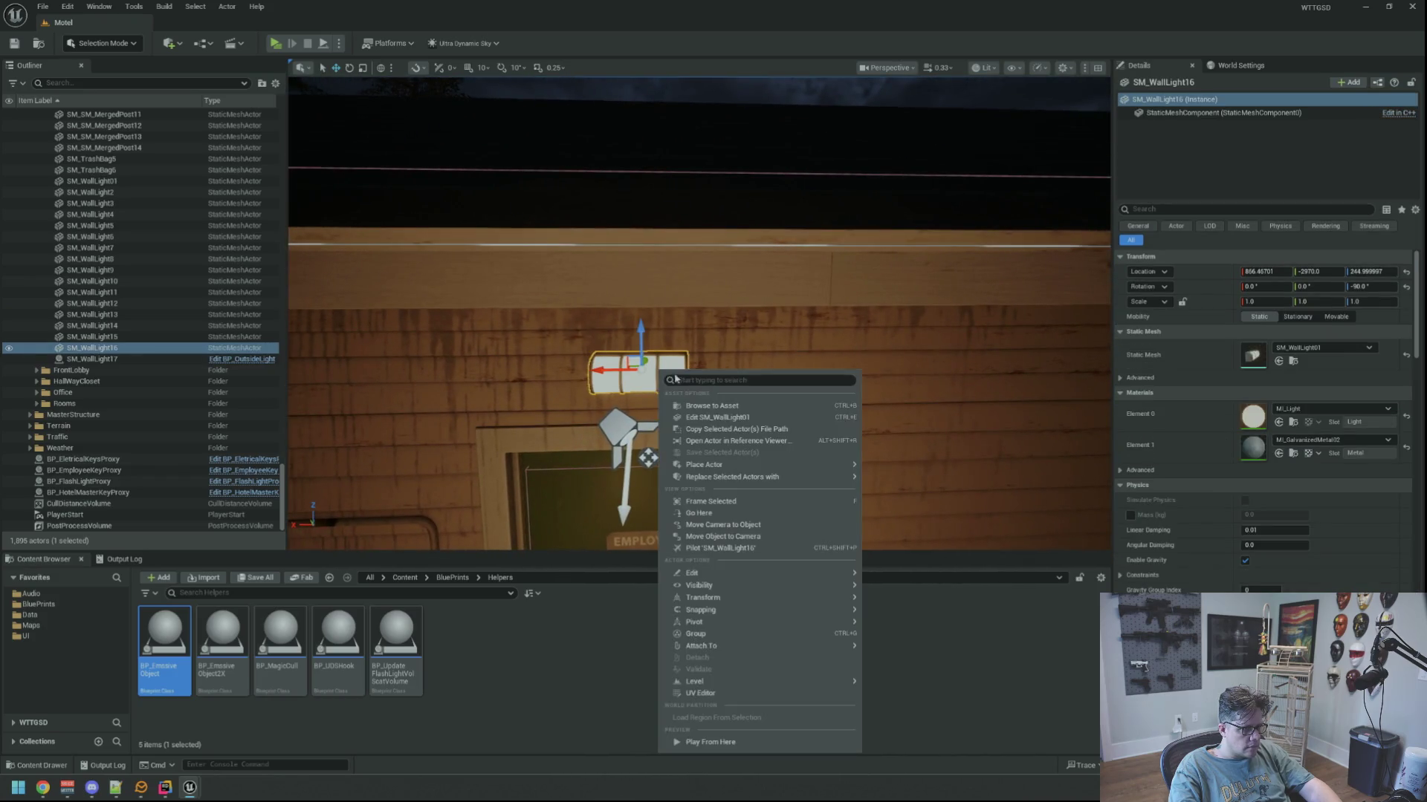
Replace SM_WallLight16 with a BP_OutsideLight instance and look at it up close.
{"action": "mouse_move", "coordinate": [788, 477]}
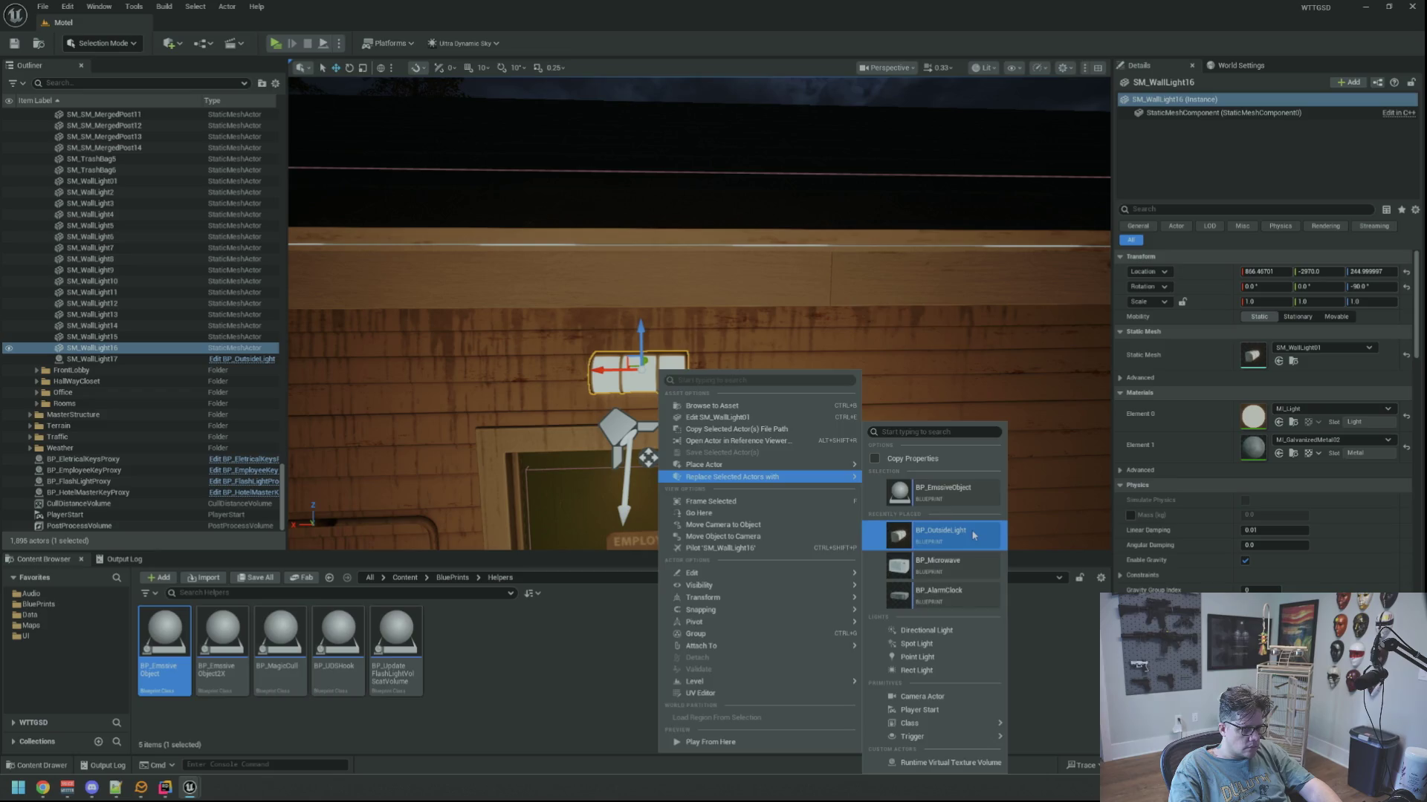
{"action": "left_click", "coordinate": [973, 535]}
{"action": "left_click_drag", "start_coordinate": [973, 535], "coordinate": [951, 528]}
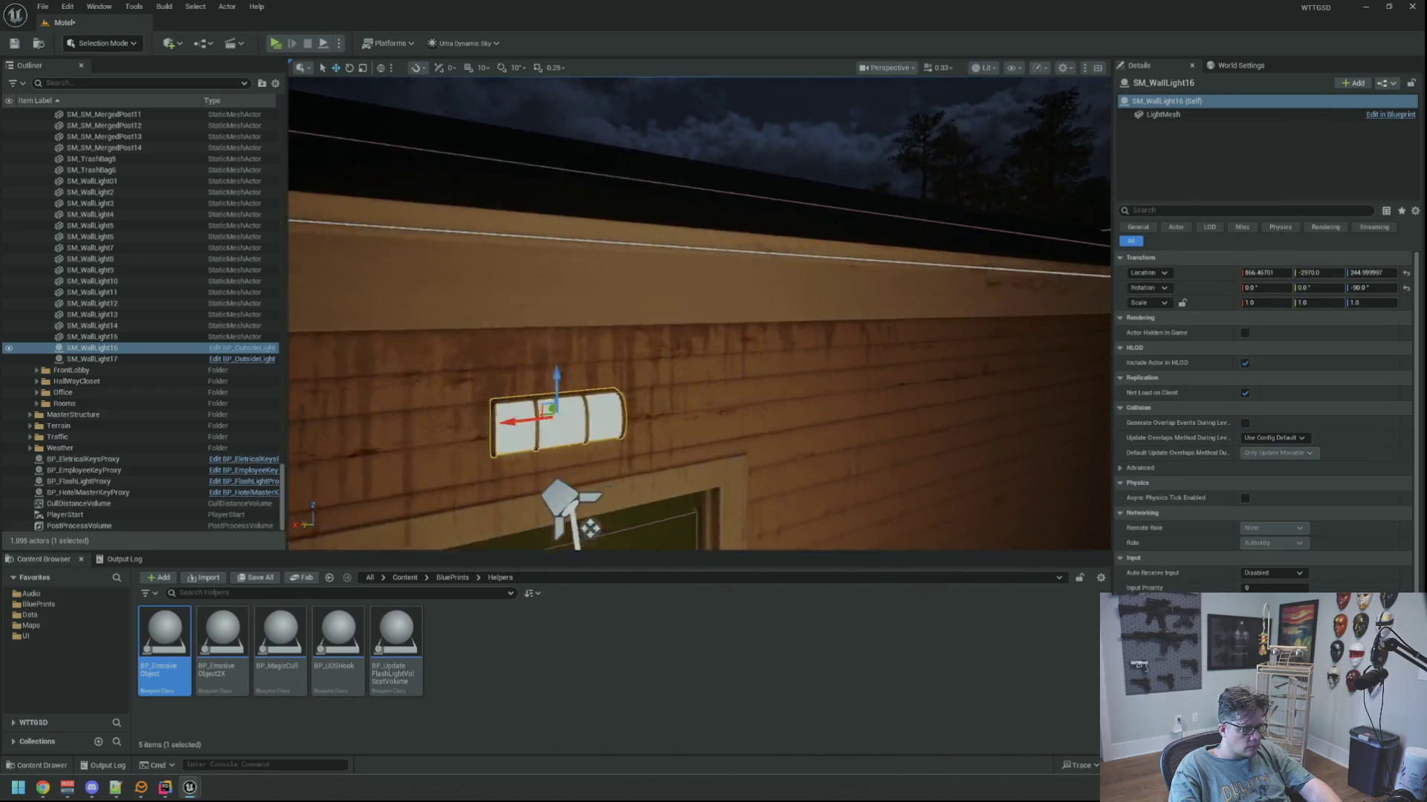
{"action": "scroll", "coordinate": [163, 332], "scroll_direction": "up", "scroll_amount": 2}
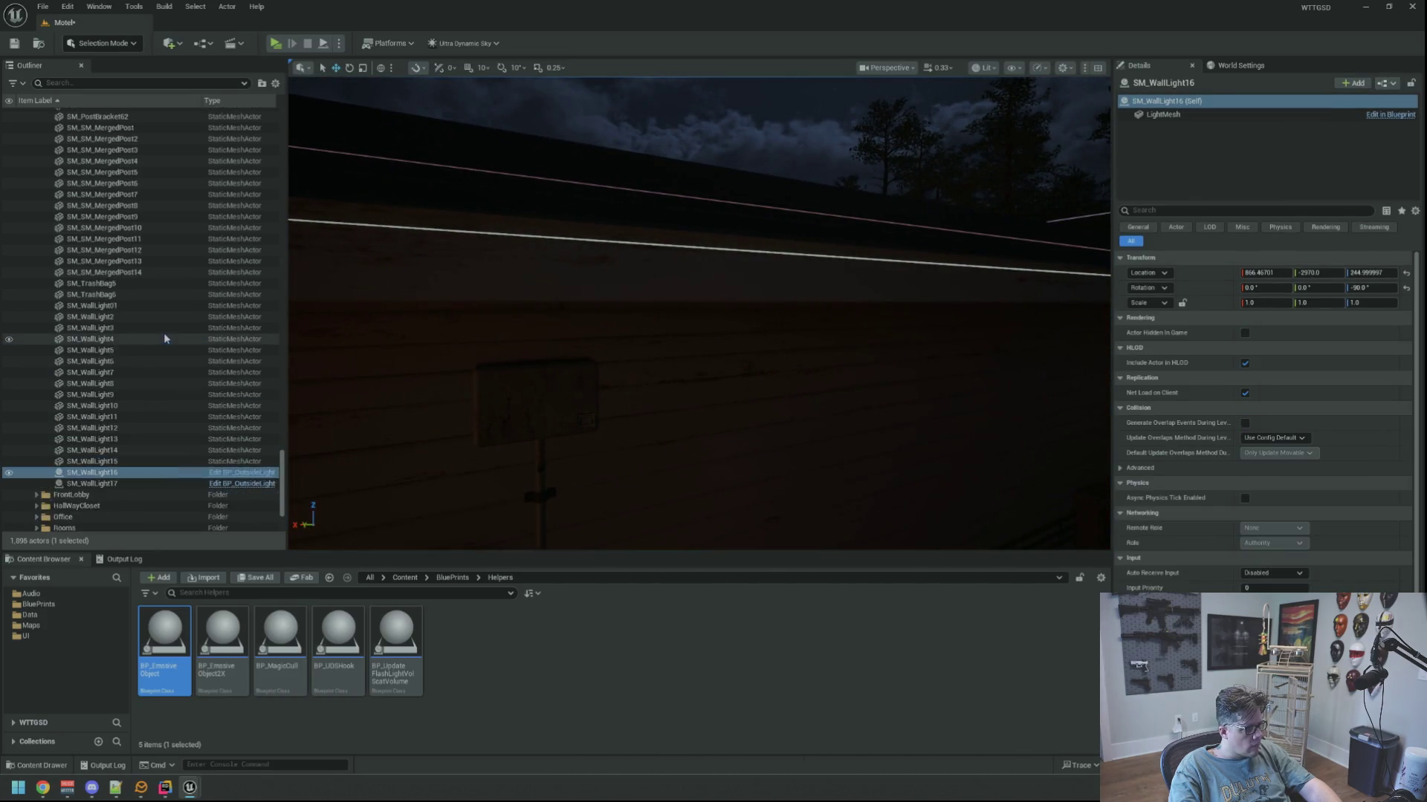
{"action": "scroll", "coordinate": [166, 333], "scroll_direction": "down", "scroll_amount": 2}
Frame the door lights and replace SM_WallLight01 and SM_WallLight3 with BP_OutsideLight.
{"action": "key", "text": "f"}
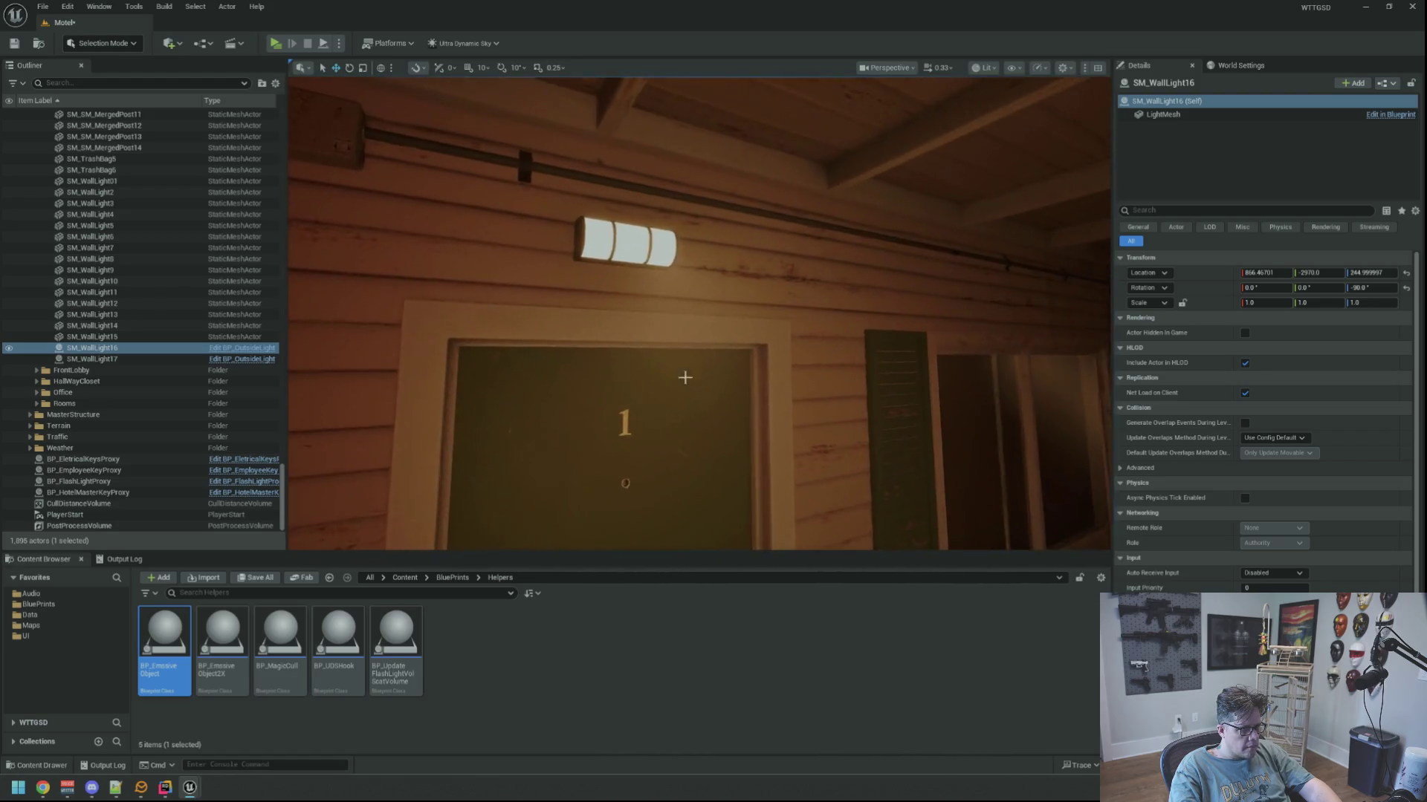
{"action": "right_click", "coordinate": [628, 249]}
{"action": "mouse_move", "coordinate": [748, 354]}
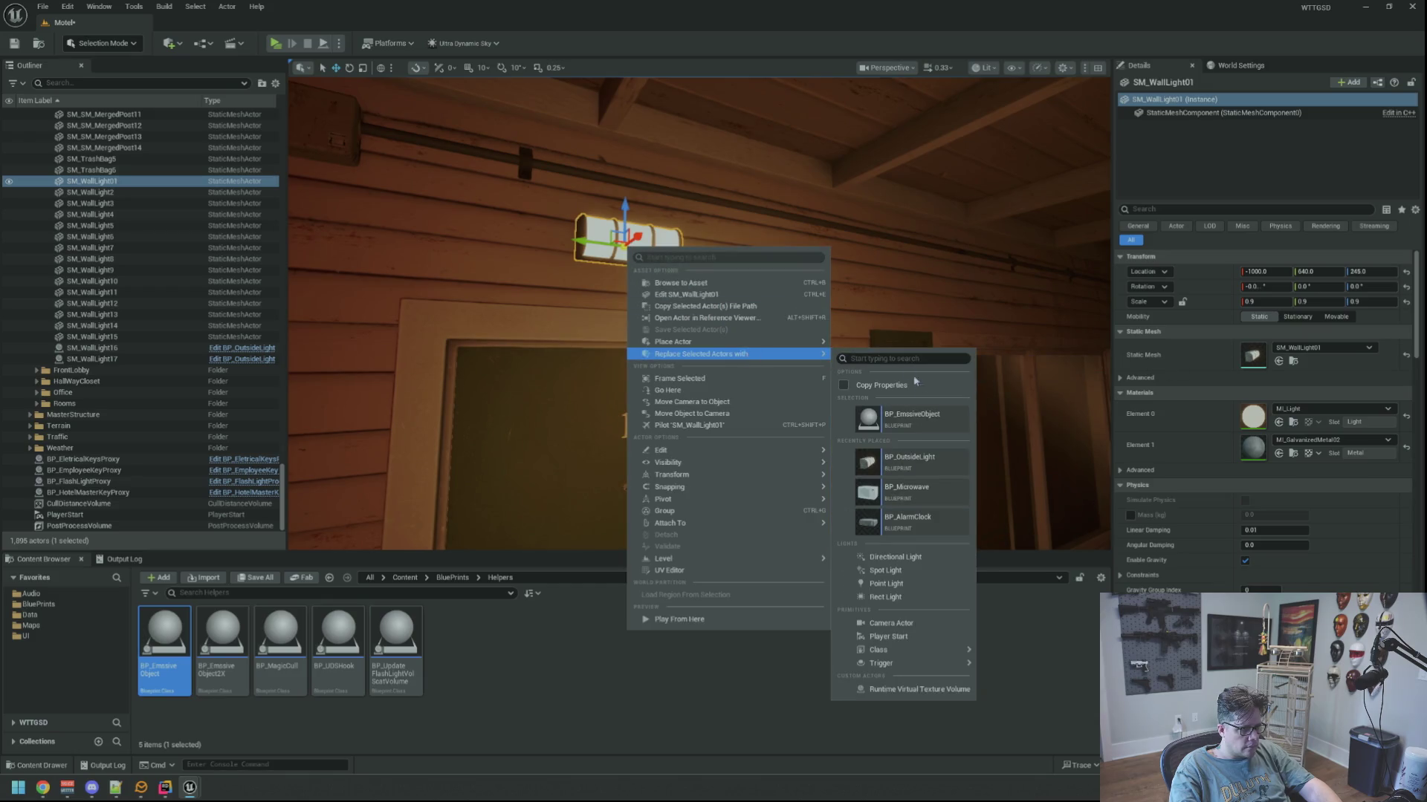
{"action": "left_click", "coordinate": [930, 465]}
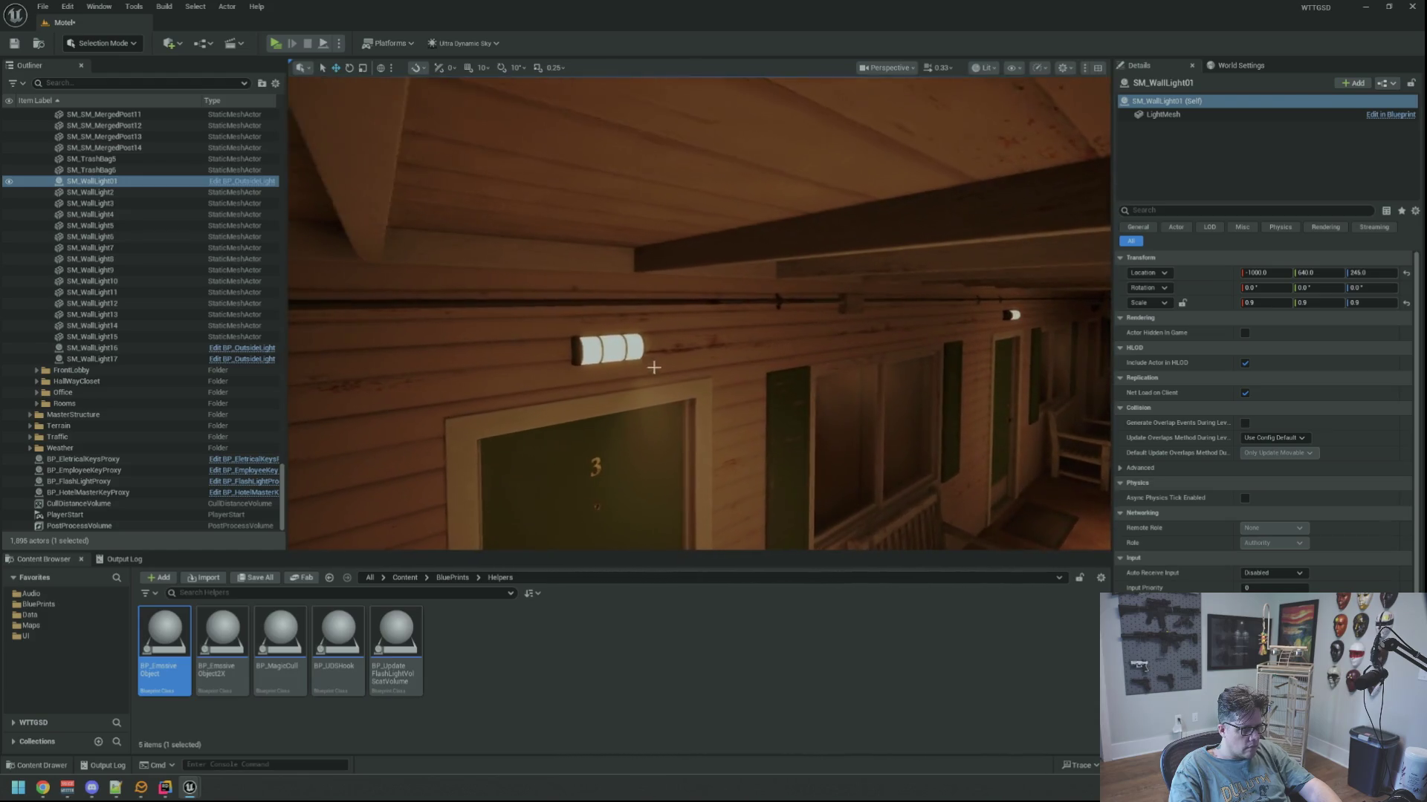
{"action": "left_click", "coordinate": [603, 346]}
{"action": "right_click", "coordinate": [615, 355]}
{"action": "mouse_move", "coordinate": [728, 458]}
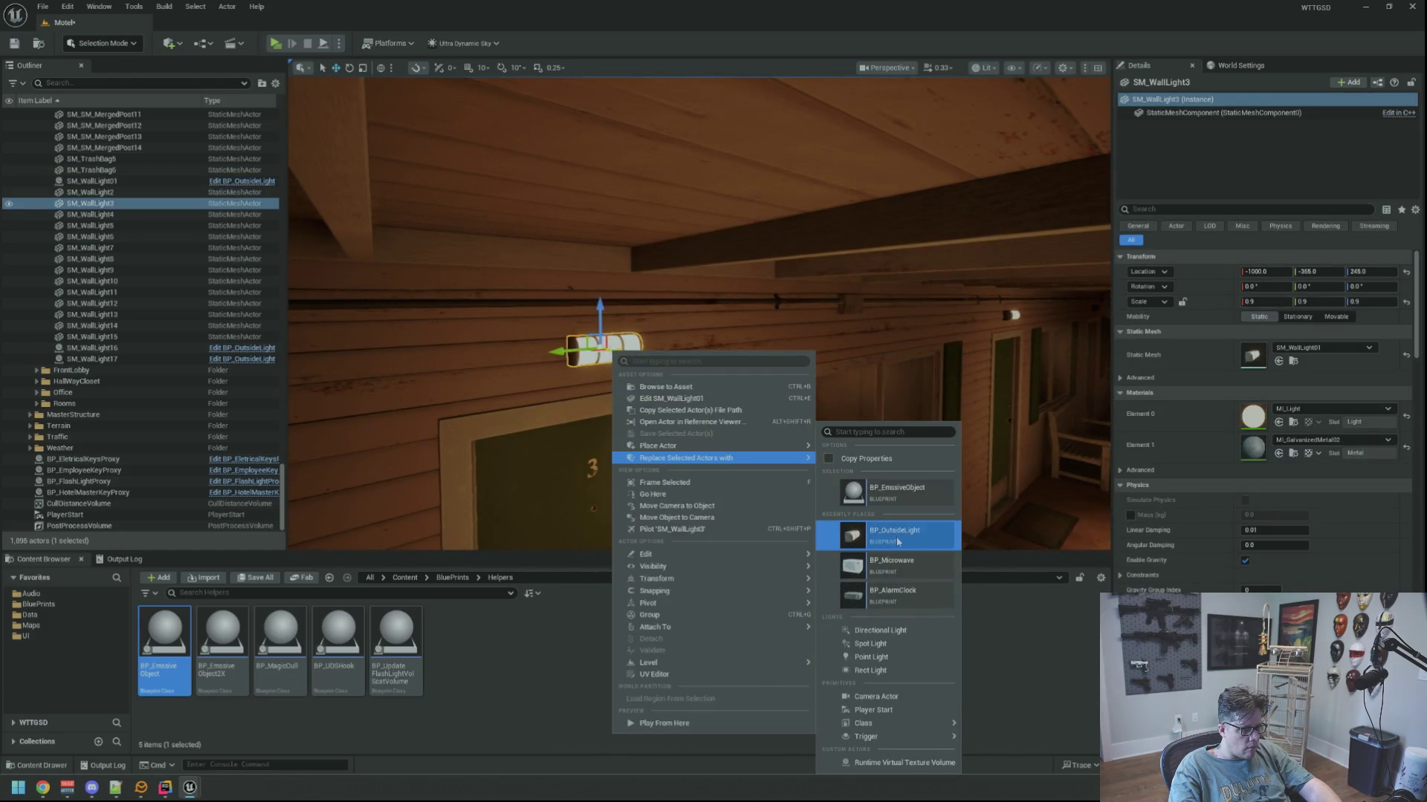
{"action": "left_click", "coordinate": [898, 536]}
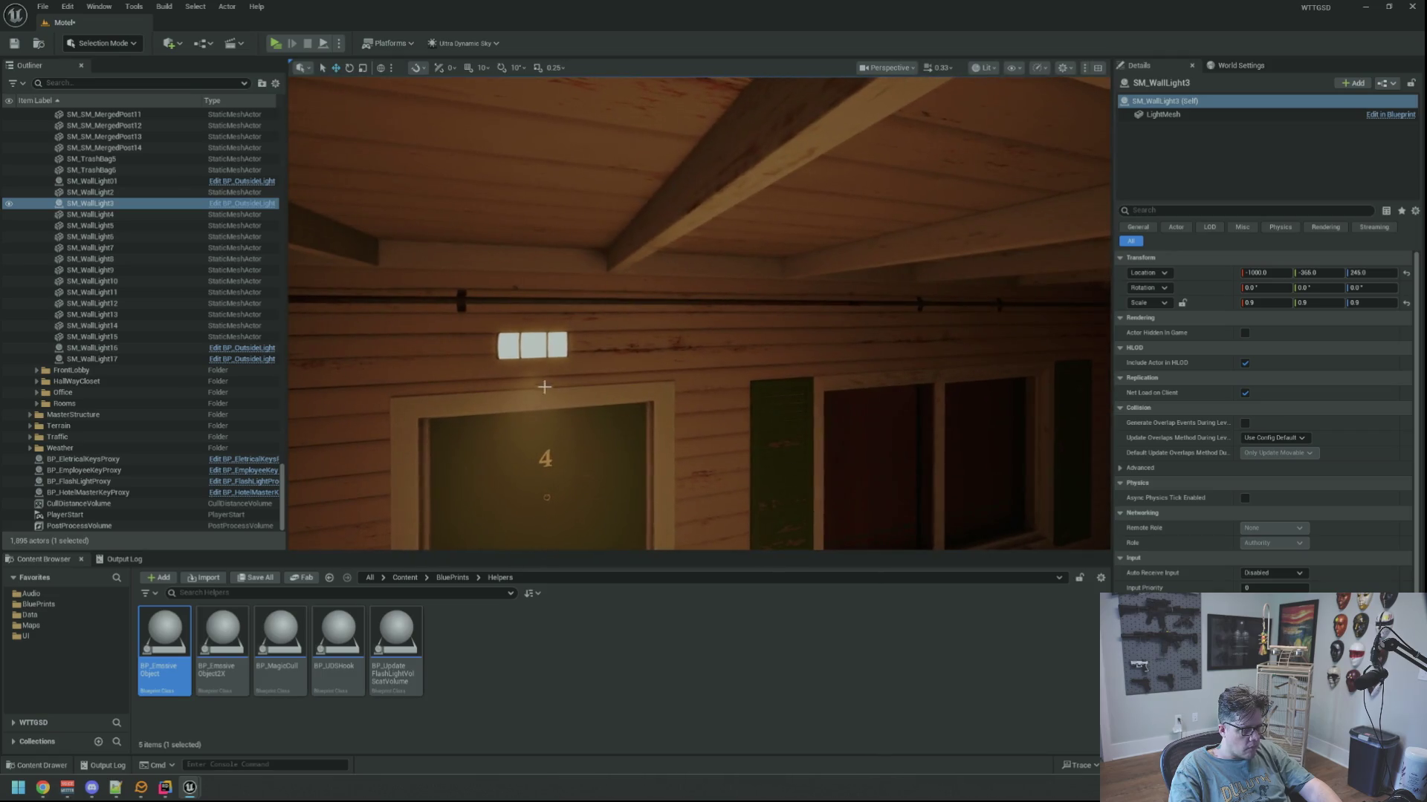
Replace SM_WallLight4 and SM_WallLight6 with BP_OutsideLight instances.
{"action": "left_click", "coordinate": [534, 350]}
{"action": "right_click", "coordinate": [571, 356]}
{"action": "mouse_move", "coordinate": [735, 460]}
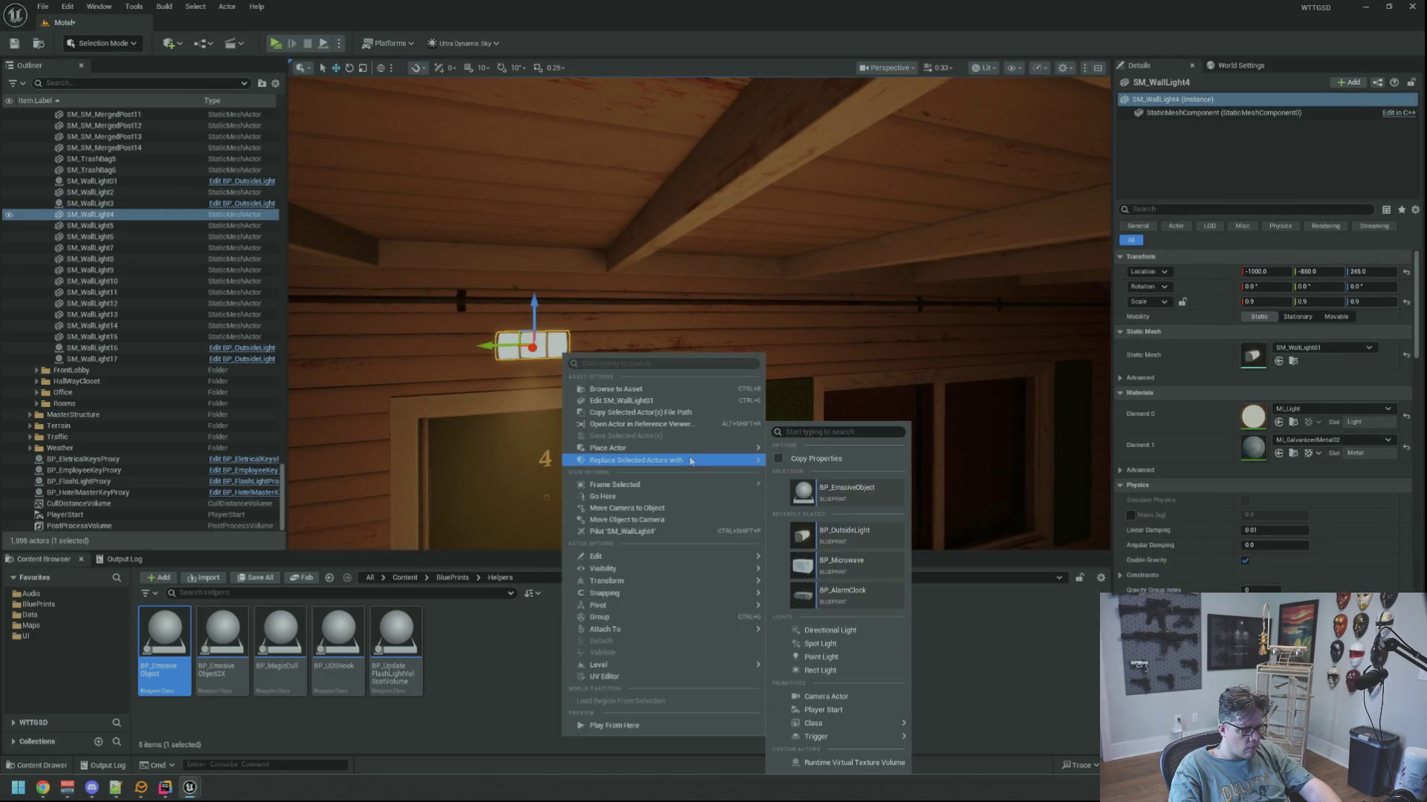
{"action": "left_click", "coordinate": [862, 535]}
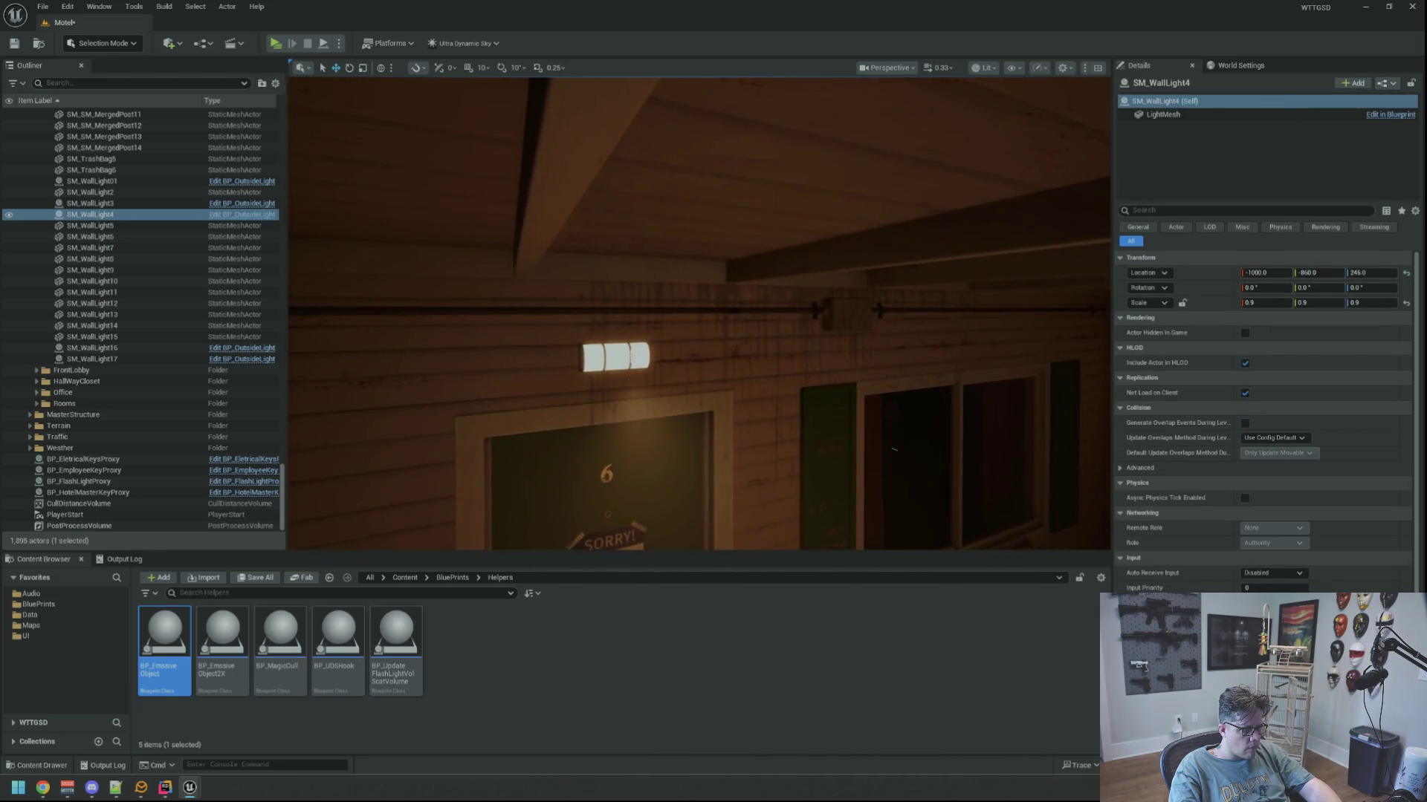
{"action": "left_click", "coordinate": [624, 354]}
{"action": "right_click", "coordinate": [631, 358]}
{"action": "mouse_move", "coordinate": [736, 462]}
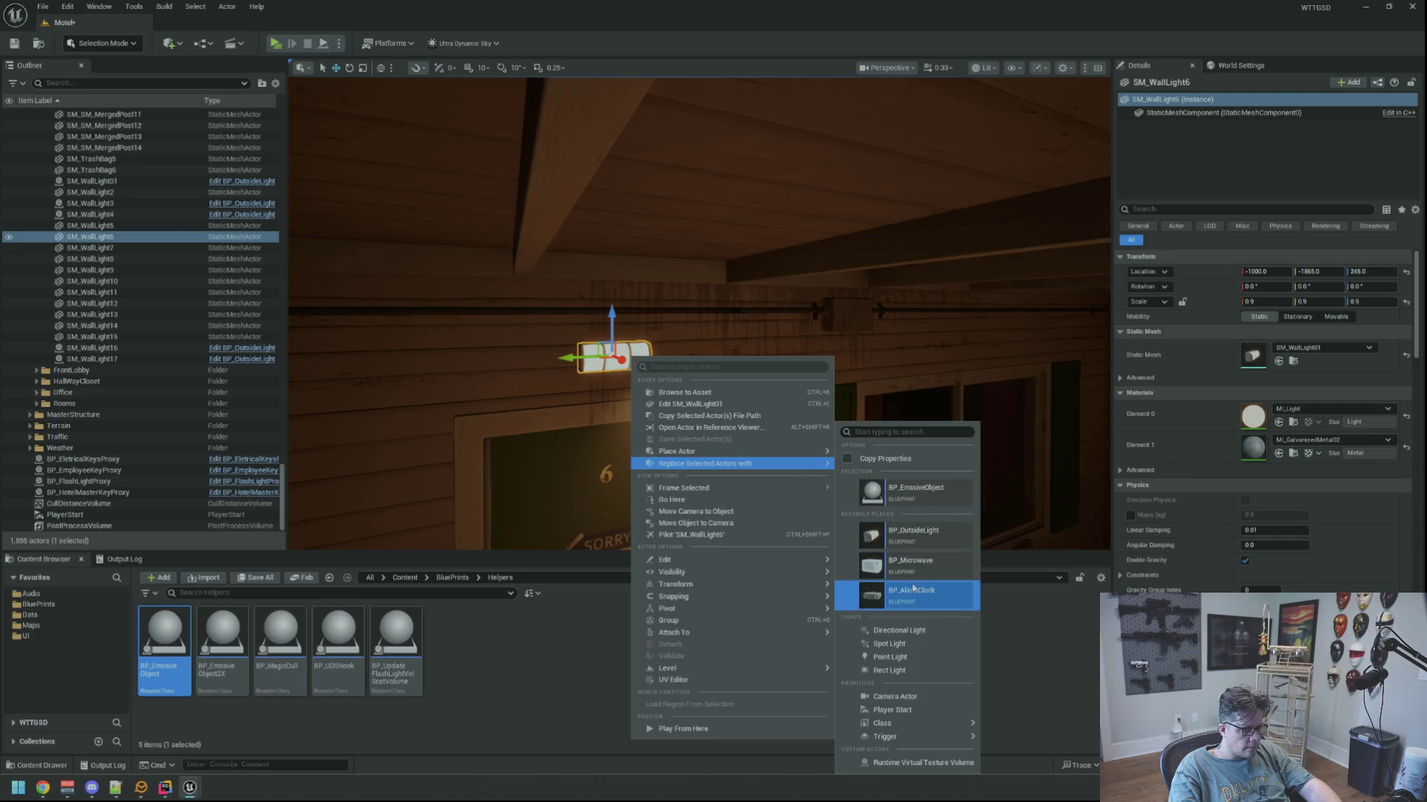
{"action": "left_click", "coordinate": [920, 541]}
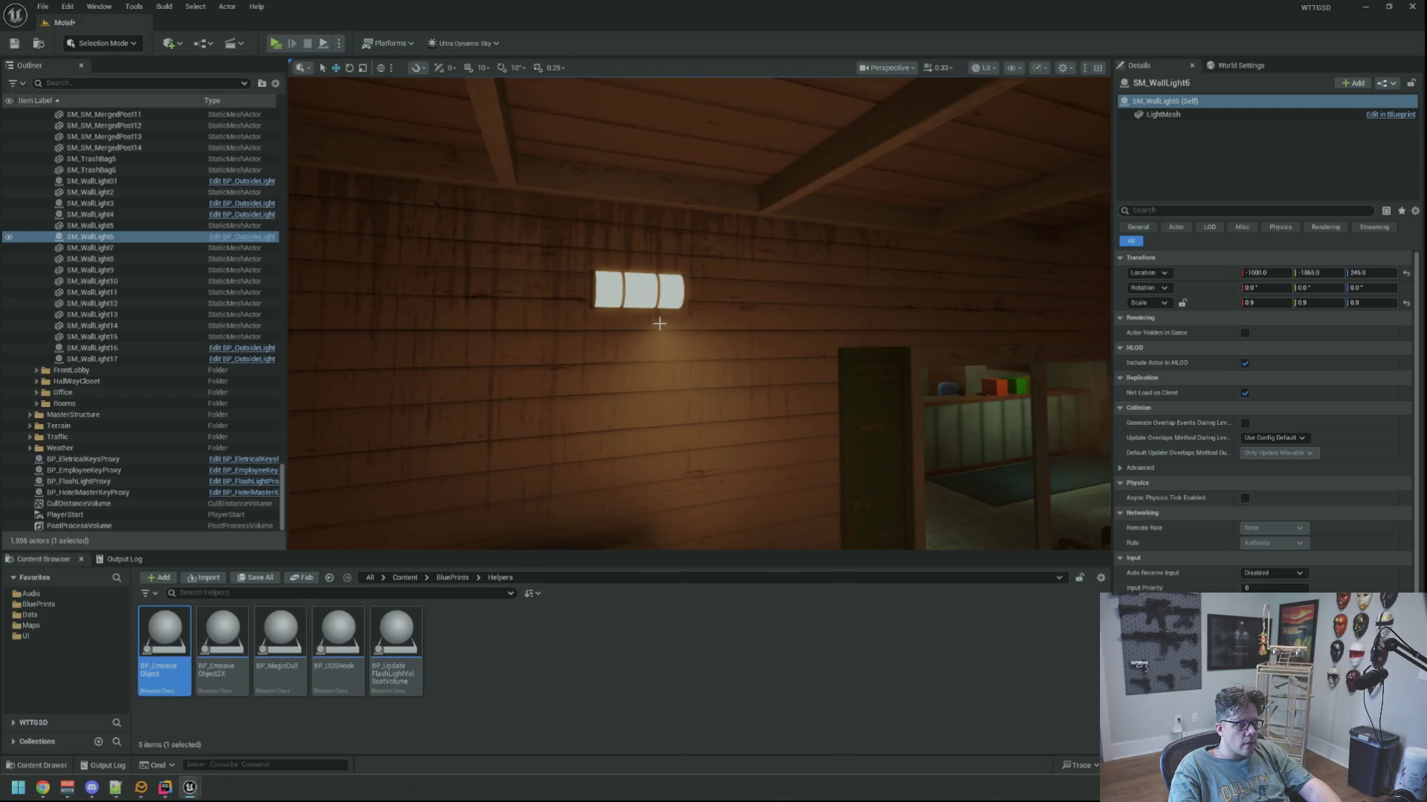
{"action": "left_click", "coordinate": [639, 297]}
Replace SM_WallLight15, SM_WallLight7 and SM_WallLight8 with BP_OutsideLight.
{"action": "right_click", "coordinate": [642, 301]}
{"action": "mouse_move", "coordinate": [742, 416]}
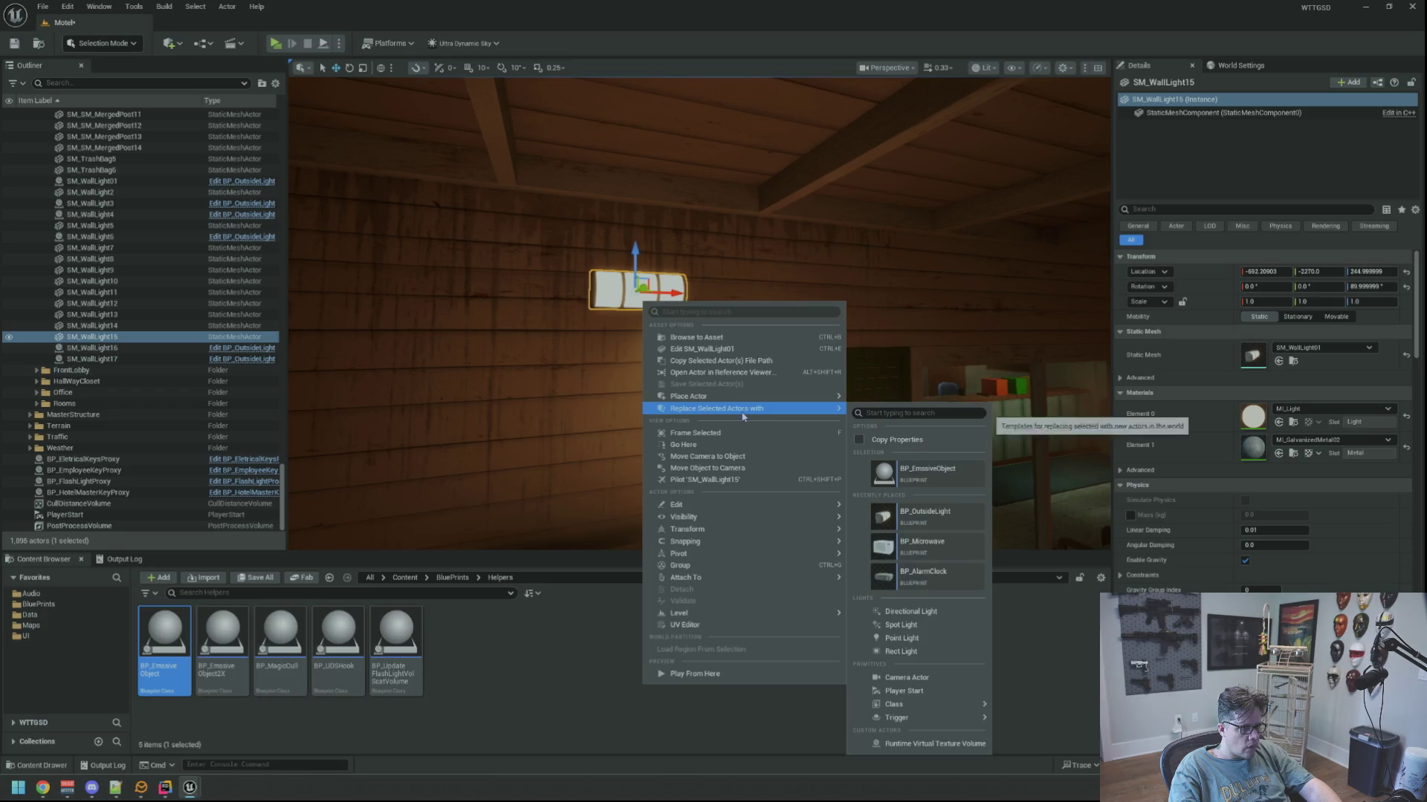
{"action": "left_click", "coordinate": [935, 519]}
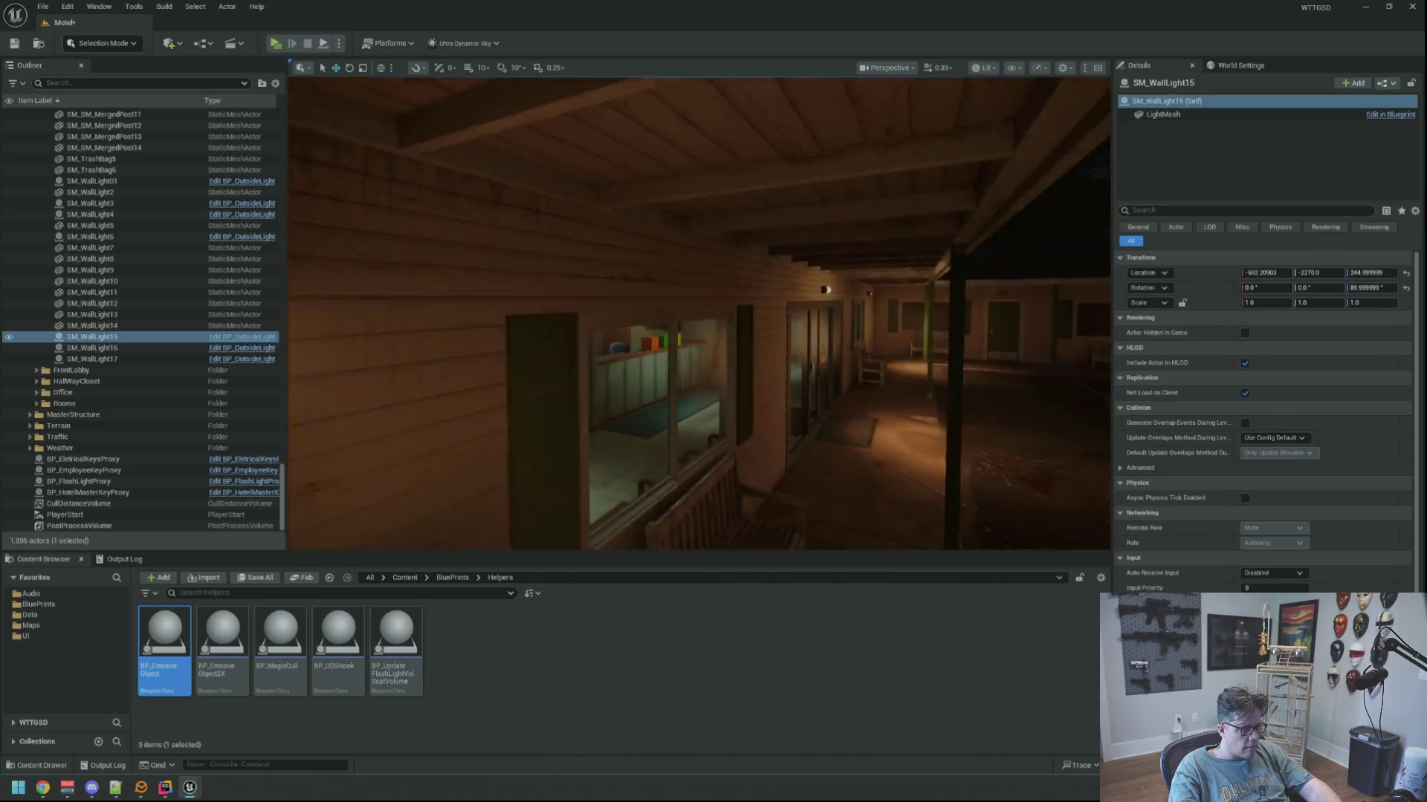
{"action": "right_click", "coordinate": [631, 338]}
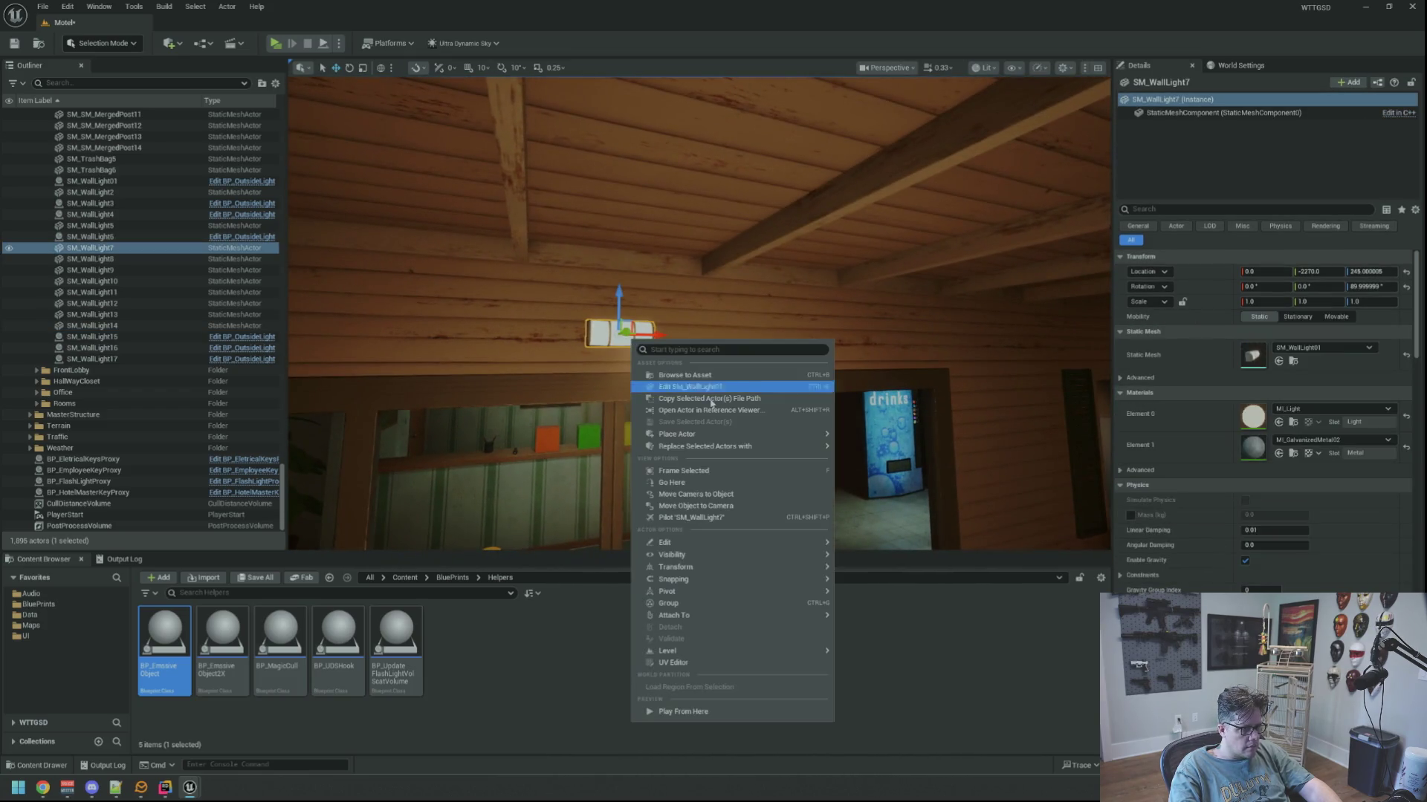
{"action": "mouse_move", "coordinate": [752, 446]}
{"action": "left_click", "coordinate": [930, 521]}
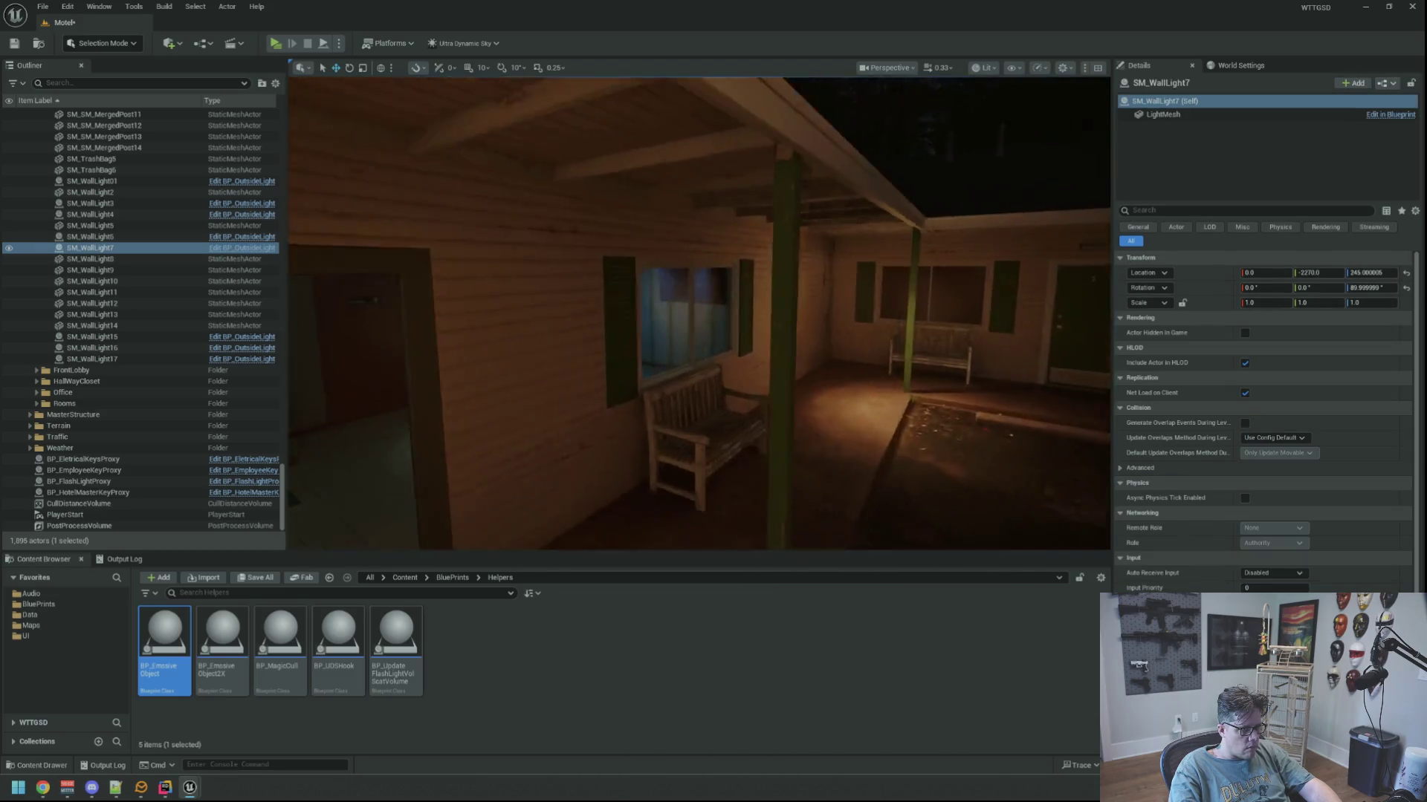
{"action": "right_click", "coordinate": [647, 326]}
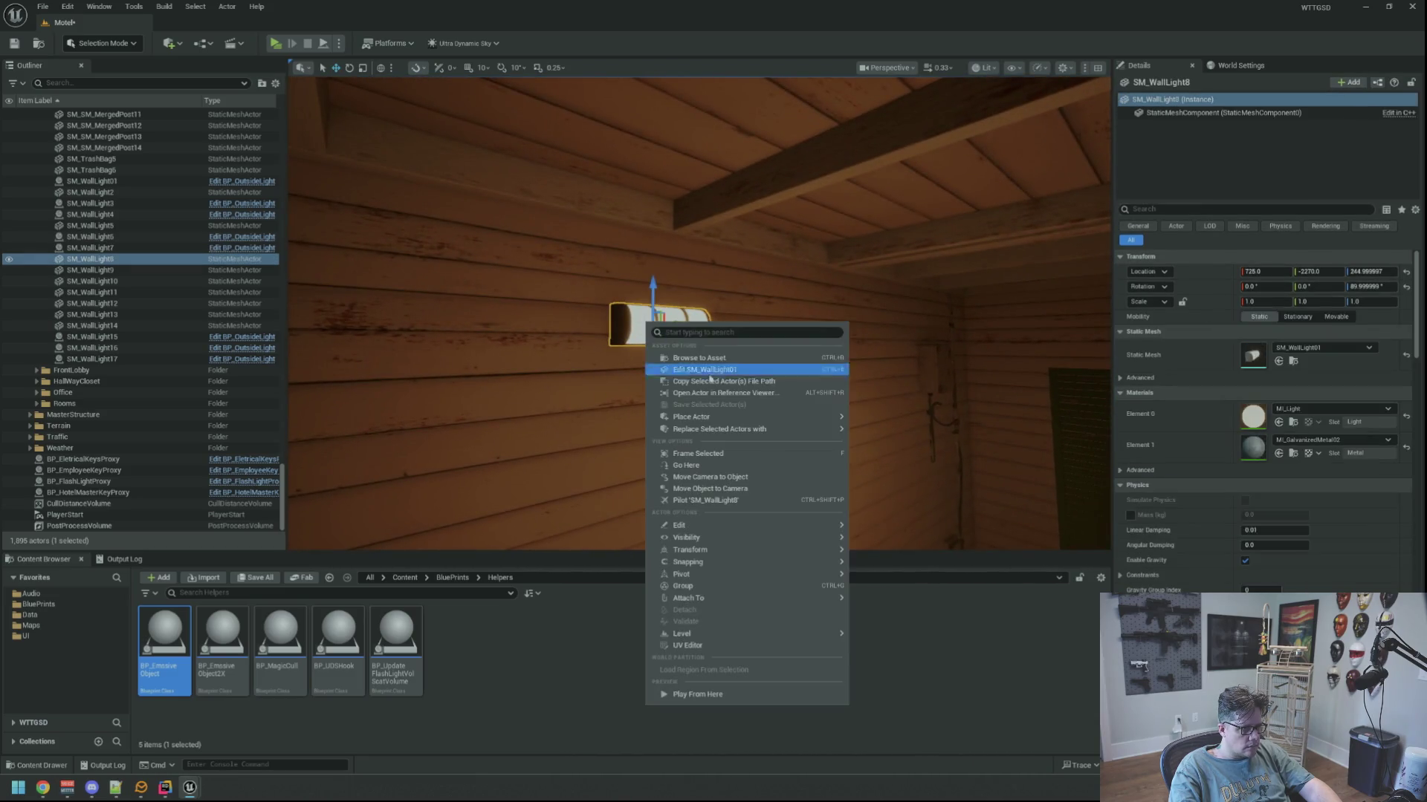
{"action": "mouse_move", "coordinate": [740, 430]}
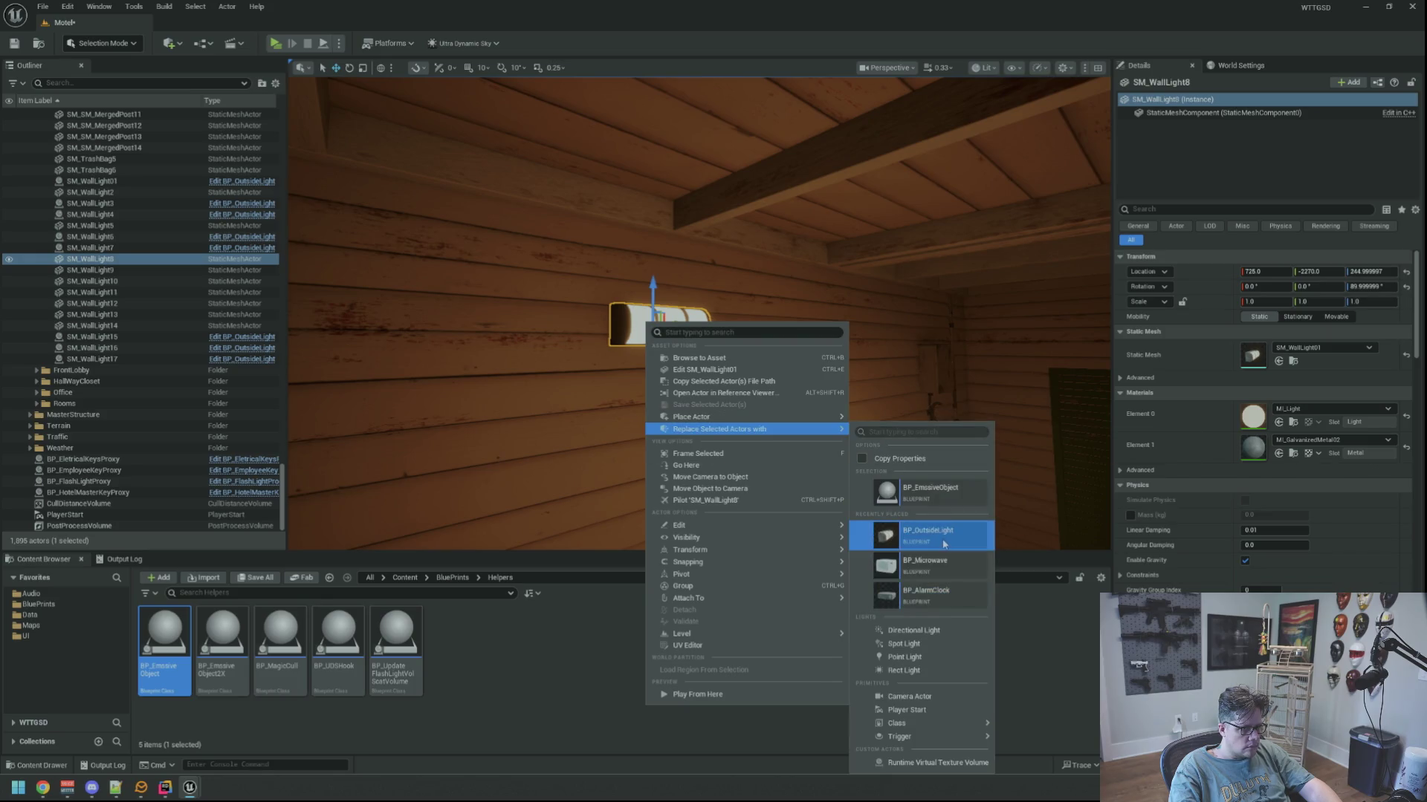
{"action": "left_click", "coordinate": [930, 534]}
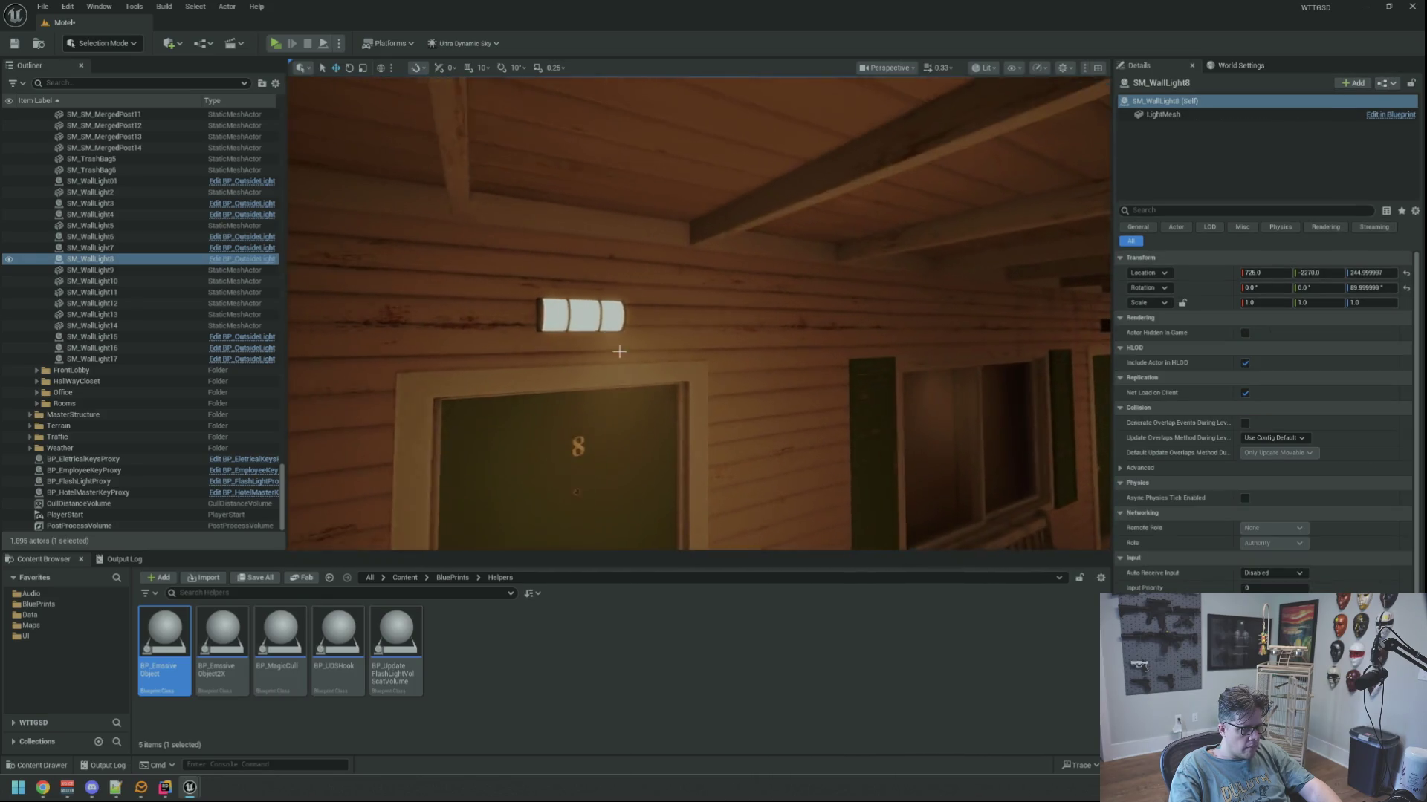
Replace SM_WallLight10, 11, 13 and 14 with BP_OutsideLight instances.
{"action": "right_click", "coordinate": [572, 321]}
{"action": "mouse_move", "coordinate": [696, 425]}
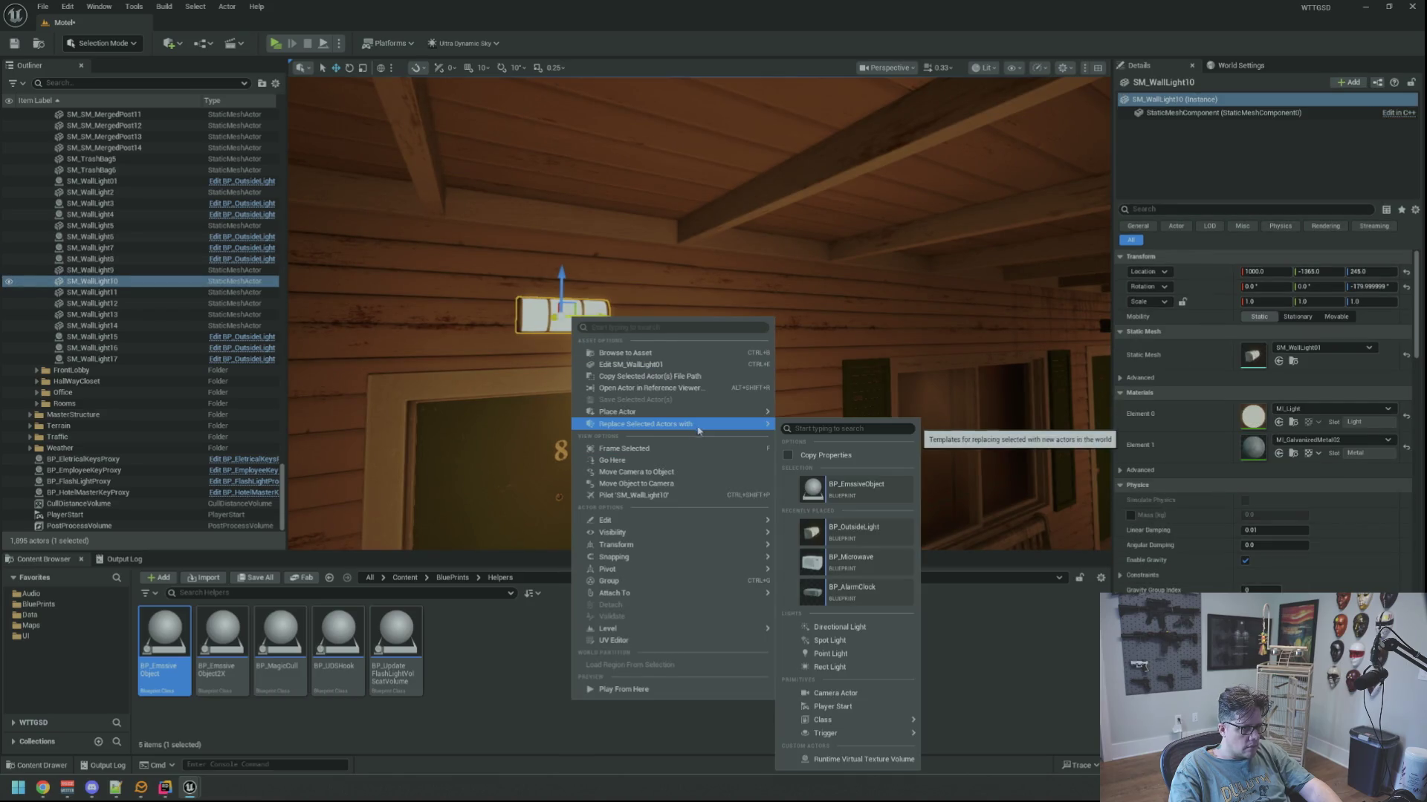
{"action": "left_click", "coordinate": [871, 534]}
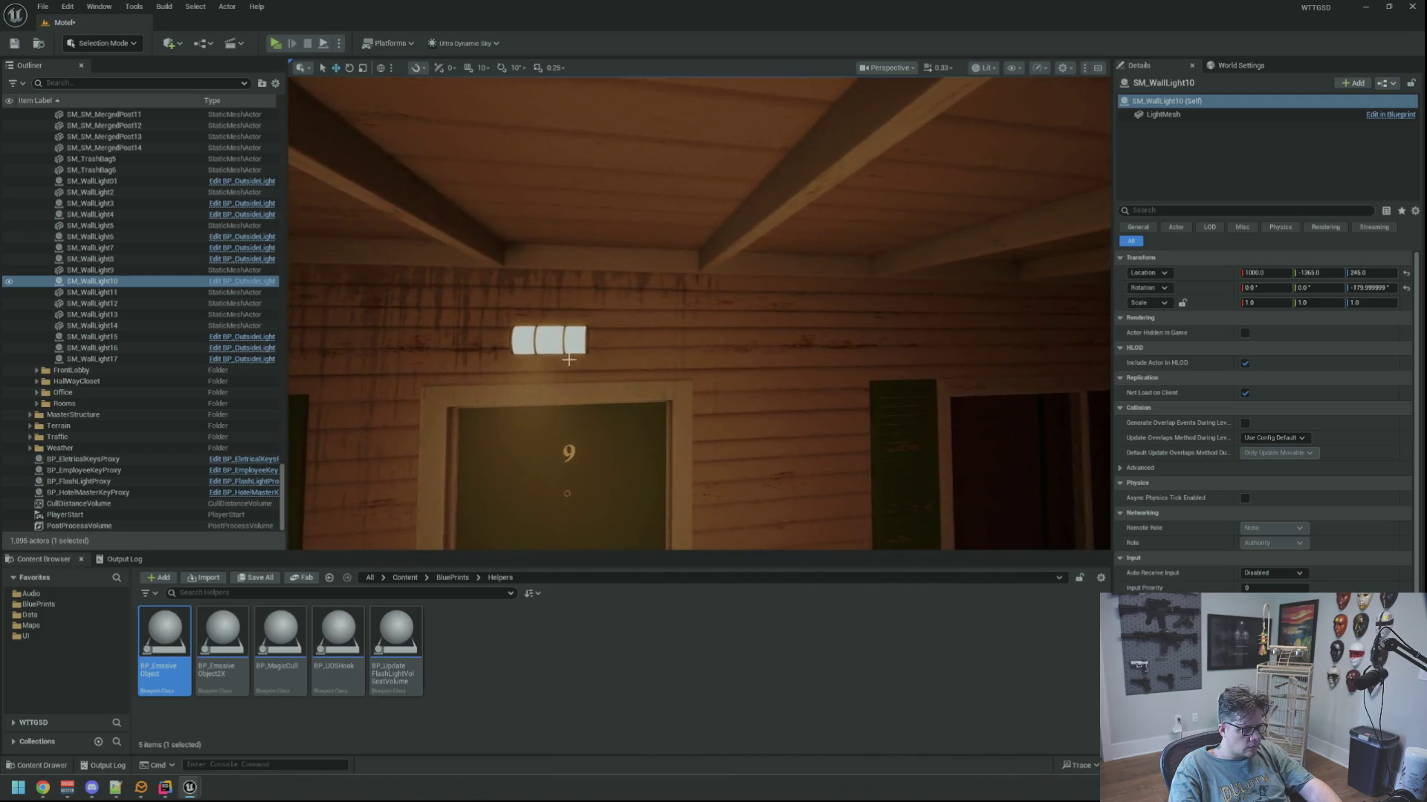
{"action": "left_click", "coordinate": [576, 365]}
{"action": "right_click", "coordinate": [565, 349]}
{"action": "mouse_move", "coordinate": [698, 454]}
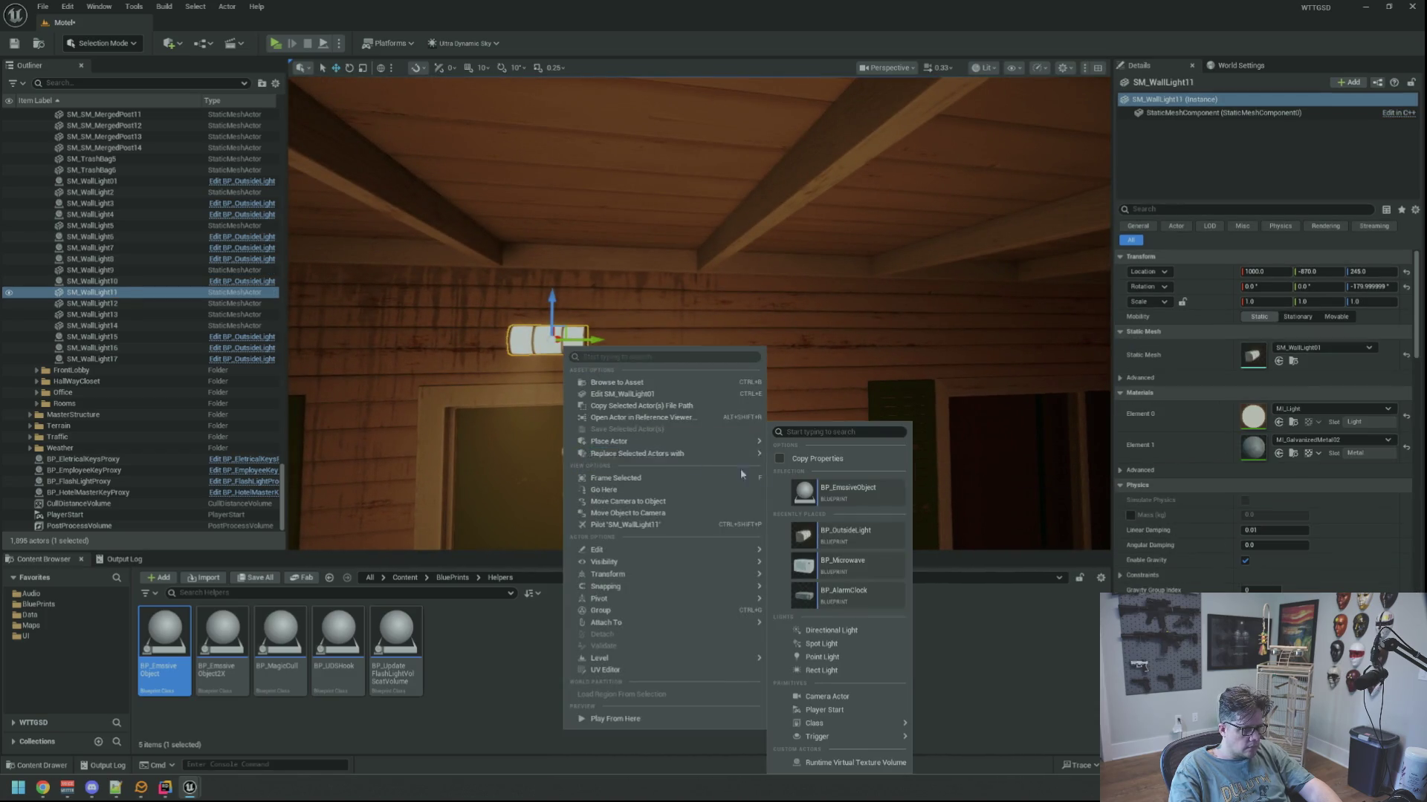
{"action": "left_click", "coordinate": [858, 535]}
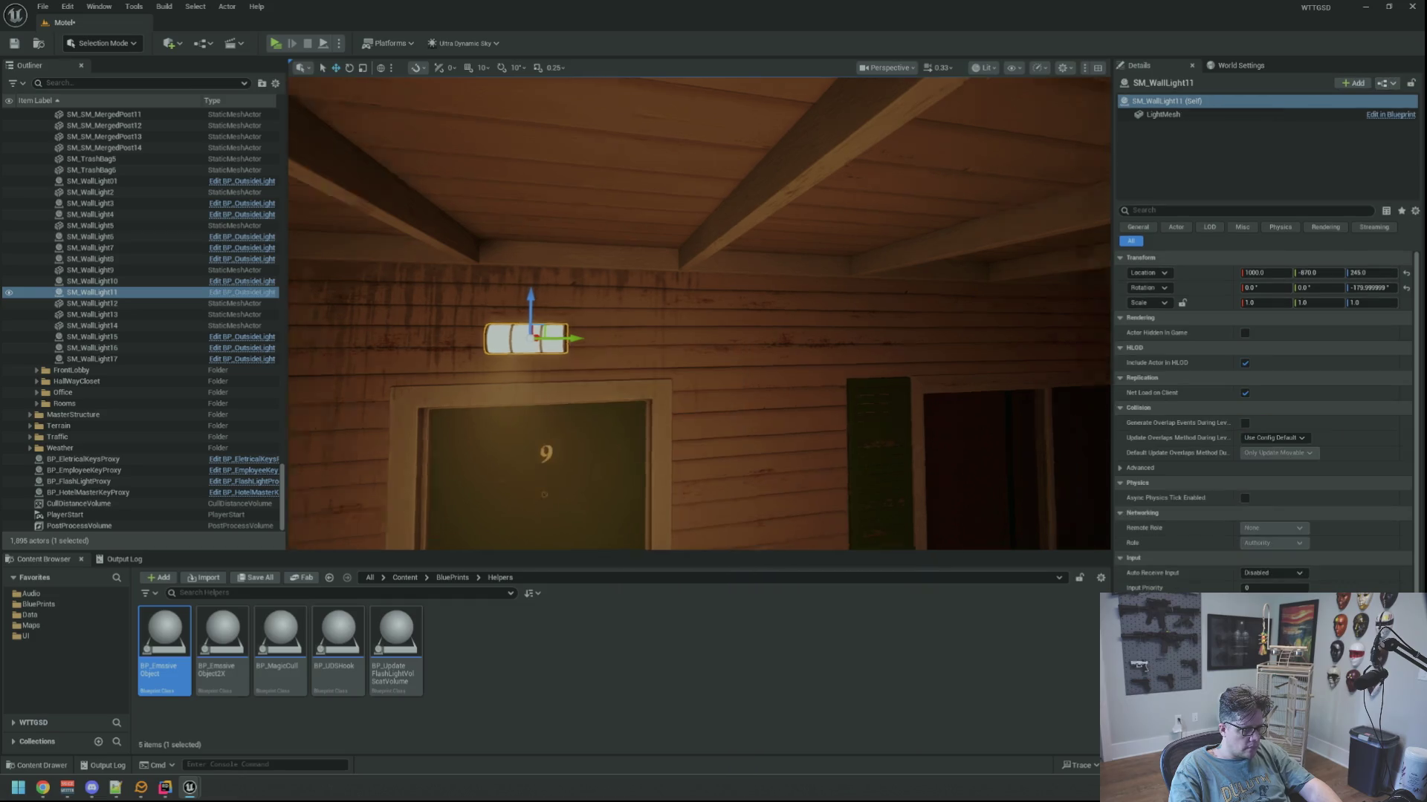
{"action": "left_click", "coordinate": [561, 357]}
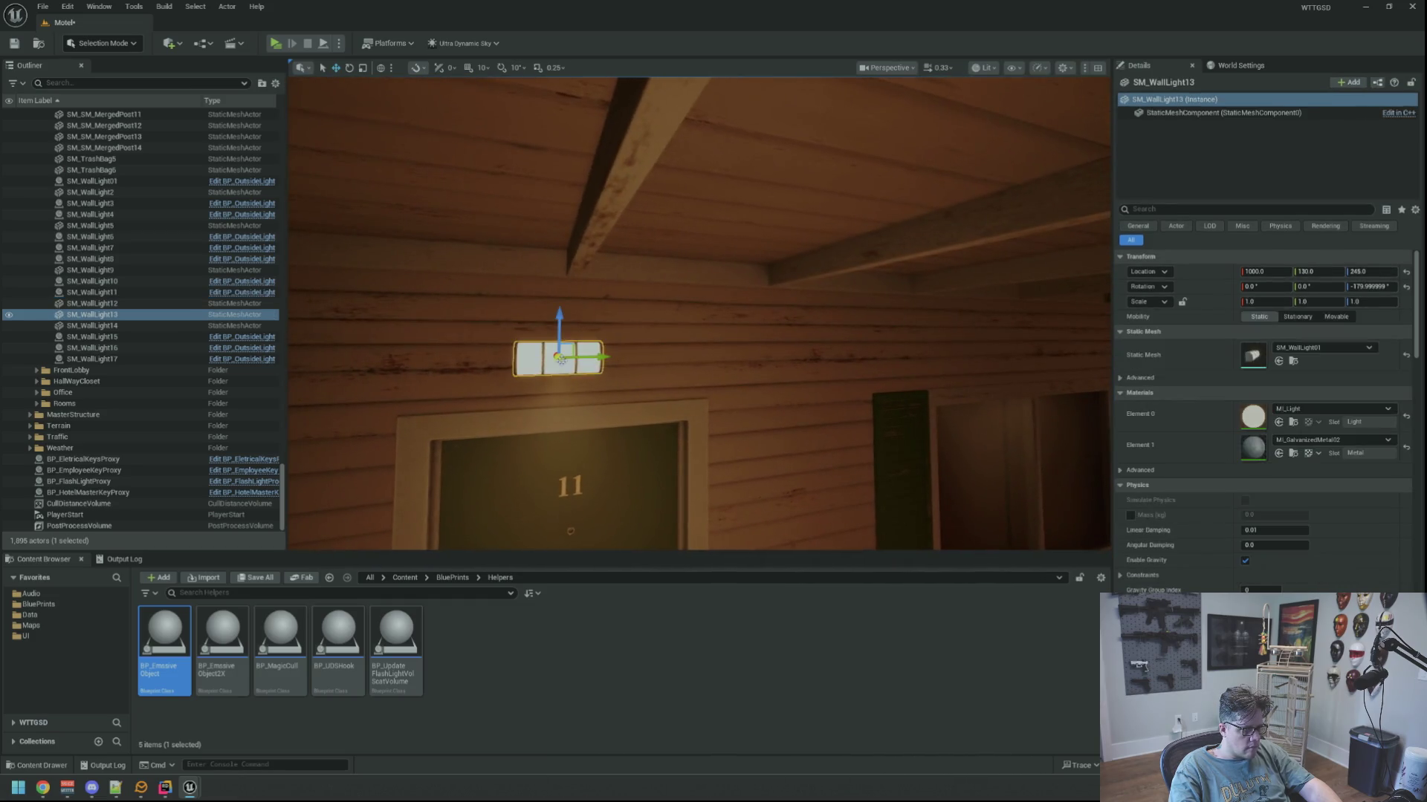
{"action": "right_click", "coordinate": [562, 362]}
{"action": "mouse_move", "coordinate": [661, 468]}
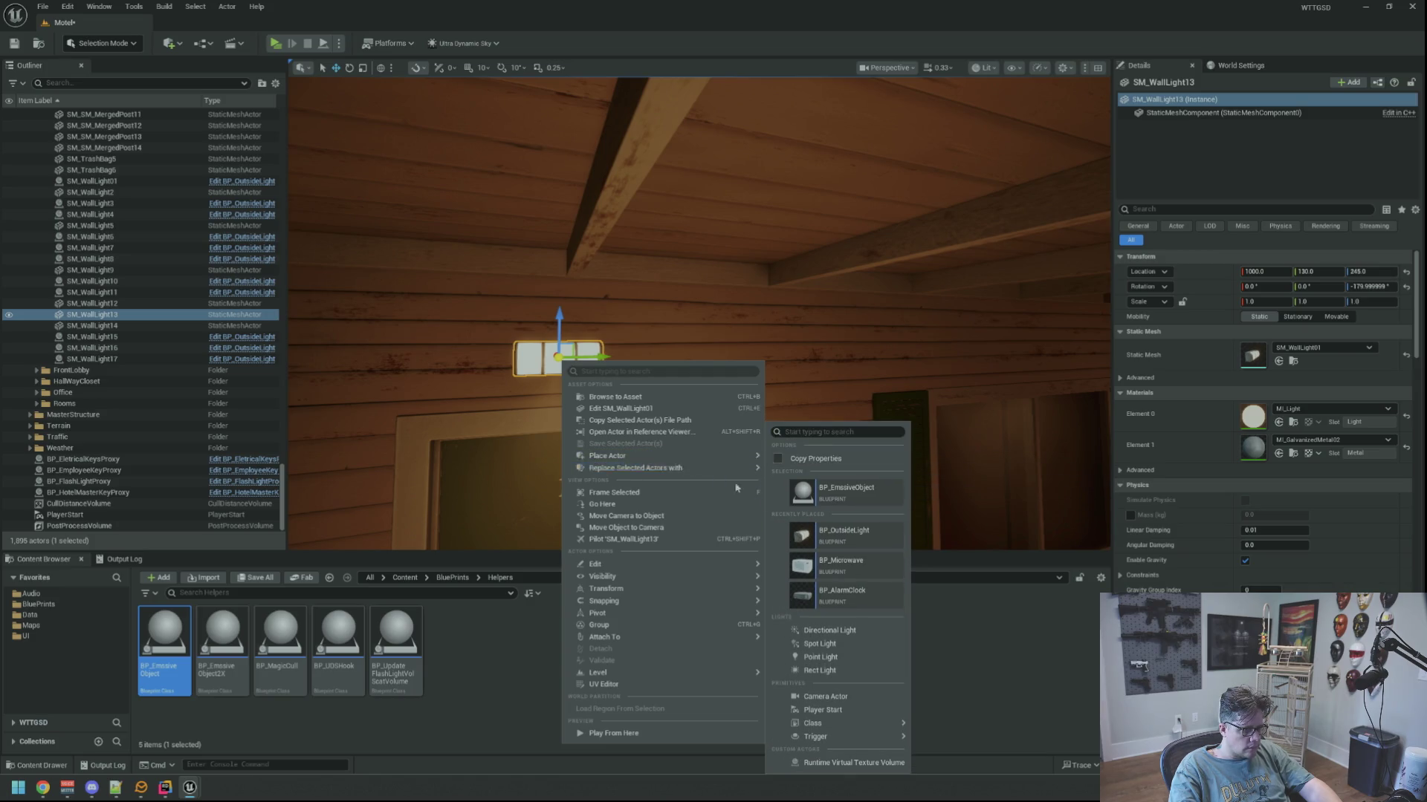
{"action": "left_click", "coordinate": [852, 543]}
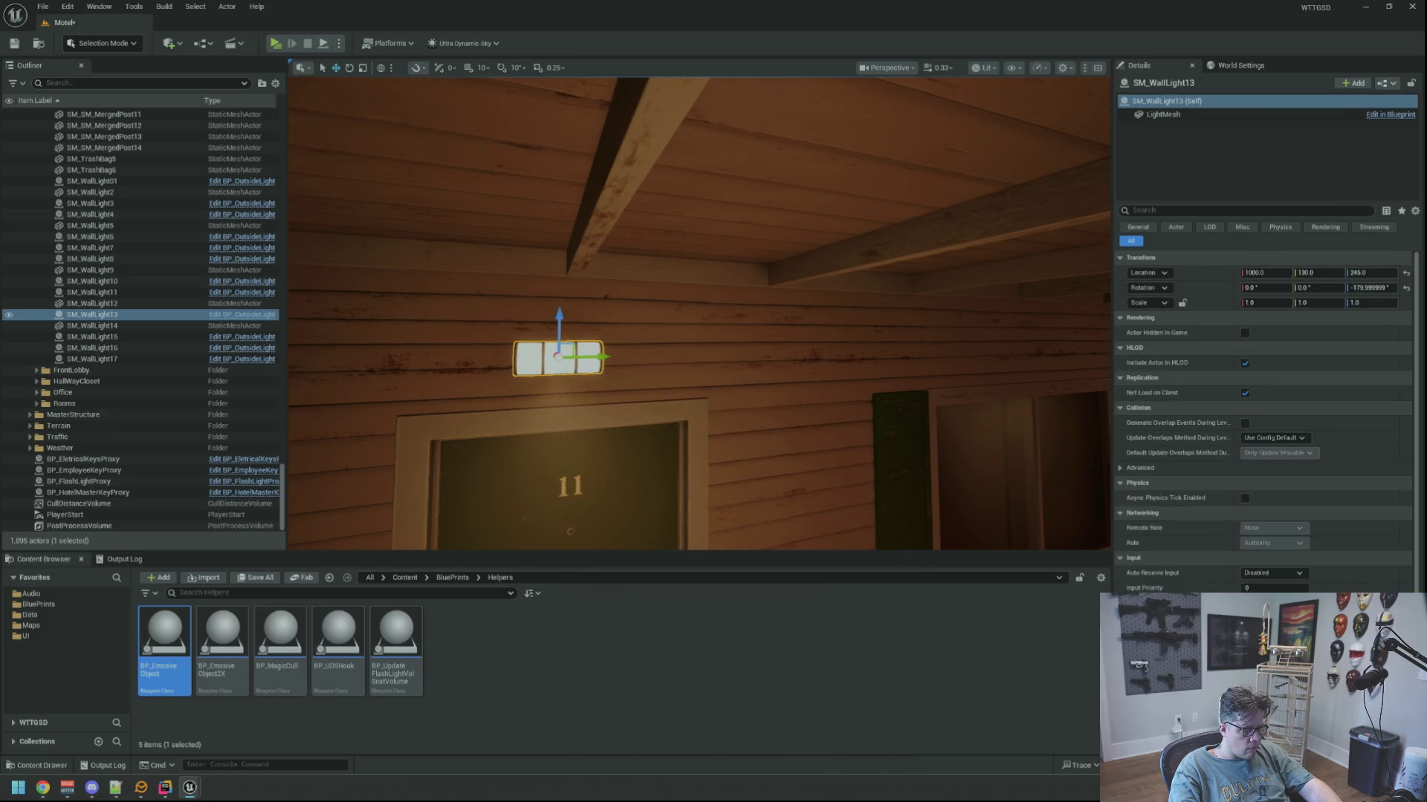
{"action": "right_click", "coordinate": [745, 377]}
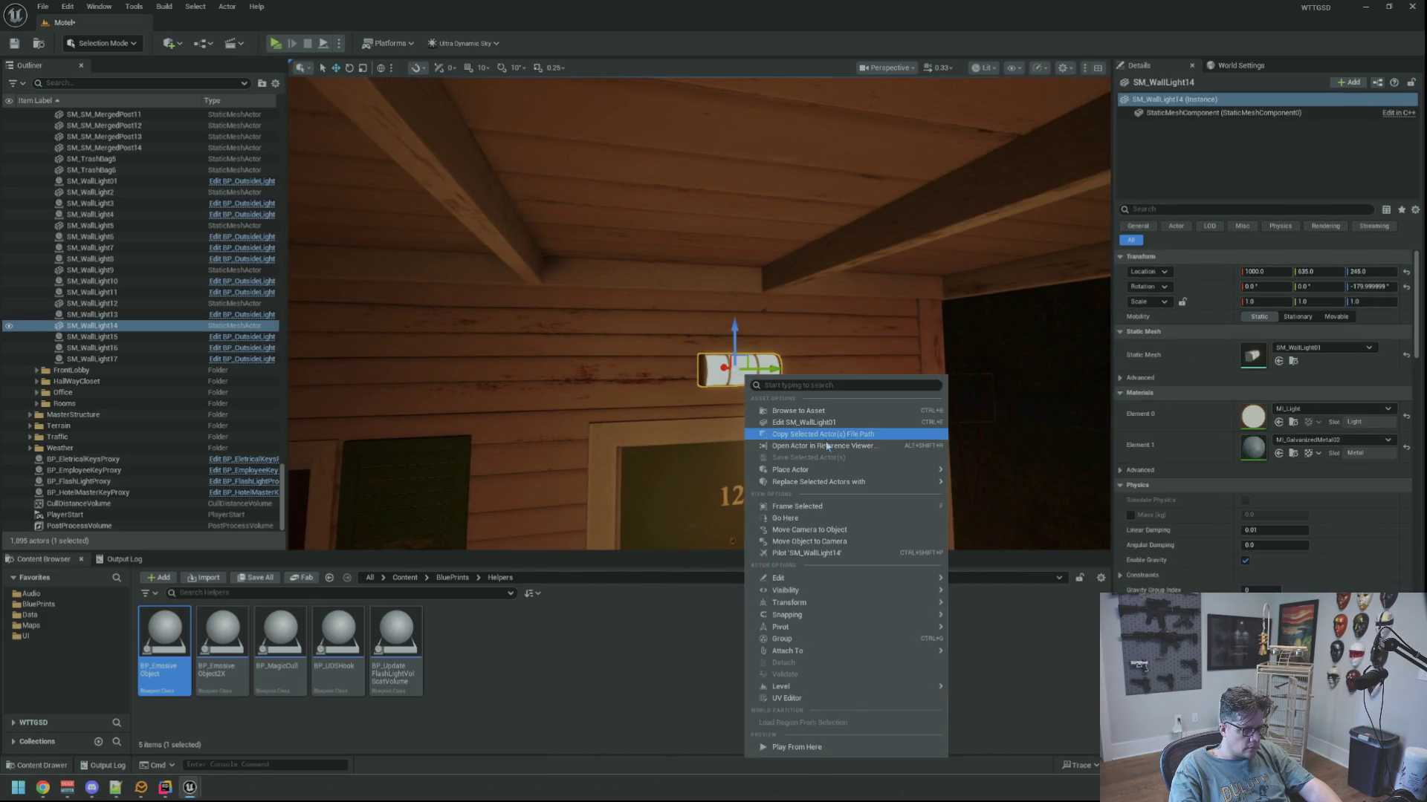
{"action": "mouse_move", "coordinate": [855, 482]}
{"action": "left_click", "coordinate": [1010, 544]}
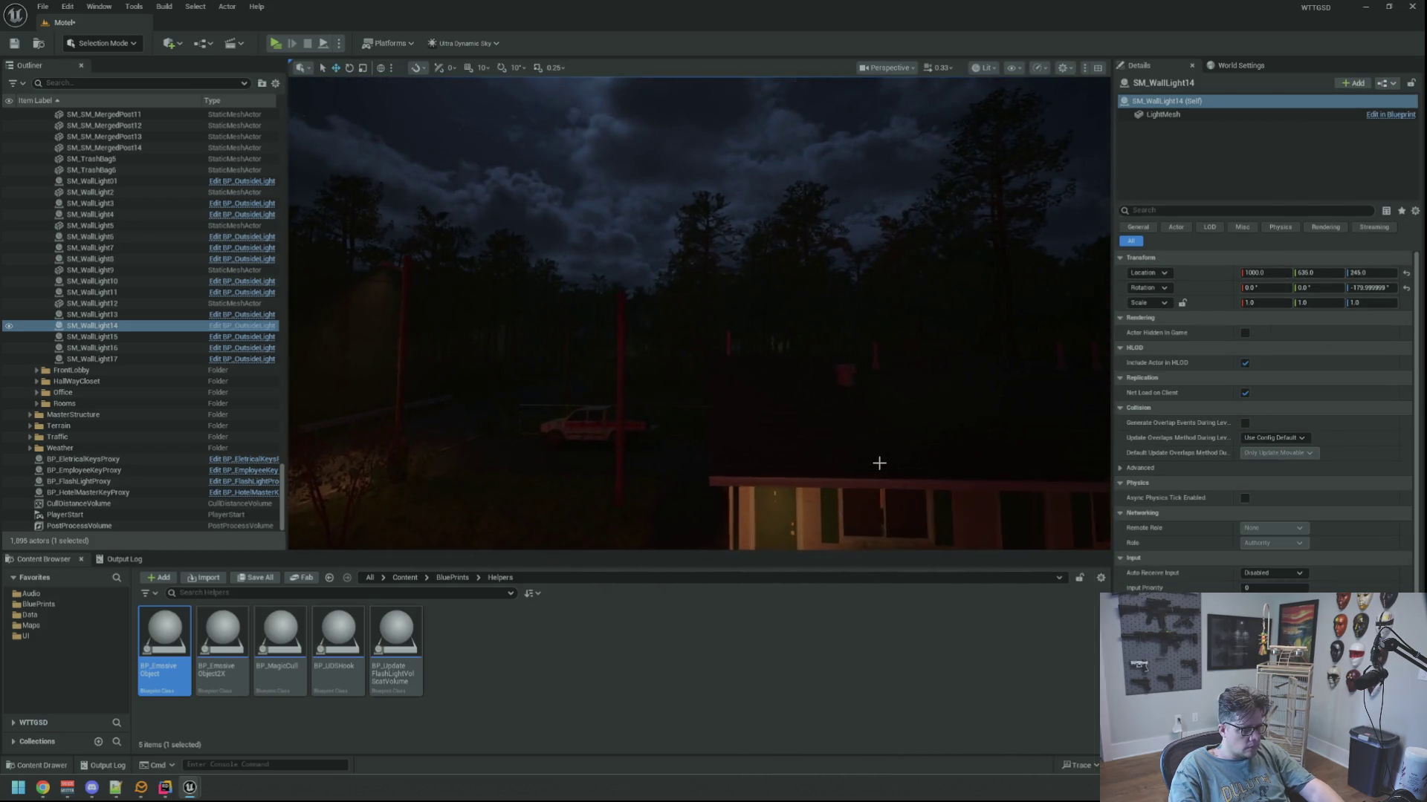
Start a play test and run the TripPower console command to cut the power.
{"action": "key", "text": "Escape"}
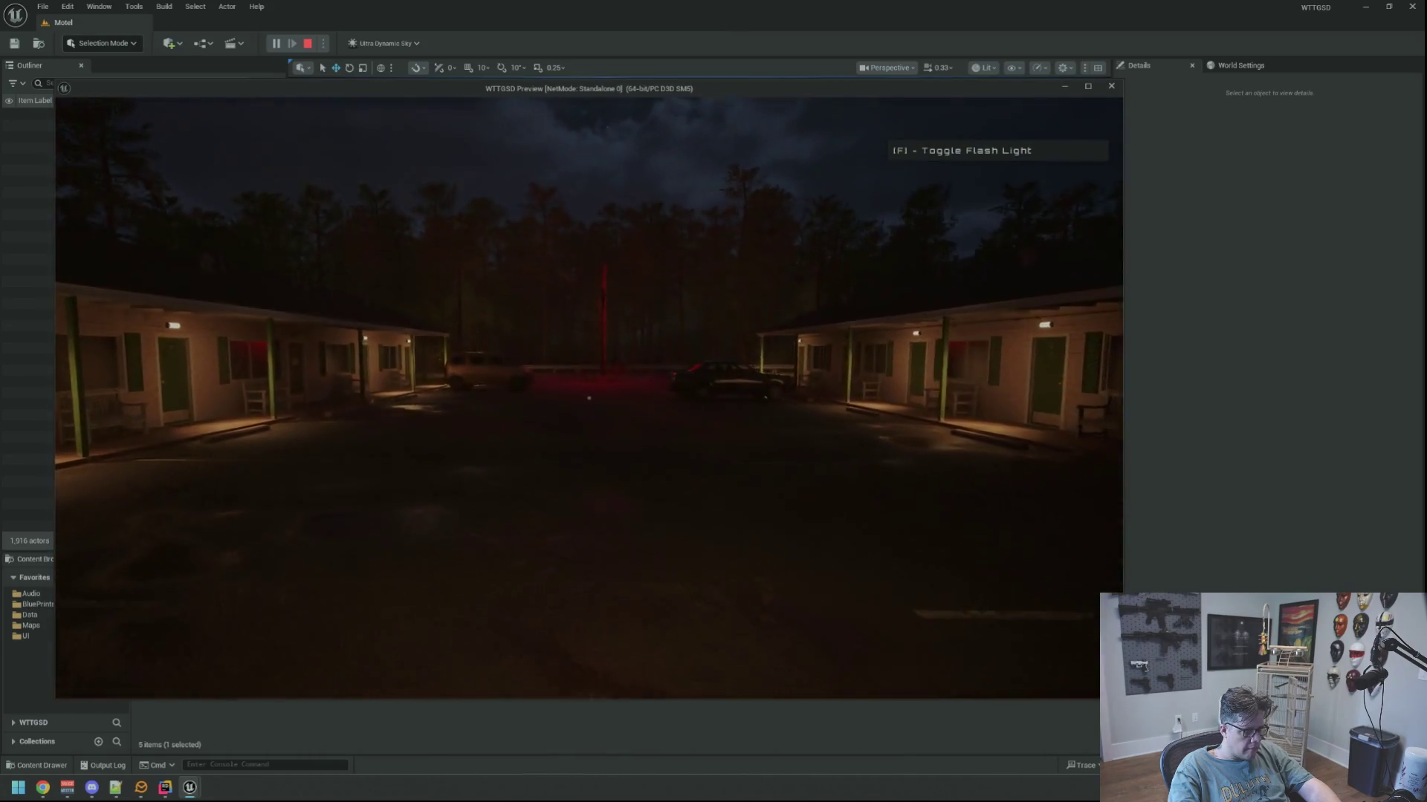
{"action": "key", "text": "grave"}
{"action": "key", "text": "Up"}
{"action": "key", "text": "Return"}
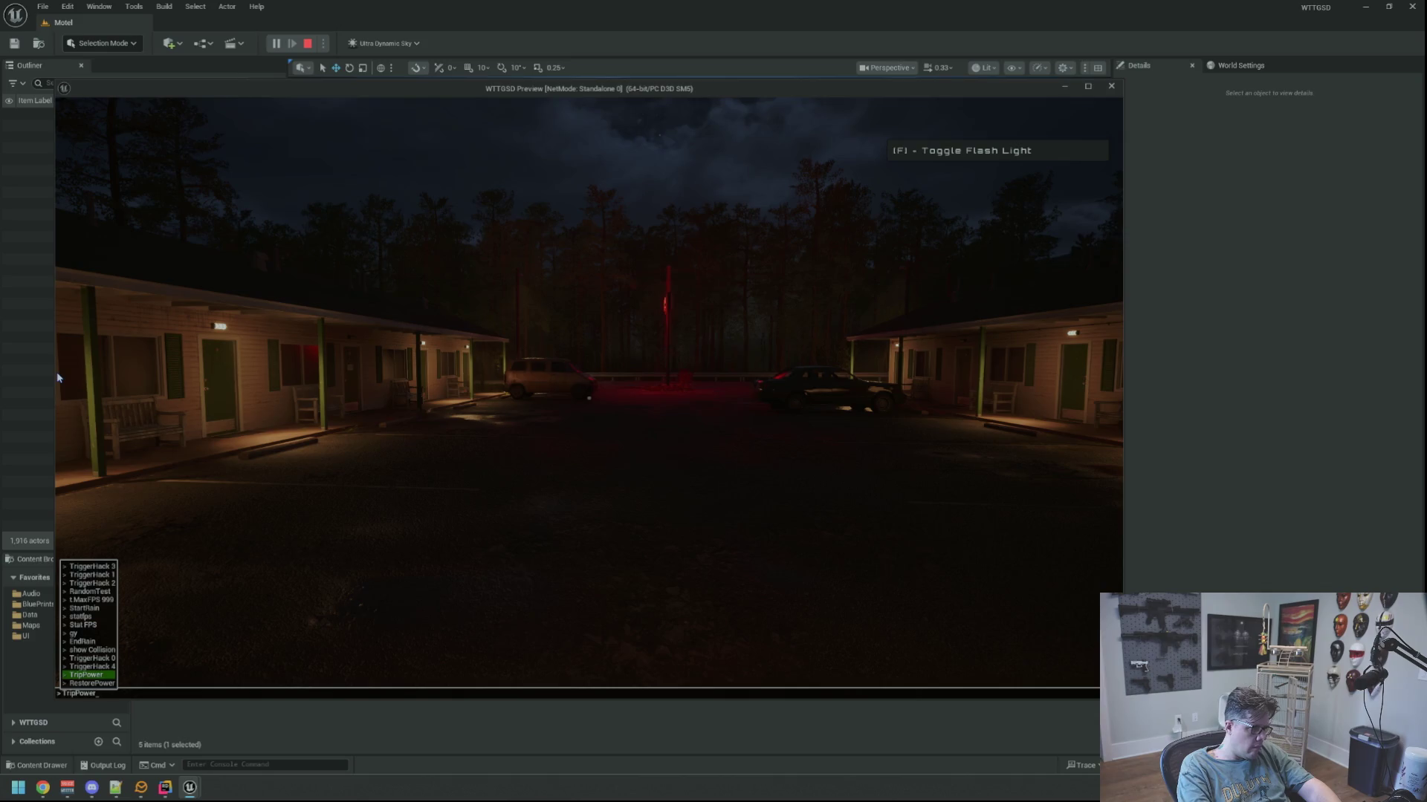
Turn on the flashlight and walk along the fence corridor and graffiti wall past the lit door.
{"action": "mouse_move", "coordinate": [588, 398]}
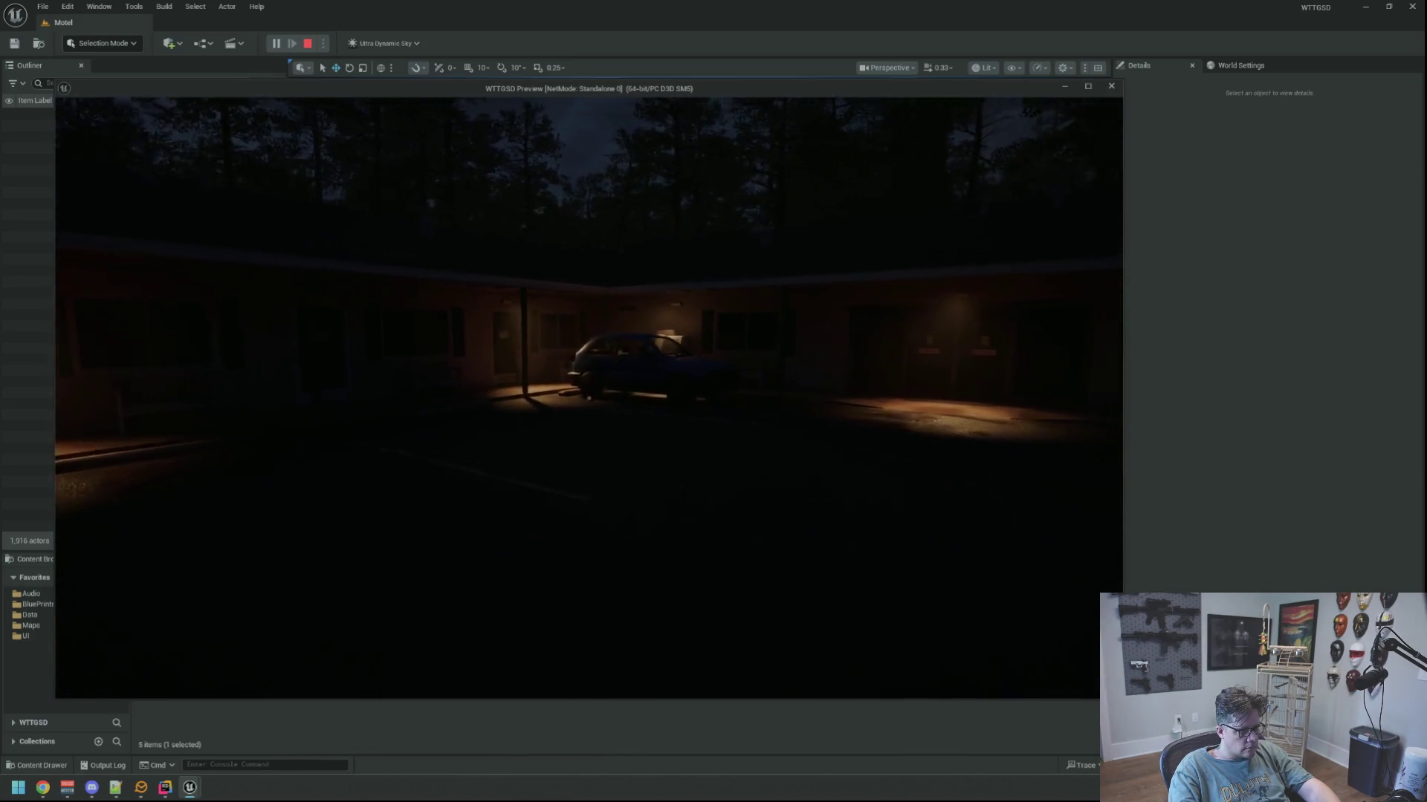
{"action": "key", "text": "w"}
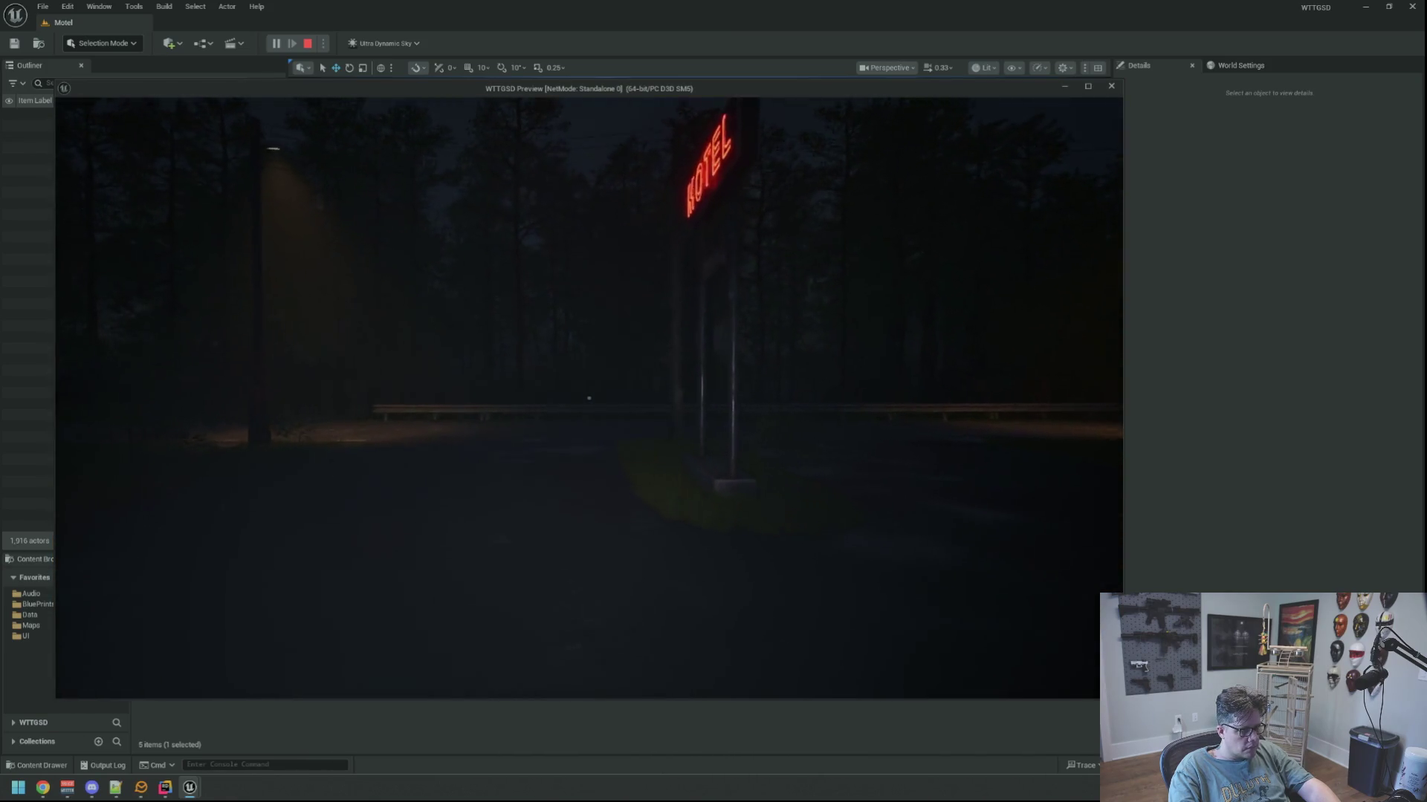
{"action": "key", "text": "f"}
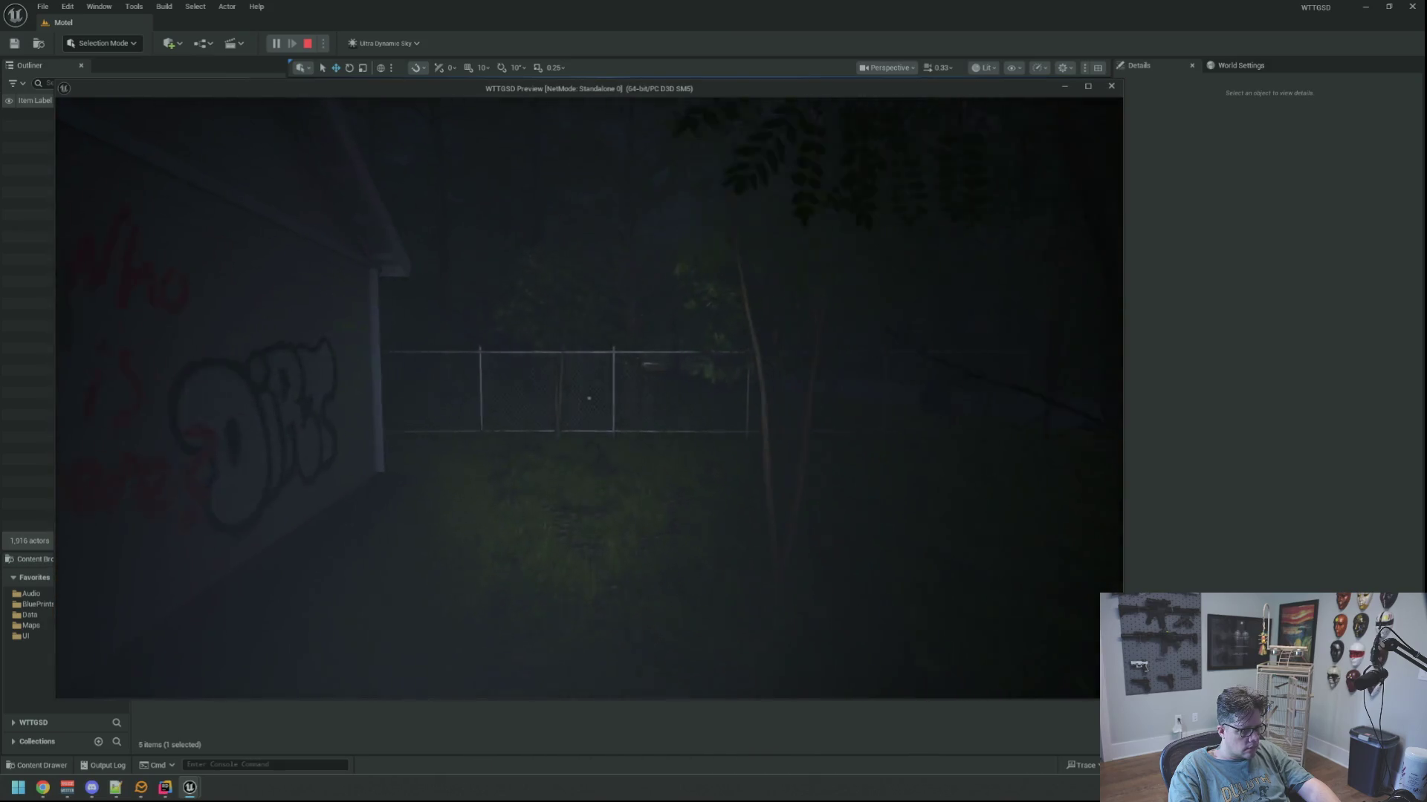
{"action": "key", "text": "f"}
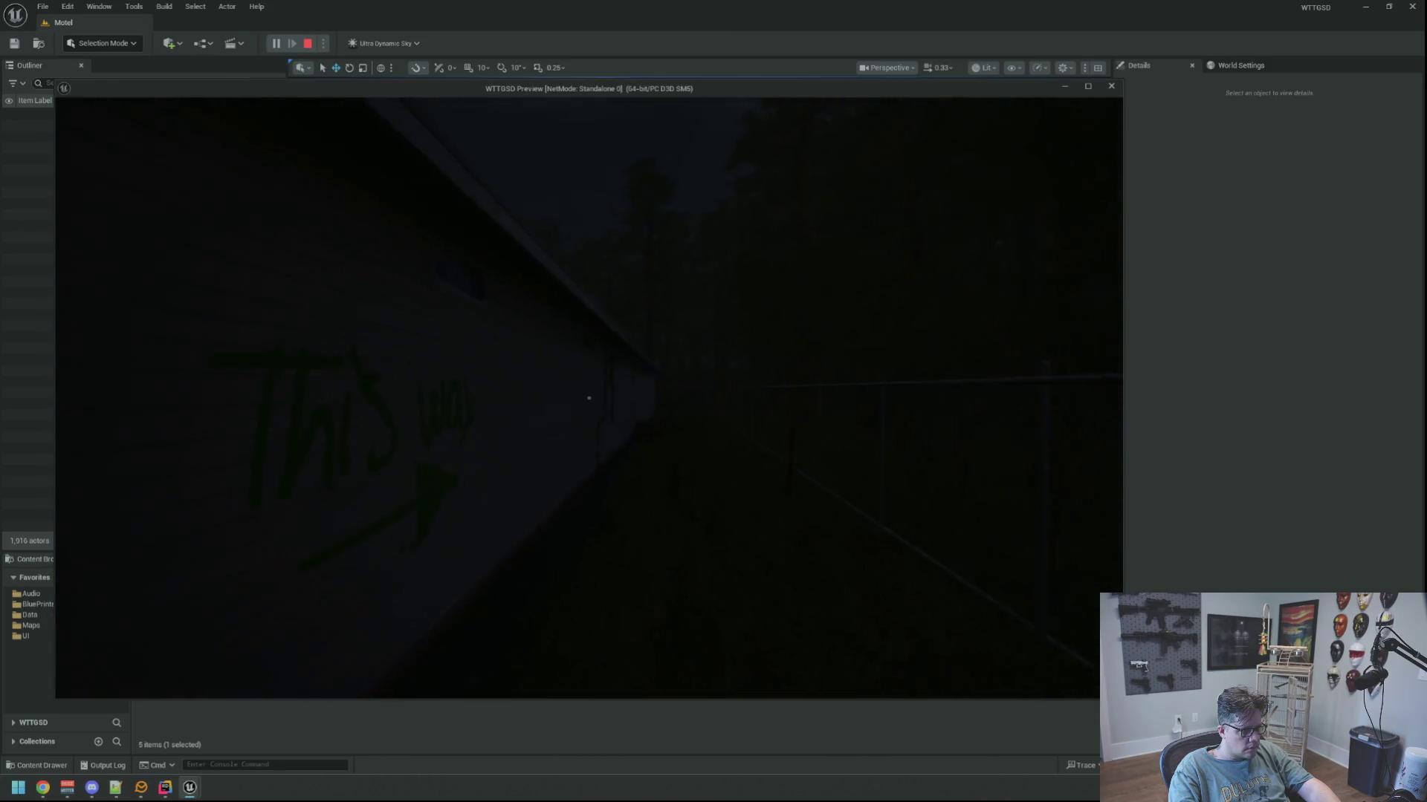
{"action": "key", "text": "f"}
{"action": "key", "text": "w"}
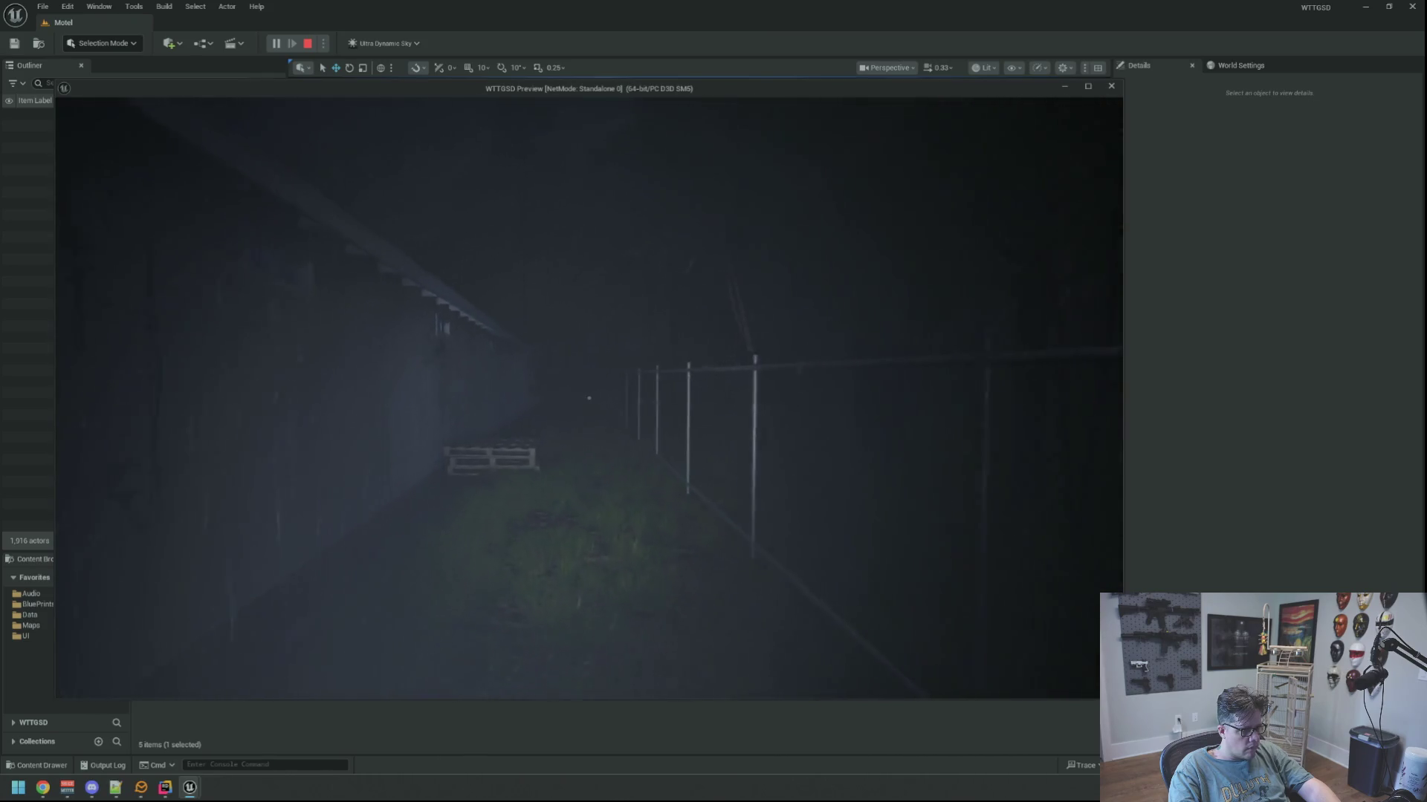
{"action": "key", "text": "w"}
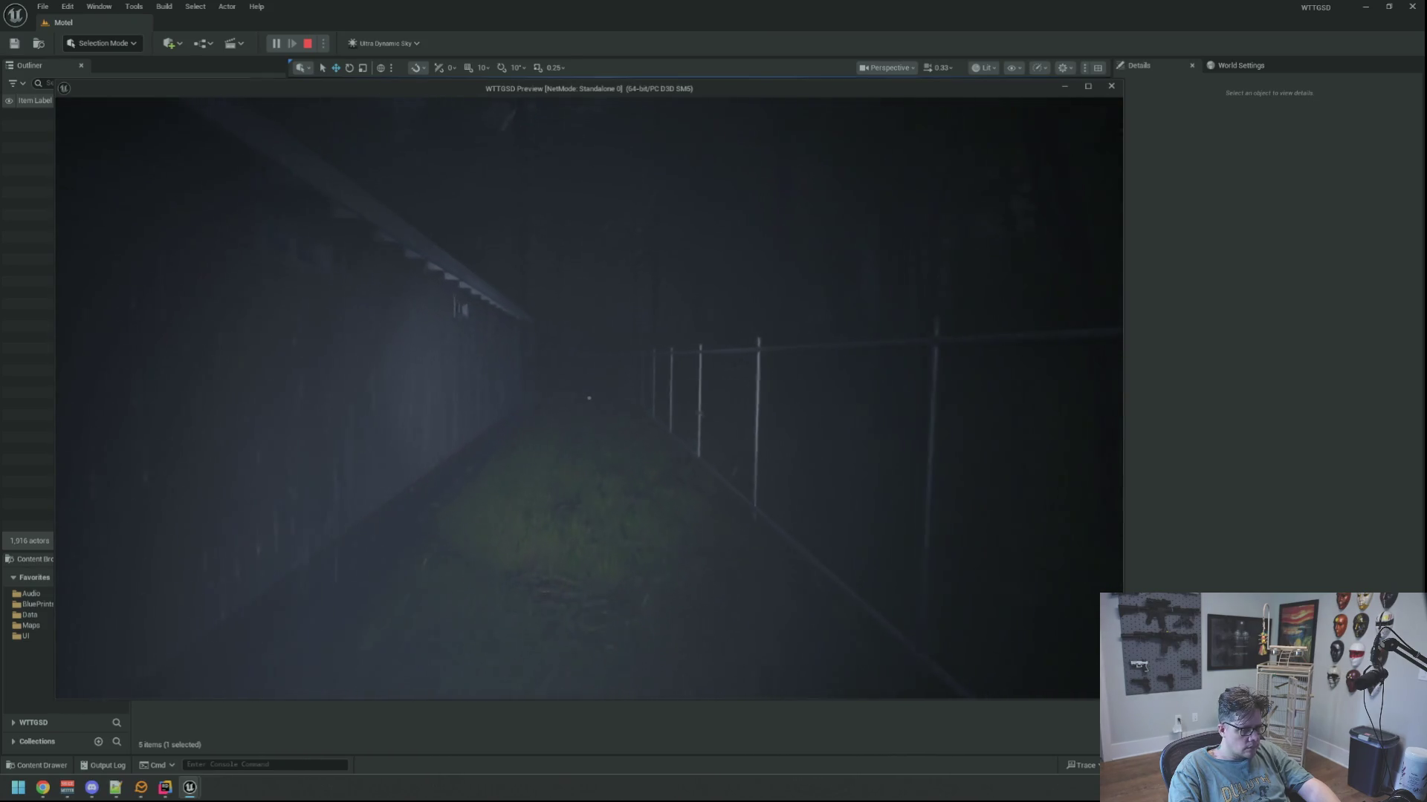
{"action": "key", "text": "w"}
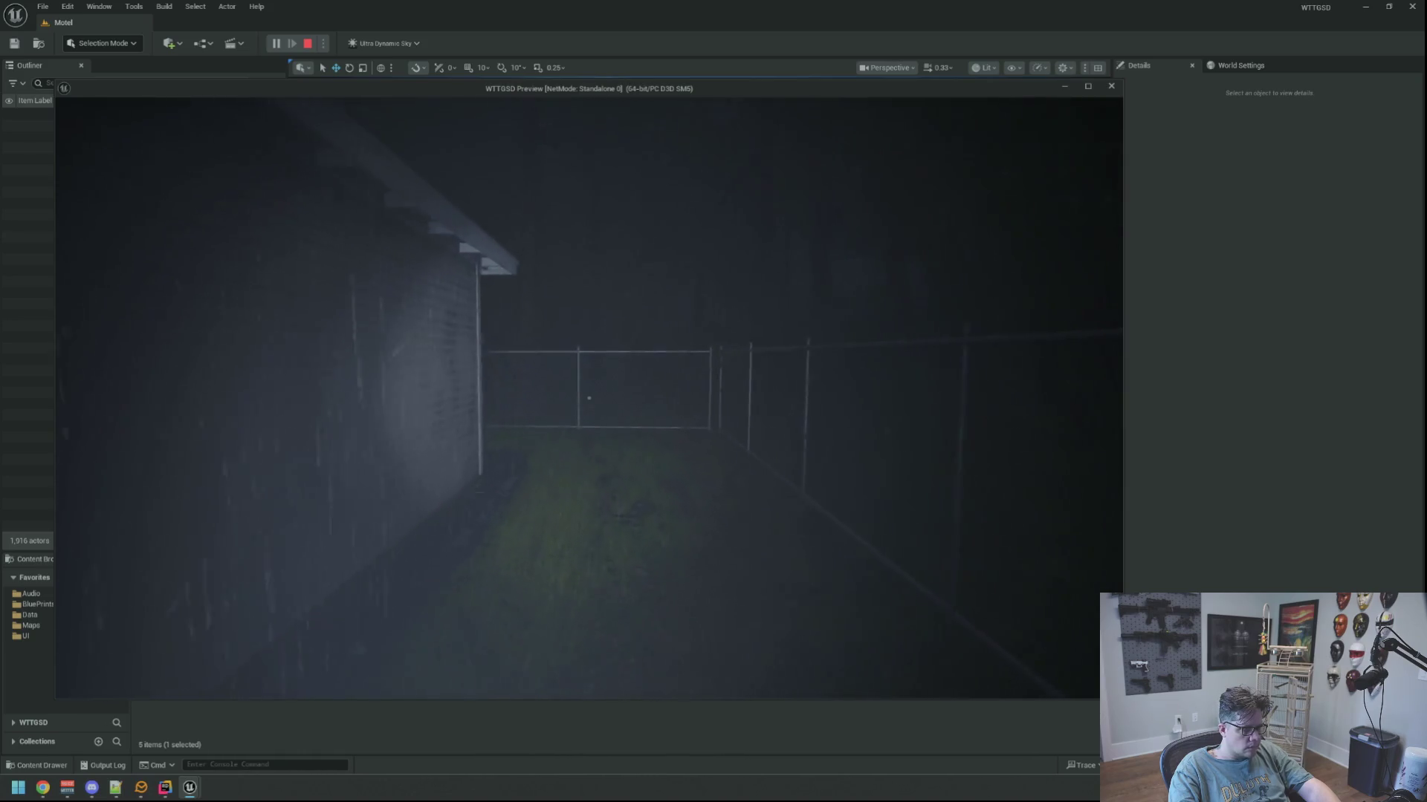
{"action": "key", "text": "w"}
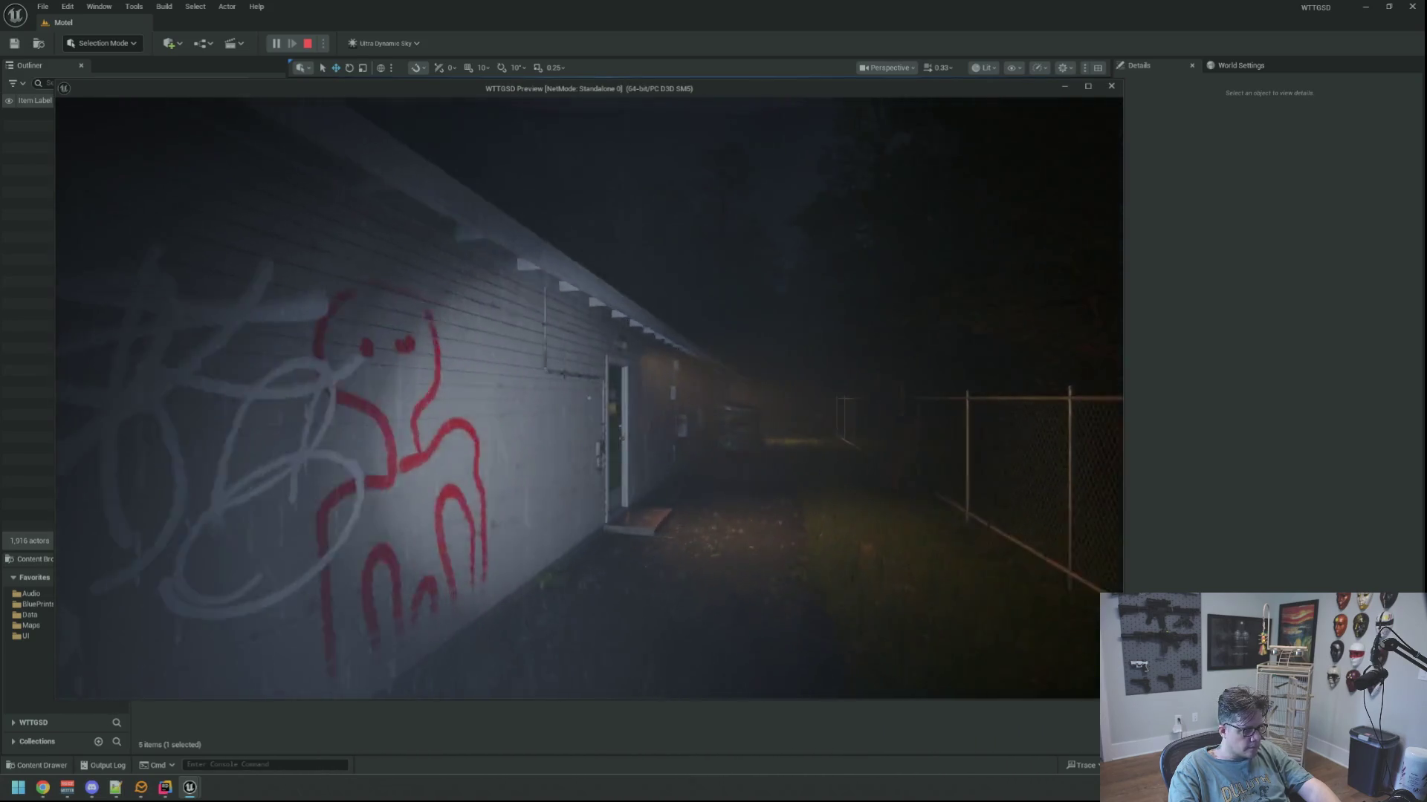
{"action": "key", "text": "w"}
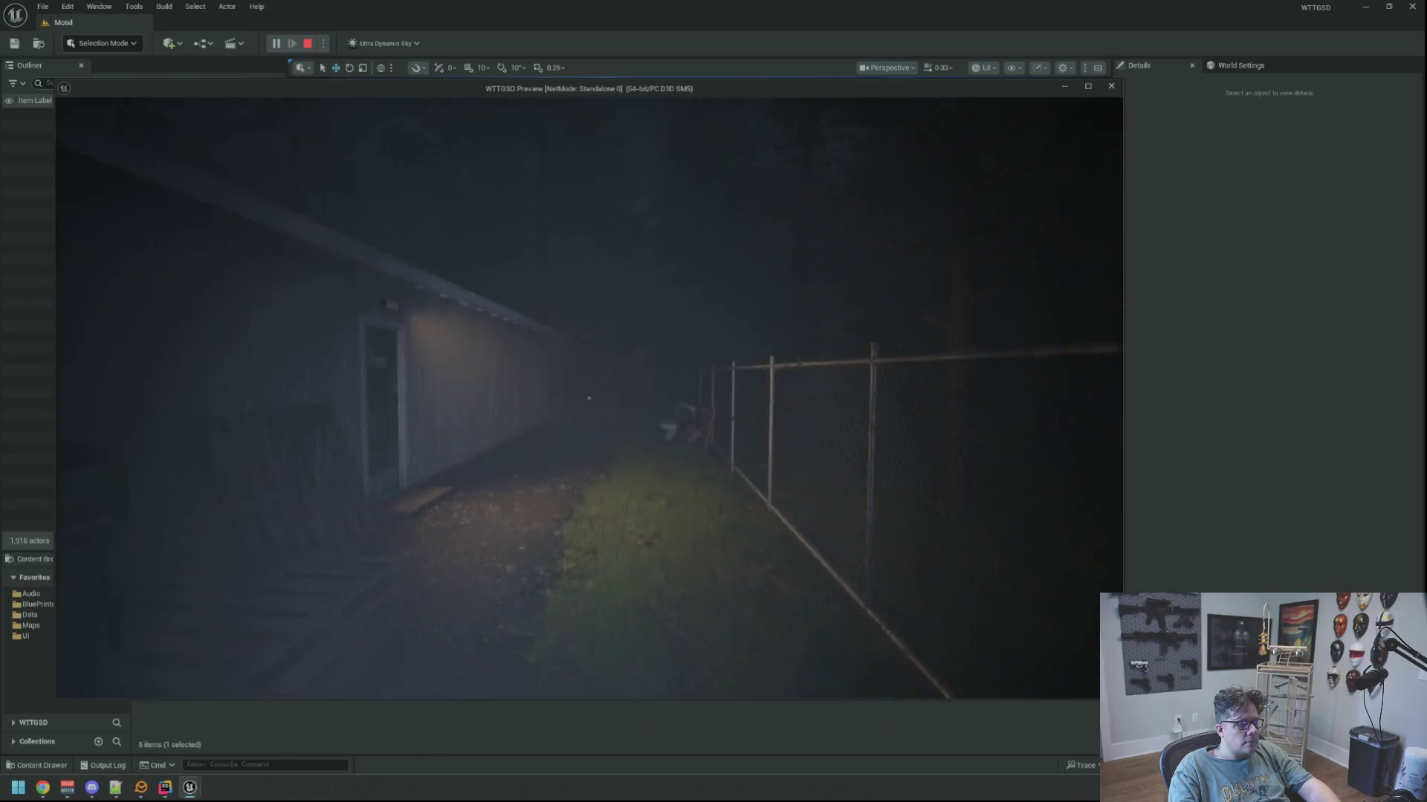
Stop the play-in-editor session and collapse the Road folder in the Outliner.
{"action": "key", "text": "alt+Tab"}
{"action": "key", "text": "Escape"}
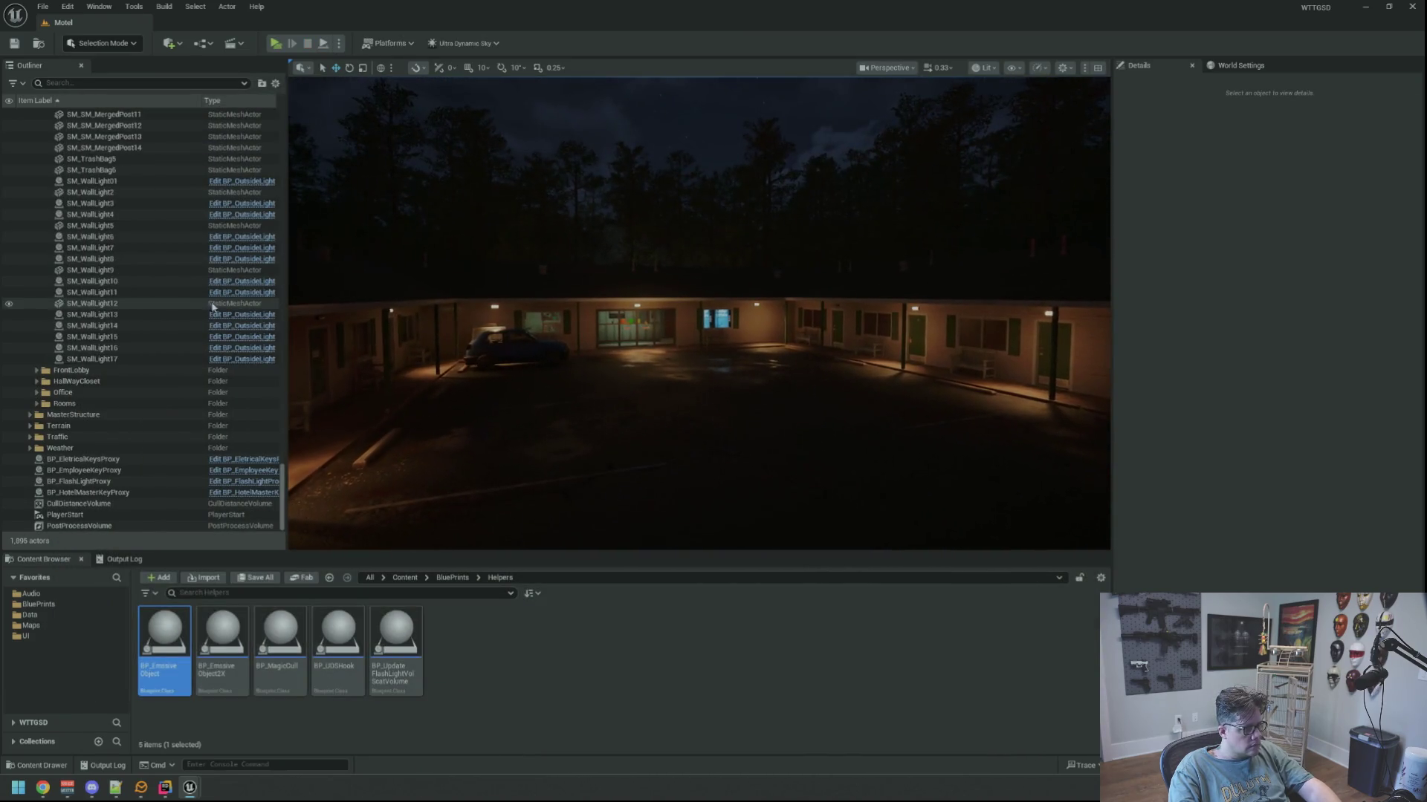
{"action": "scroll", "coordinate": [186, 290], "scroll_direction": "up", "scroll_amount": 15}
{"action": "scroll", "coordinate": [175, 292], "scroll_direction": "down", "scroll_amount": 8}
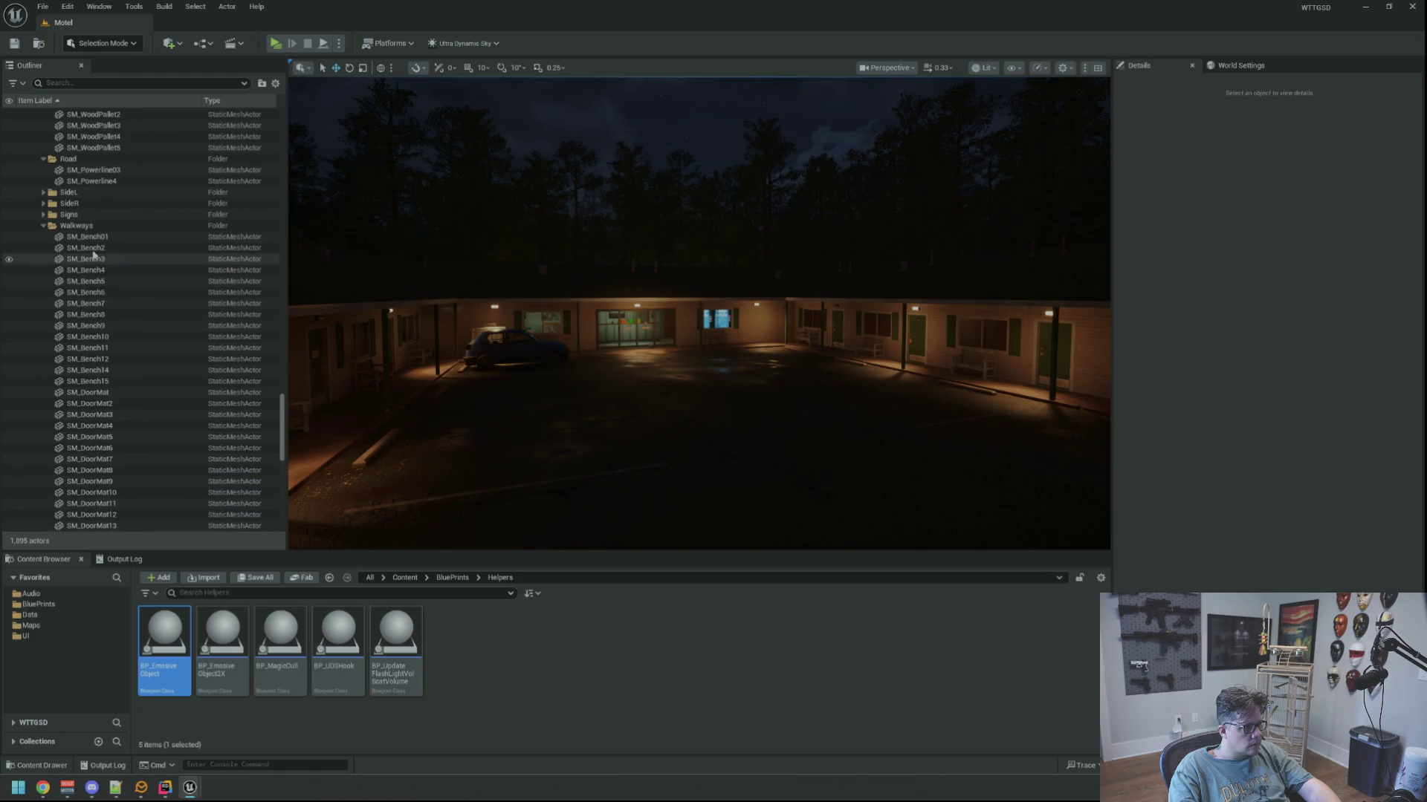
{"action": "left_click", "coordinate": [43, 292]}
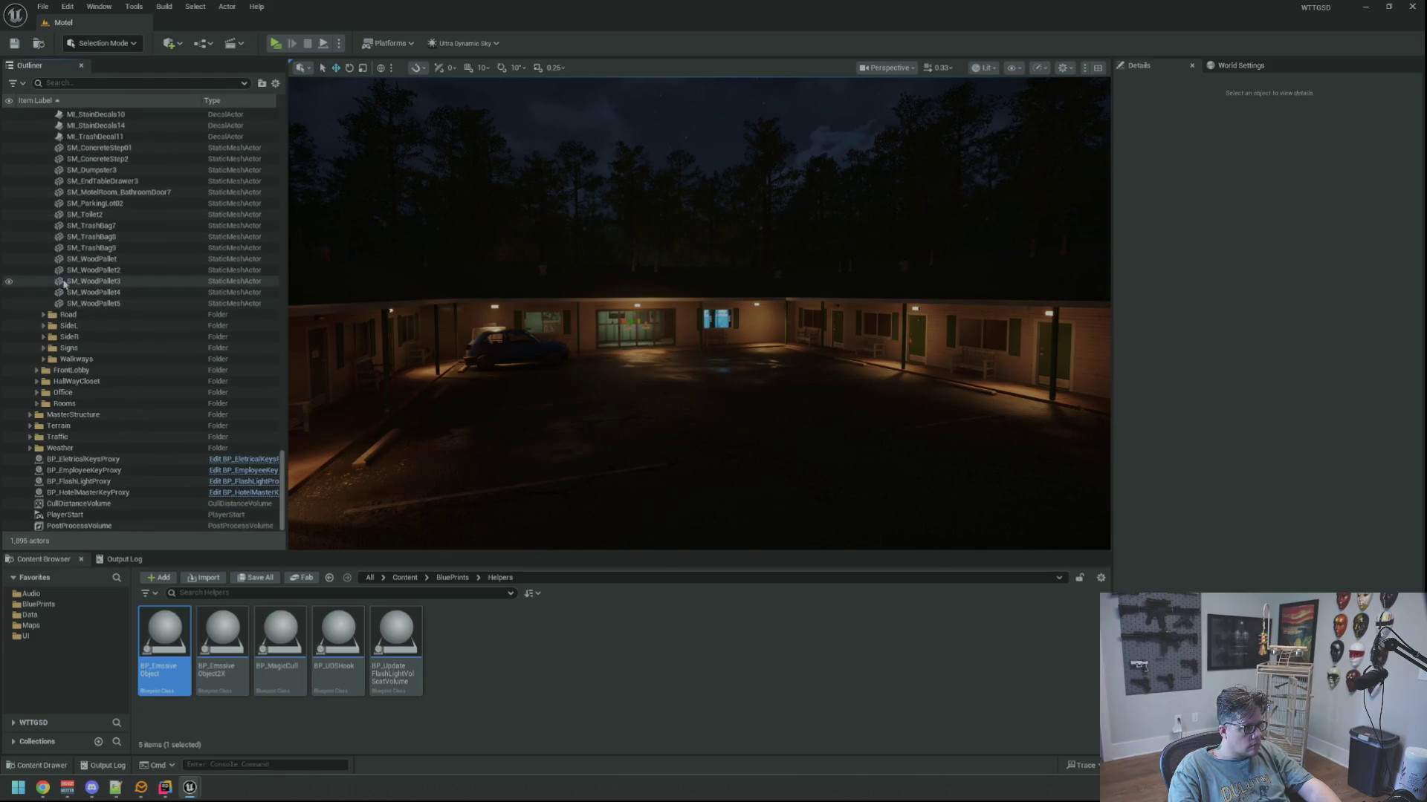
Collapse the MasterProps folder and move the view closer to the motel's rear door.
{"action": "scroll", "coordinate": [186, 334], "scroll_direction": "up", "scroll_amount": 10}
{"action": "left_click_drag", "start_coordinate": [283, 423], "coordinate": [283, 130]}
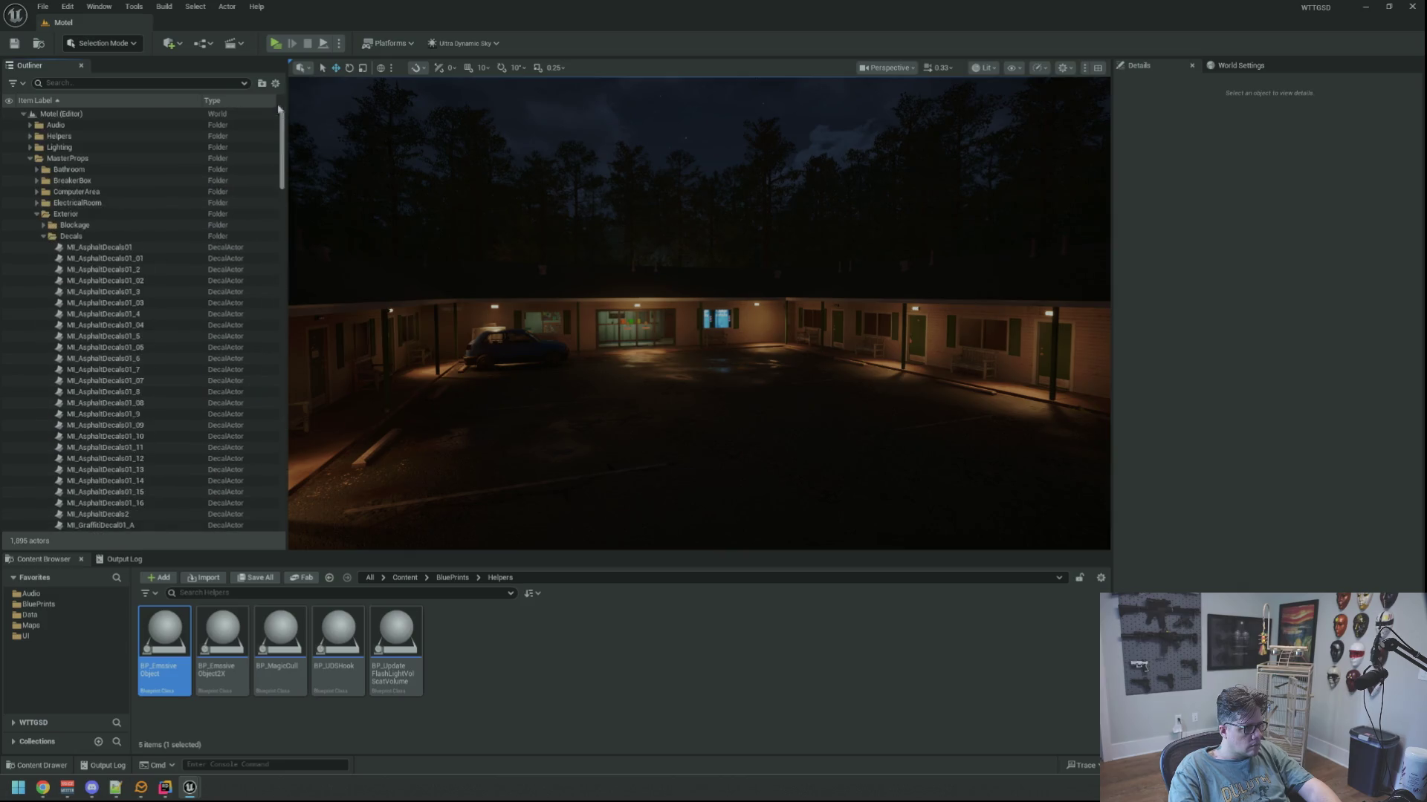
{"action": "left_click", "coordinate": [29, 158]}
{"action": "mouse_move", "coordinate": [636, 381]}
{"action": "left_mouse_down"}
{"action": "mouse_move", "coordinate": [602, 312]}
{"action": "mouse_move", "coordinate": [631, 376]}
{"action": "mouse_move", "coordinate": [669, 364]}
{"action": "mouse_move", "coordinate": [470, 269]}
{"action": "mouse_move", "coordinate": [606, 284]}
{"action": "left_mouse_up"}
Start a new Blueprint Class from the Content Browser, then cancel the Pick Parent Class dialog.
{"action": "right_click", "coordinate": [605, 651]}
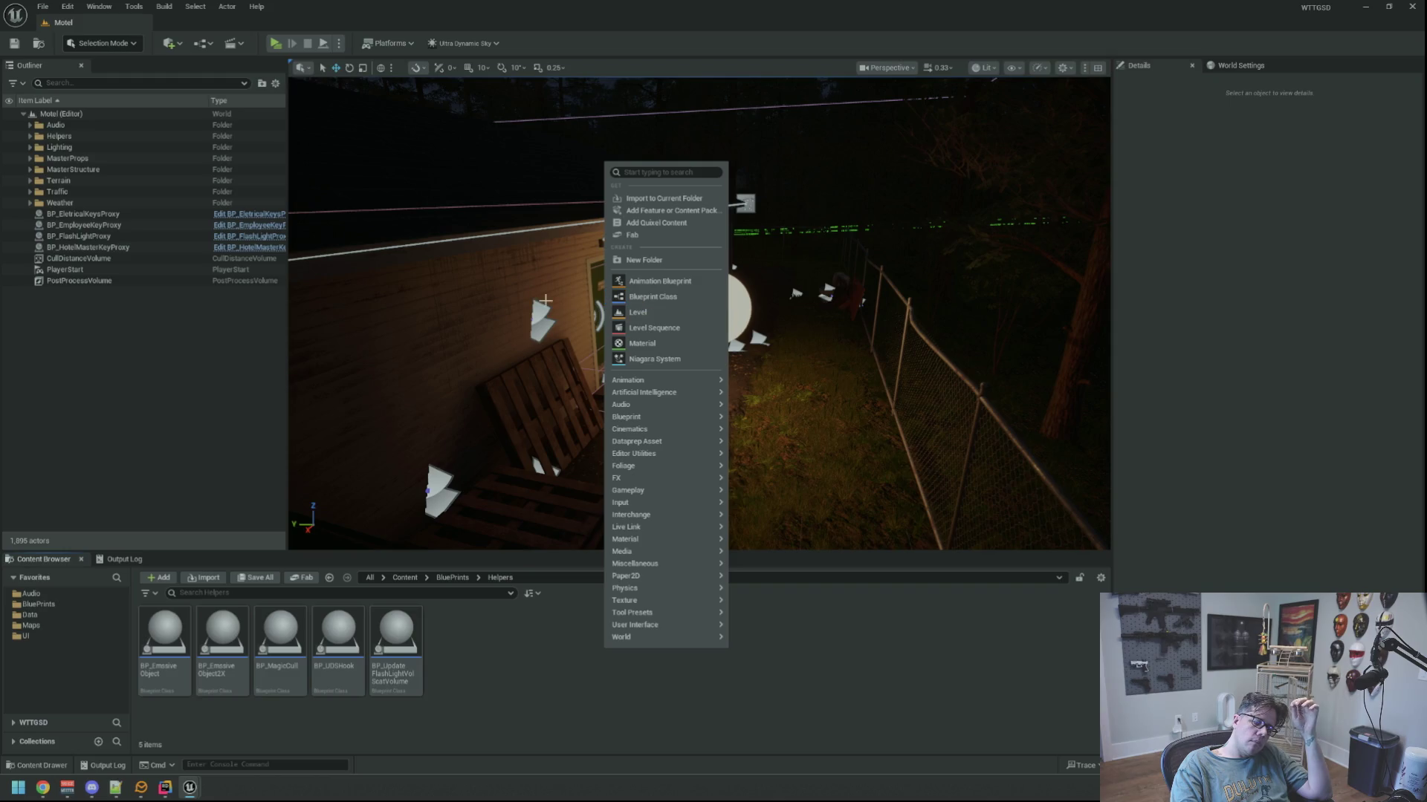
{"action": "left_click", "coordinate": [660, 297]}
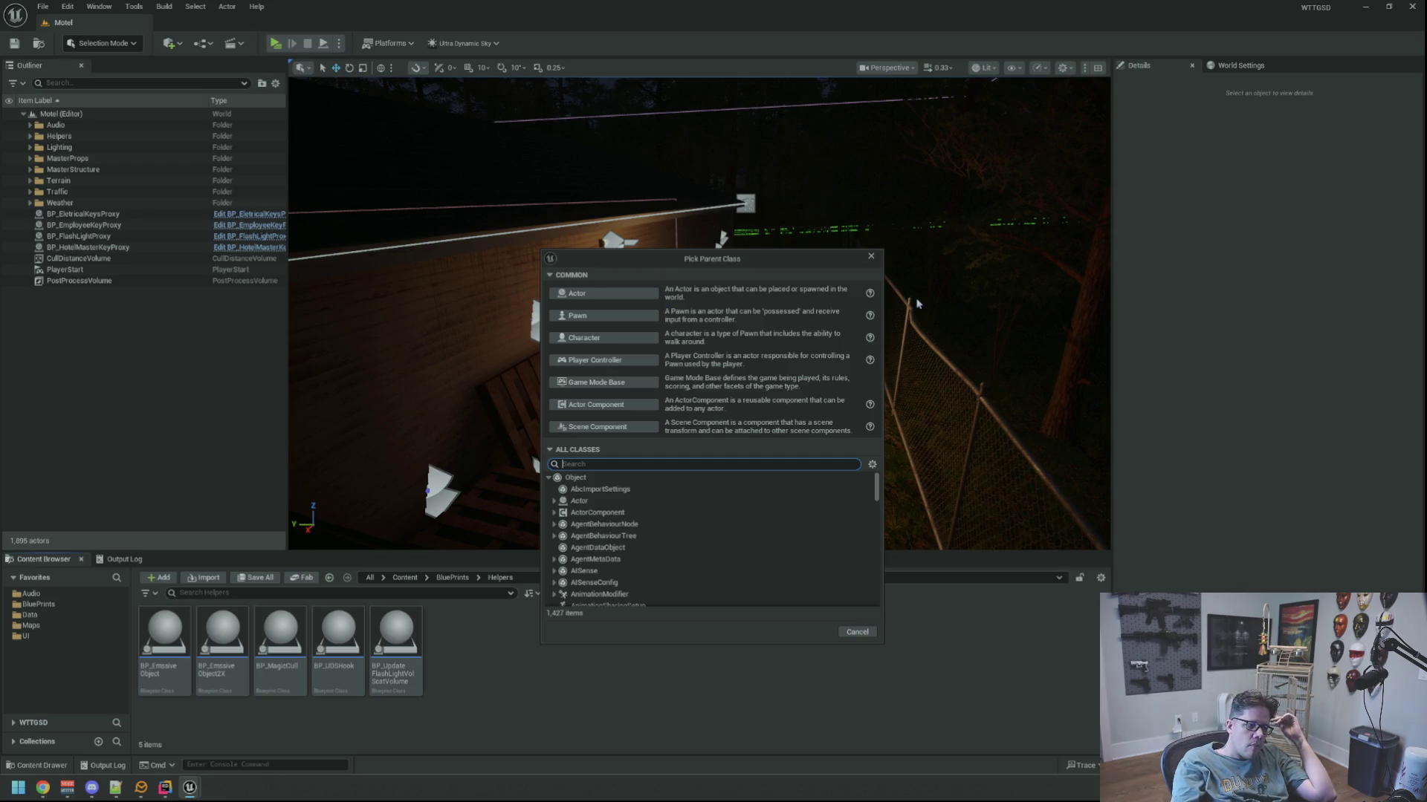
{"action": "left_click", "coordinate": [870, 256]}
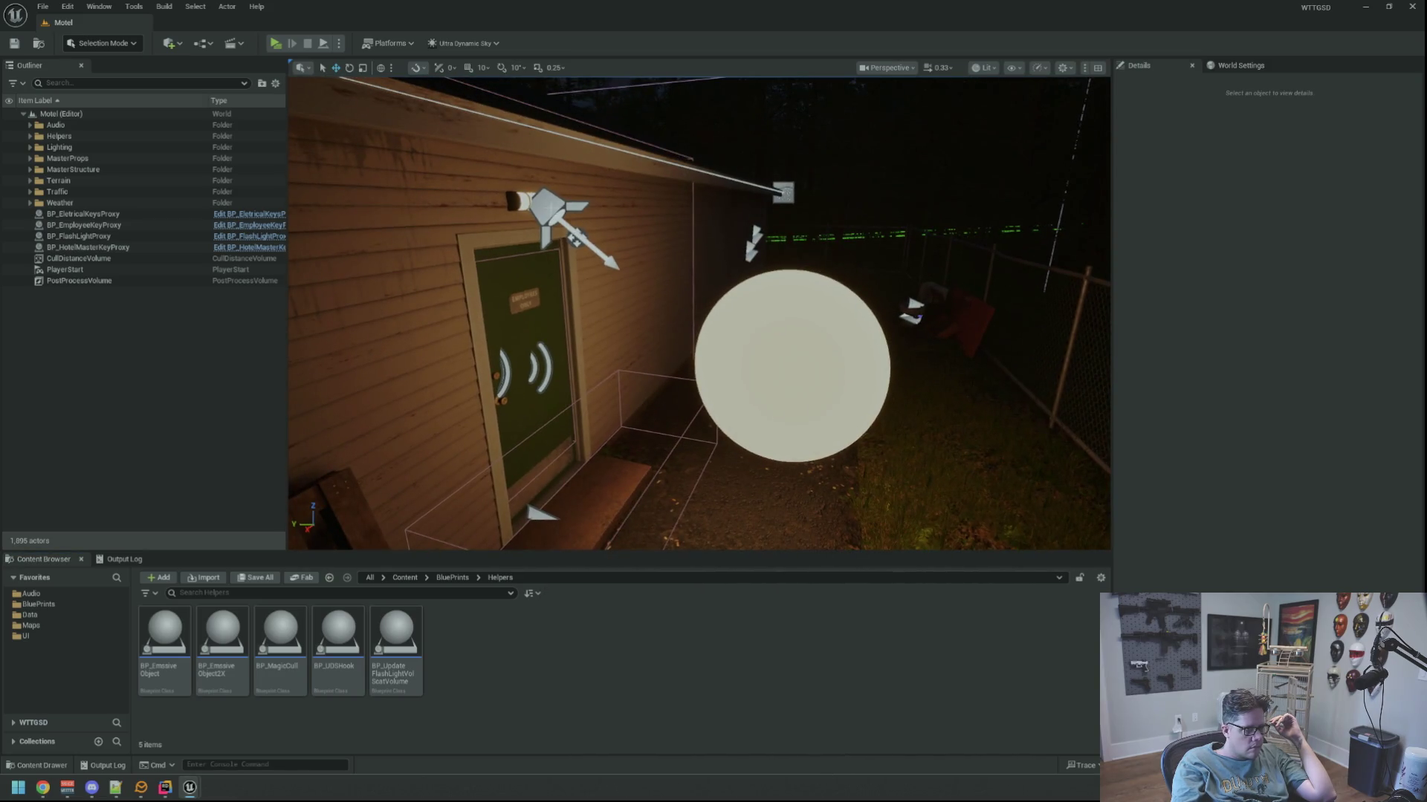
Select SpotLight21, then create Actor Component blueprint BP_RawLightPowerUpdater and open it.
{"action": "left_click", "coordinate": [559, 212]}
{"action": "scroll", "coordinate": [699, 312], "scroll_direction": "down", "scroll_amount": 3}
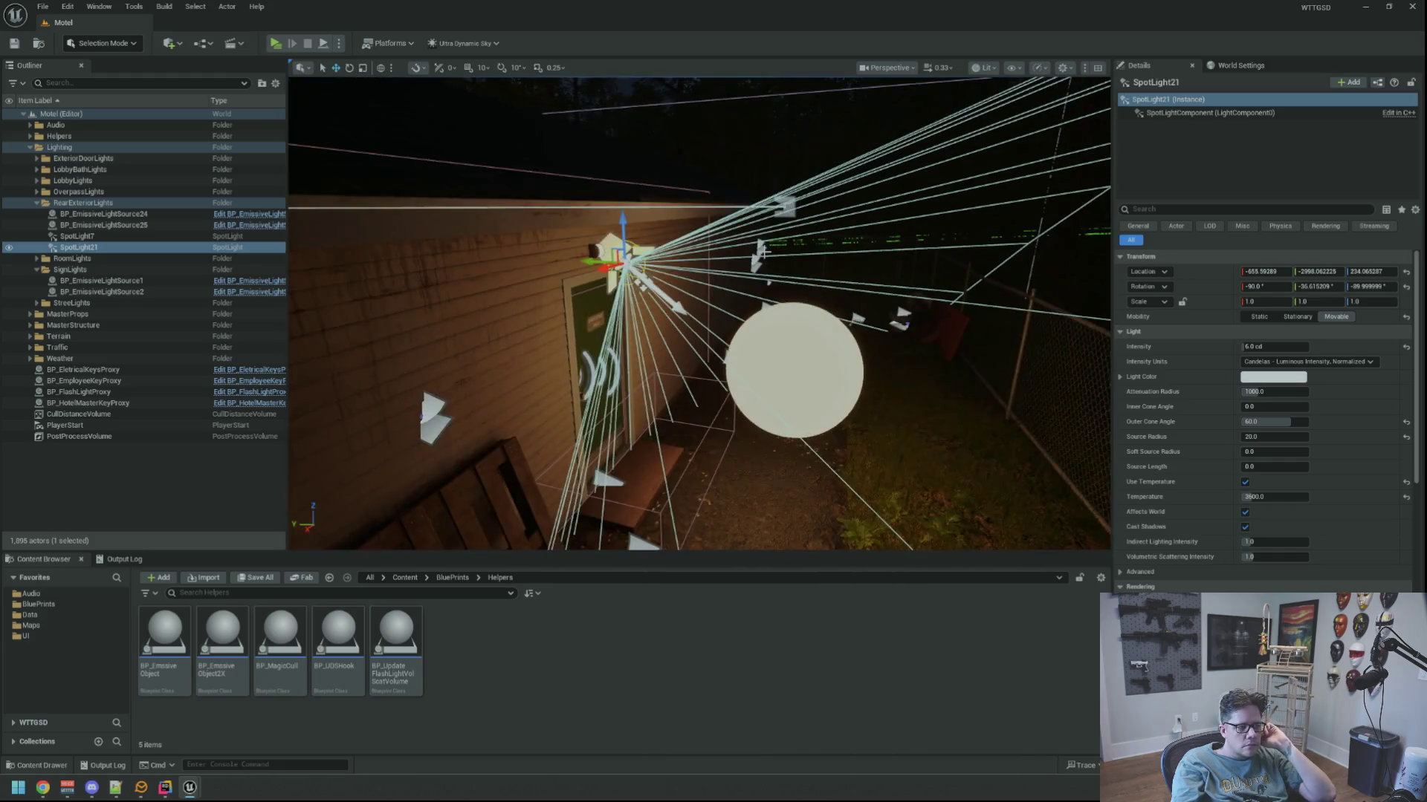
{"action": "scroll", "coordinate": [730, 325], "scroll_direction": "up", "scroll_amount": 3}
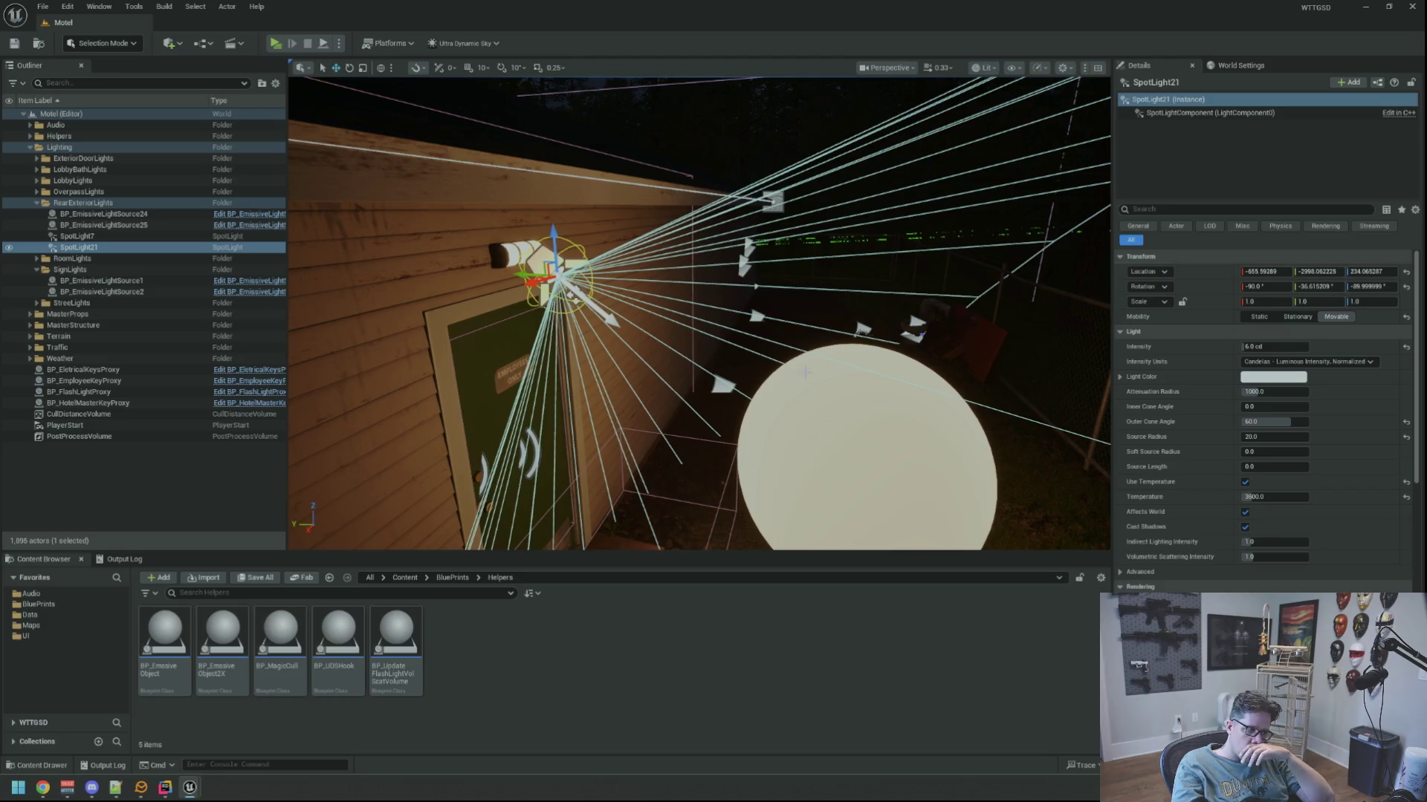
{"action": "right_click", "coordinate": [651, 626]}
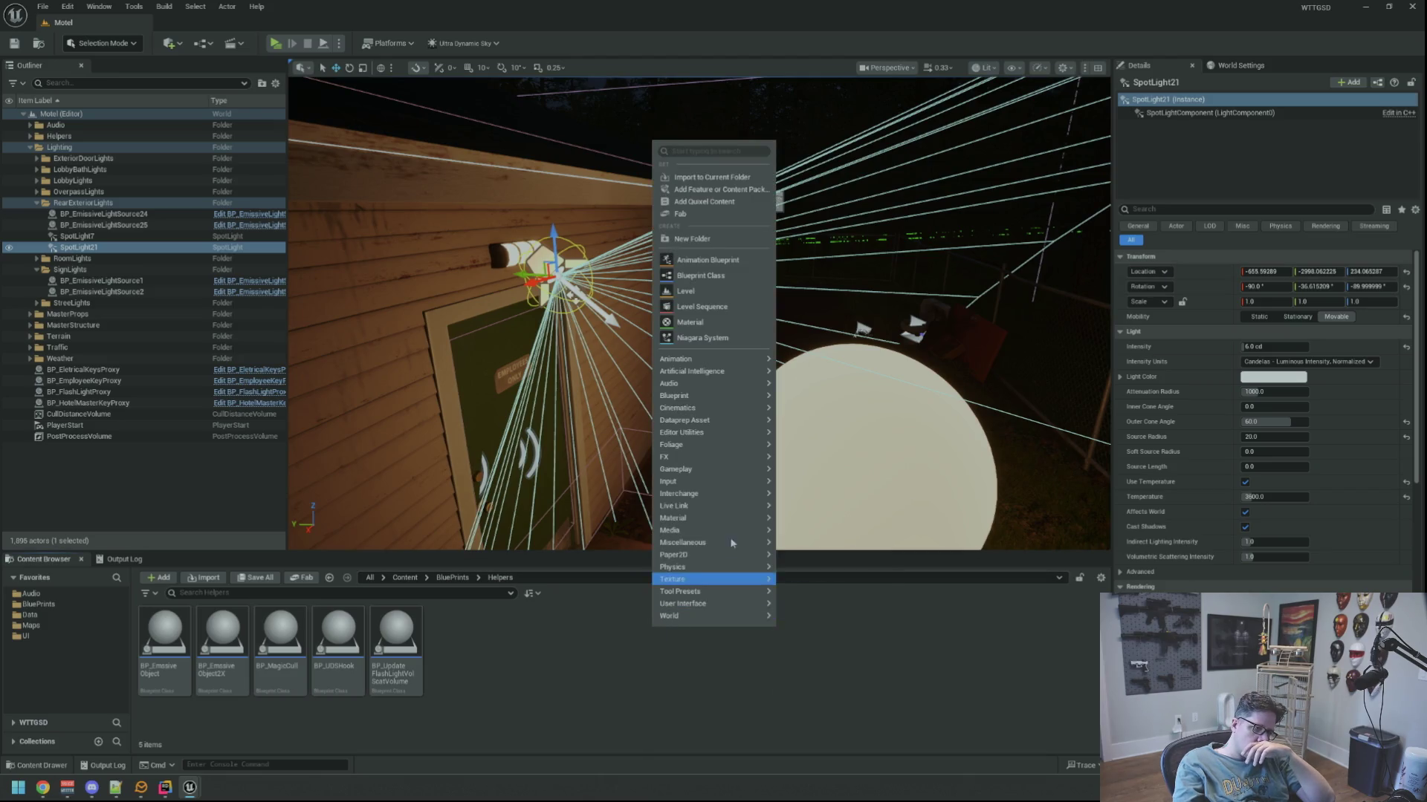
{"action": "left_click", "coordinate": [752, 282]}
{"action": "left_click", "coordinate": [604, 402]}
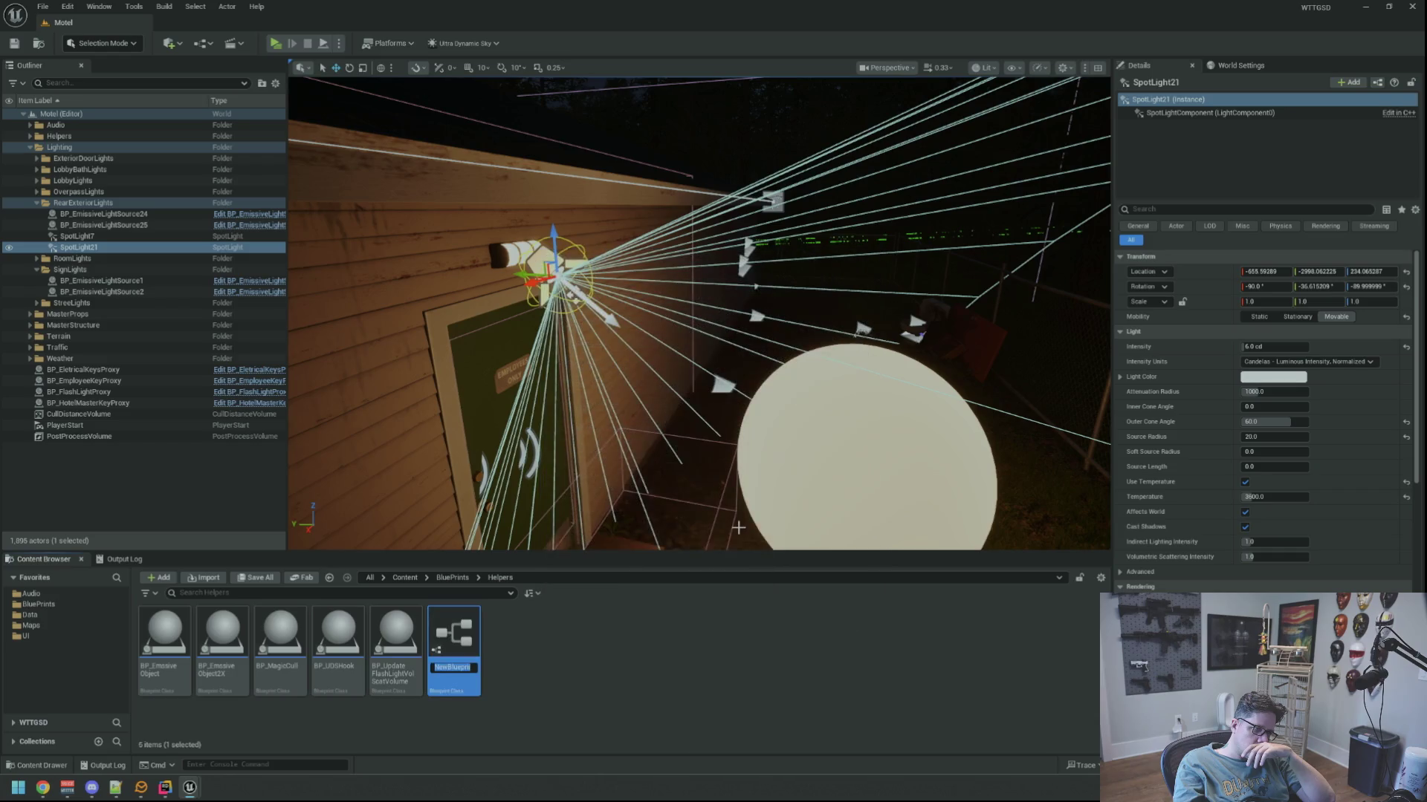
{"action": "type", "text": "B"}
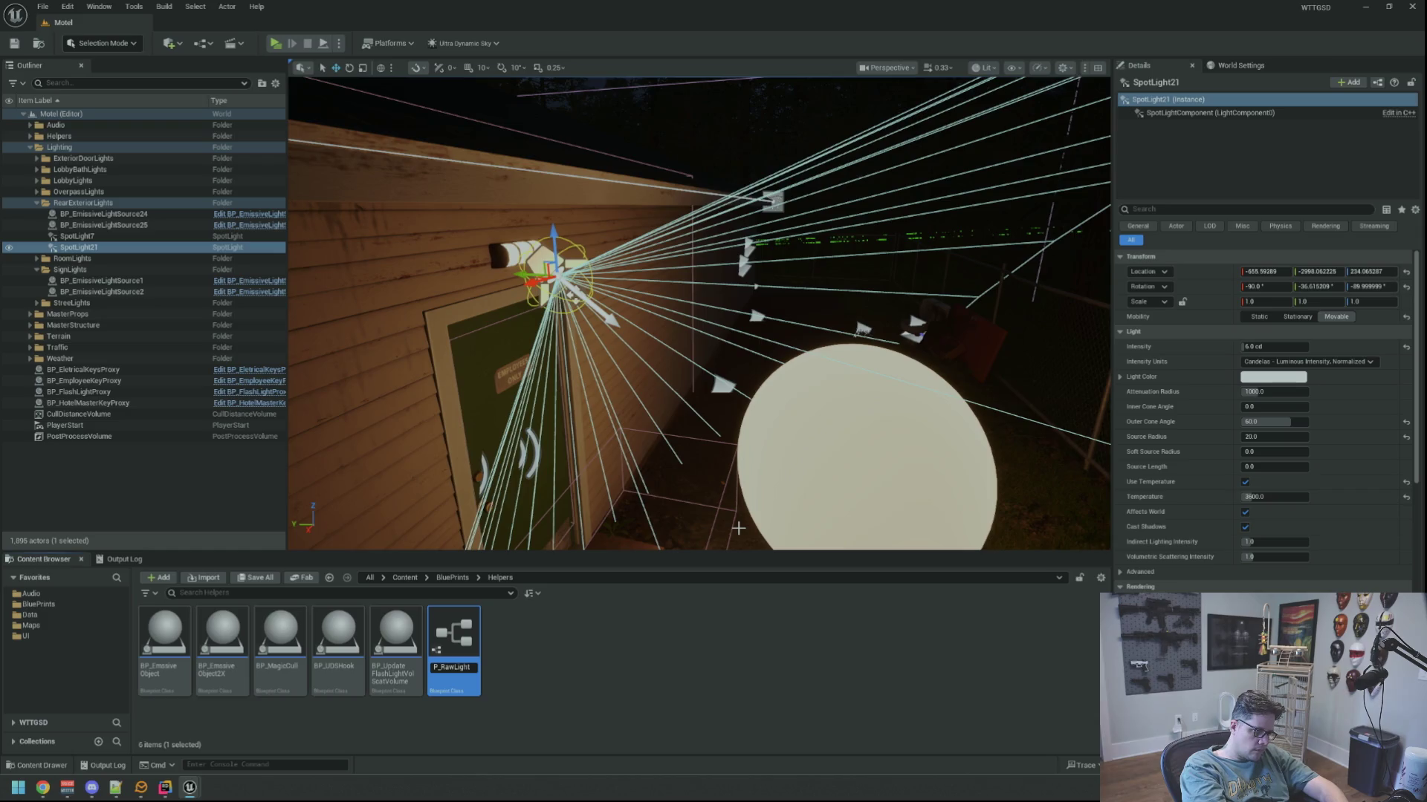
{"action": "type", "text": "rUpda"}
{"action": "key", "text": "Return"}
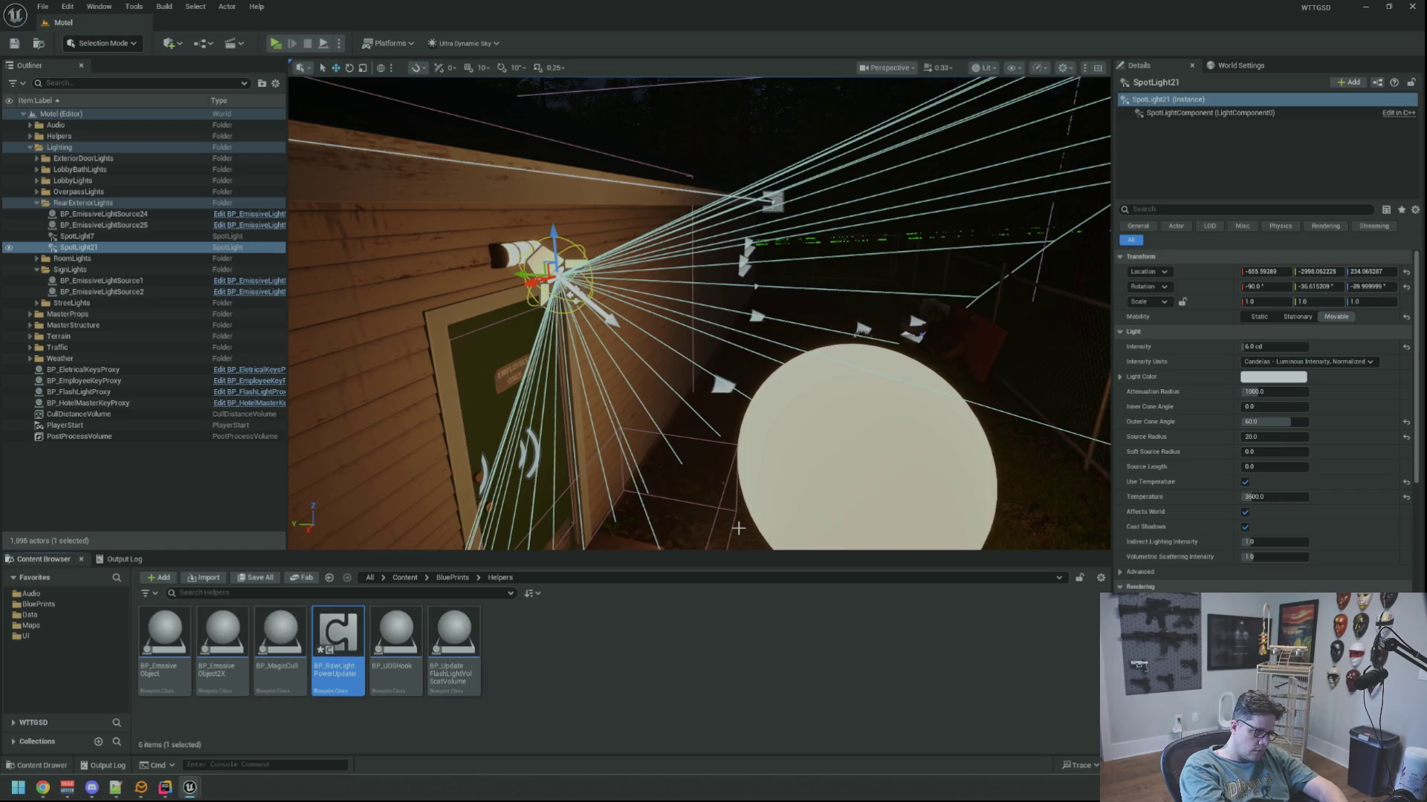
{"action": "double_click", "coordinate": [330, 650]}
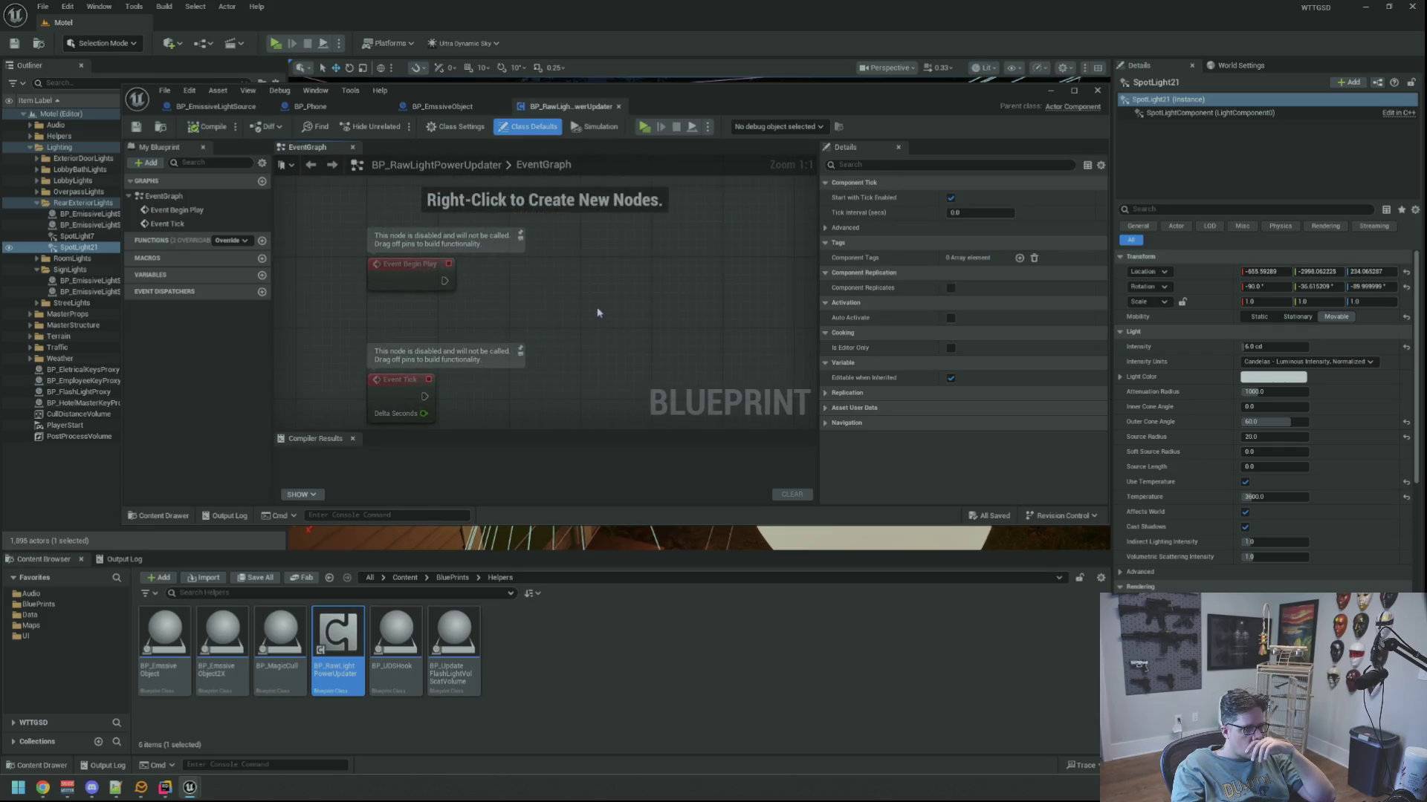
Drag a wire off Event BeginPlay, dismiss the node lists, and switch to the web browser.
{"action": "left_click_drag", "start_coordinate": [446, 283], "coordinate": [541, 295]}
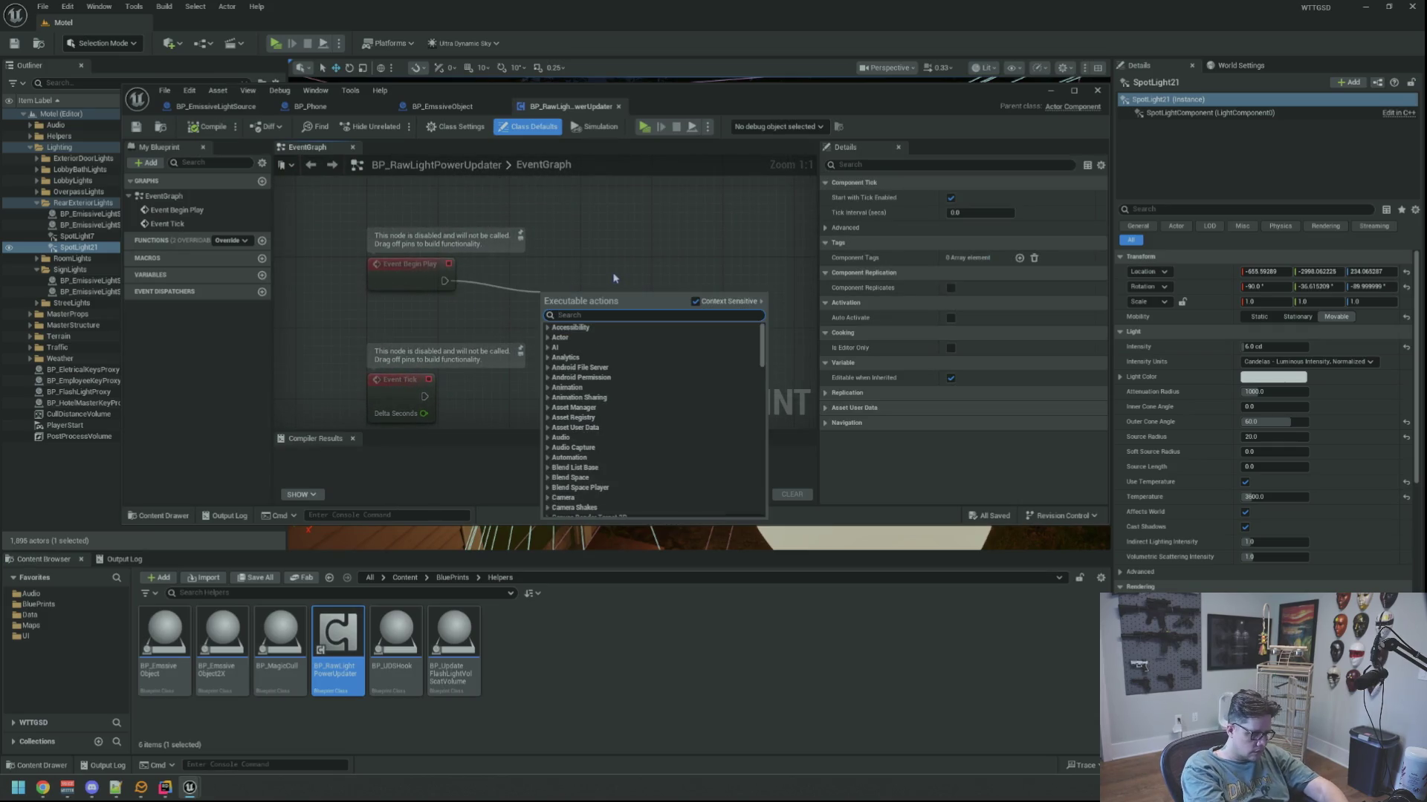
{"action": "left_click", "coordinate": [592, 264]}
{"action": "right_click", "coordinate": [592, 266]}
{"action": "left_click", "coordinate": [576, 272]}
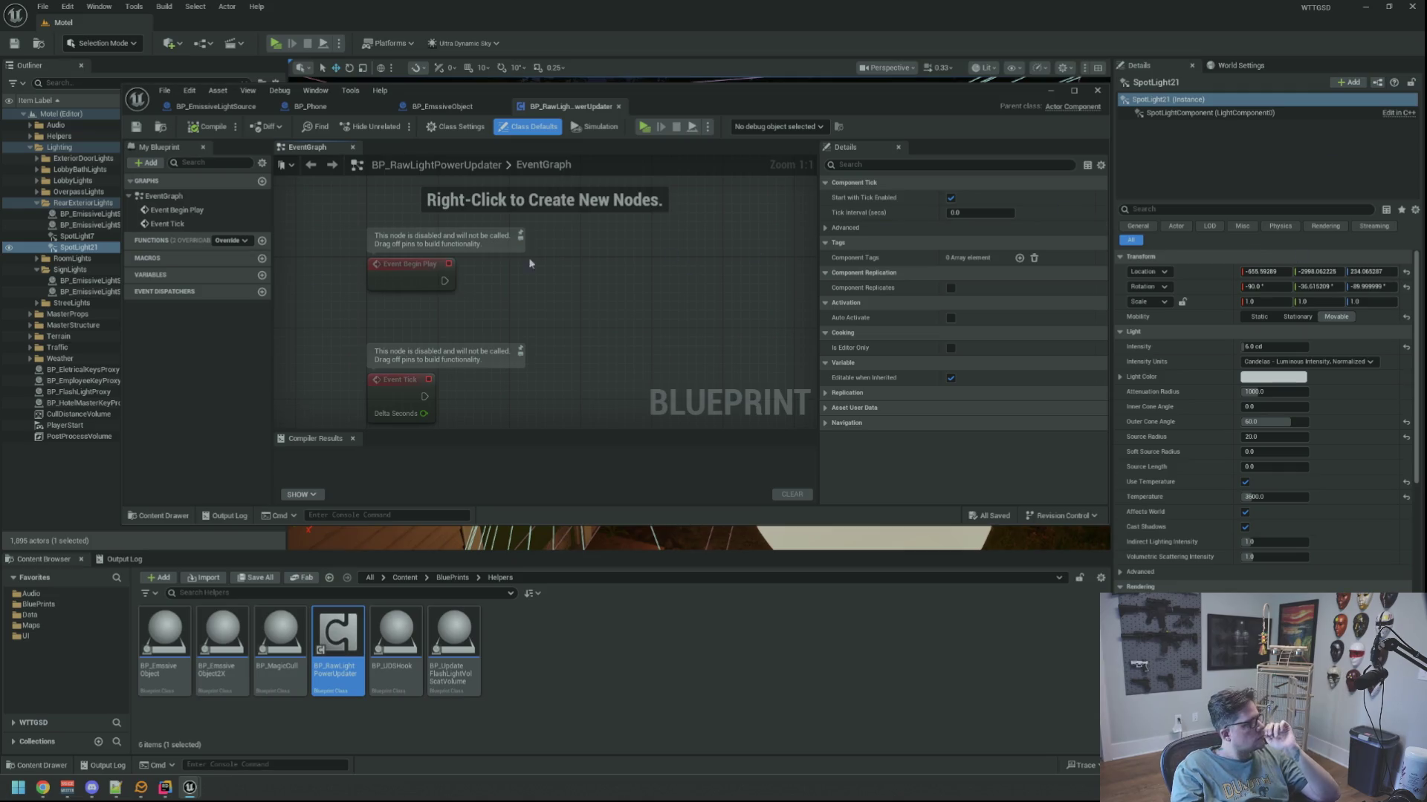
{"action": "key", "text": "alt+Tab"}
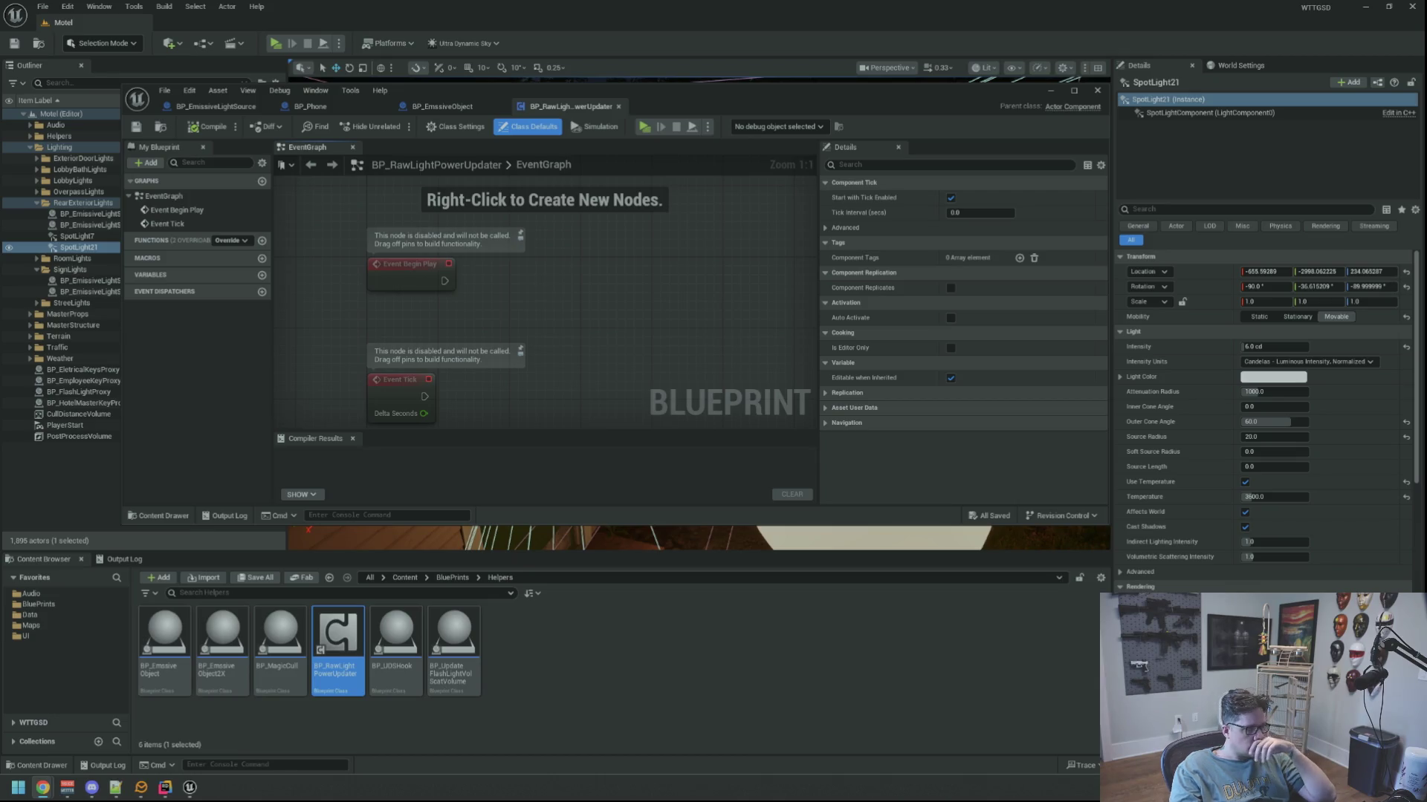
Enlarge the Blueprint editor window, recentre the graph, and compare with BP_EmssiveObject's event graph.
{"action": "mouse_move", "coordinate": [541, 296]}
{"action": "left_mouse_down"}
{"action": "mouse_move", "coordinate": [560, 252]}
{"action": "mouse_move", "coordinate": [587, 252]}
{"action": "mouse_move", "coordinate": [517, 262]}
{"action": "left_mouse_up"}
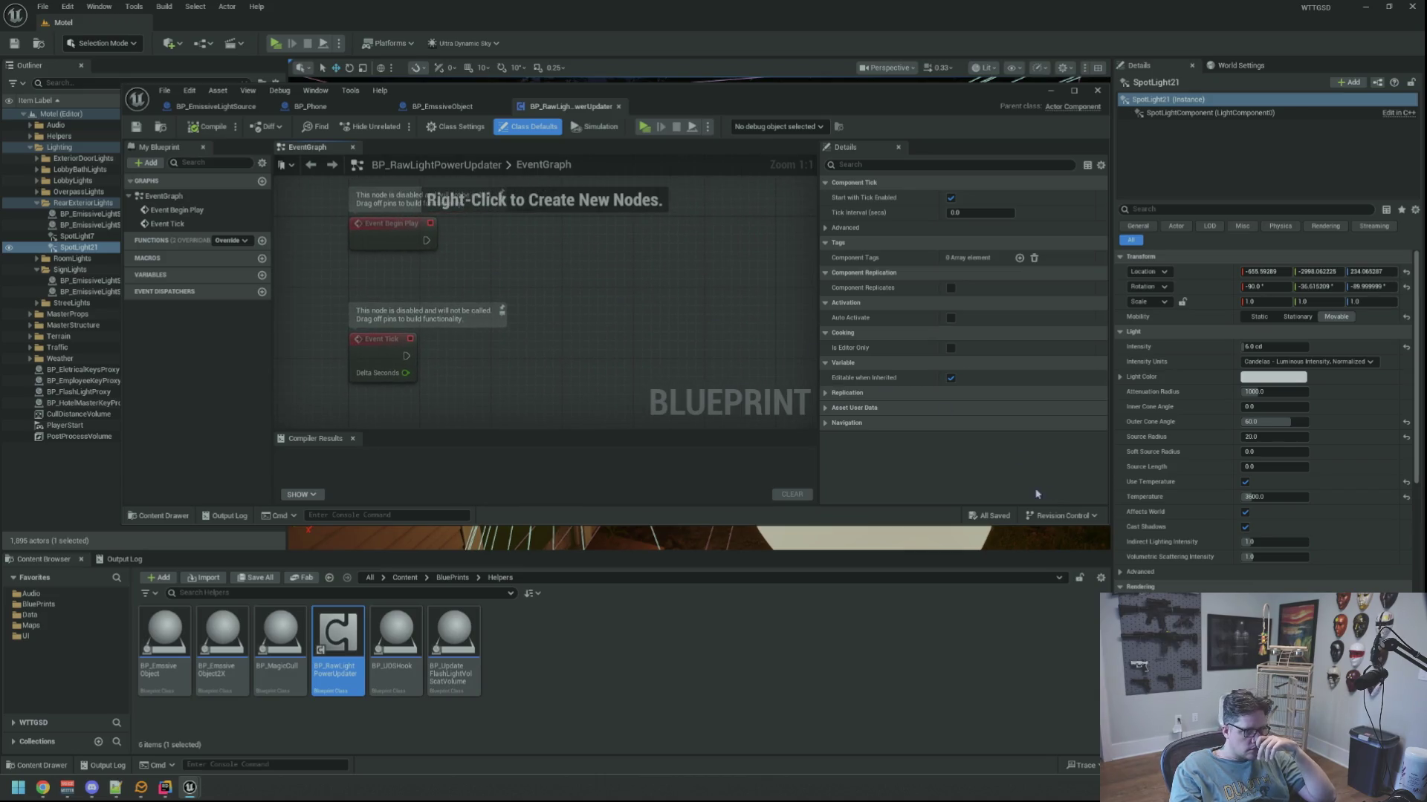
{"action": "left_click_drag", "start_coordinate": [1106, 524], "coordinate": [1194, 600]}
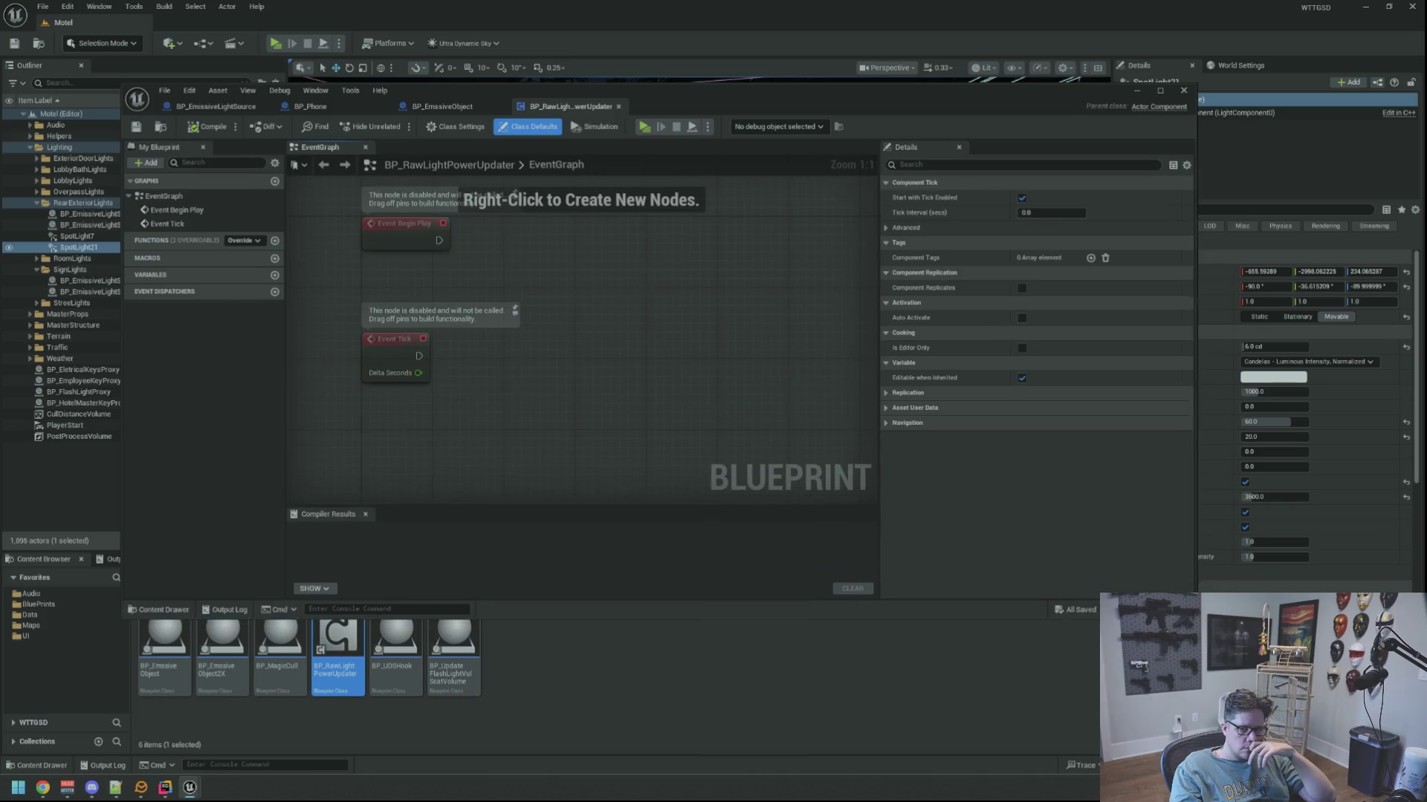
{"action": "mouse_move", "coordinate": [738, 427]}
{"action": "left_mouse_down"}
{"action": "mouse_move", "coordinate": [773, 423]}
{"action": "mouse_move", "coordinate": [639, 355]}
{"action": "left_mouse_up"}
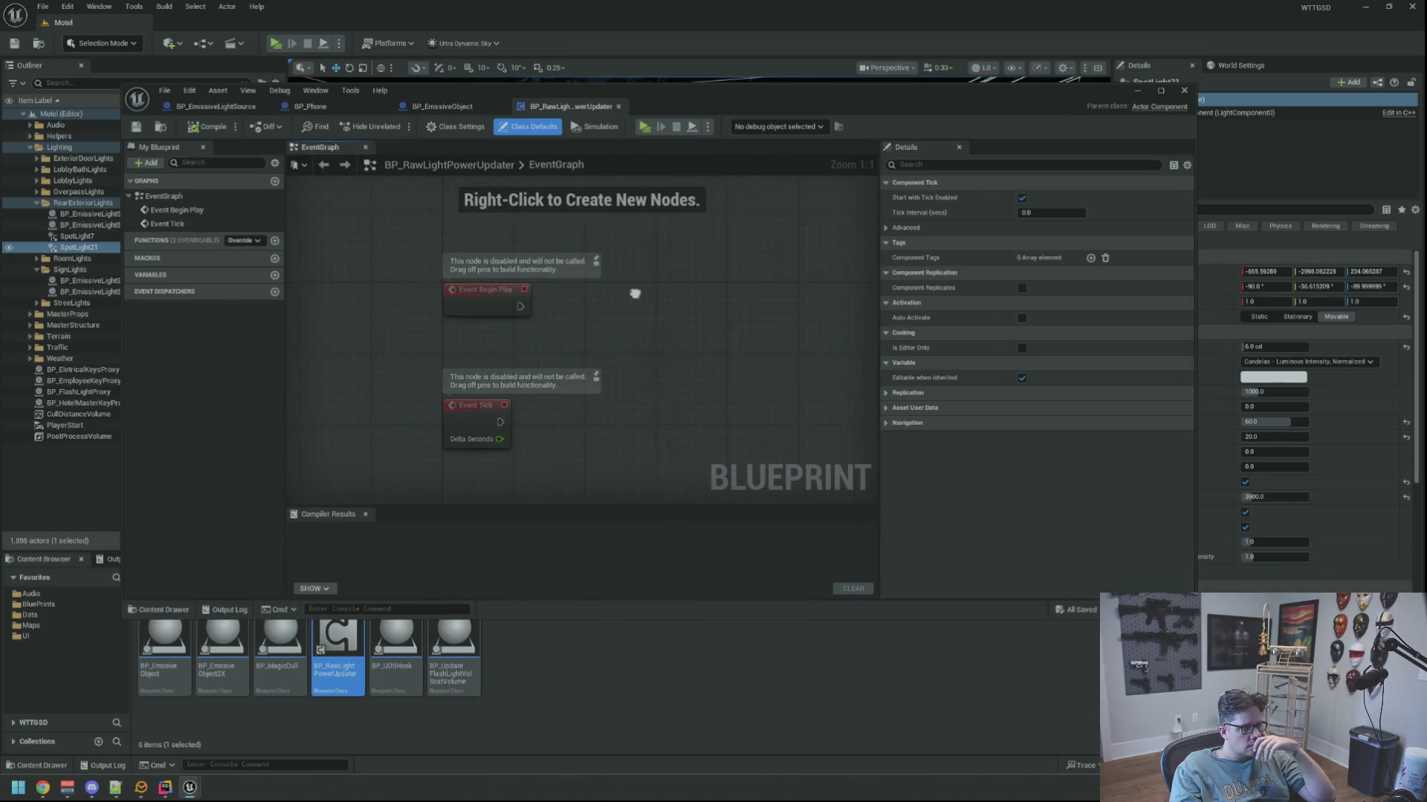
{"action": "left_click", "coordinate": [444, 107]}
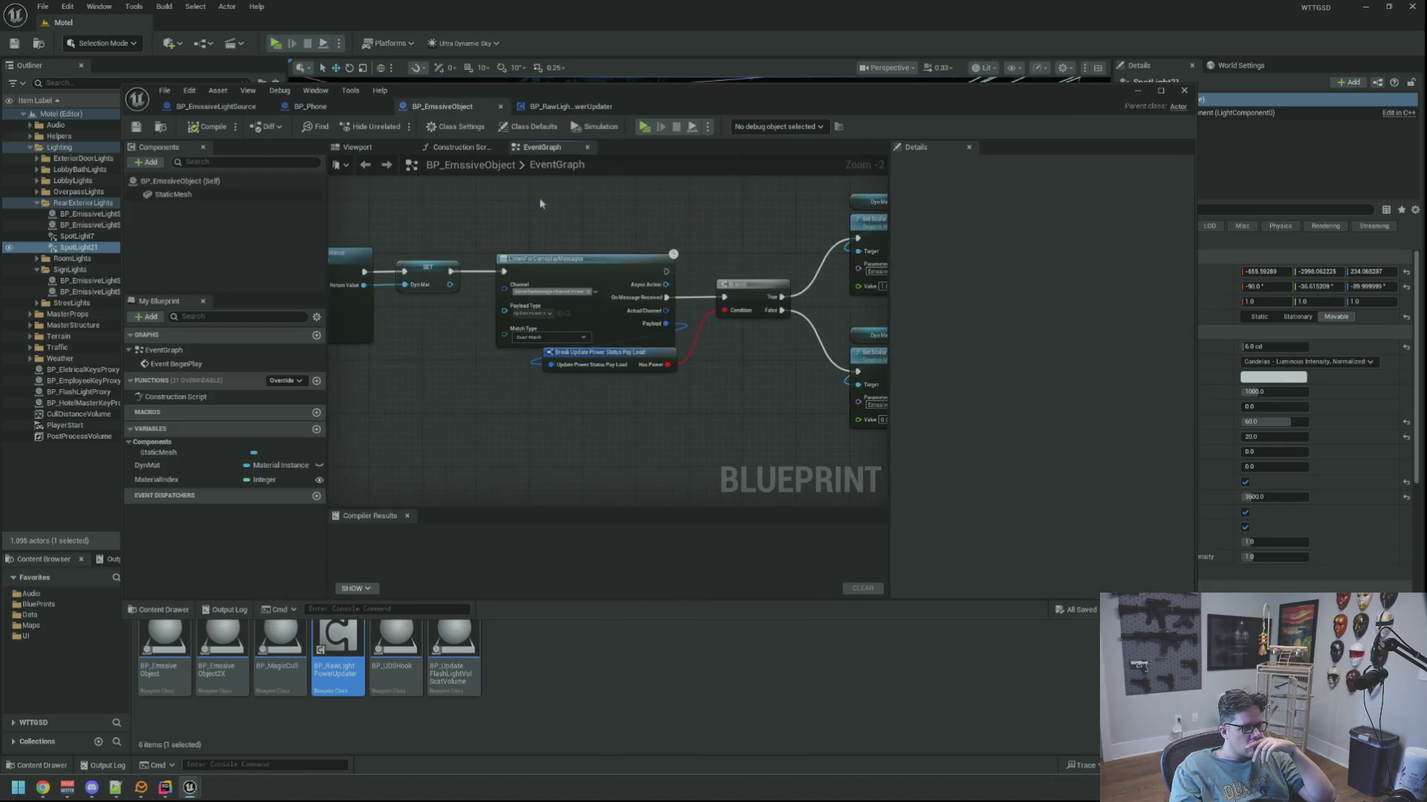
{"action": "left_click", "coordinate": [571, 107]}
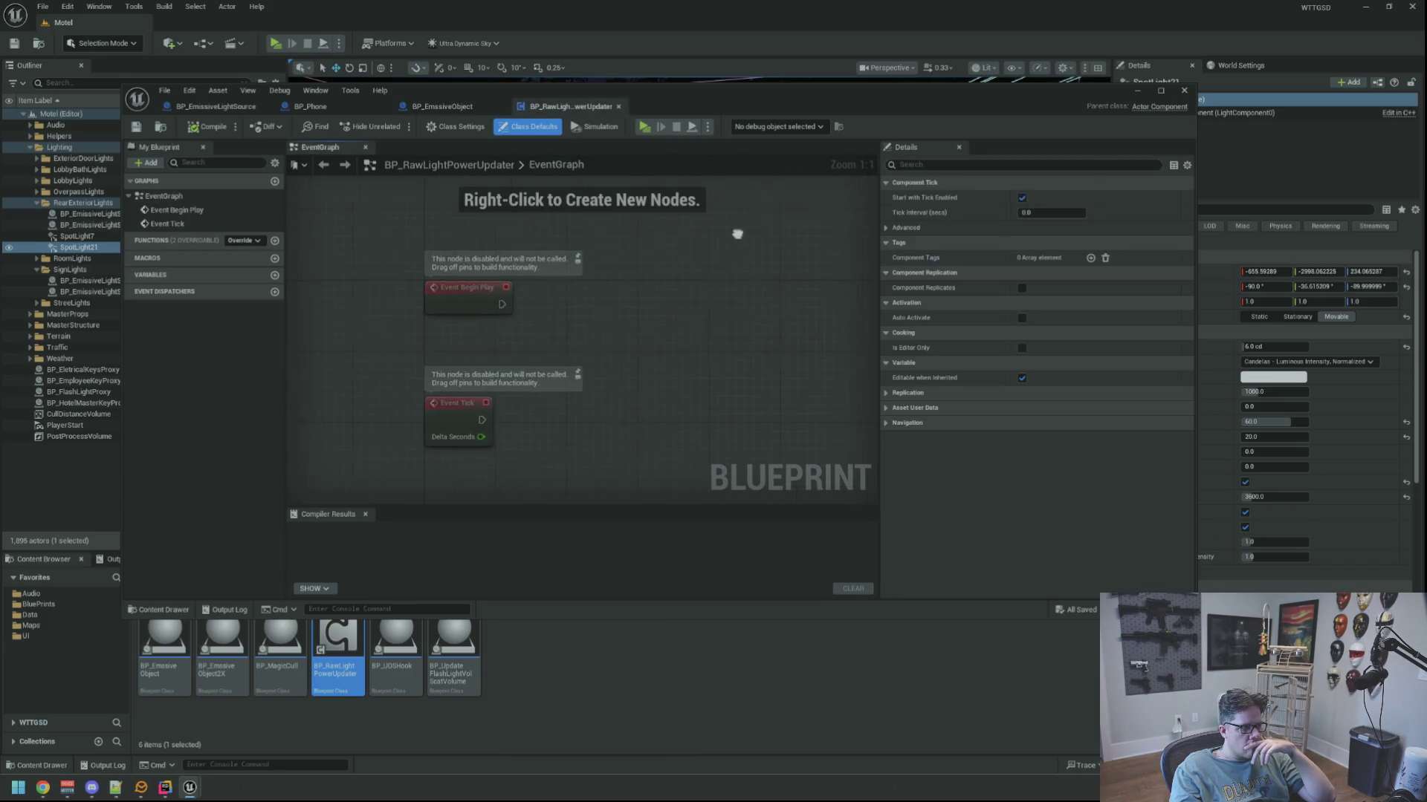
{"action": "key", "text": "alt+Tab"}
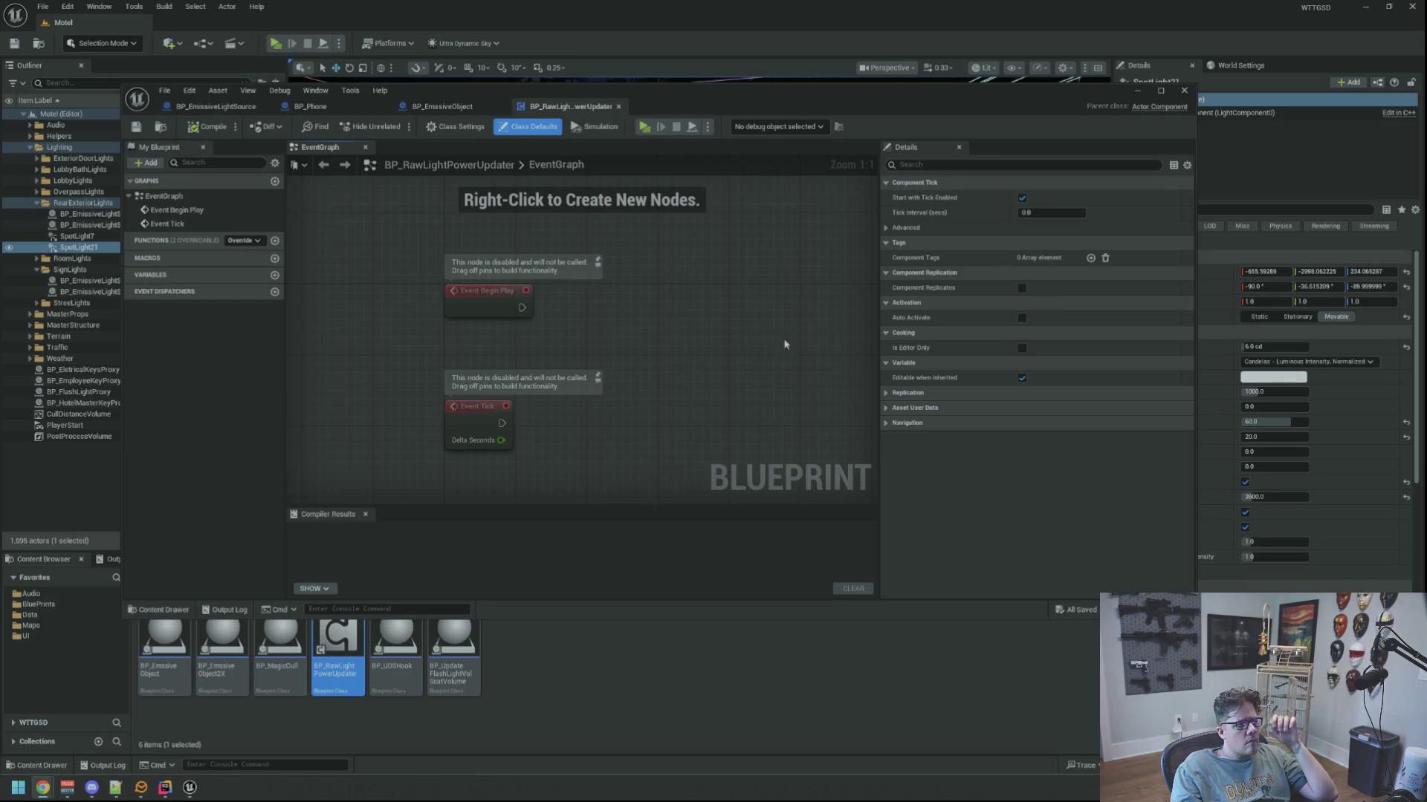
{"action": "right_click", "coordinate": [703, 334]}
Add a Get Owner node in place of the deleted Event Tick node.
{"action": "type", "text": "get o"}
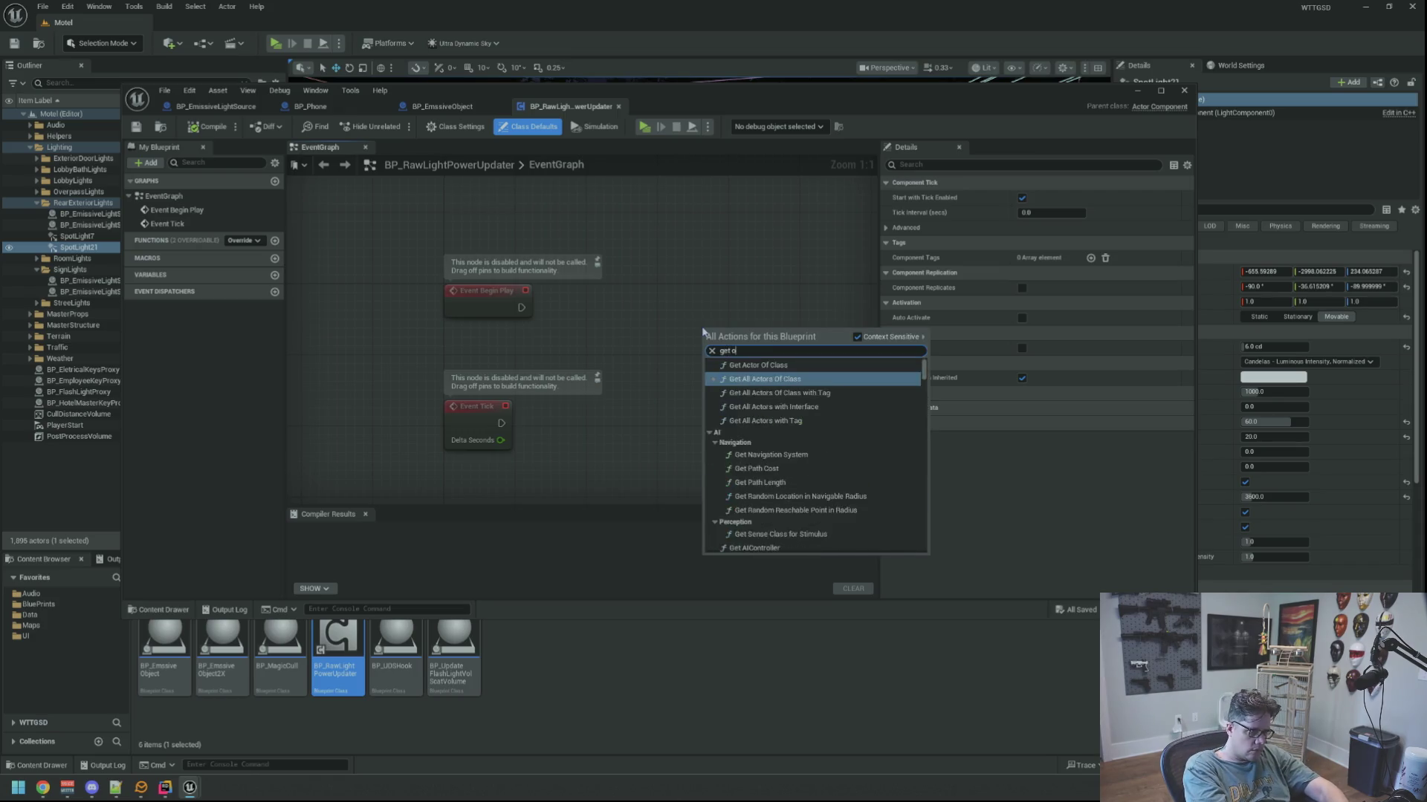
{"action": "type", "text": "w"}
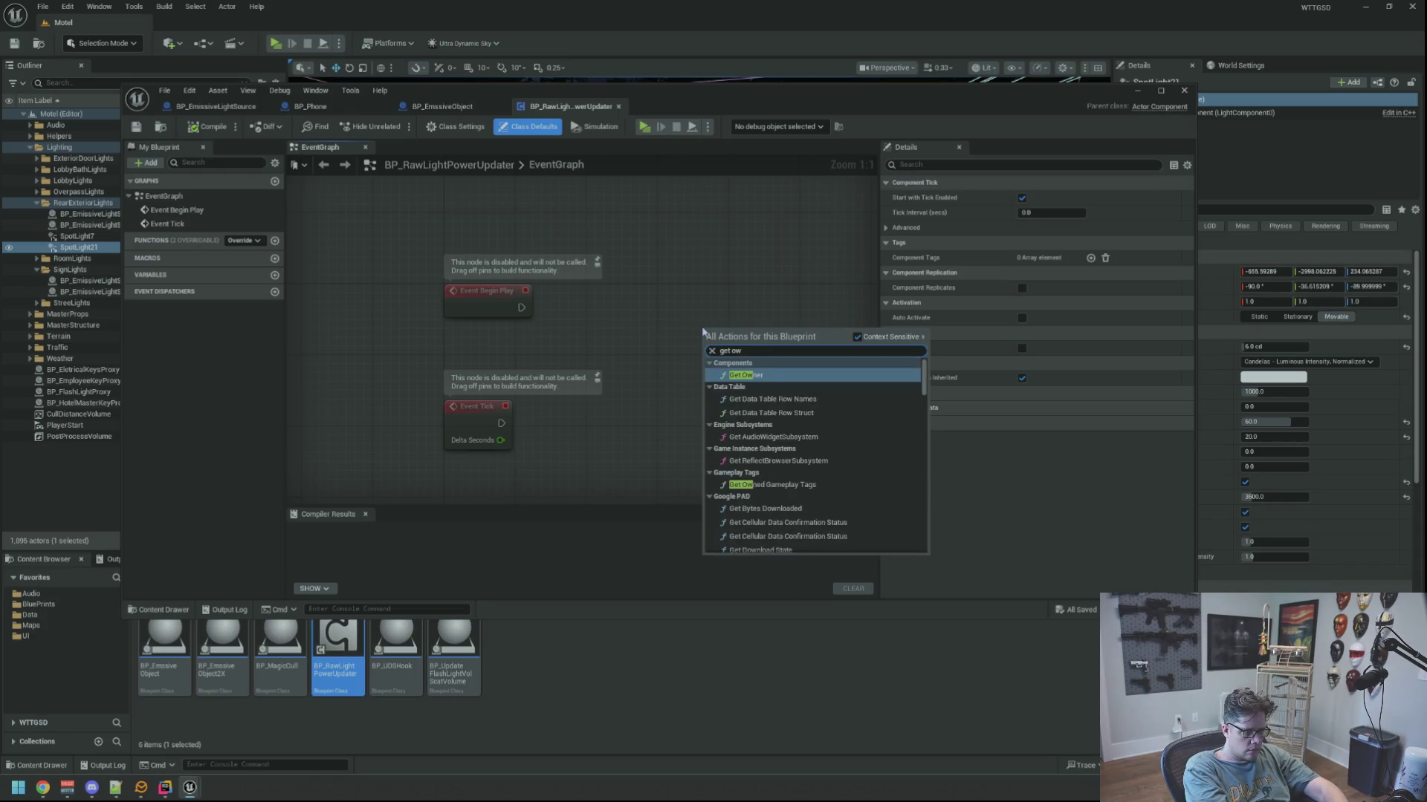
{"action": "key", "text": "Return"}
{"action": "left_click_drag", "start_coordinate": [736, 338], "coordinate": [454, 336]}
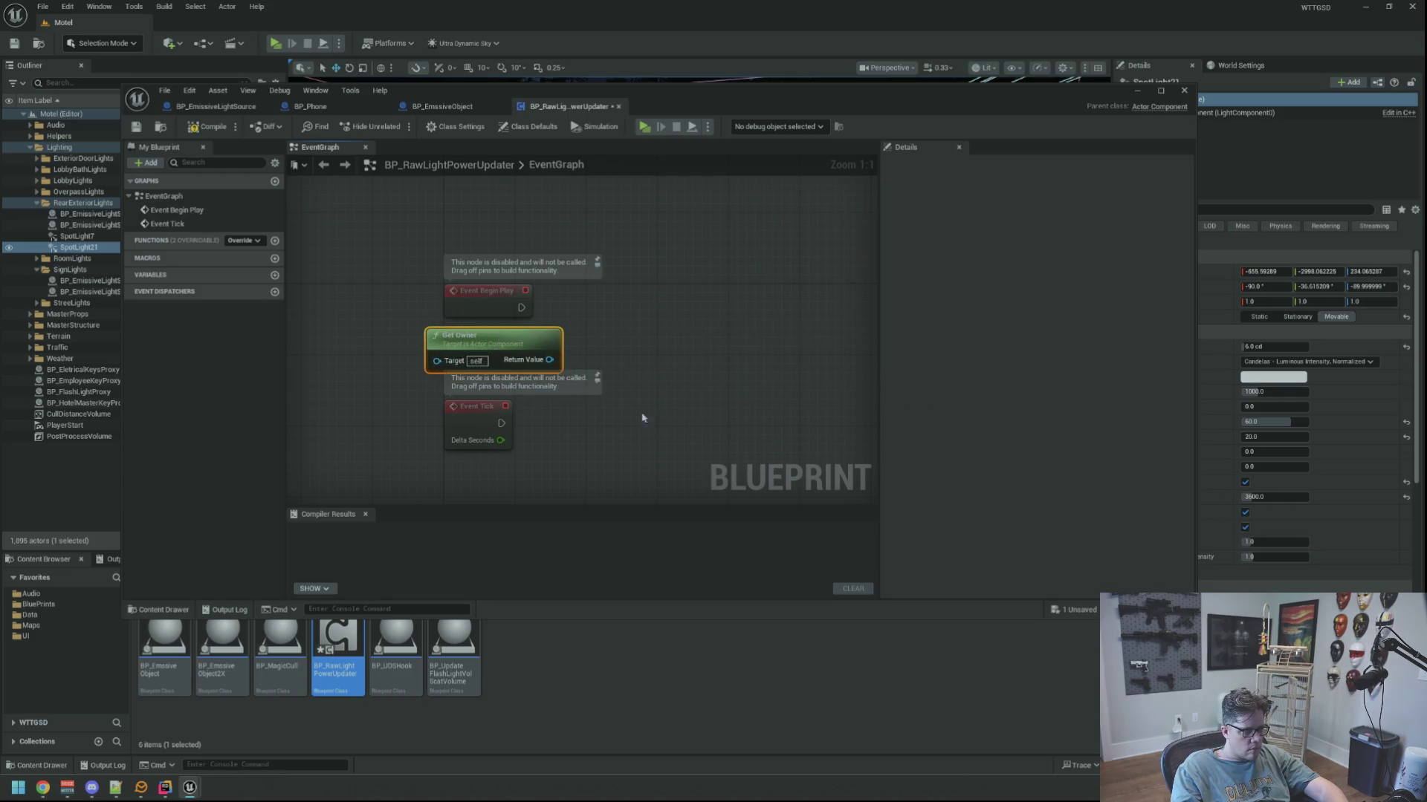
{"action": "left_click", "coordinate": [476, 345]}
{"action": "key", "text": "Delete"}
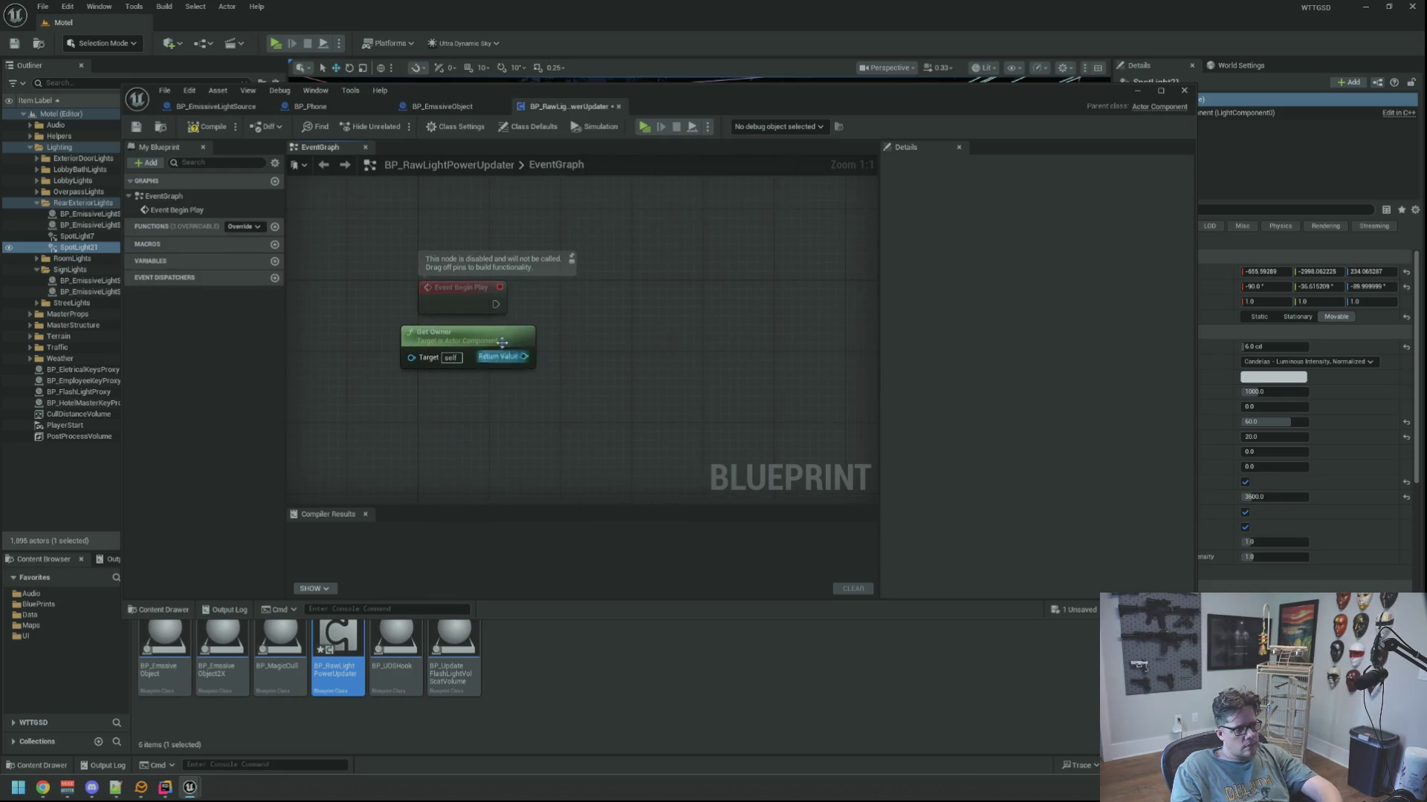
{"action": "left_click_drag", "start_coordinate": [483, 334], "coordinate": [491, 396]}
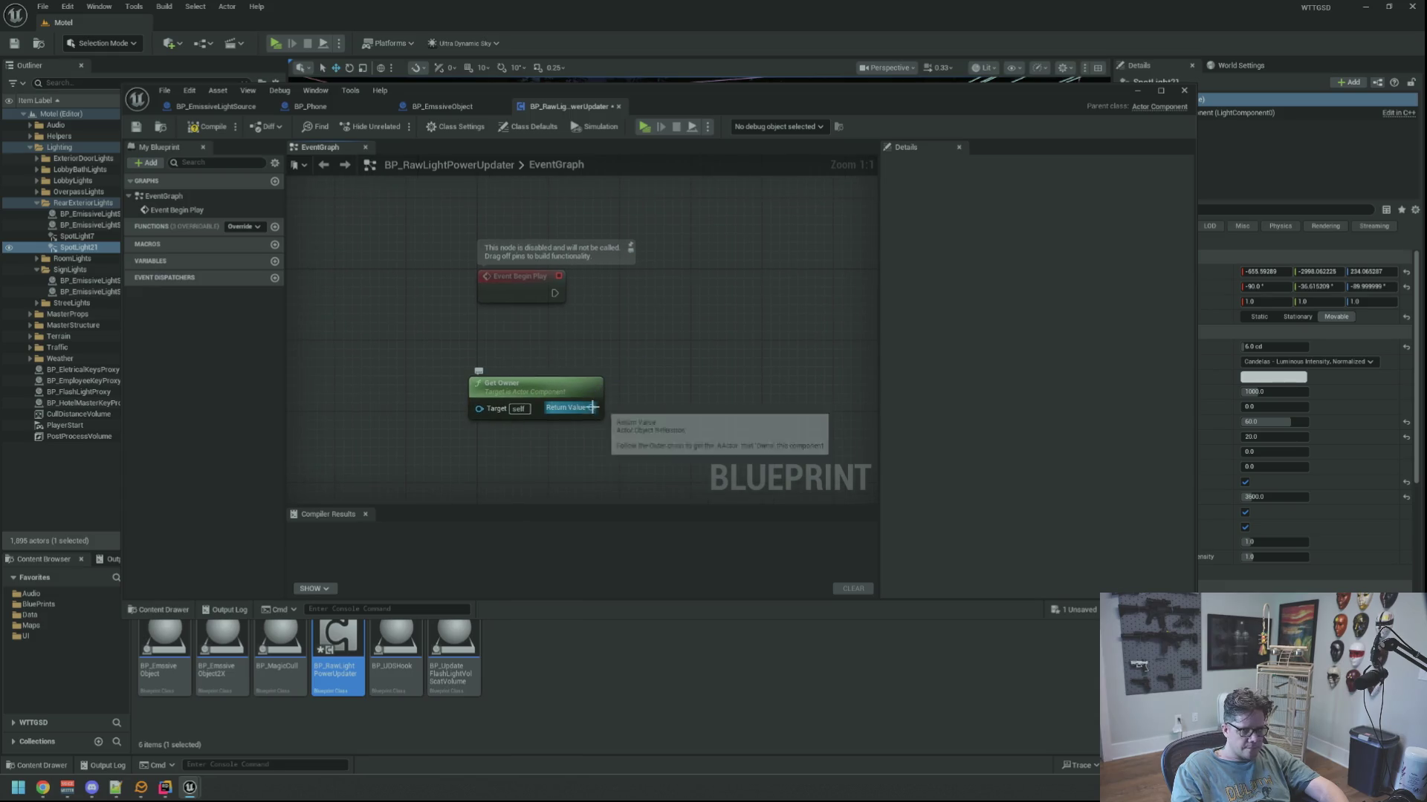
Feed Get Owner into a Get Component by Class node with class Light Component.
{"action": "left_click_drag", "start_coordinate": [591, 408], "coordinate": [663, 357]}
{"action": "type", "text": "get component by"}
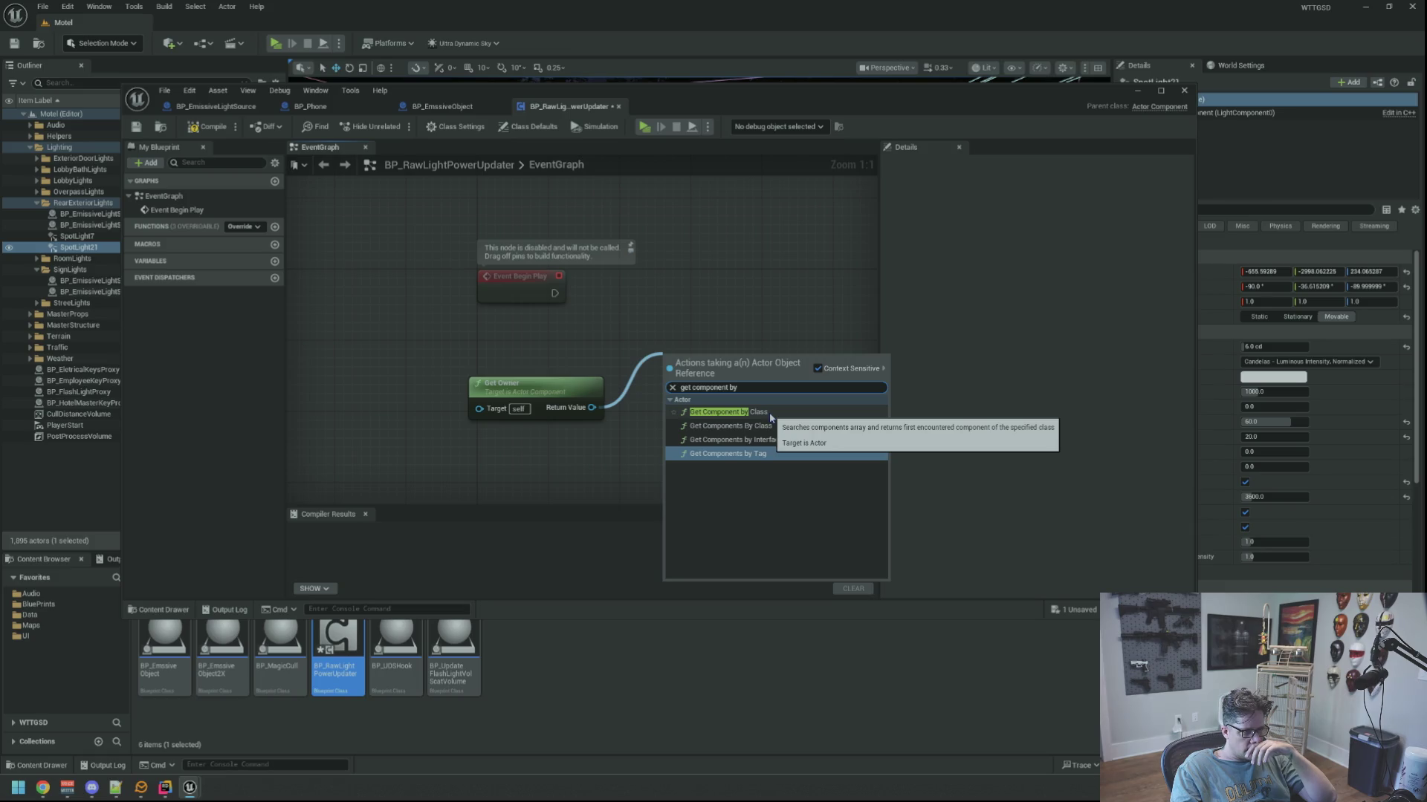
{"action": "left_click", "coordinate": [766, 414]}
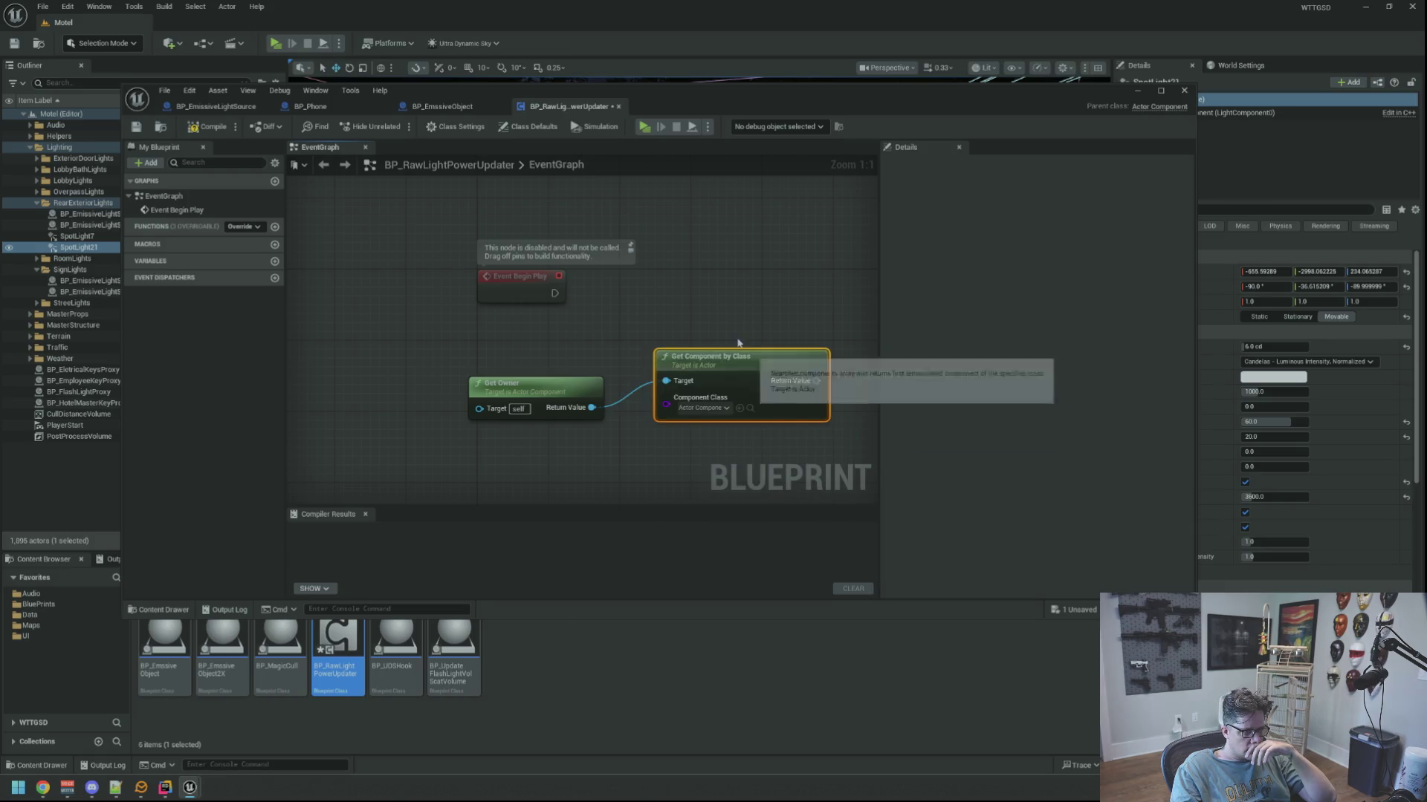
{"action": "left_click", "coordinate": [713, 408]}
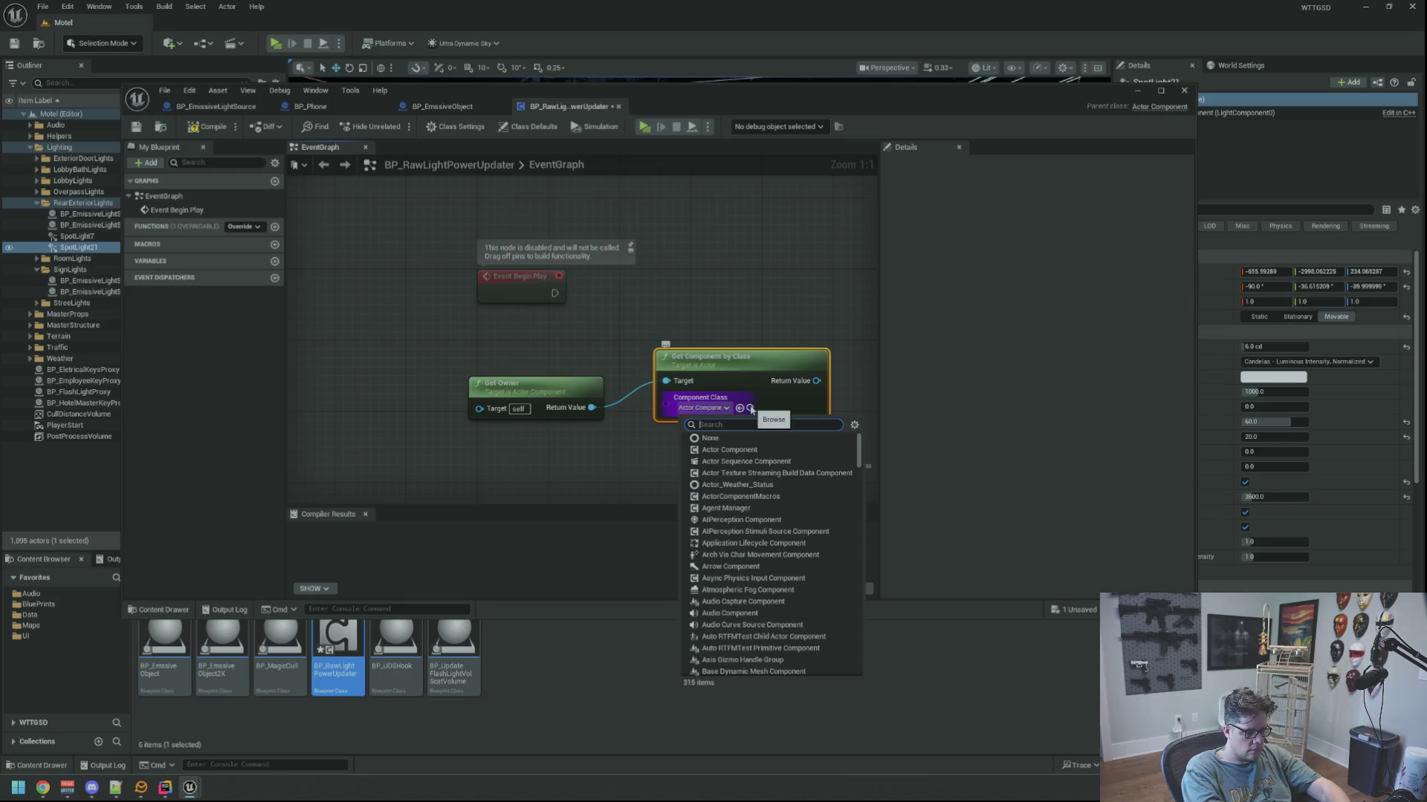
{"action": "type", "text": "lightb"}
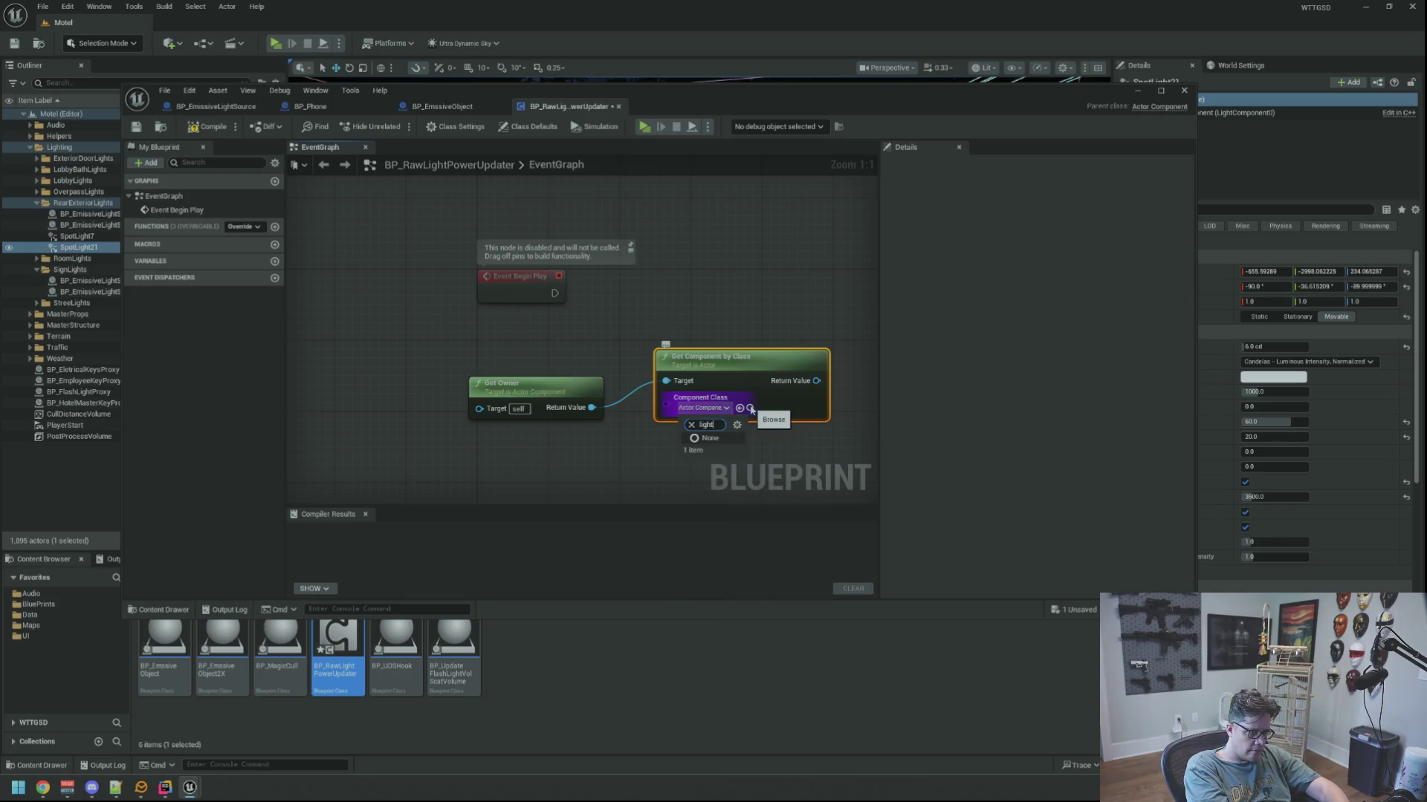
{"action": "key", "text": "BackSpace"}
{"action": "key", "text": "BackSpace"}
{"action": "key", "text": "BackSpace"}
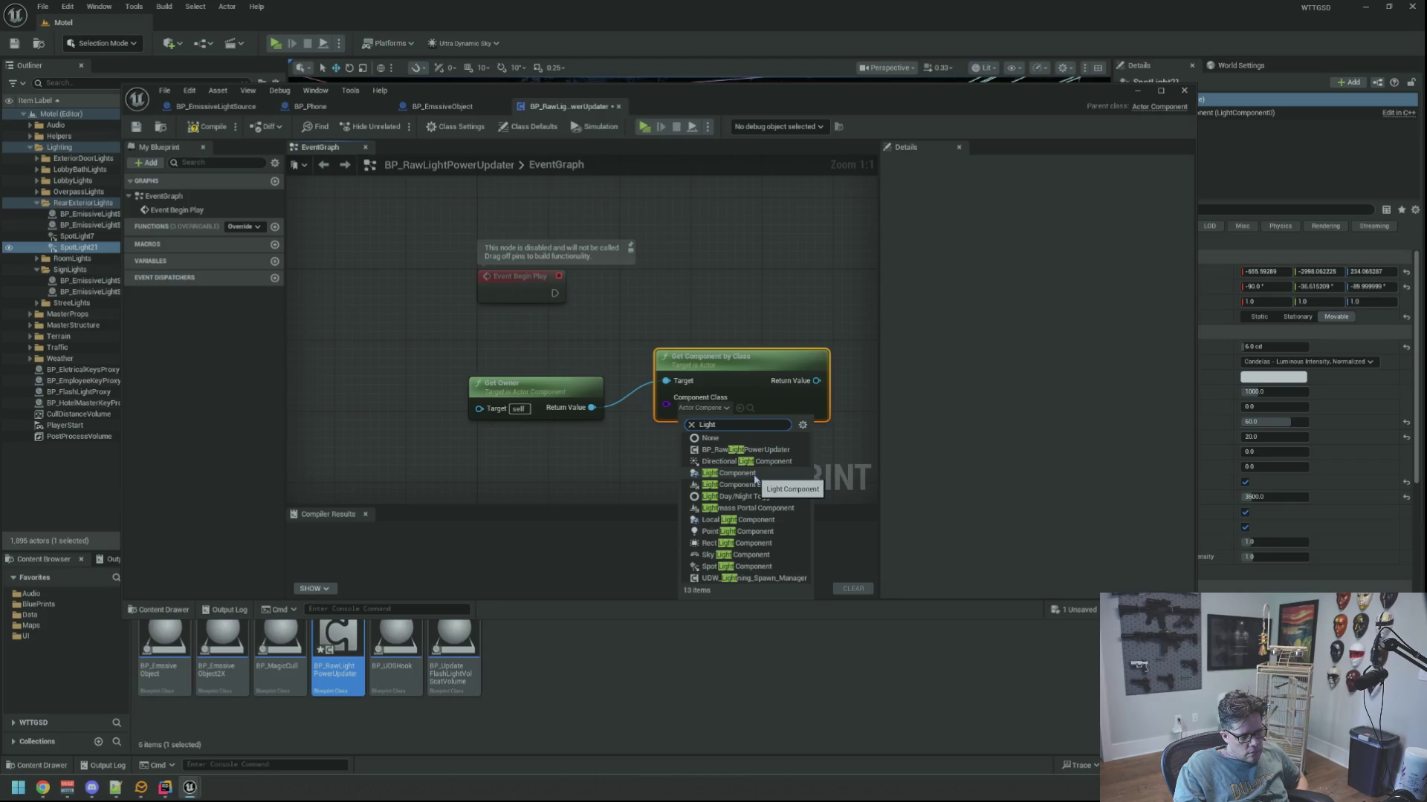
{"action": "left_click", "coordinate": [748, 475]}
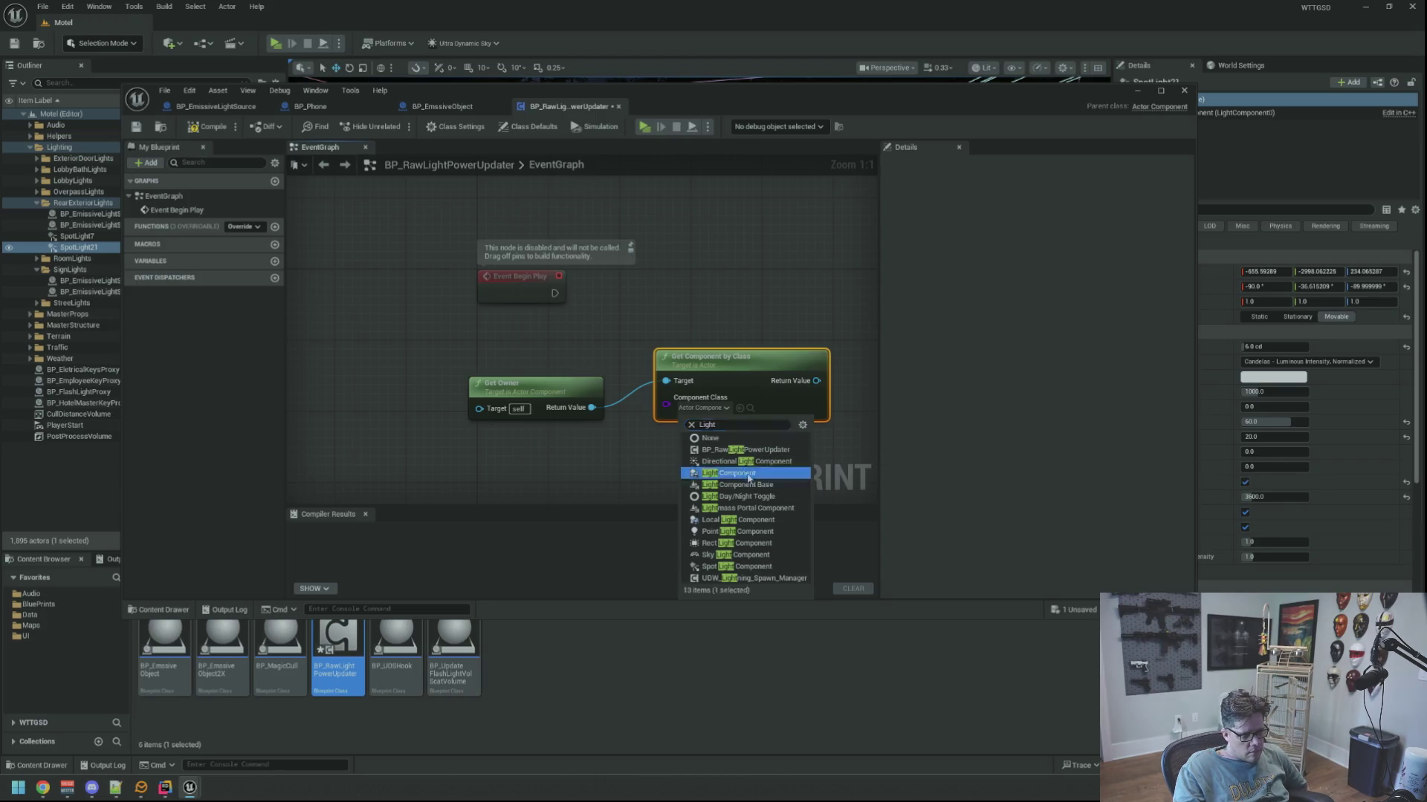
{"action": "left_click", "coordinate": [666, 321]}
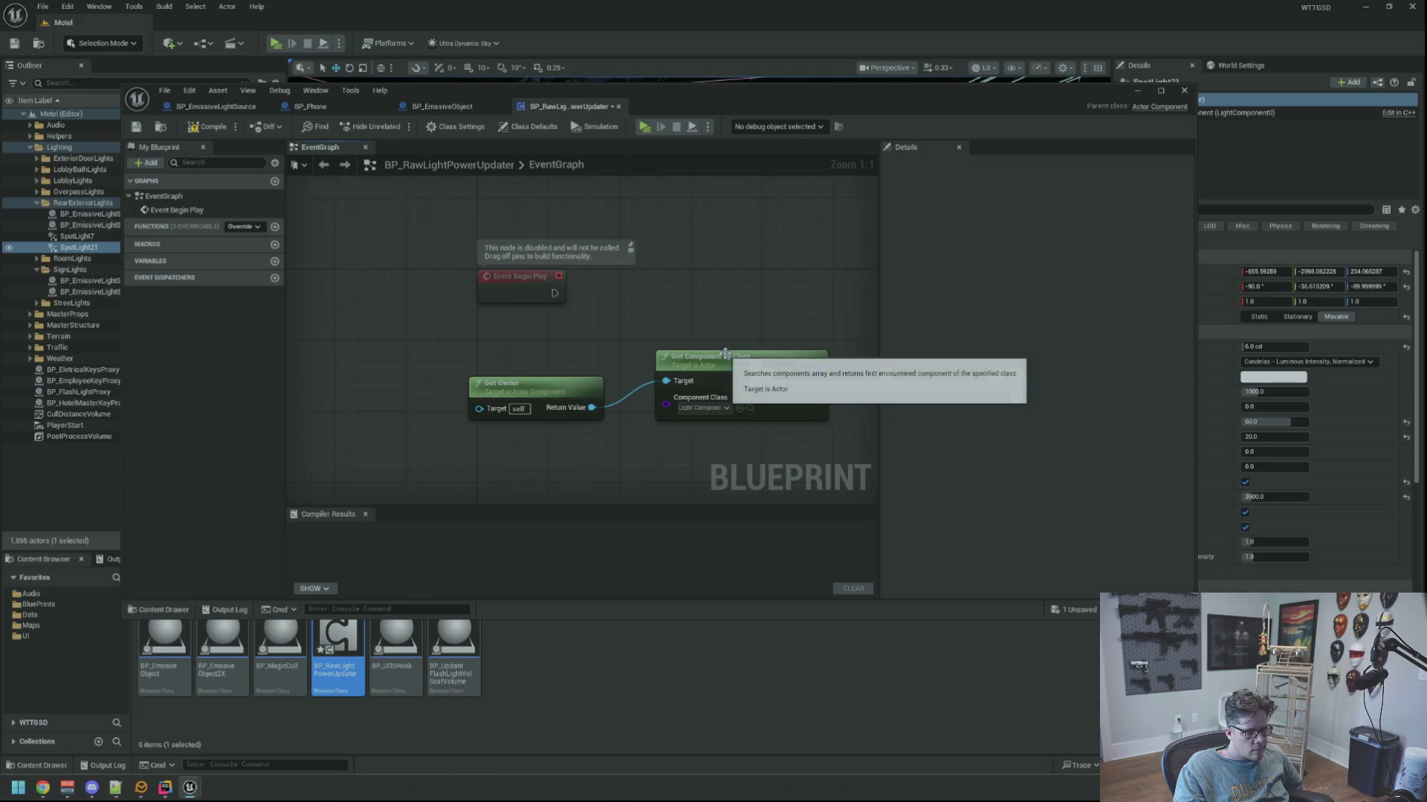
Add an Is Valid check on the found light component, run from Event Begin Play.
{"action": "left_click_drag", "start_coordinate": [550, 346], "coordinate": [668, 416]}
{"action": "mouse_move", "coordinate": [743, 356]}
{"action": "left_mouse_down"}
{"action": "mouse_move", "coordinate": [557, 365]}
{"action": "mouse_move", "coordinate": [702, 348]}
{"action": "left_mouse_up"}
{"action": "type", "text": "is valid"}
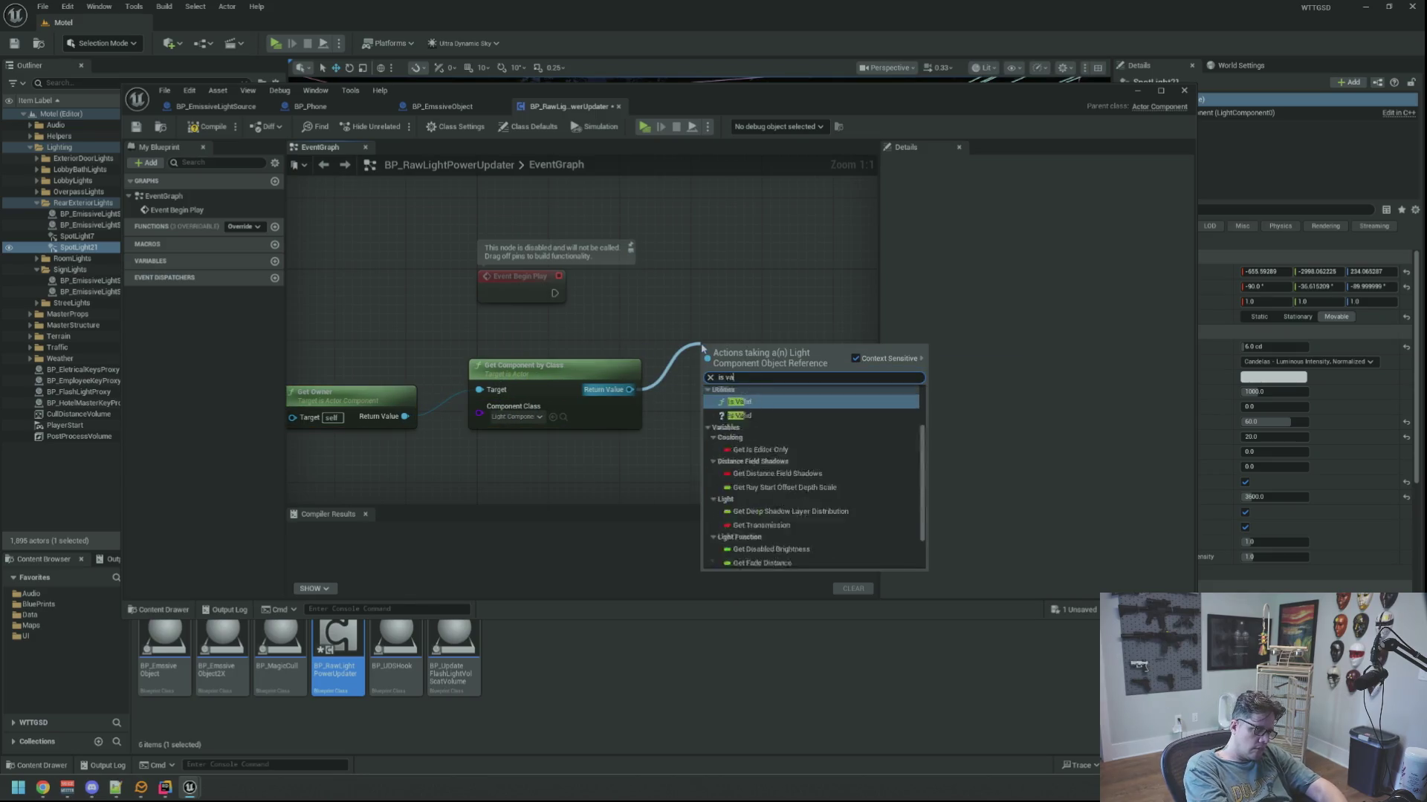
{"action": "left_click", "coordinate": [740, 453]}
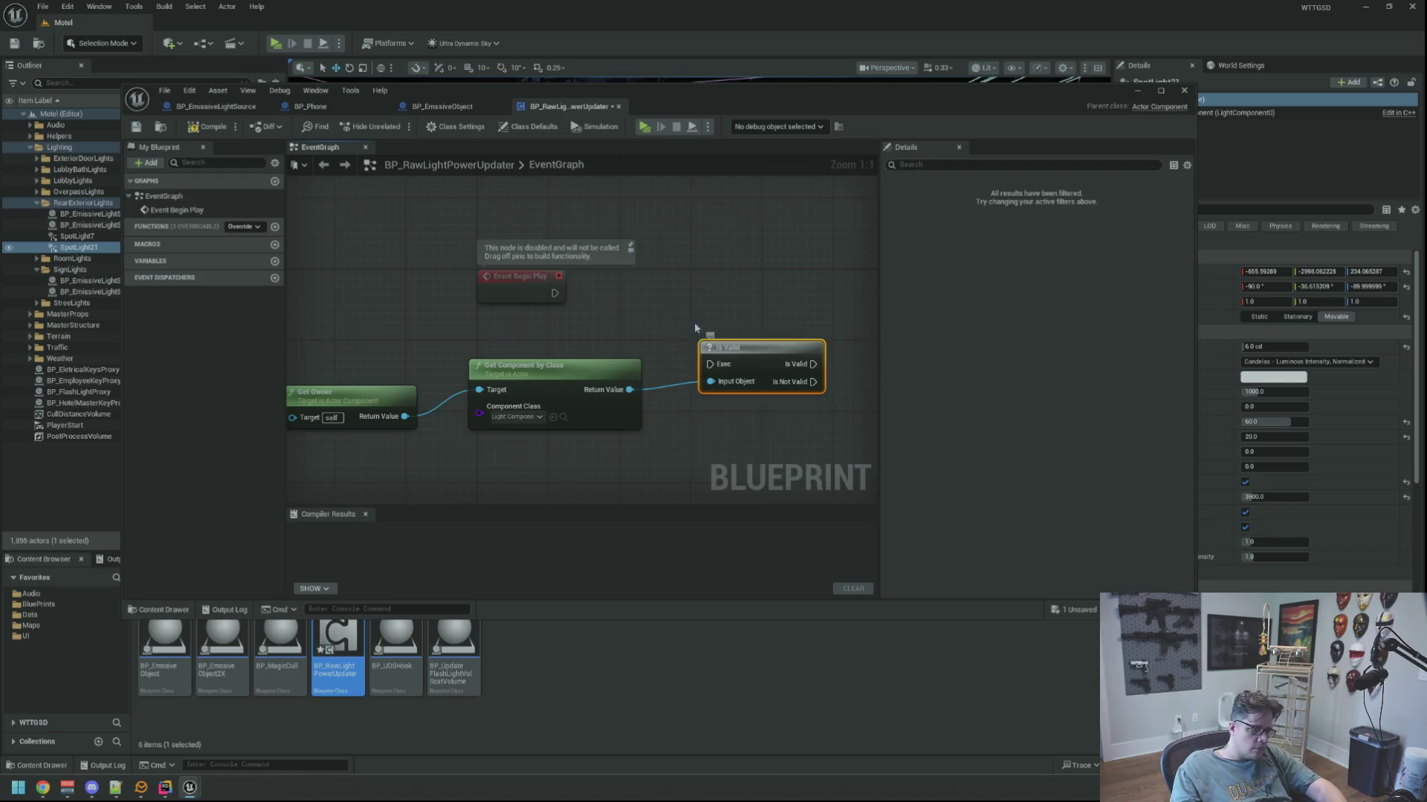
{"action": "mouse_move", "coordinate": [554, 293]}
{"action": "left_mouse_down"}
{"action": "mouse_move", "coordinate": [716, 366]}
{"action": "mouse_move", "coordinate": [695, 310]}
{"action": "mouse_move", "coordinate": [664, 285]}
{"action": "left_mouse_up"}
Print 'Its Valid' when the light component is valid.
{"action": "left_click_drag", "start_coordinate": [551, 323], "coordinate": [672, 288]}
{"action": "type", "text": "print st"}
{"action": "key", "text": "Return"}
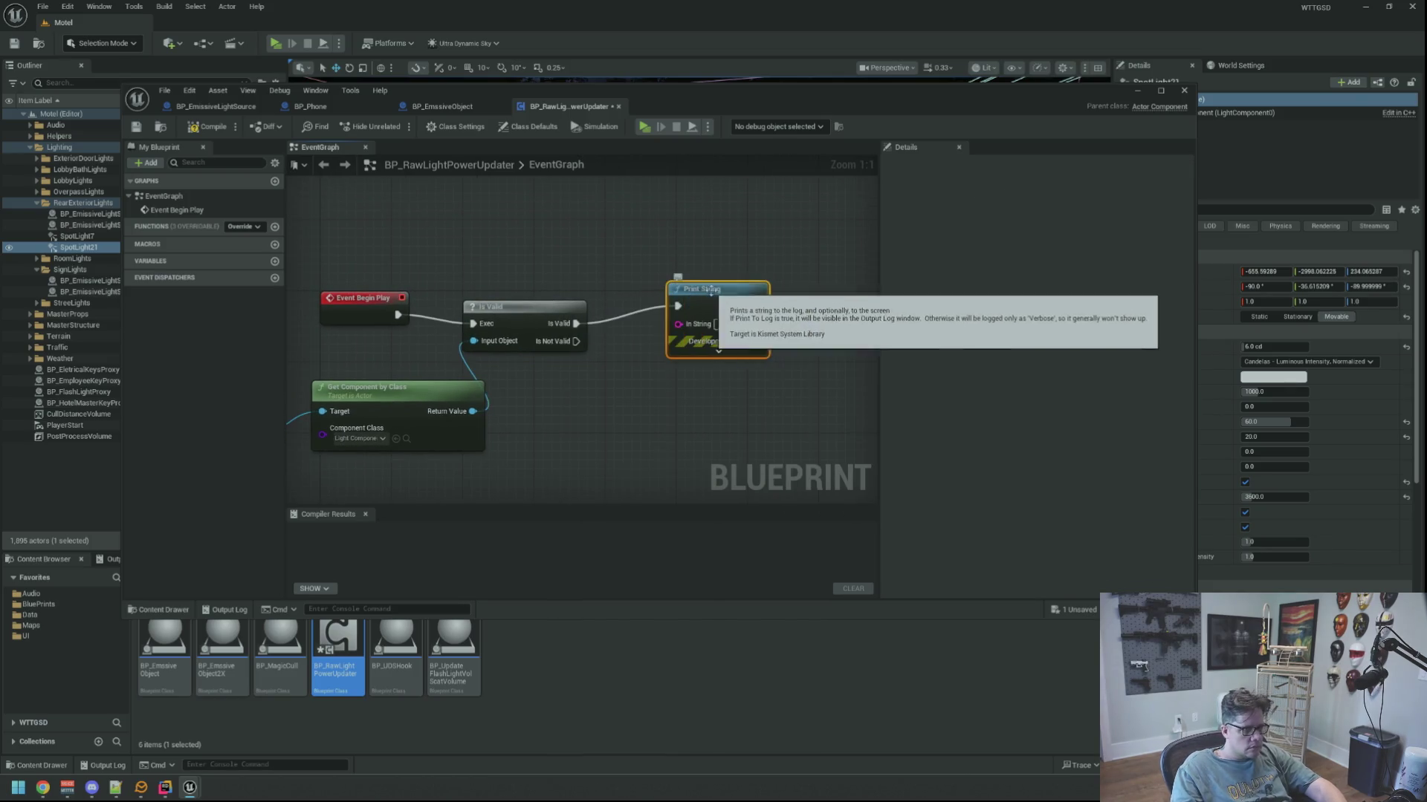
{"action": "key", "text": "BackSpace"}
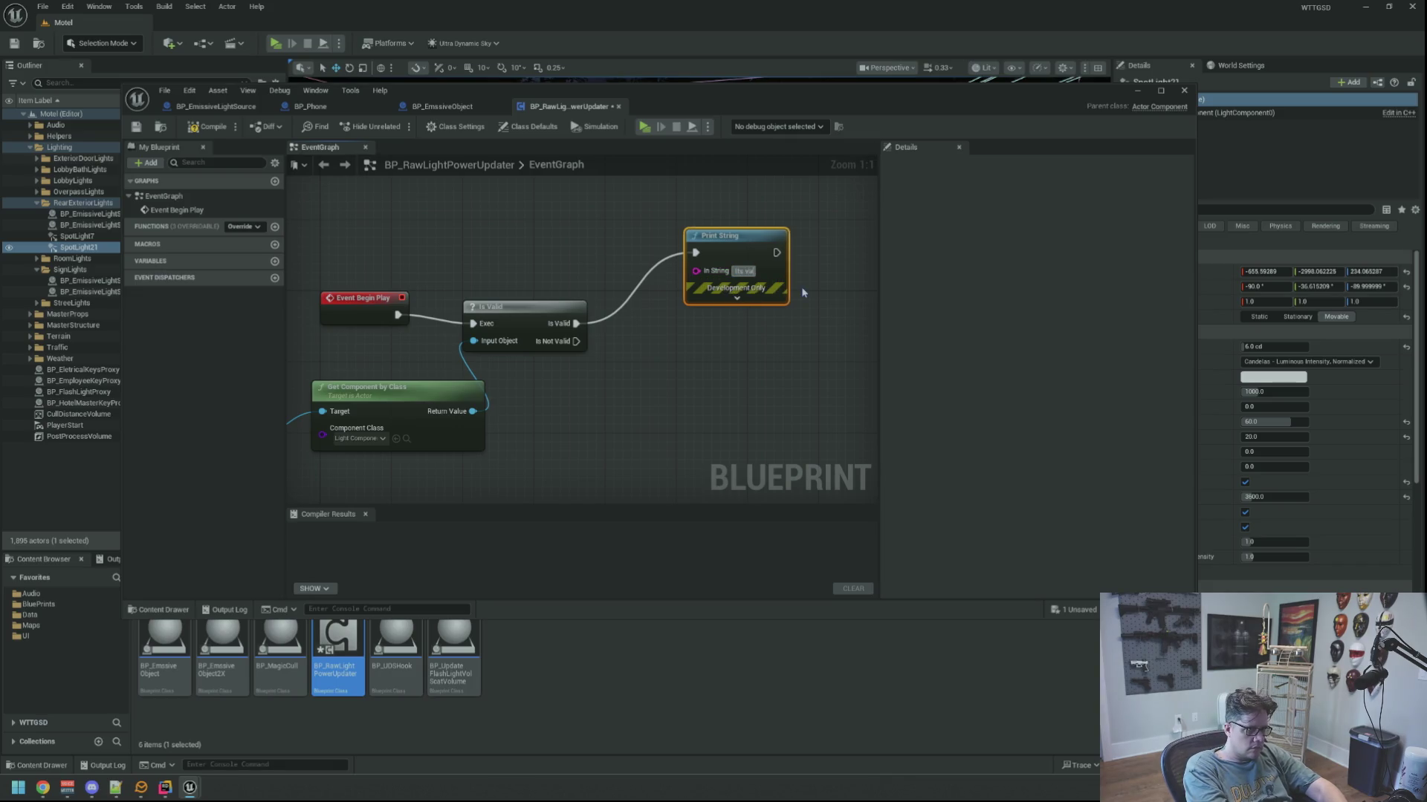
{"action": "type", "text": "Its Valid"}
{"action": "left_click_drag", "start_coordinate": [576, 341], "coordinate": [724, 376]}
{"action": "key", "text": "Return"}
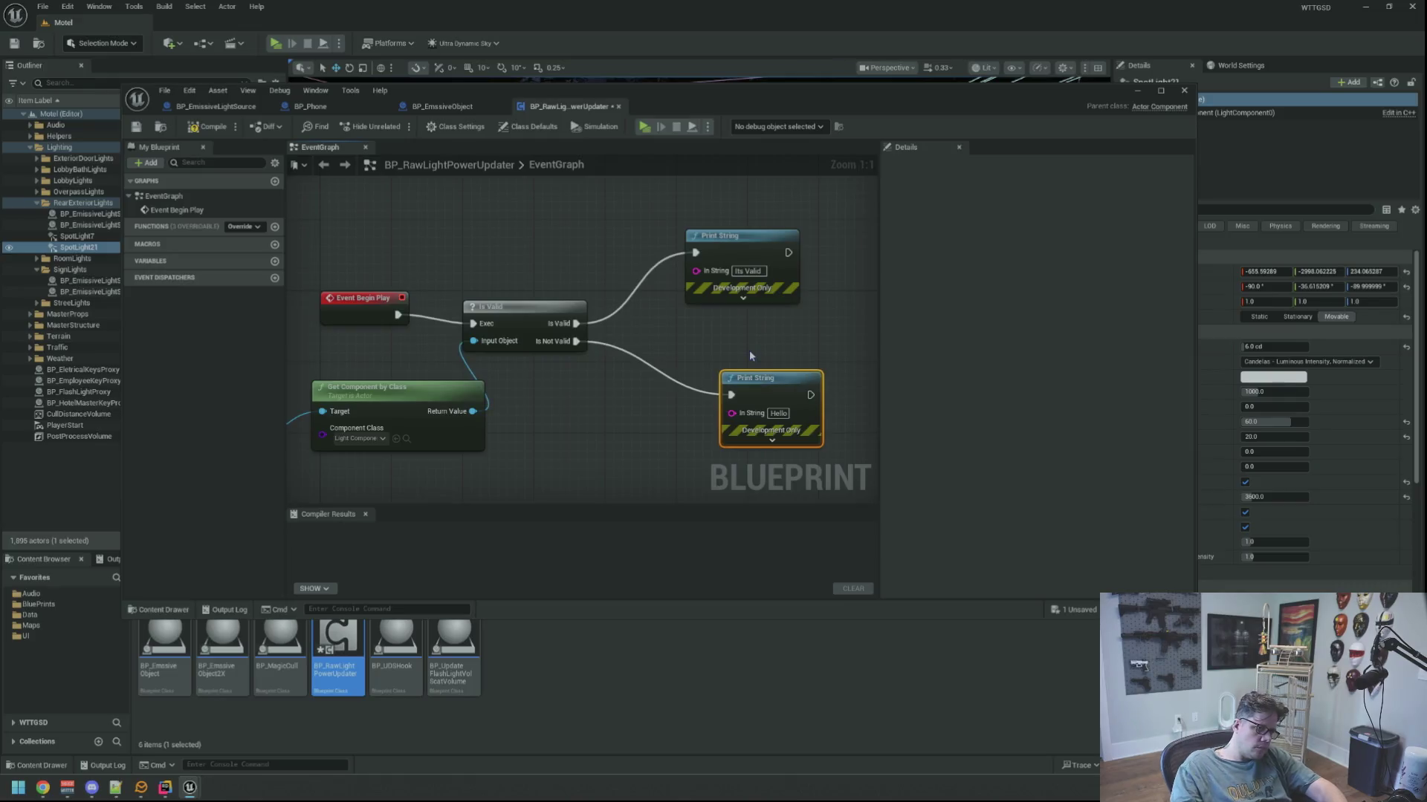
Print 'NOT VALID' for the Is Not Valid case and compile the Blueprint.
{"action": "left_click", "coordinate": [778, 413]}
{"action": "key", "text": "BackSpace"}
{"action": "type", "text": "NOT VALID"}
{"action": "left_click", "coordinate": [669, 357]}
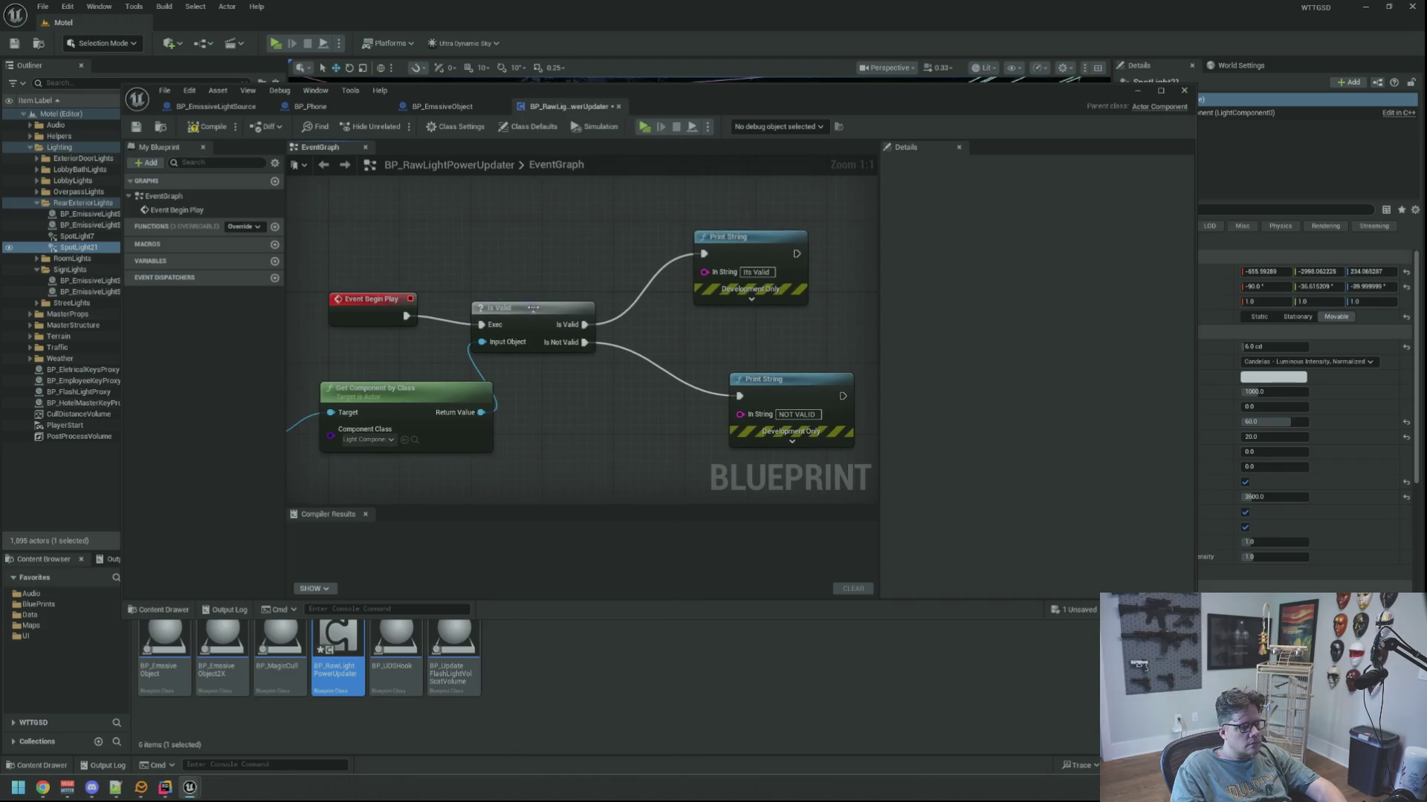
{"action": "left_click", "coordinate": [209, 126]}
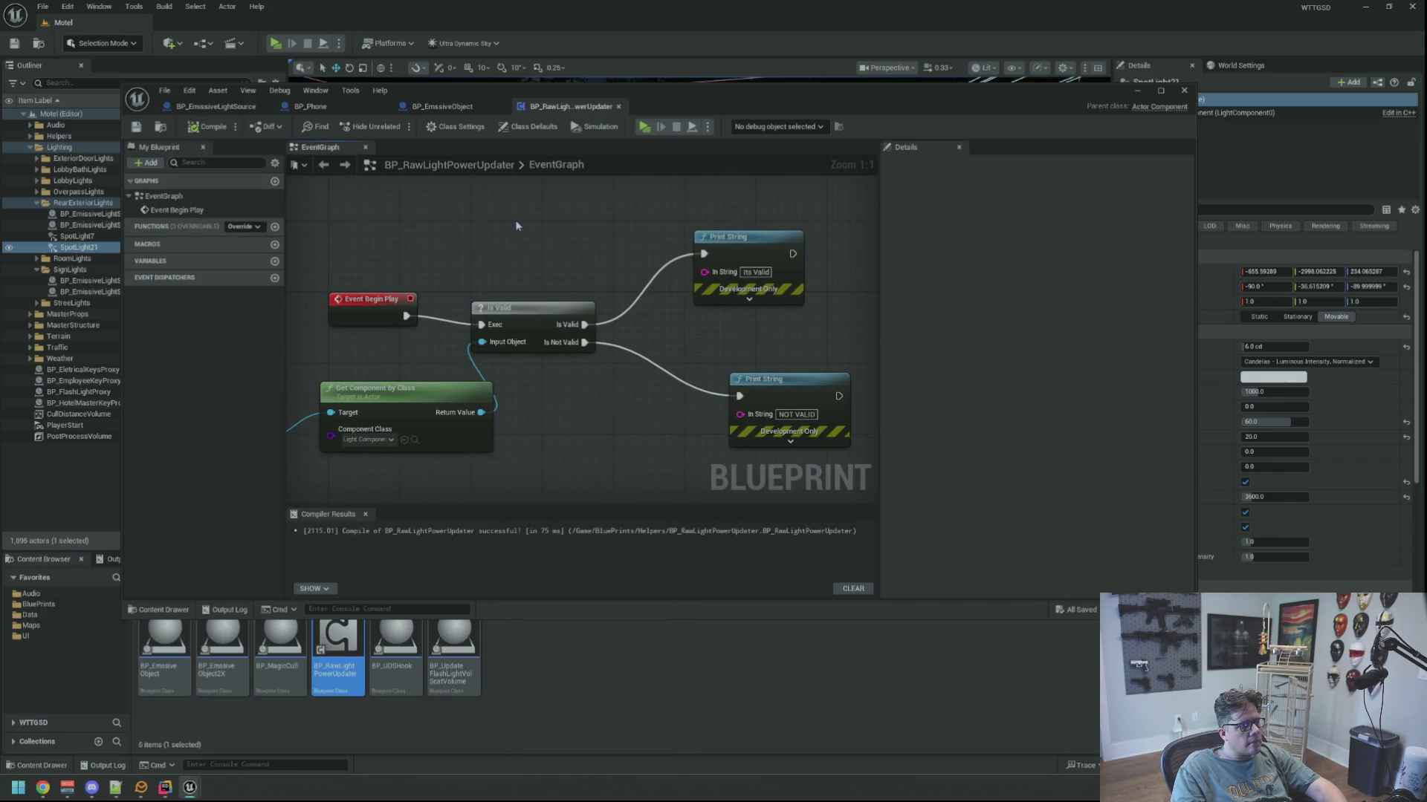
{"action": "left_click_drag", "start_coordinate": [522, 228], "coordinate": [589, 242]}
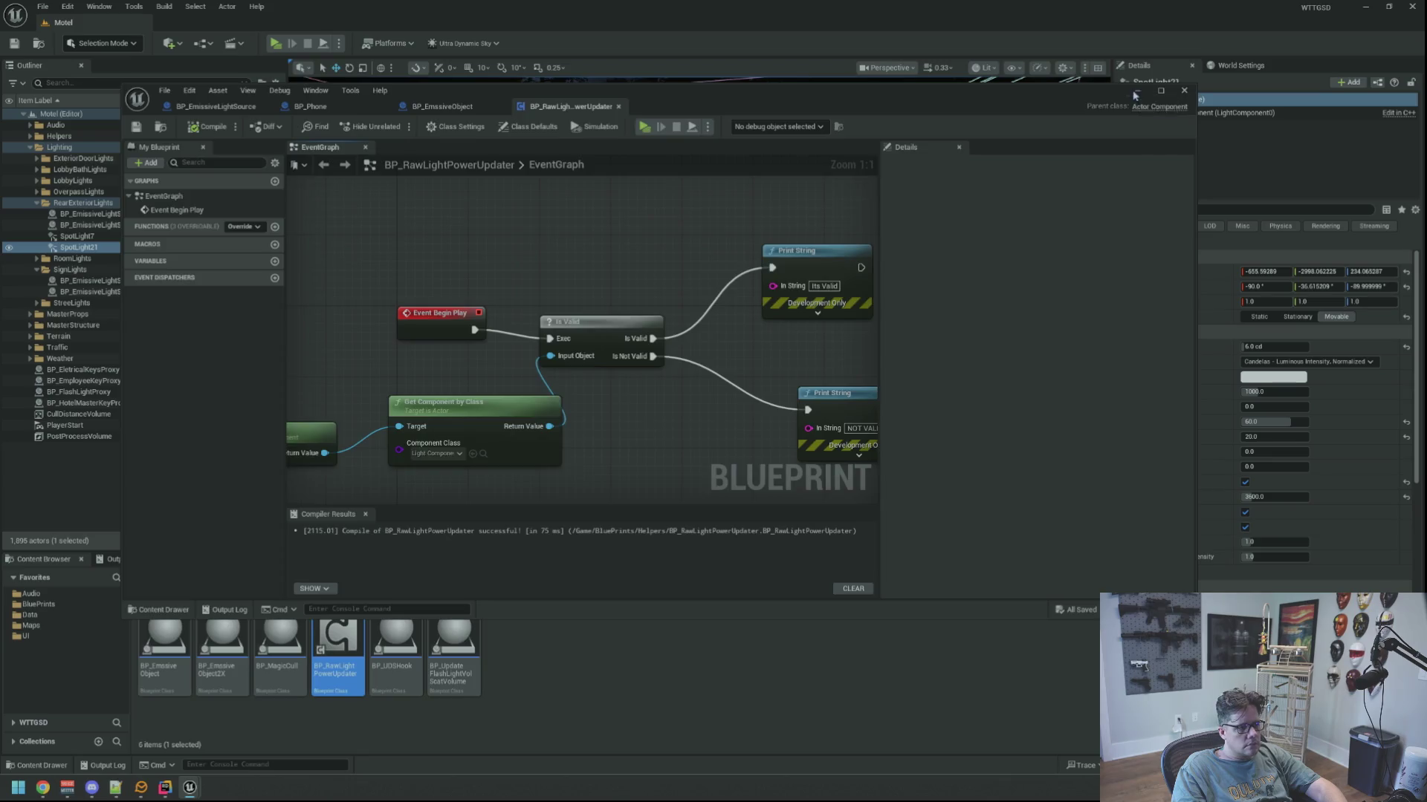
Add a BP_RawLightPowerUpdater component to SpotLight21 and save the Motel level.
{"action": "left_click", "coordinate": [1133, 91]}
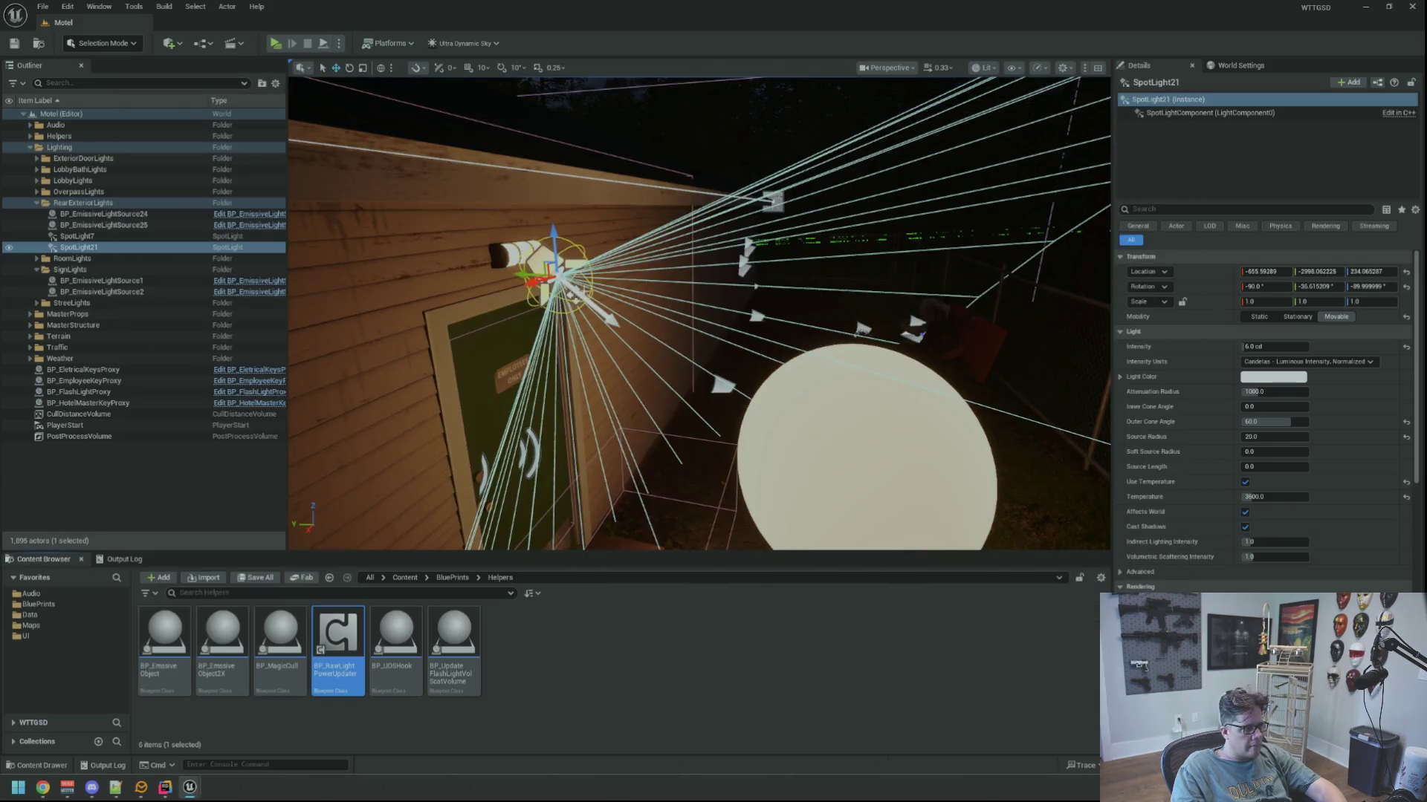
{"action": "left_click", "coordinate": [1348, 81]}
{"action": "type", "text": "raw"}
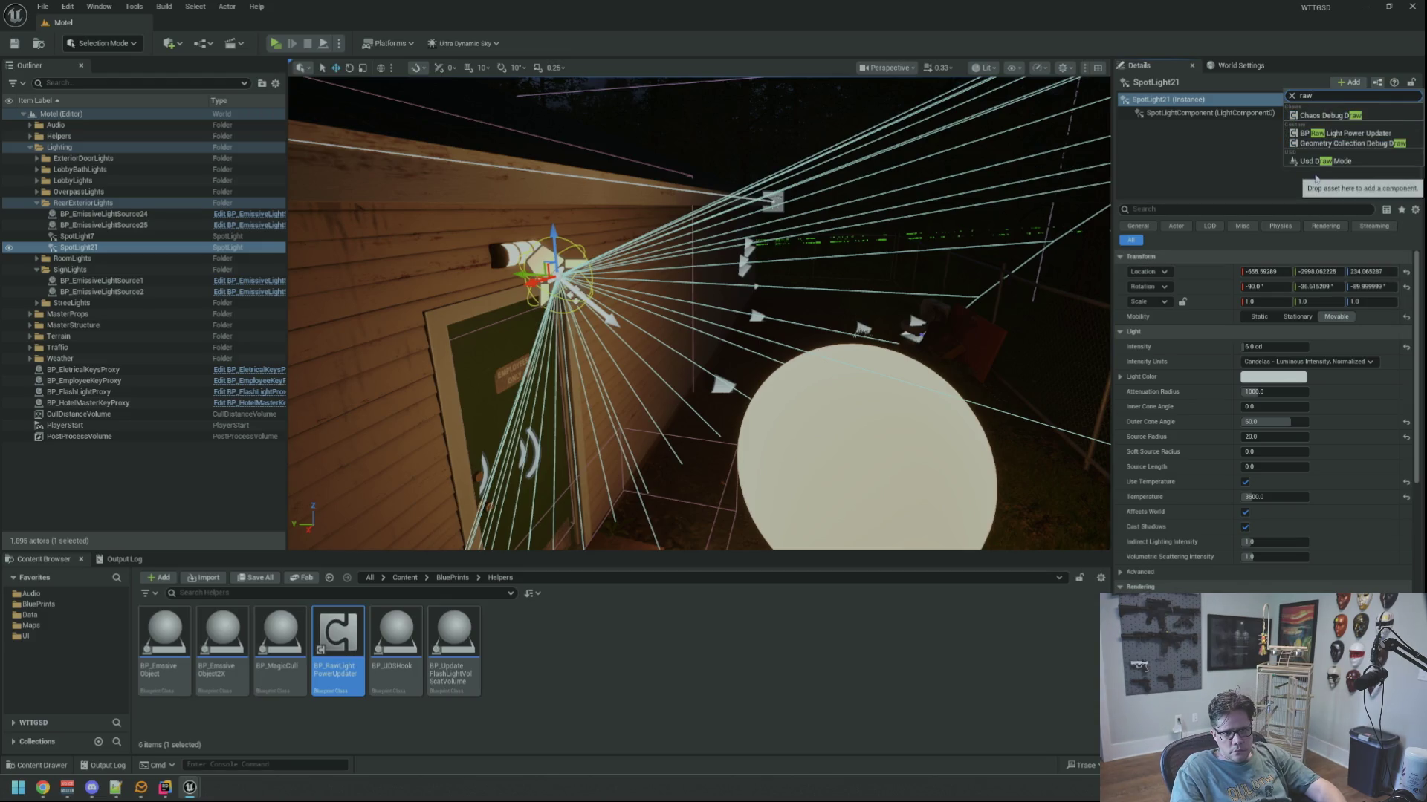
{"action": "left_click", "coordinate": [1341, 133]}
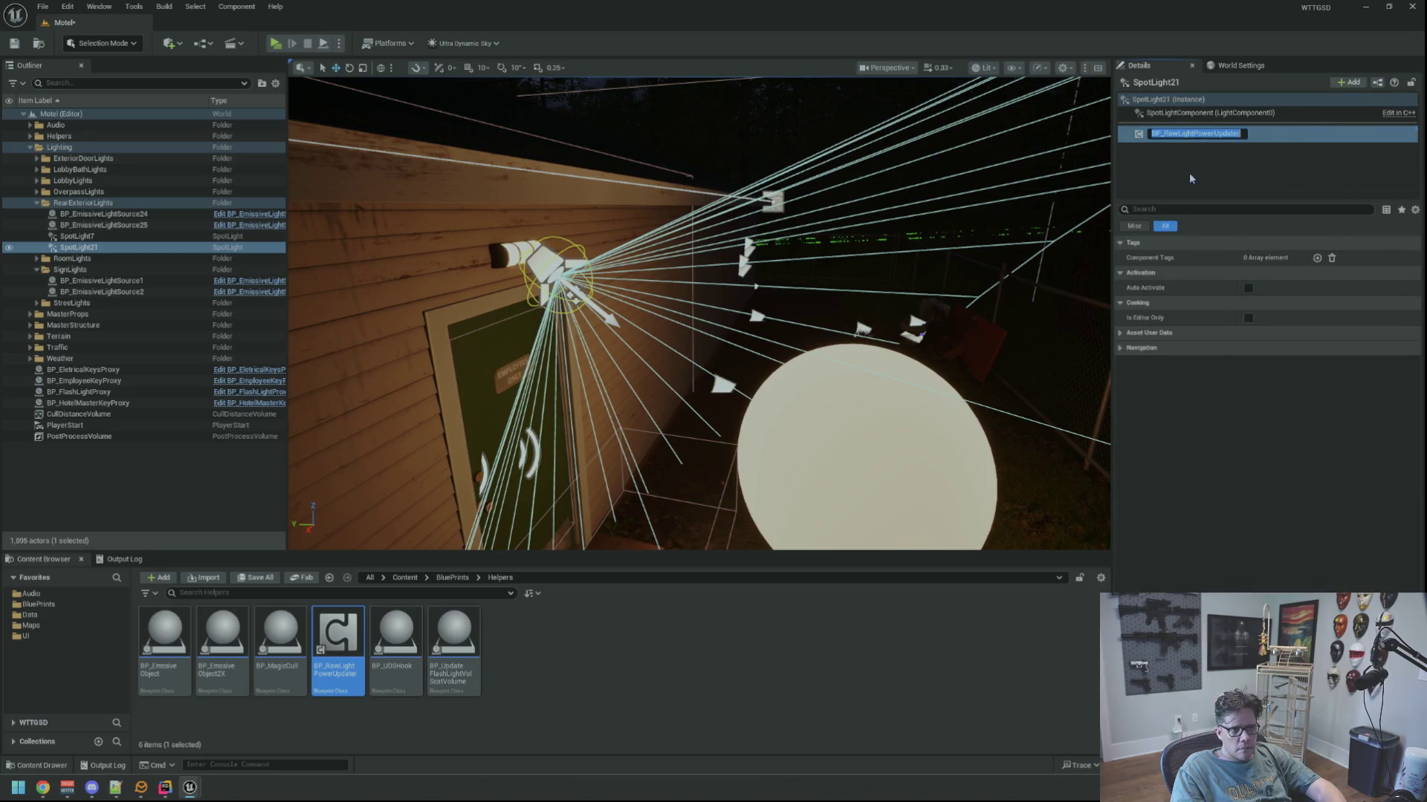
{"action": "key", "text": "Return"}
{"action": "left_click", "coordinate": [15, 43]}
Clear the Output Log, run a quick play-in-editor test, and return to the Blueprint.
{"action": "left_click", "coordinate": [138, 483]}
{"action": "left_click", "coordinate": [138, 561]}
{"action": "right_click", "coordinate": [327, 612]}
{"action": "left_click", "coordinate": [371, 653]}
{"action": "scroll", "coordinate": [457, 459], "scroll_direction": "up", "scroll_amount": 2}
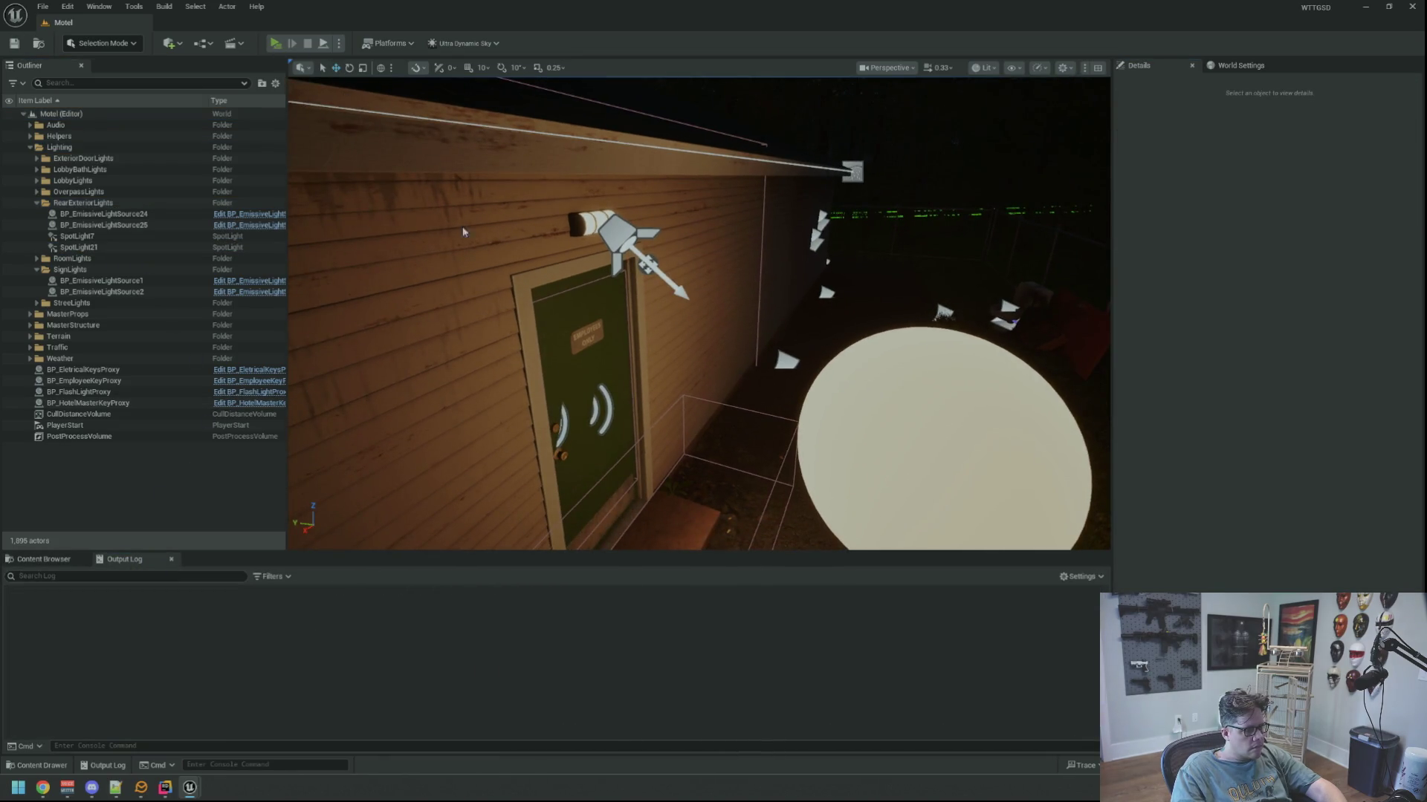
{"action": "key", "text": "alt+p"}
{"action": "key", "text": "Escape"}
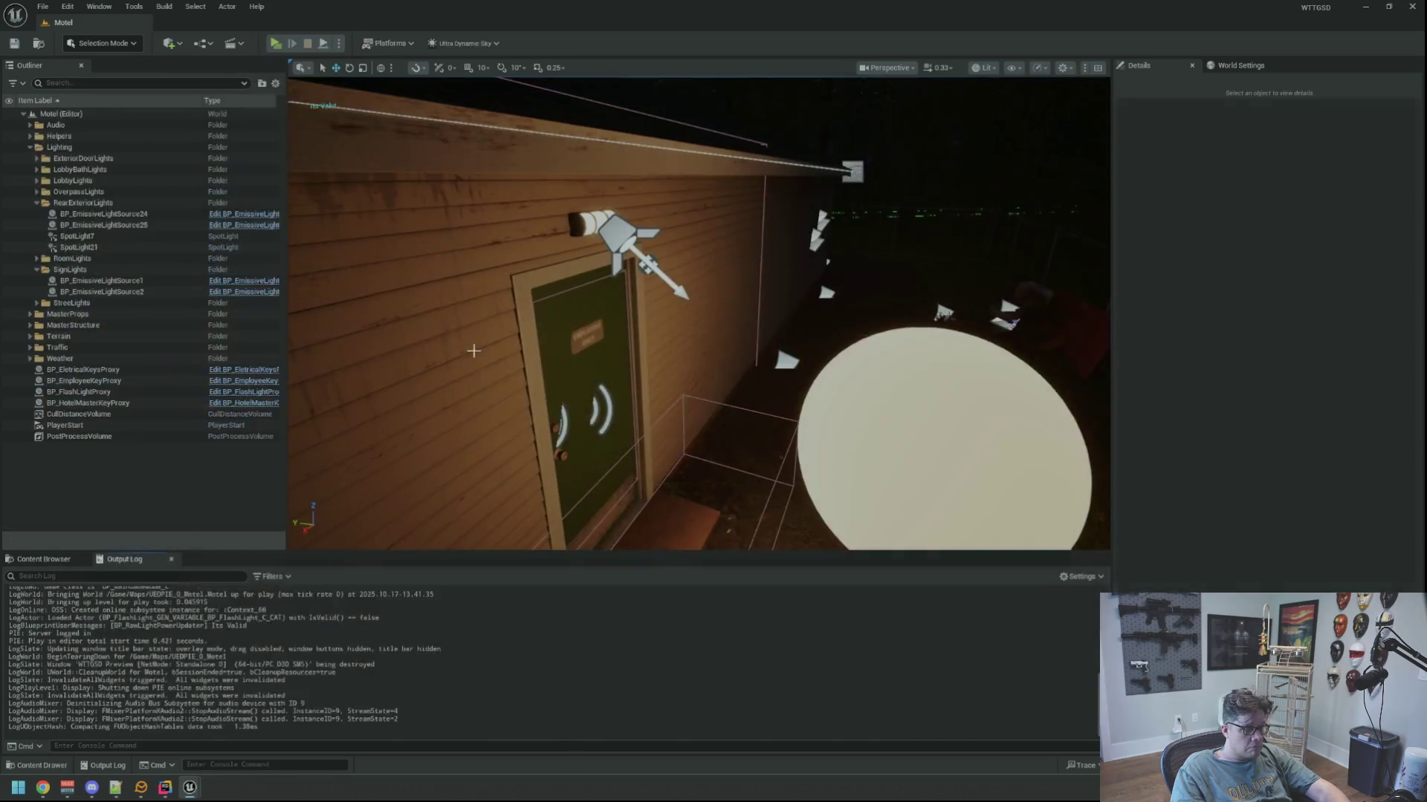
{"action": "left_click", "coordinate": [253, 732]}
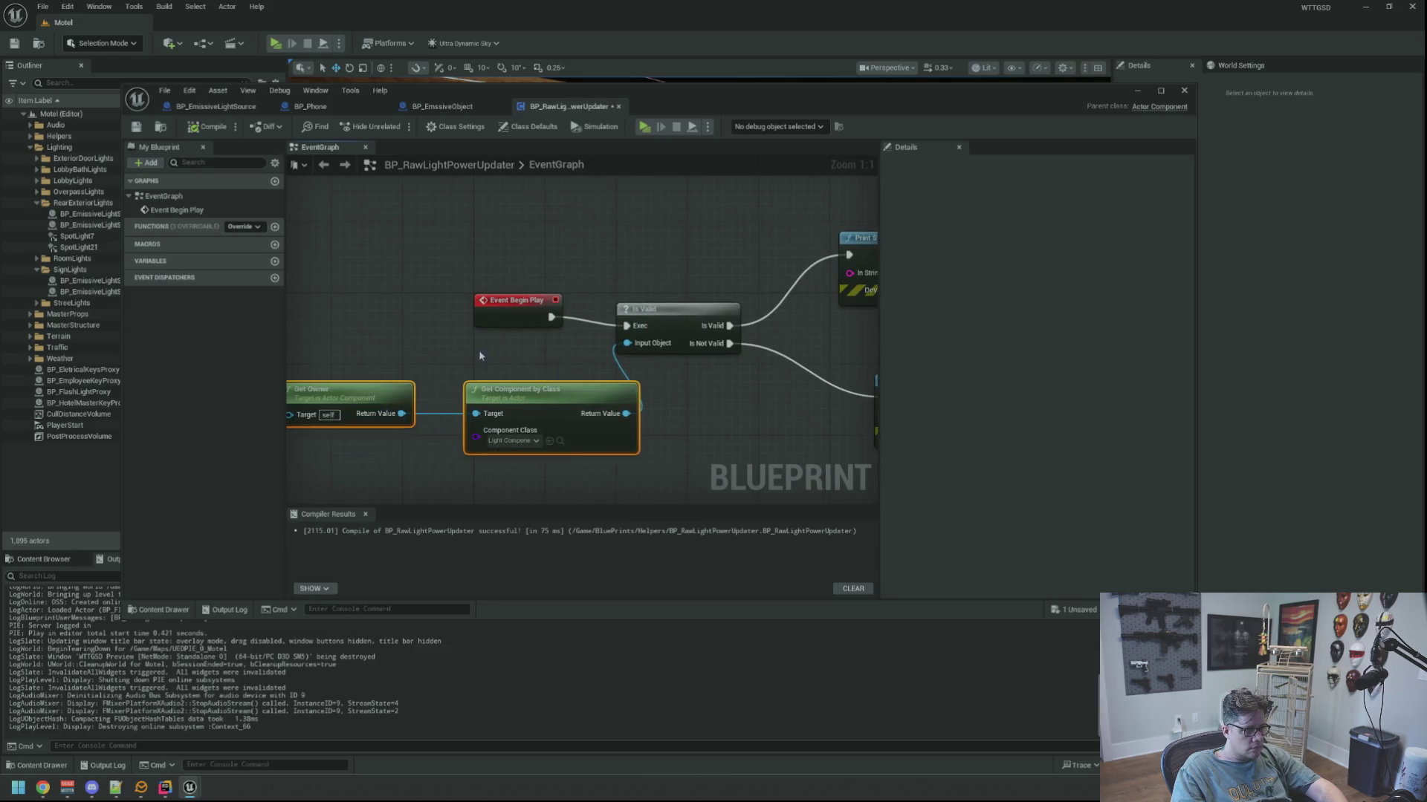
Restore the graph after an accidental delete-all and reposition Get Owner and Get Component by Class.
{"action": "key", "text": "ctrl+a"}
{"action": "key", "text": "Delete"}
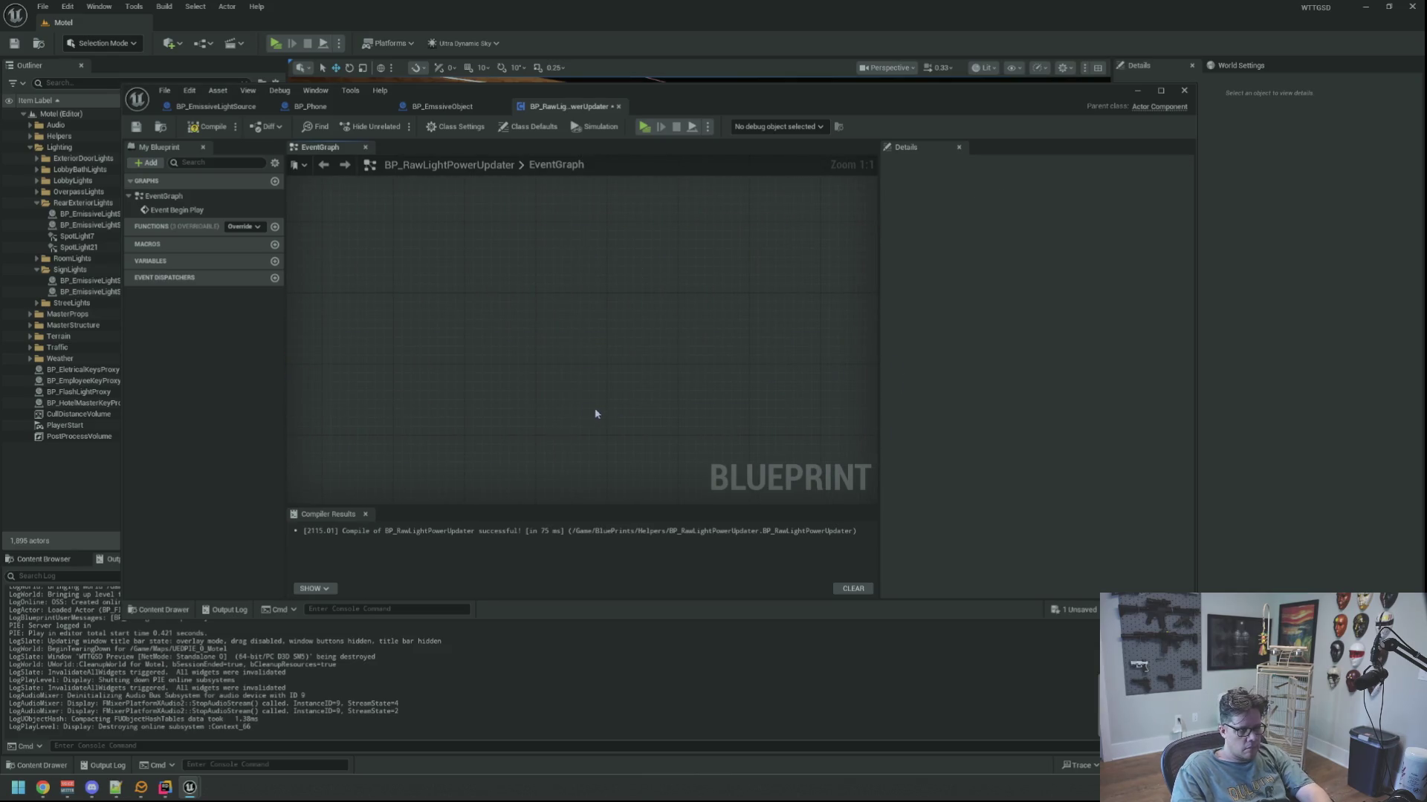
{"action": "key", "text": "ctrl+z"}
{"action": "mouse_move", "coordinate": [600, 346]}
{"action": "left_mouse_down"}
{"action": "mouse_move", "coordinate": [680, 347]}
{"action": "mouse_move", "coordinate": [387, 394]}
{"action": "left_mouse_up"}
{"action": "mouse_move", "coordinate": [551, 378]}
{"action": "left_mouse_down"}
{"action": "mouse_move", "coordinate": [477, 361]}
{"action": "mouse_move", "coordinate": [468, 327]}
{"action": "mouse_move", "coordinate": [636, 320]}
{"action": "left_mouse_up"}
{"action": "key", "text": "Escape"}
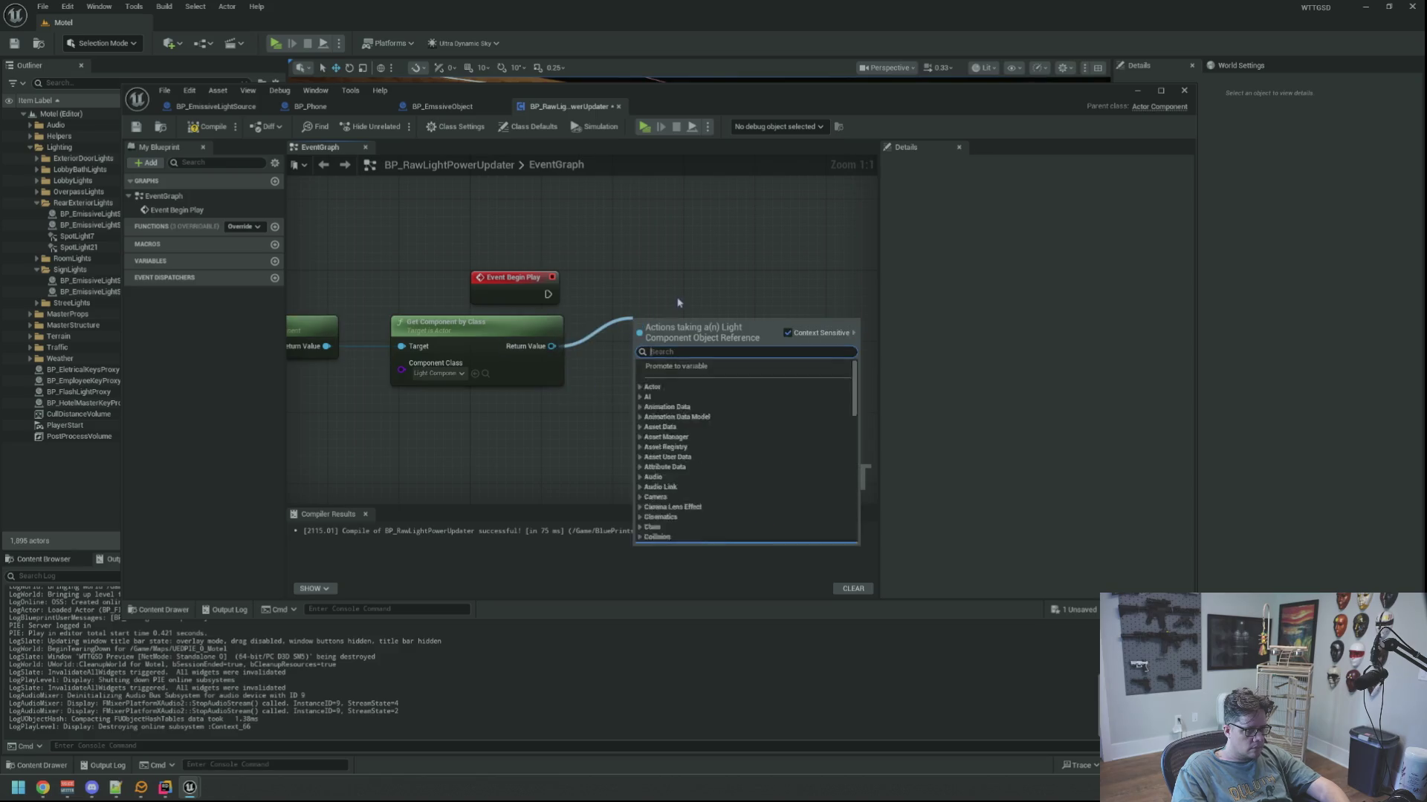
Promote the found light component to a TheLight variable, set on Event Begin Play.
{"action": "left_click_drag", "start_coordinate": [551, 346], "coordinate": [654, 312]}
{"action": "left_click", "coordinate": [680, 355]}
{"action": "type", "text": "TheLight"}
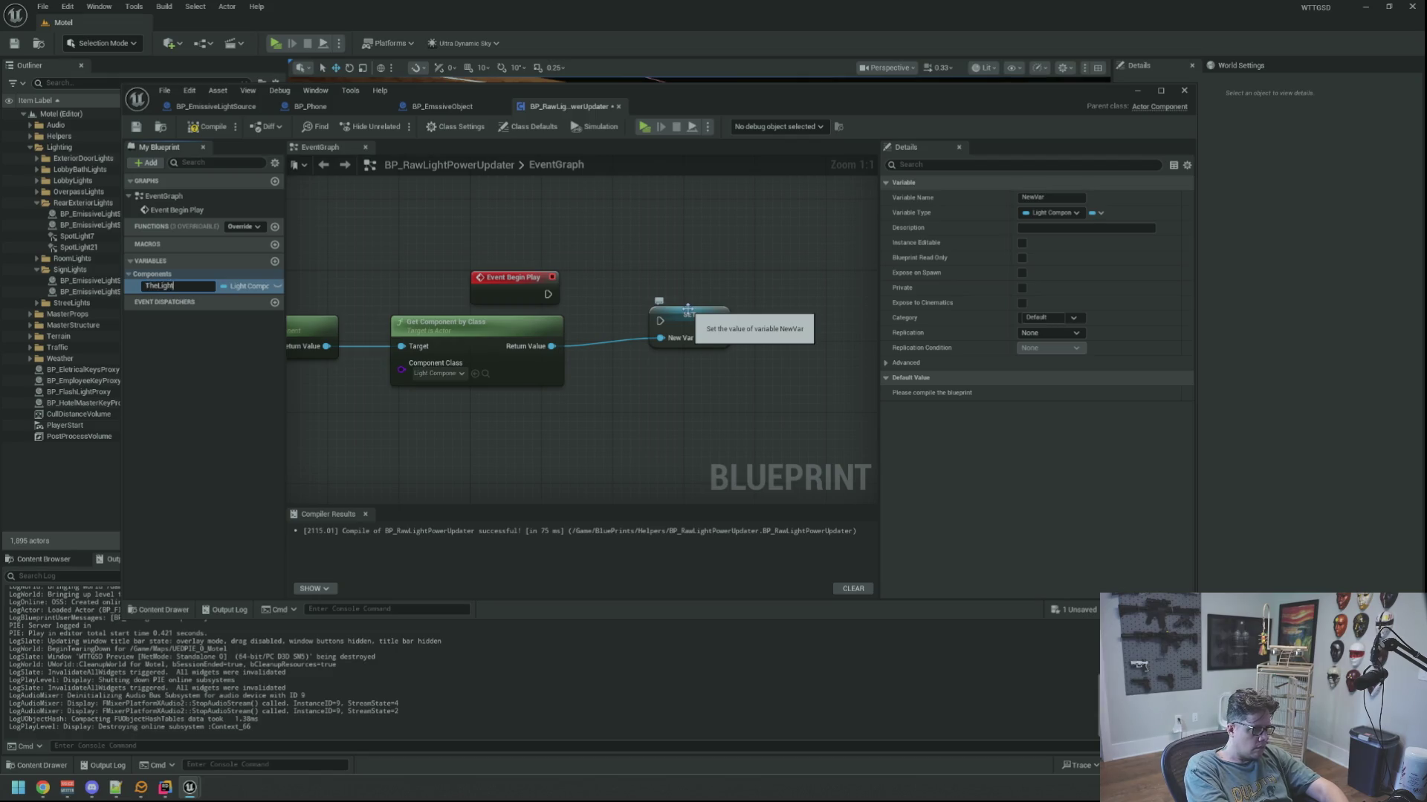
{"action": "key", "text": "Return"}
{"action": "mouse_move", "coordinate": [547, 294]}
{"action": "left_mouse_down"}
{"action": "mouse_move", "coordinate": [660, 321]}
{"action": "mouse_move", "coordinate": [632, 271]}
{"action": "mouse_move", "coordinate": [627, 295]}
{"action": "left_mouse_up"}
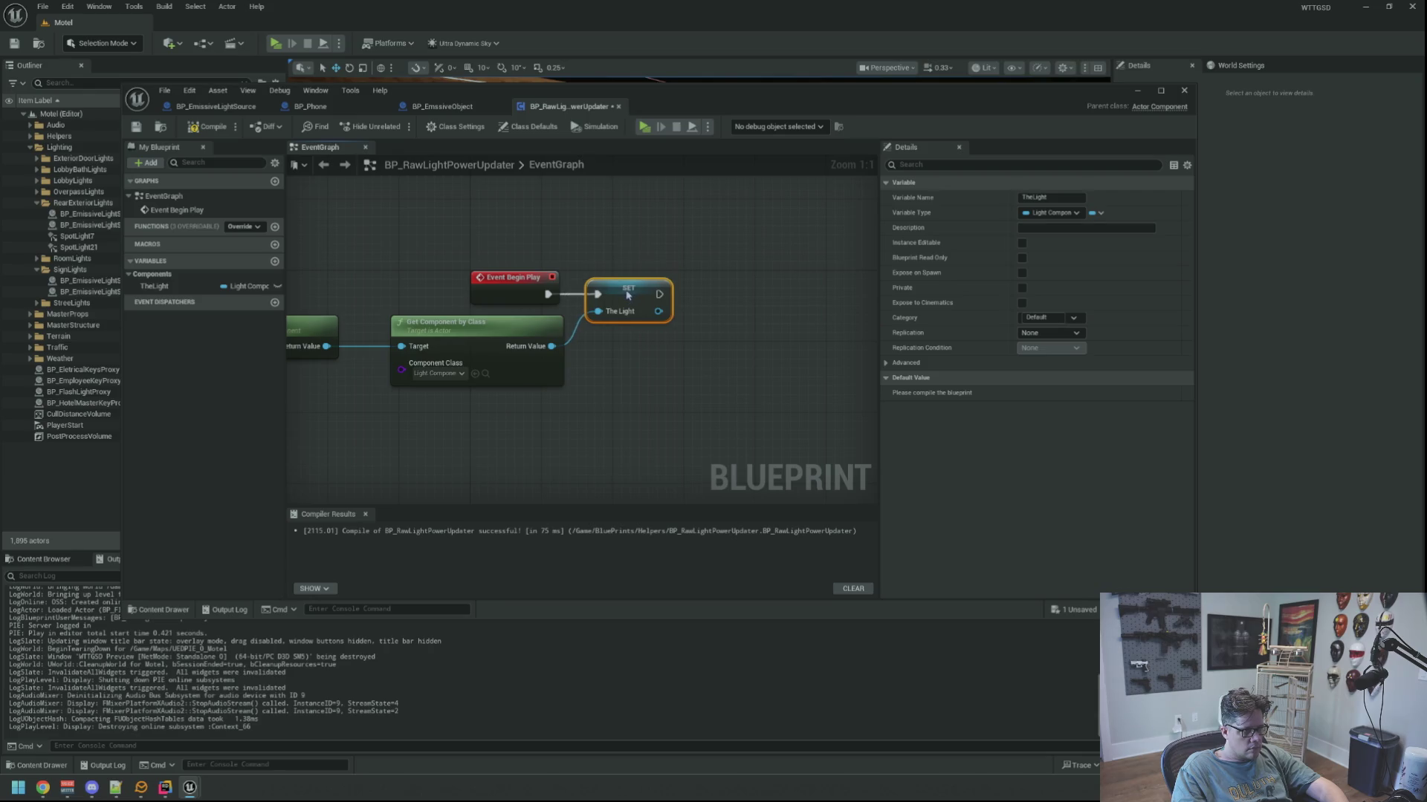
Paste the message listener nodes from the emissive blueprint and run the SET node into them.
{"action": "key", "text": "ctrl+Tab"}
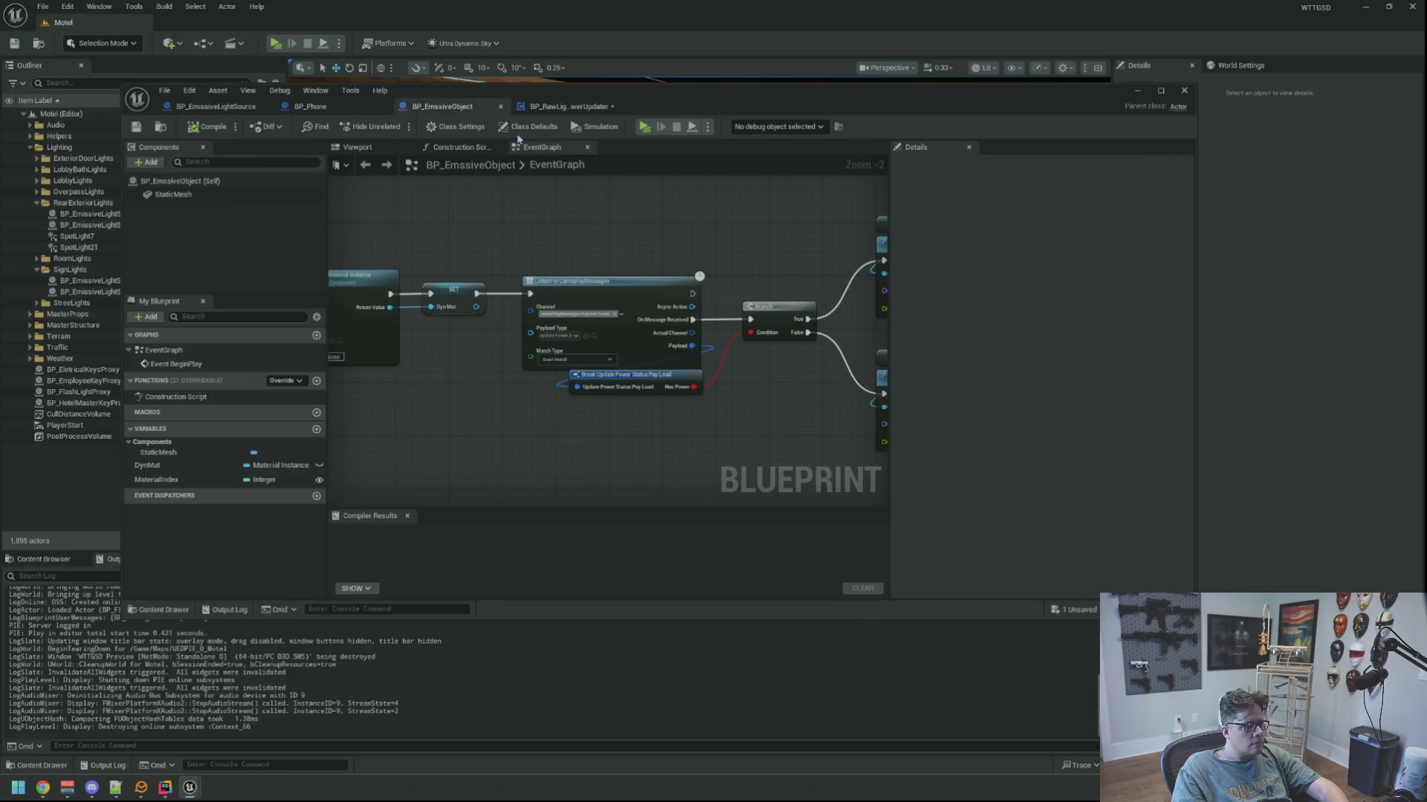
{"action": "key", "text": "ctrl+Tab"}
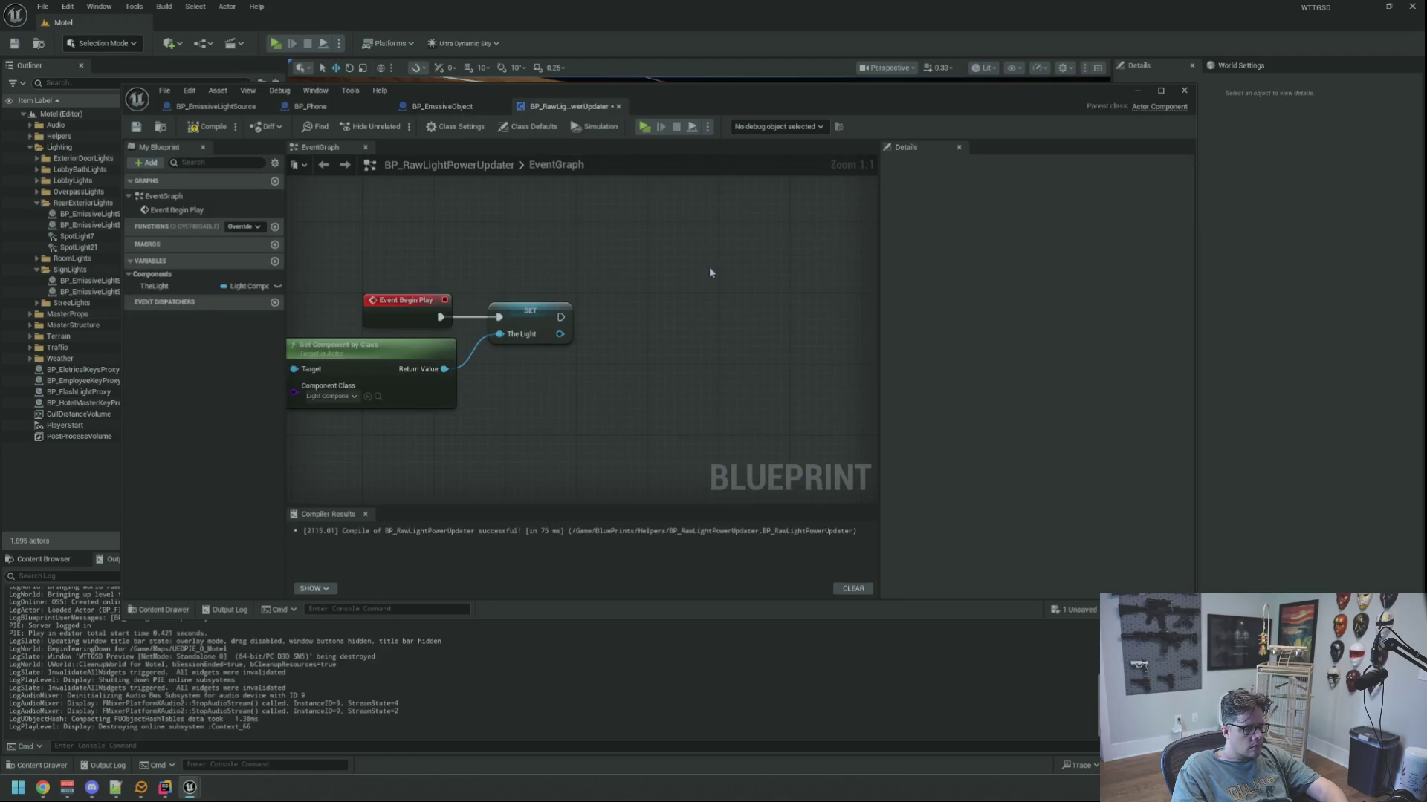
{"action": "key", "text": "ctrl+v"}
{"action": "mouse_move", "coordinate": [489, 294]}
{"action": "left_mouse_down"}
{"action": "mouse_move", "coordinate": [671, 239]}
{"action": "mouse_move", "coordinate": [621, 288]}
{"action": "left_mouse_up"}
{"action": "left_click", "coordinate": [860, 394]}
{"action": "left_click_drag", "start_coordinate": [860, 395], "coordinate": [593, 369]}
Add a Branch on Has Power, driven by On Message Received.
{"action": "left_click_drag", "start_coordinate": [482, 399], "coordinate": [602, 327]}
{"action": "type", "text": "branch"}
{"action": "key", "text": "Return"}
{"action": "mouse_move", "coordinate": [488, 301]}
{"action": "left_mouse_down"}
{"action": "mouse_move", "coordinate": [608, 344]}
{"action": "mouse_move", "coordinate": [601, 292]}
{"action": "mouse_move", "coordinate": [186, 301]}
{"action": "mouse_move", "coordinate": [559, 253]}
{"action": "mouse_move", "coordinate": [677, 269]}
{"action": "left_mouse_up"}
Add a Set Visibility node for TheLight with Has Power feeding New Visibility.
{"action": "left_click", "coordinate": [559, 251]}
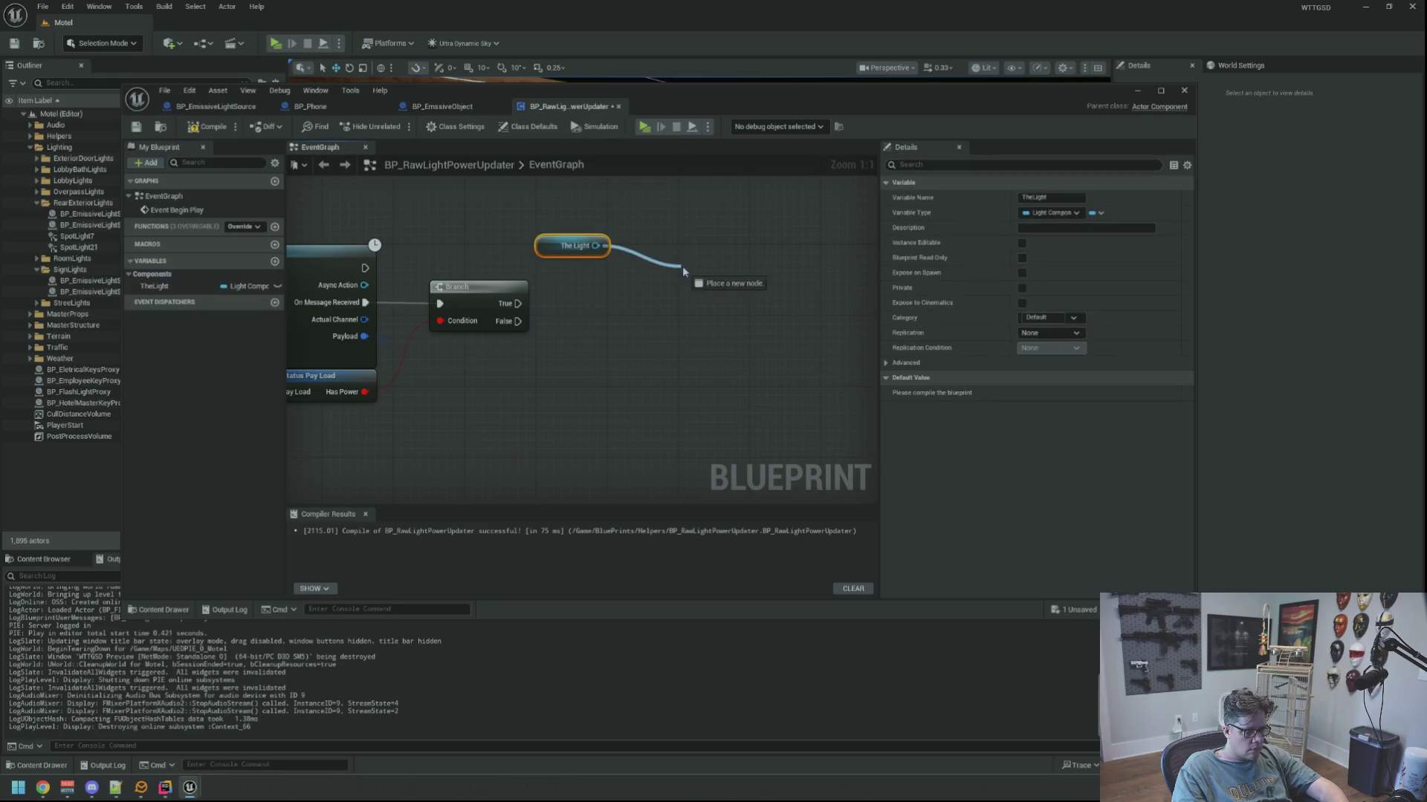
{"action": "type", "text": "set vis"}
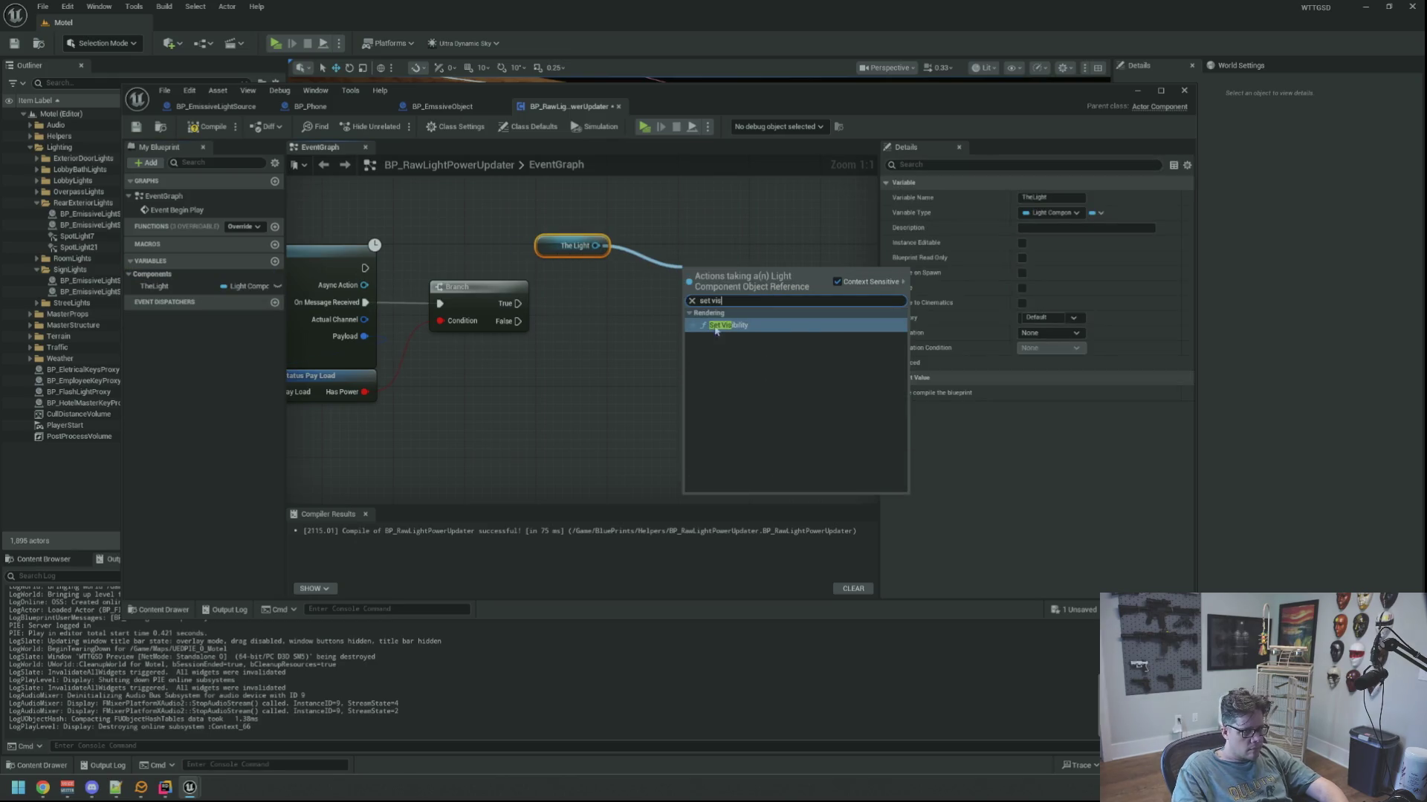
{"action": "key", "text": "Return"}
{"action": "left_click", "coordinate": [744, 329]}
{"action": "left_click_drag", "start_coordinate": [406, 312], "coordinate": [485, 314]}
{"action": "left_click_drag", "start_coordinate": [597, 305], "coordinate": [767, 297]}
{"action": "mouse_move", "coordinate": [443, 394]}
{"action": "left_mouse_down"}
{"action": "mouse_move", "coordinate": [592, 405]}
{"action": "mouse_move", "coordinate": [768, 330]}
{"action": "left_mouse_up"}
Remove the Branch, tidy the nodes, then compile and save BP_RawLightPowerUpdater.
{"action": "left_click", "coordinate": [563, 315]}
{"action": "key", "text": "Delete"}
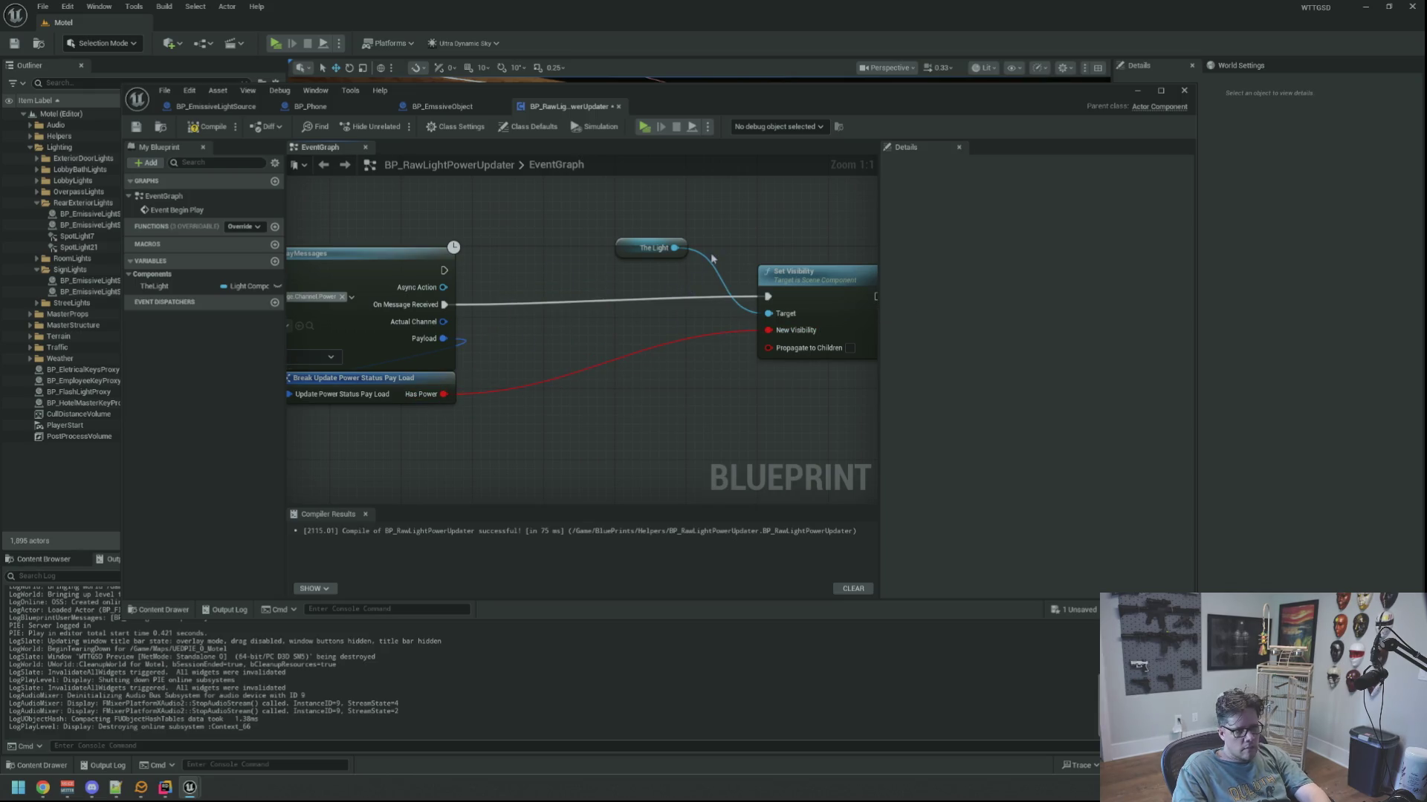
{"action": "mouse_move", "coordinate": [618, 253]}
{"action": "left_mouse_down"}
{"action": "mouse_move", "coordinate": [759, 261]}
{"action": "mouse_move", "coordinate": [531, 285]}
{"action": "left_mouse_up"}
{"action": "left_click", "coordinate": [780, 276], "text": "ctrl"}
{"action": "left_click", "coordinate": [679, 306]}
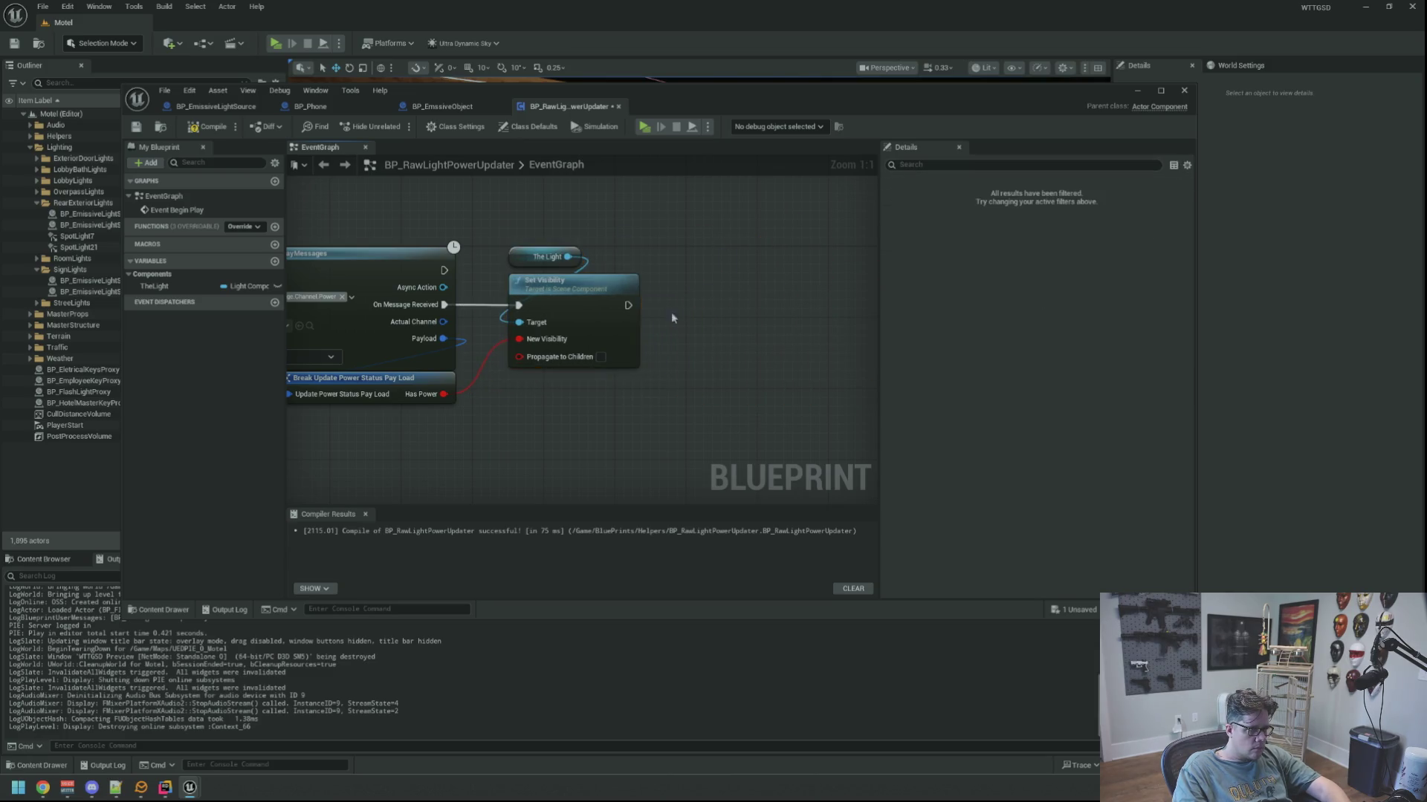
{"action": "left_click_drag", "start_coordinate": [679, 306], "coordinate": [874, 304]}
{"action": "left_click", "coordinate": [208, 127]}
{"action": "left_click", "coordinate": [136, 127]}
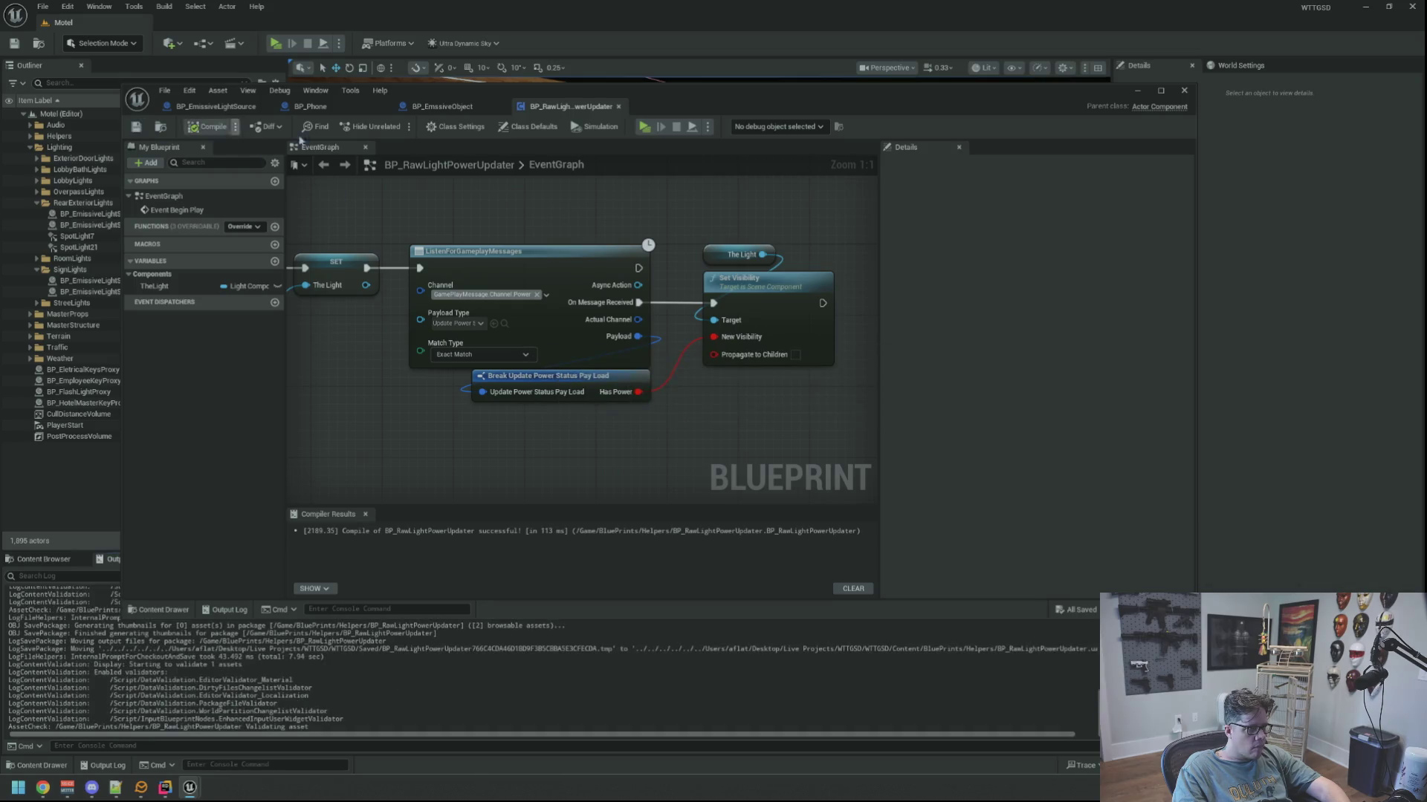
{"action": "left_click", "coordinate": [1136, 90]}
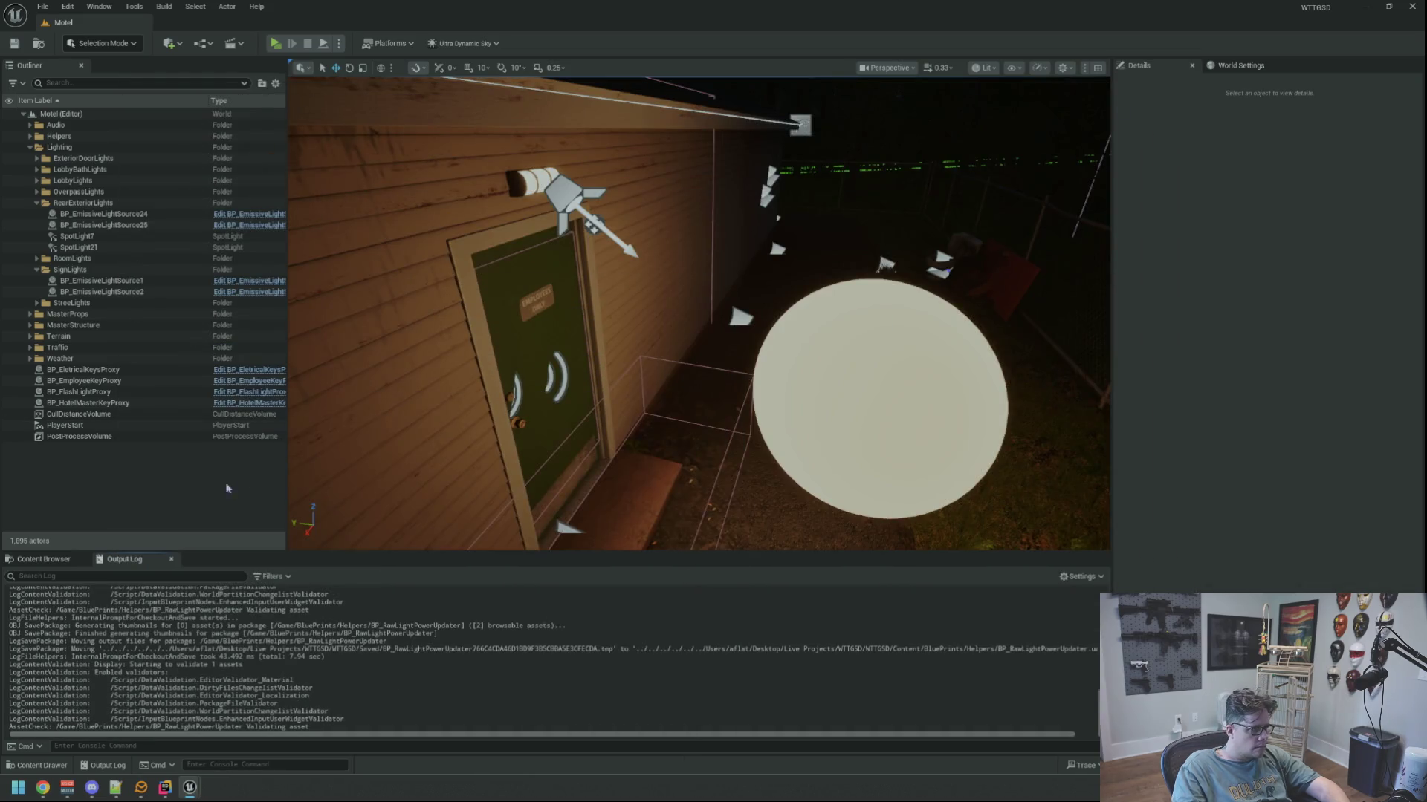
Play the level, walk through the office out the green door, trip the power, then stop.
{"action": "key", "text": "alt+p"}
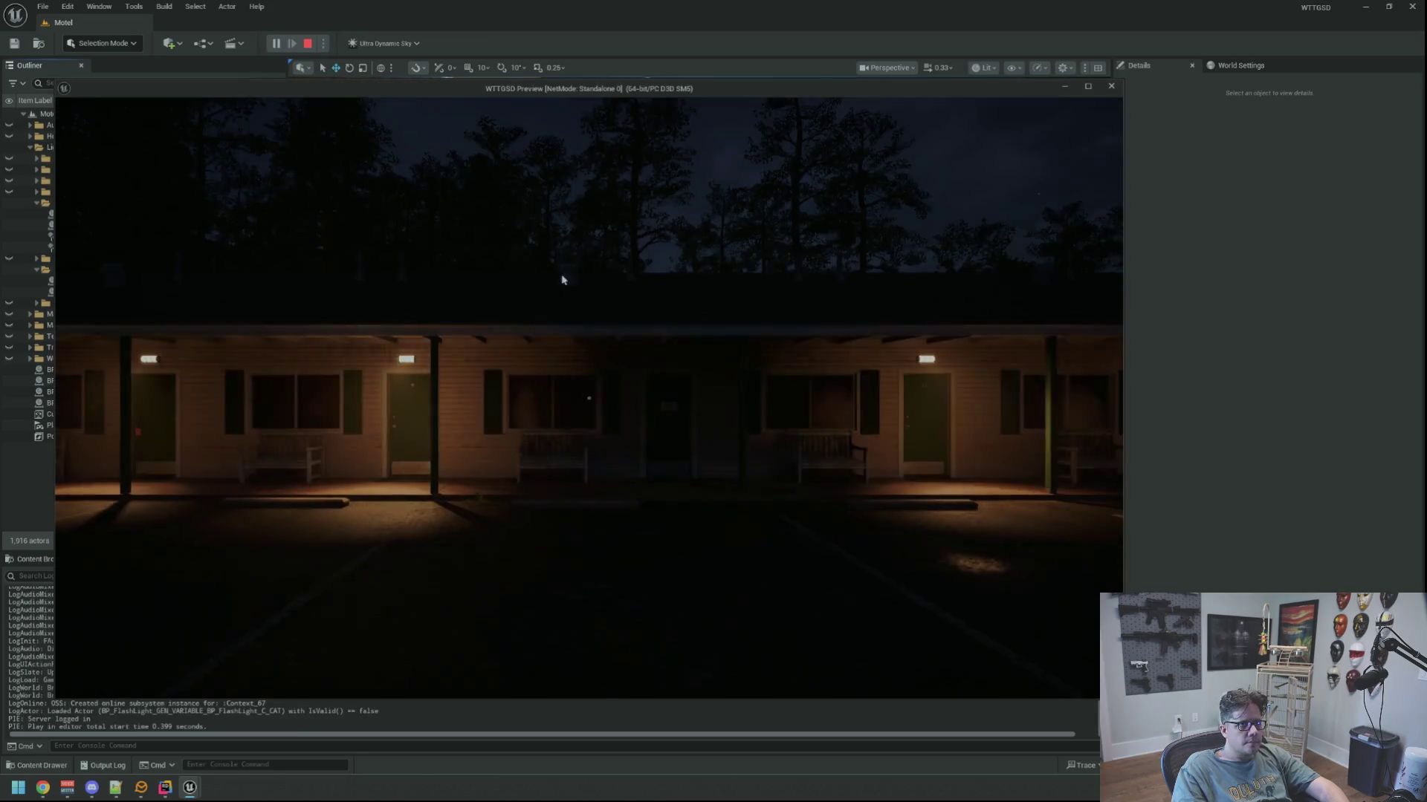
{"action": "key", "text": "w"}
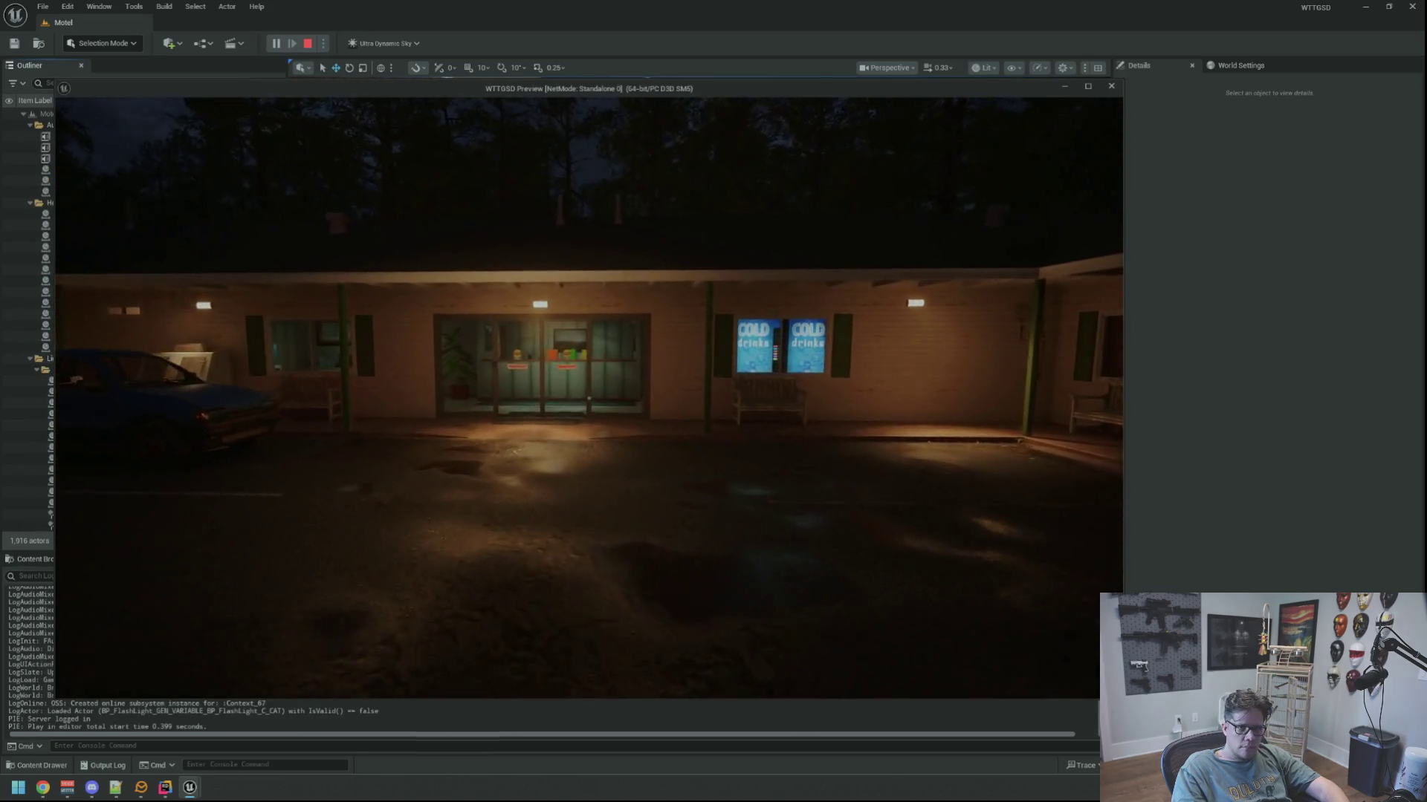
{"action": "key", "text": "w"}
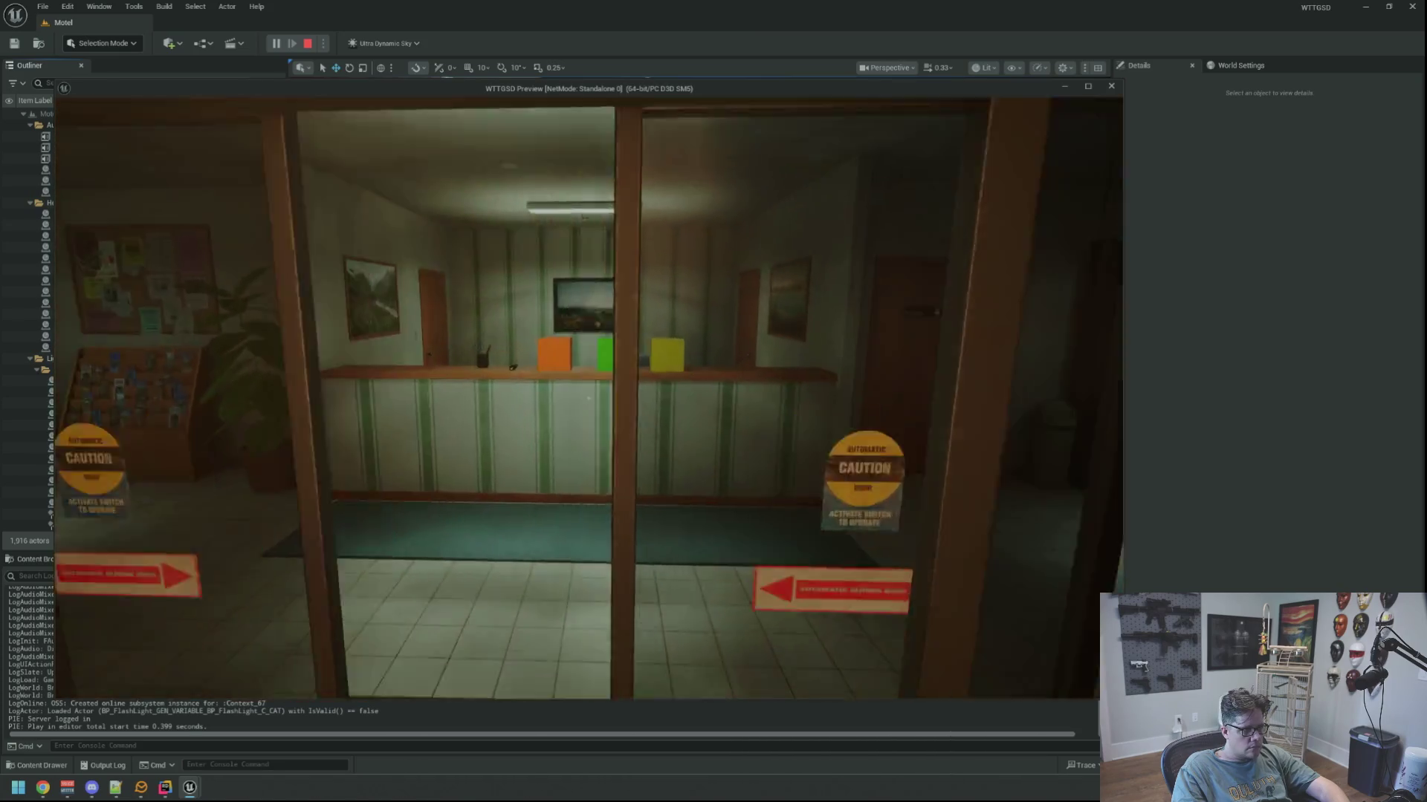
{"action": "key", "text": "w"}
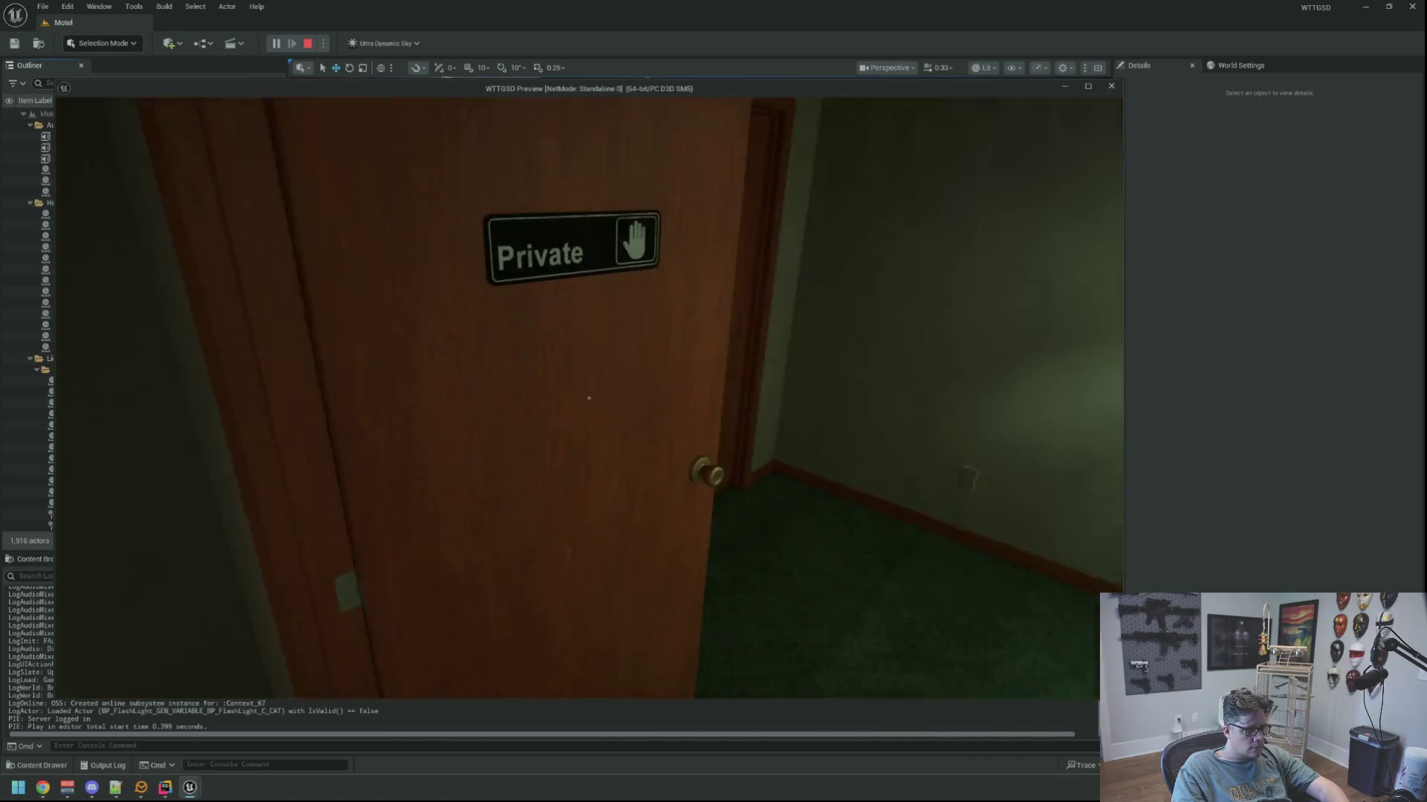
{"action": "left_click", "coordinate": [589, 397]}
{"action": "key", "text": "w"}
{"action": "left_click", "coordinate": [589, 398]}
{"action": "key", "text": "w"}
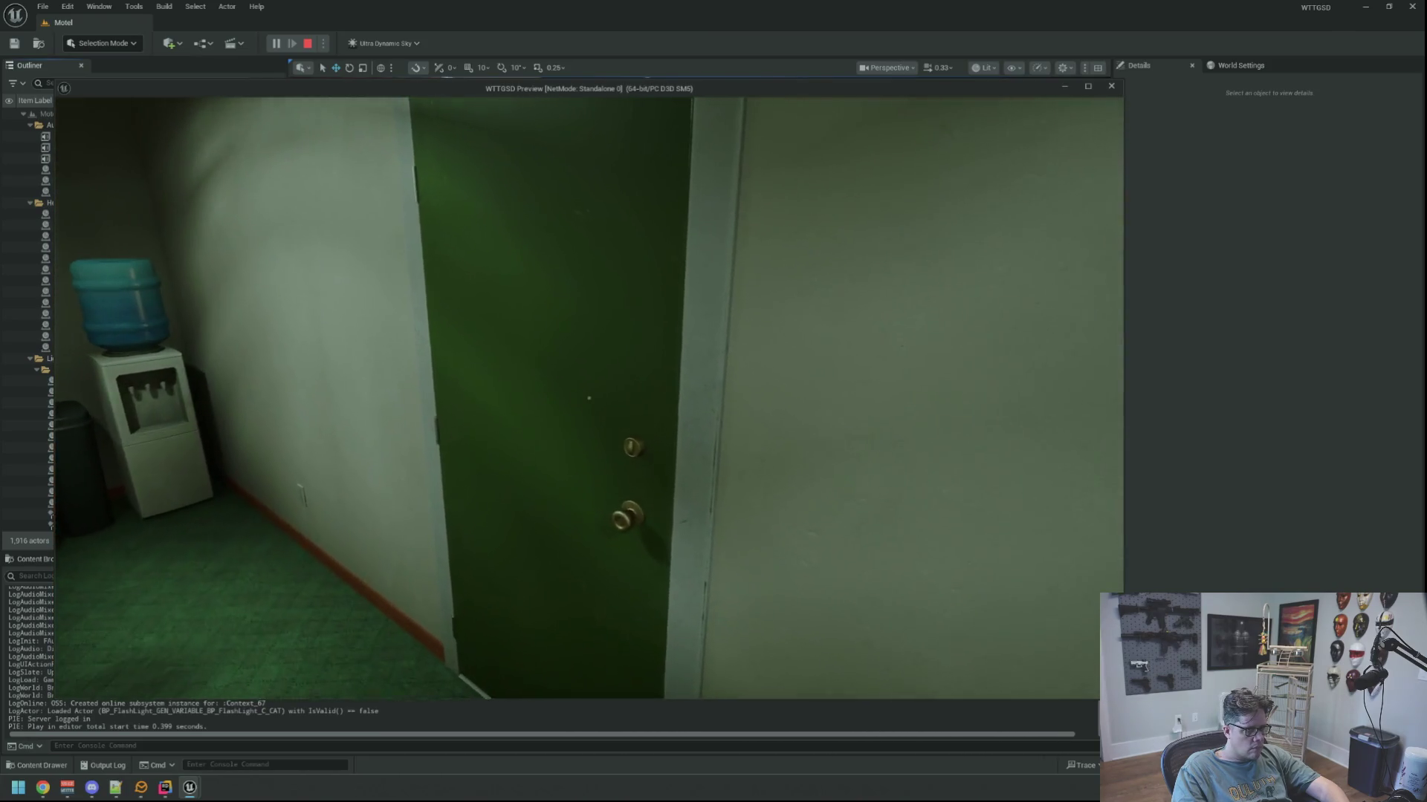
{"action": "left_click", "coordinate": [588, 397]}
{"action": "key", "text": "w"}
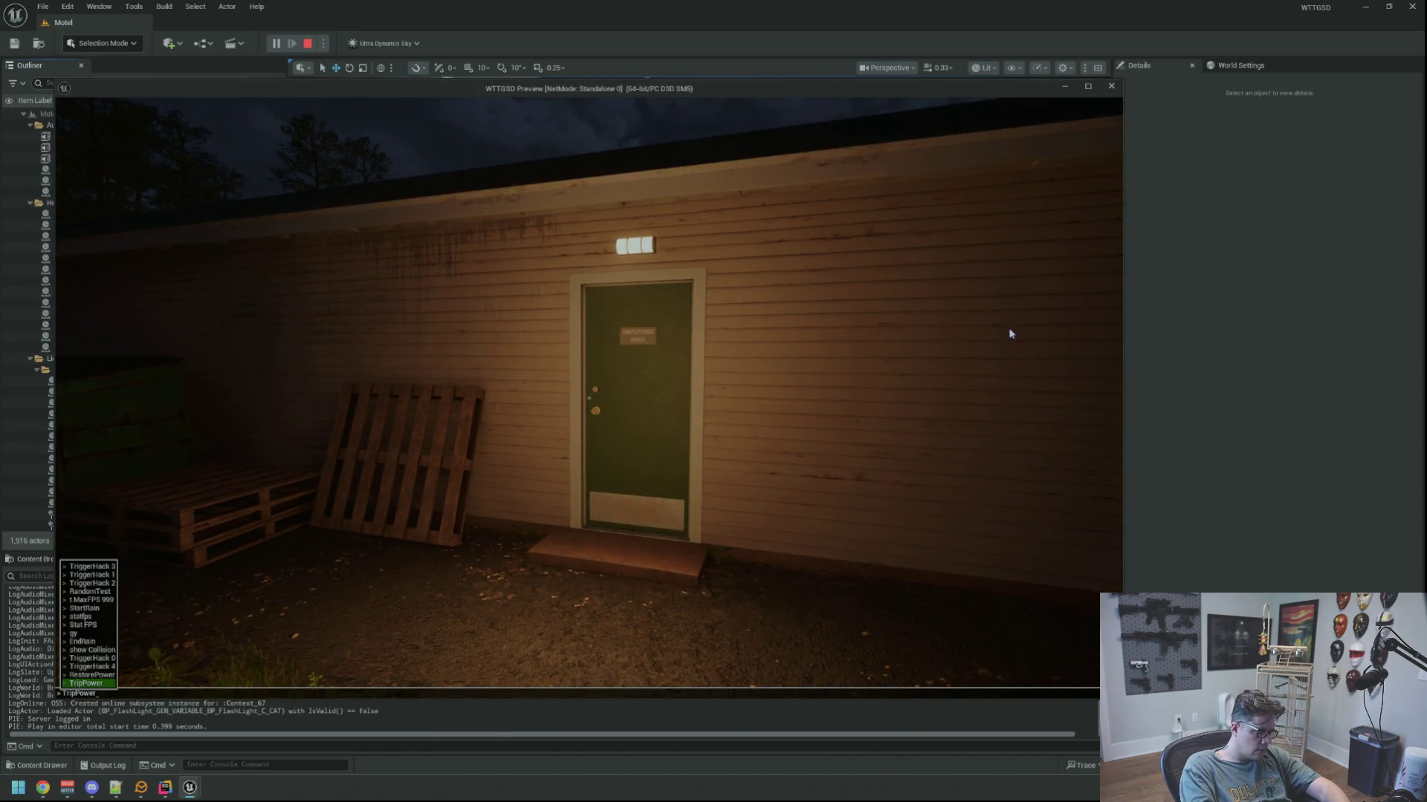
{"action": "key", "text": "Return"}
{"action": "key", "text": "Escape"}
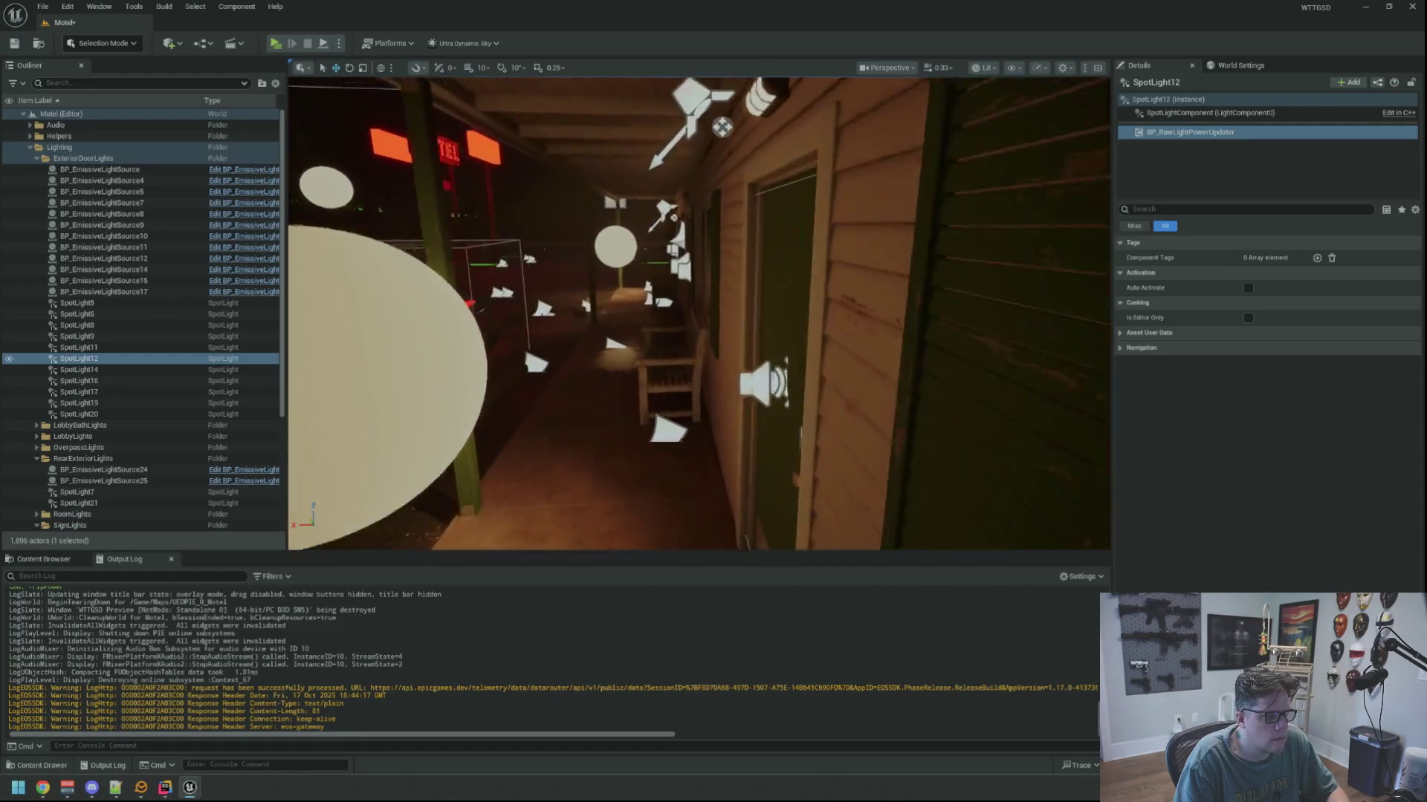
Add a BP_RawLightPowerUpdater component to SpotLight11 and SpotLight9.
{"action": "left_click", "coordinate": [697, 265]}
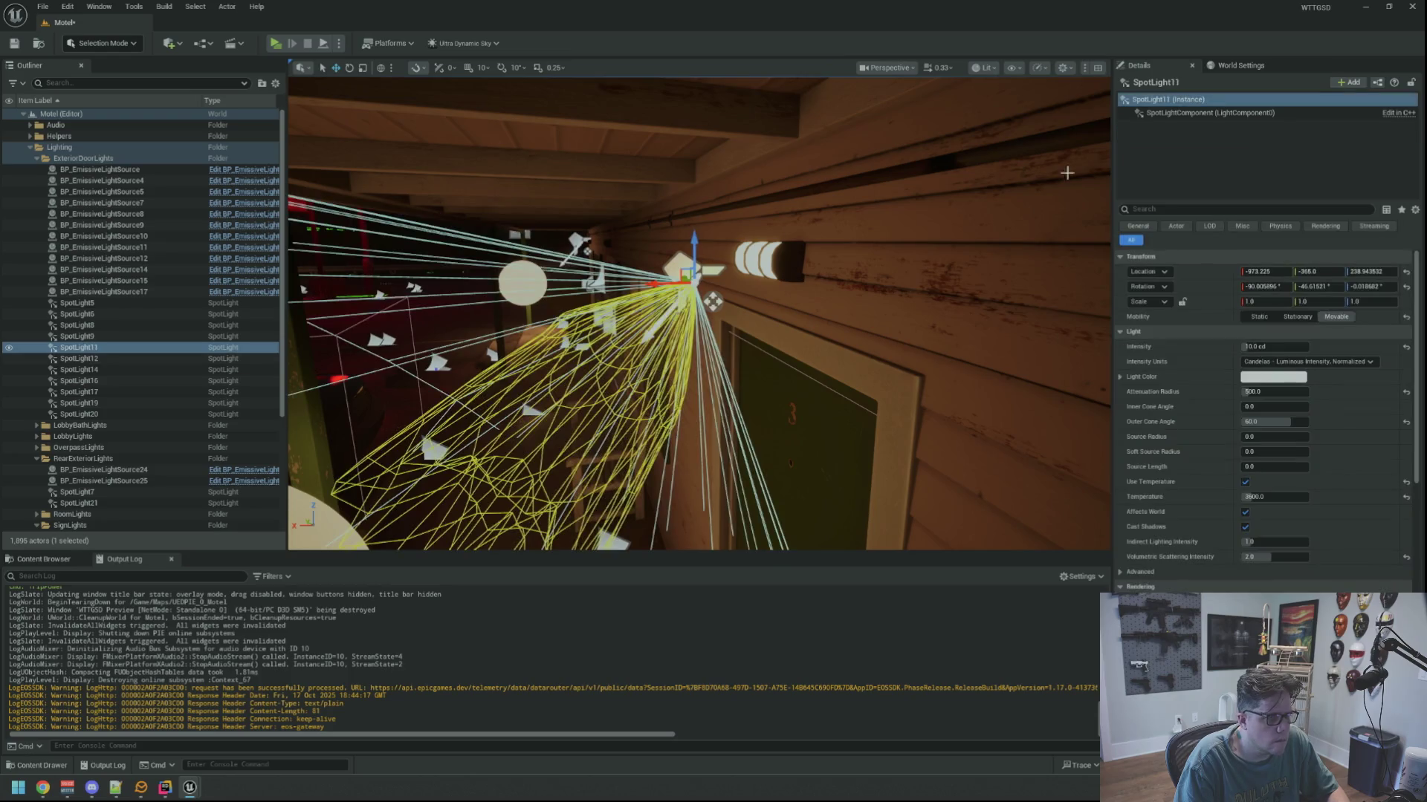
{"action": "left_click", "coordinate": [1349, 81]}
{"action": "left_click", "coordinate": [1337, 124]}
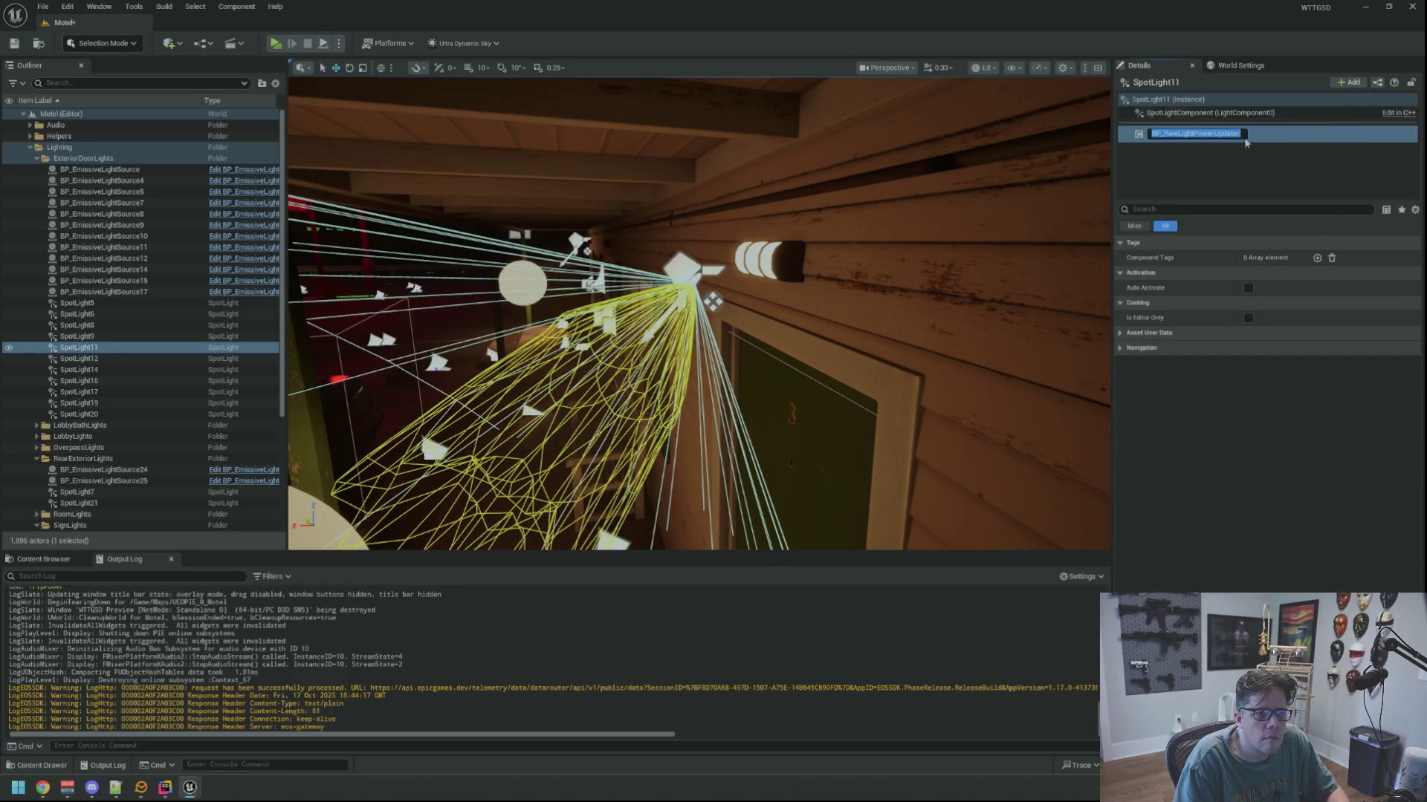
{"action": "mouse_move", "coordinate": [814, 243]}
{"action": "left_mouse_down"}
{"action": "mouse_move", "coordinate": [795, 247]}
{"action": "mouse_move", "coordinate": [813, 243]}
{"action": "left_mouse_up"}
{"action": "left_click", "coordinate": [699, 245]}
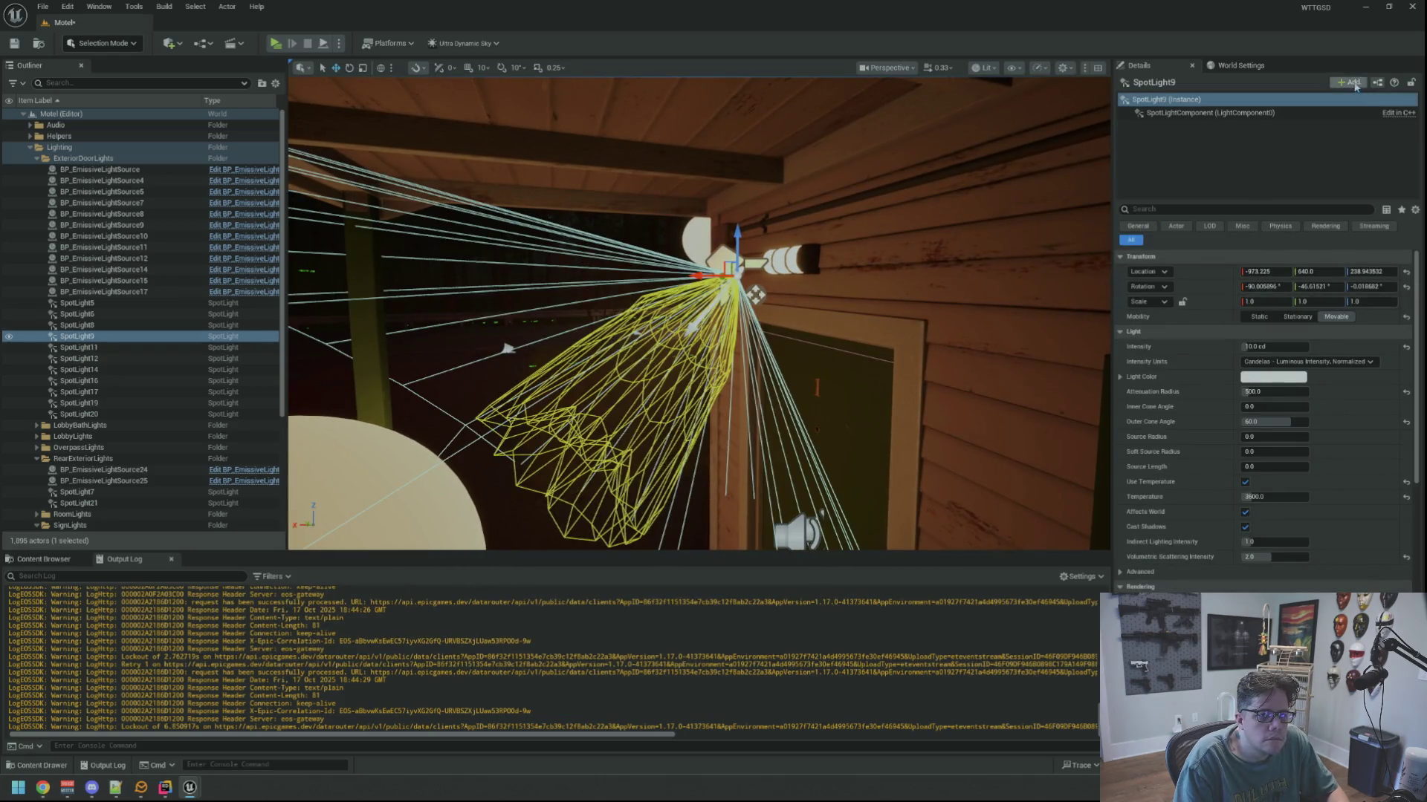
{"action": "left_click", "coordinate": [1338, 125]}
Frame SpotLight9, then pull back to the motel wall and select SpotLight7.
{"action": "key", "text": "f"}
{"action": "mouse_move", "coordinate": [699, 312]}
{"action": "left_mouse_down"}
{"action": "mouse_move", "coordinate": [669, 305]}
{"action": "mouse_move", "coordinate": [713, 297]}
{"action": "mouse_move", "coordinate": [721, 320]}
{"action": "left_mouse_up"}
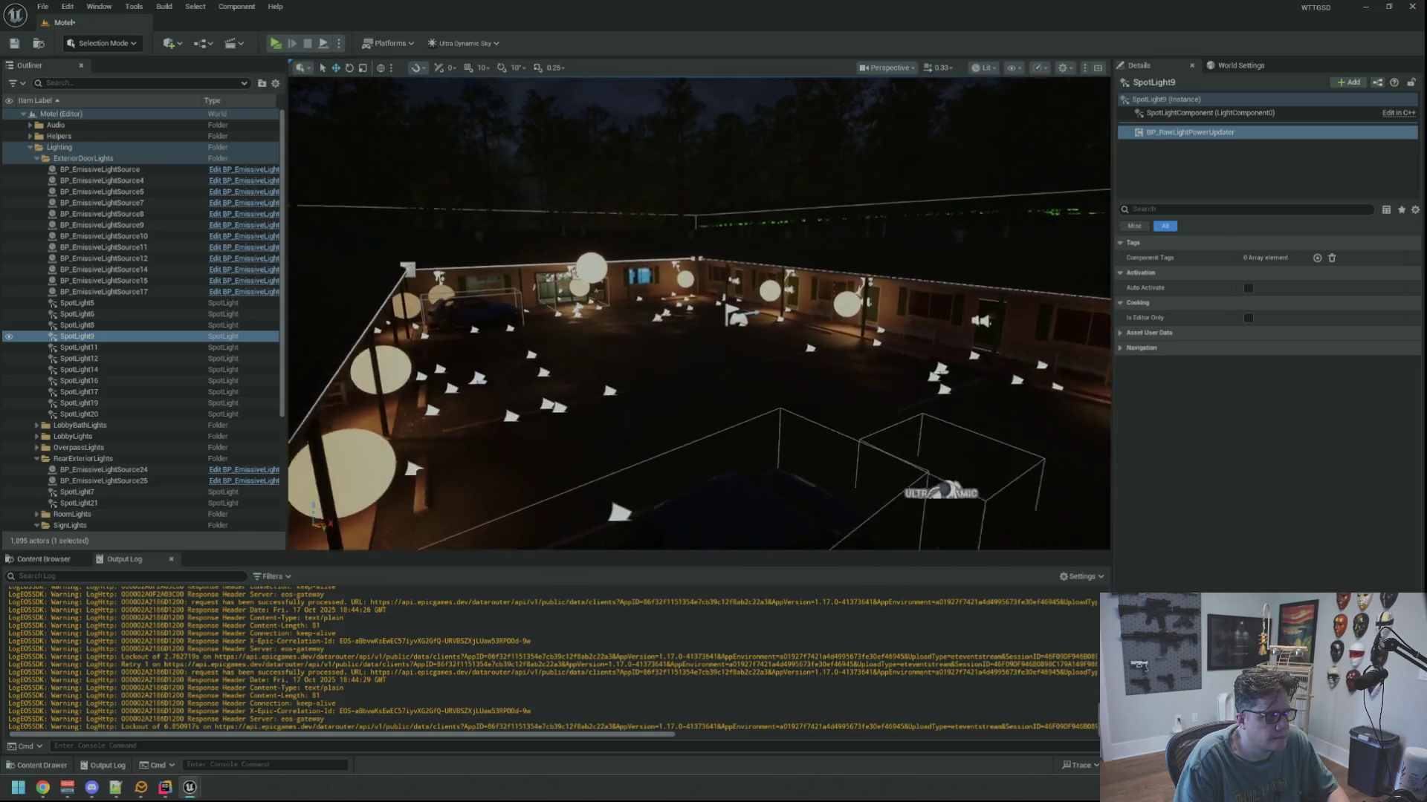
{"action": "scroll", "coordinate": [860, 223], "scroll_direction": "up", "scroll_amount": 10}
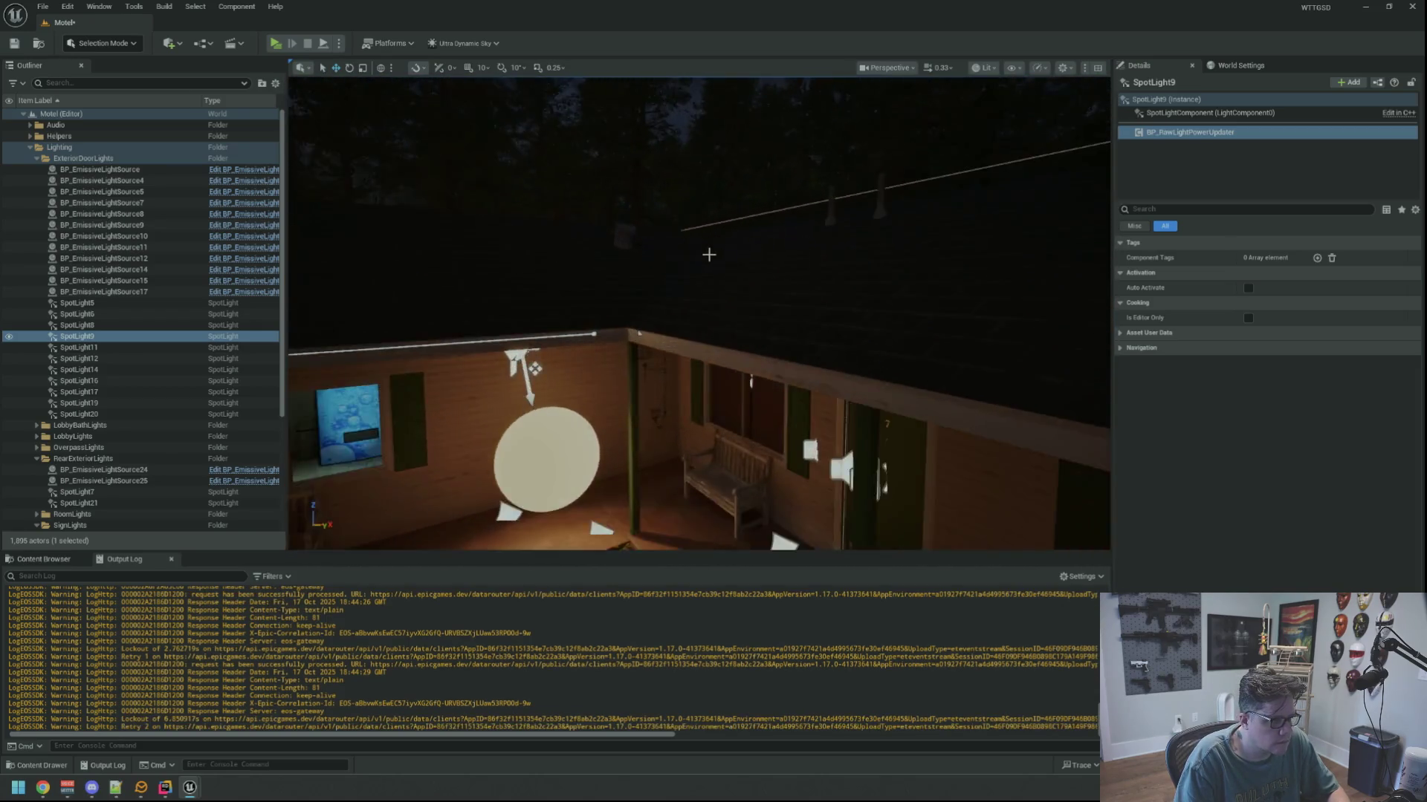
{"action": "scroll", "coordinate": [708, 255], "scroll_direction": "up", "scroll_amount": 10}
{"action": "left_click_drag", "start_coordinate": [609, 140], "coordinate": [554, 160]}
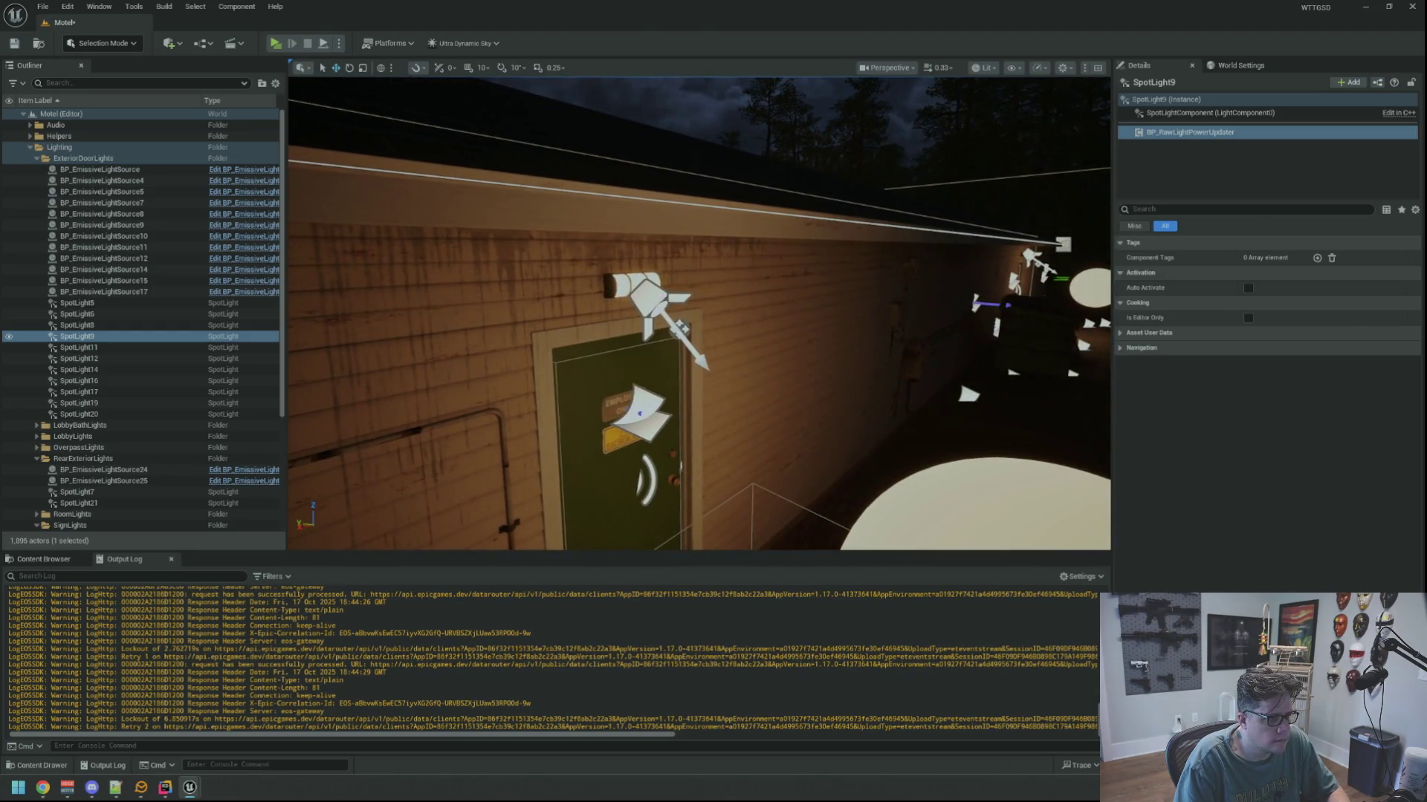
{"action": "left_click", "coordinate": [648, 298]}
{"action": "left_click_drag", "start_coordinate": [918, 223], "coordinate": [498, 172]}
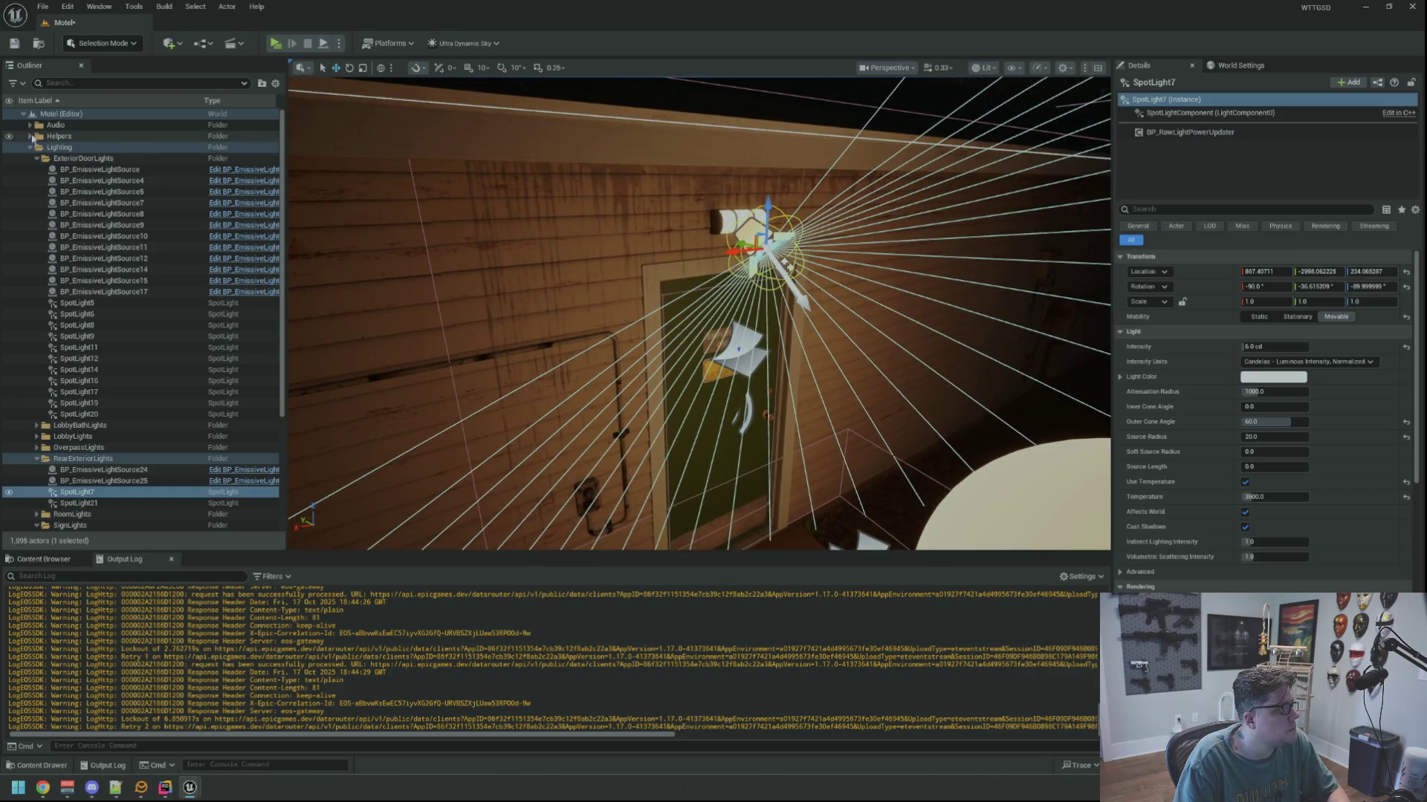
{"action": "left_click", "coordinate": [24, 114]}
Save the Motel level and clear the Output Log.
{"action": "key", "text": "g"}
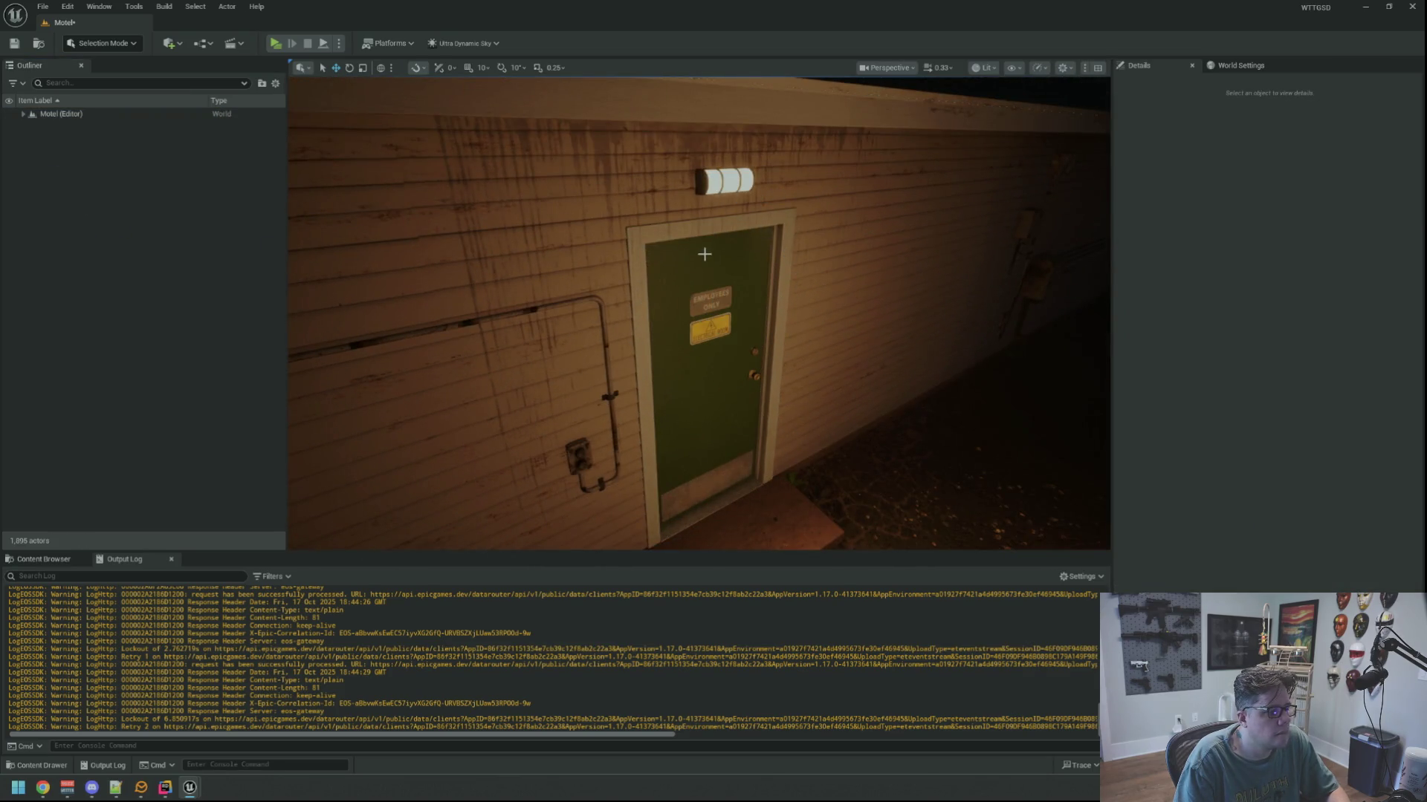
{"action": "right_click", "coordinate": [487, 606]}
{"action": "left_click", "coordinate": [520, 621]}
{"action": "mouse_move", "coordinate": [629, 461]}
{"action": "left_mouse_down"}
{"action": "mouse_move", "coordinate": [609, 513]}
{"action": "mouse_move", "coordinate": [629, 461]}
{"action": "mouse_move", "coordinate": [606, 434]}
{"action": "left_mouse_up"}
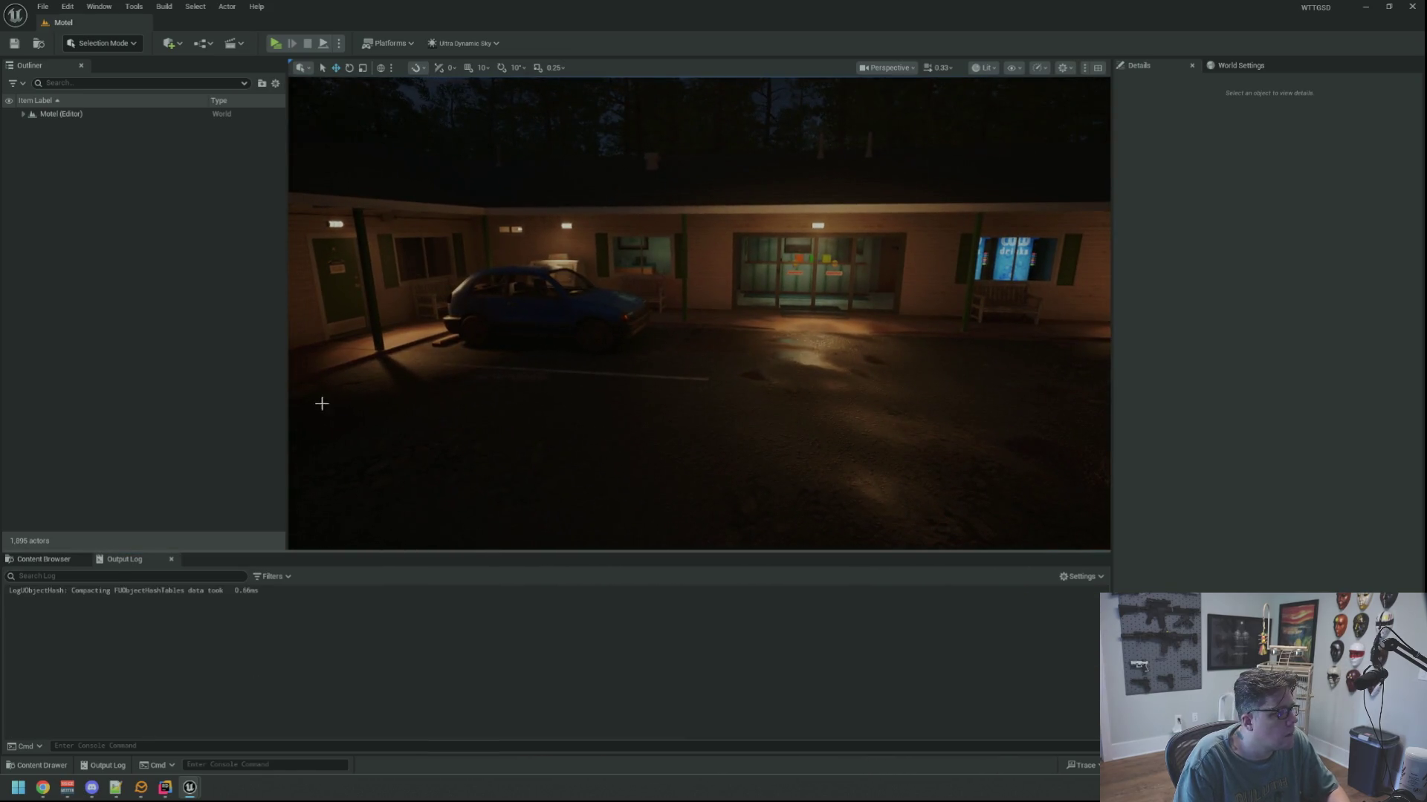
Start a play test and walk through the office to the Electrical Room and back to the lobby.
{"action": "mouse_move", "coordinate": [287, 388]}
{"action": "left_mouse_down"}
{"action": "mouse_move", "coordinate": [166, 389]}
{"action": "mouse_move", "coordinate": [181, 388]}
{"action": "left_mouse_up"}
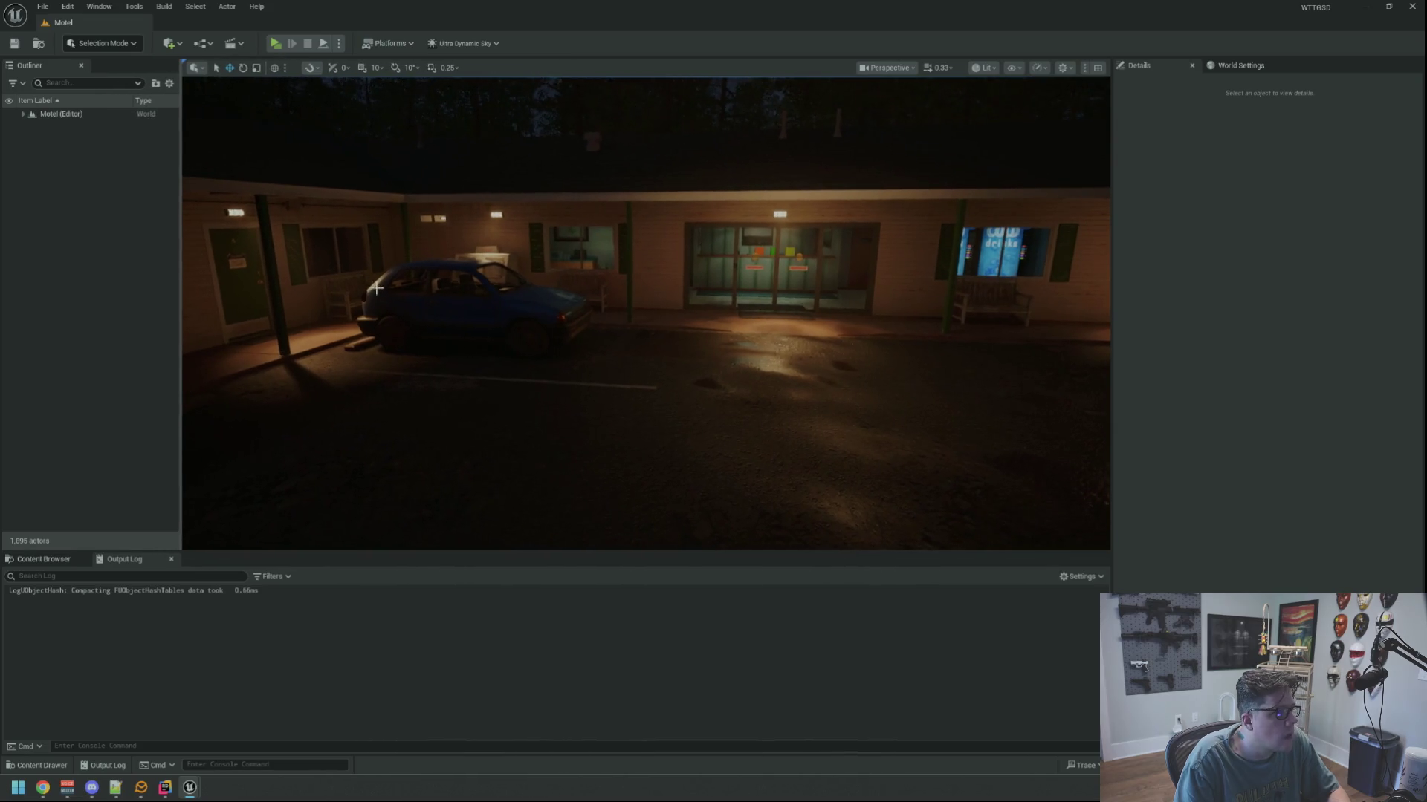
{"action": "left_click", "coordinate": [275, 43]}
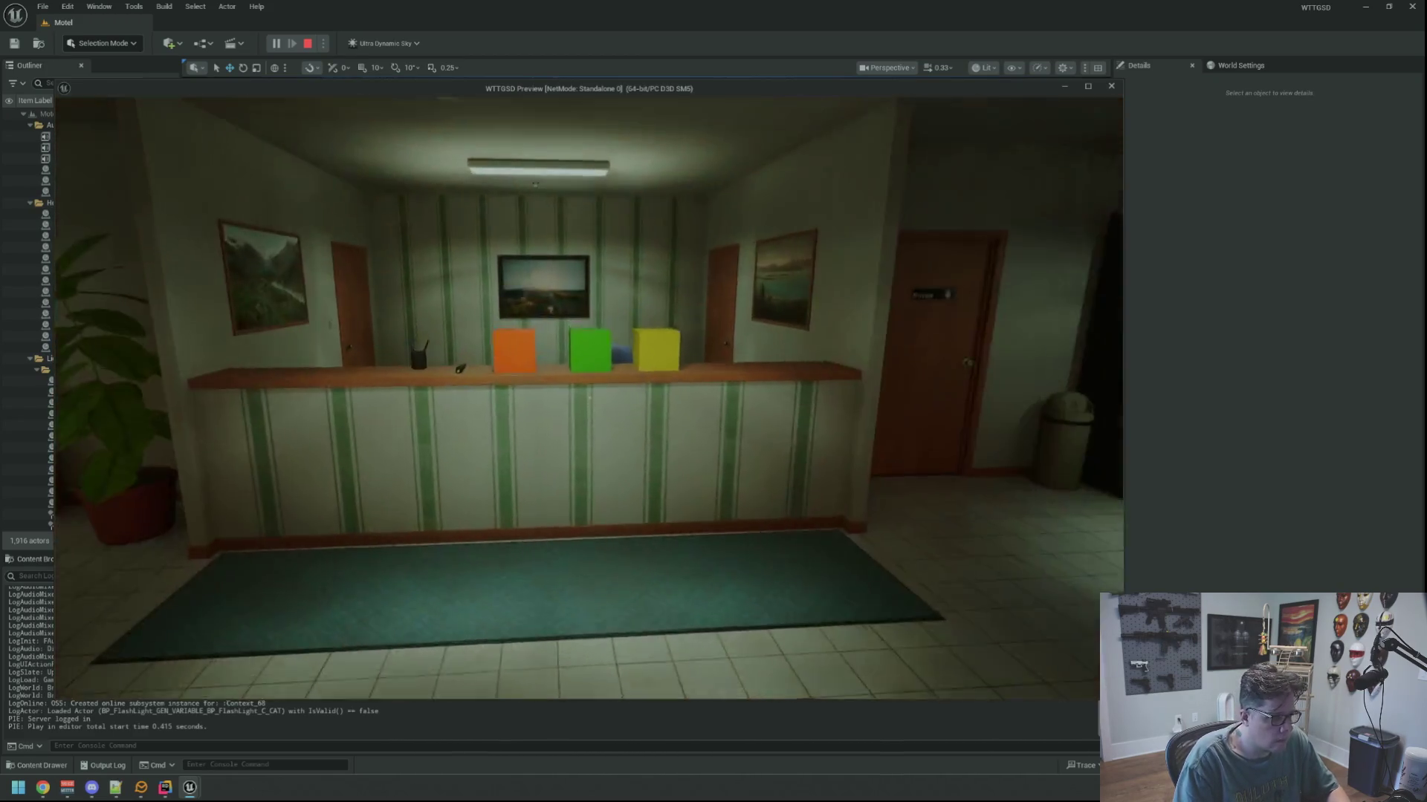
{"action": "key", "text": "e"}
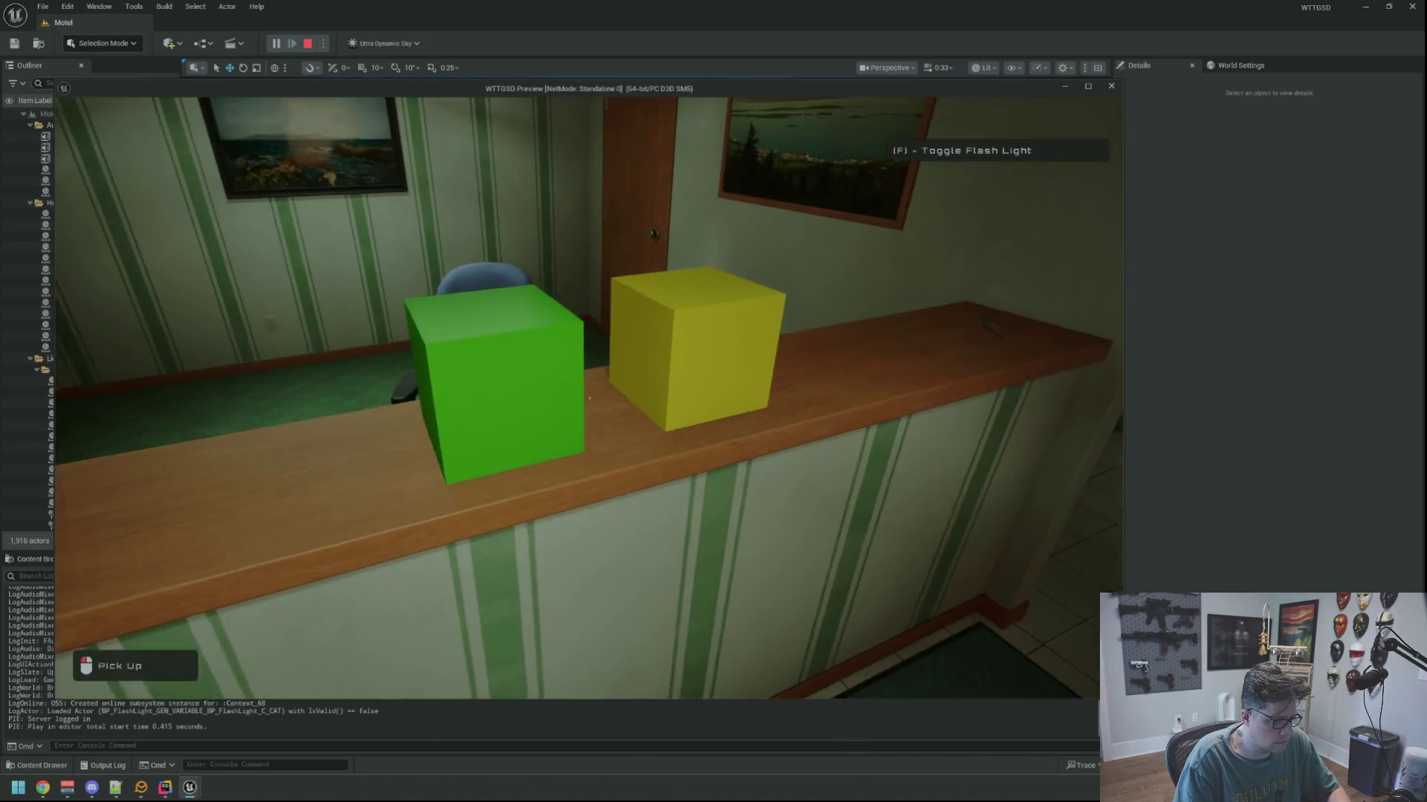
{"action": "key", "text": "e"}
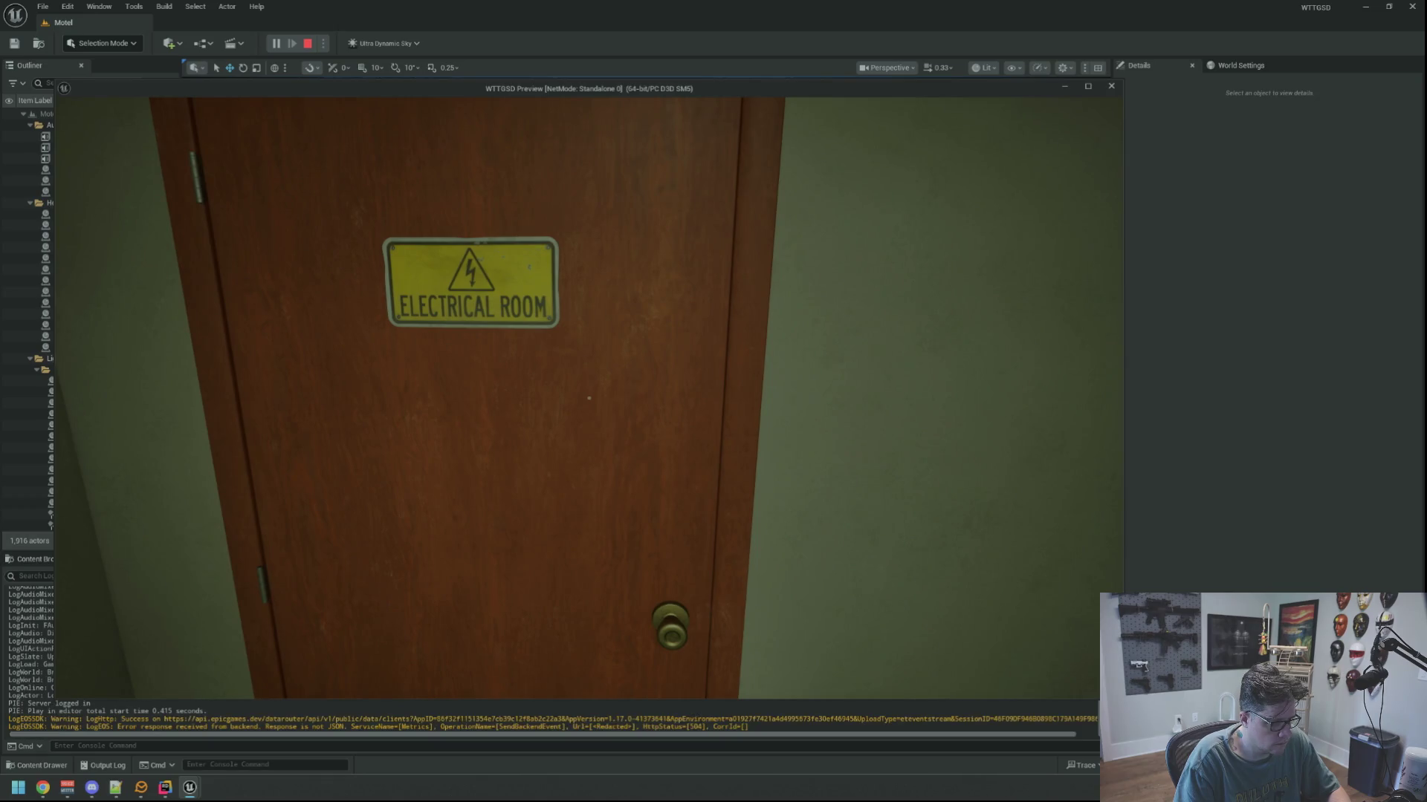
{"action": "key", "text": "e"}
{"action": "key", "text": "w"}
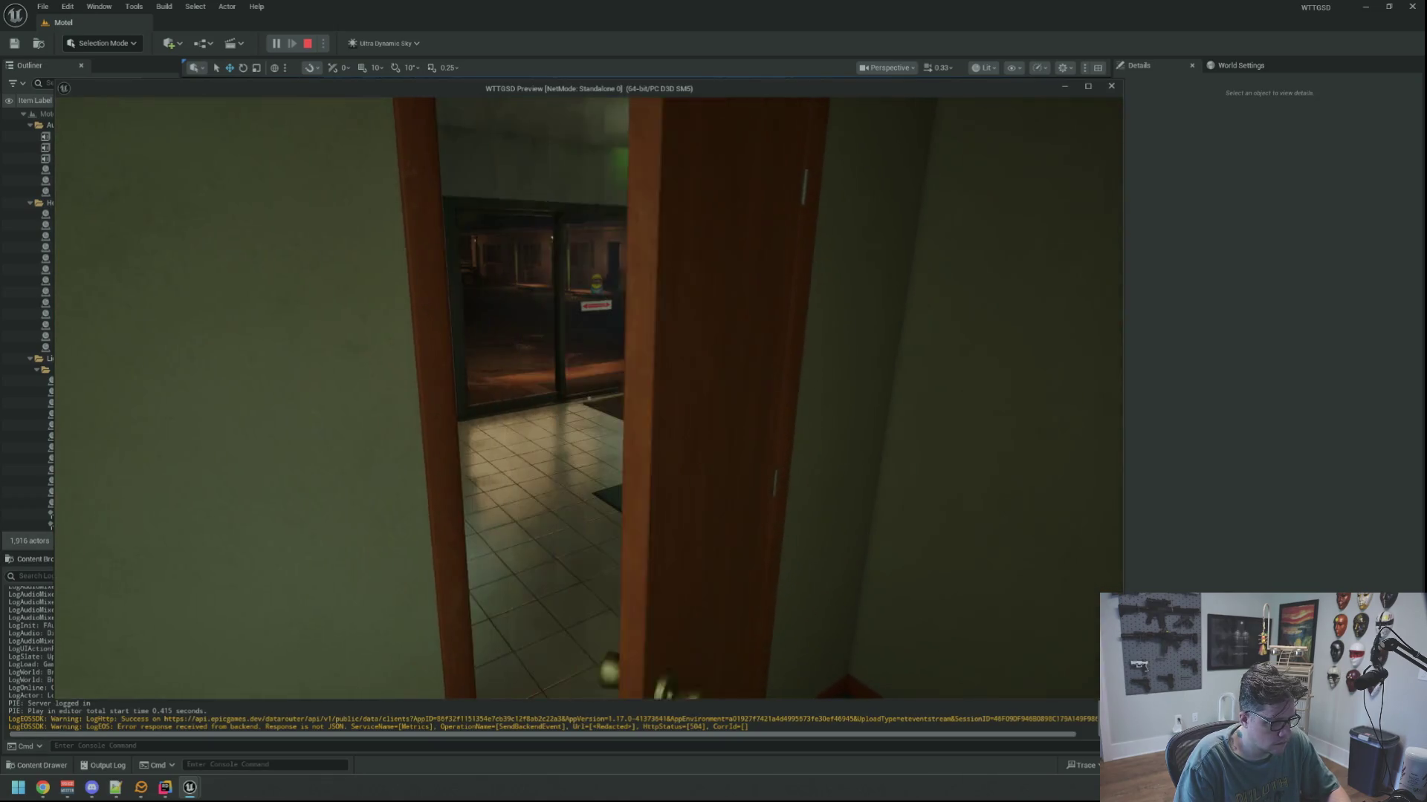
{"action": "key", "text": "w"}
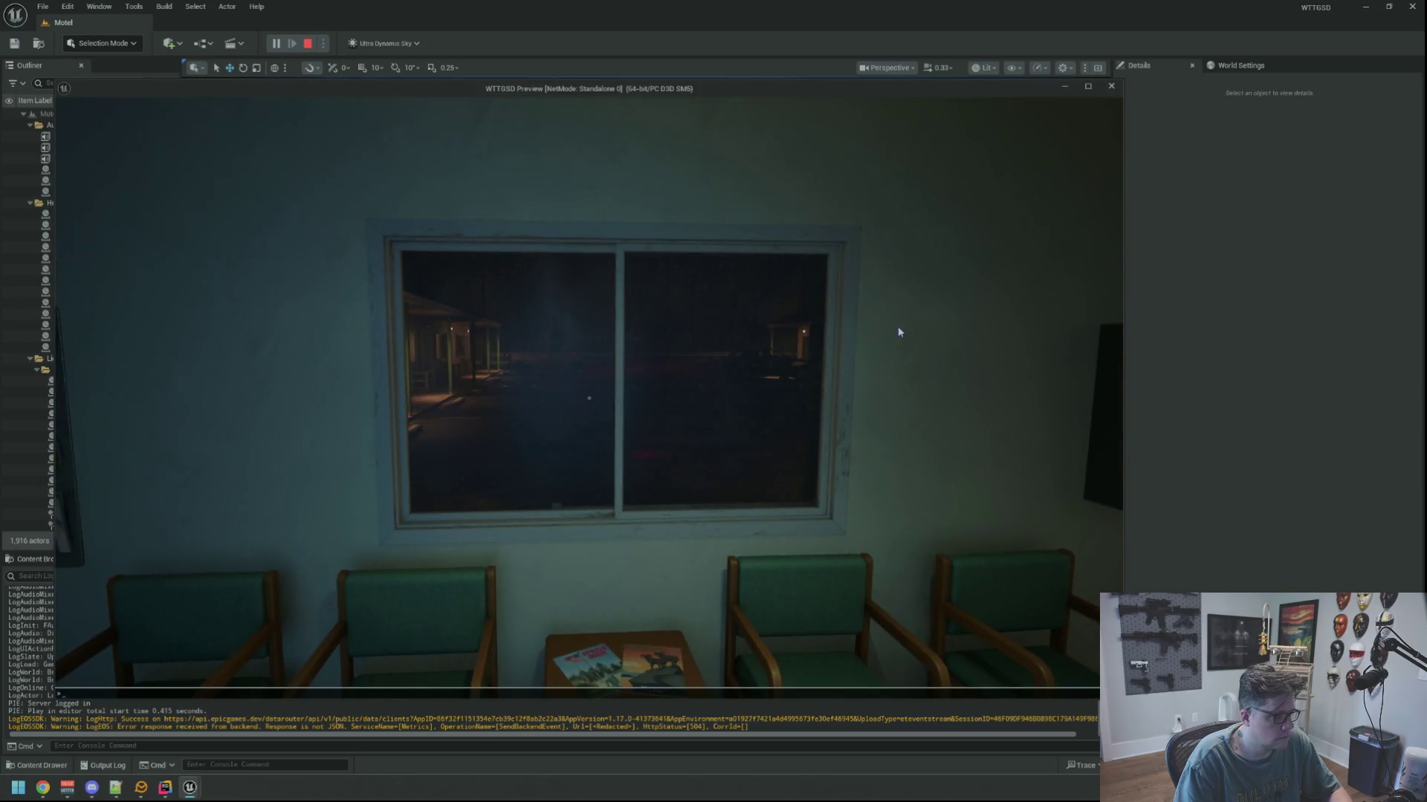
Trip the power, explore the dark lobby and exterior by flashlight, then end play.
{"action": "key", "text": "Return"}
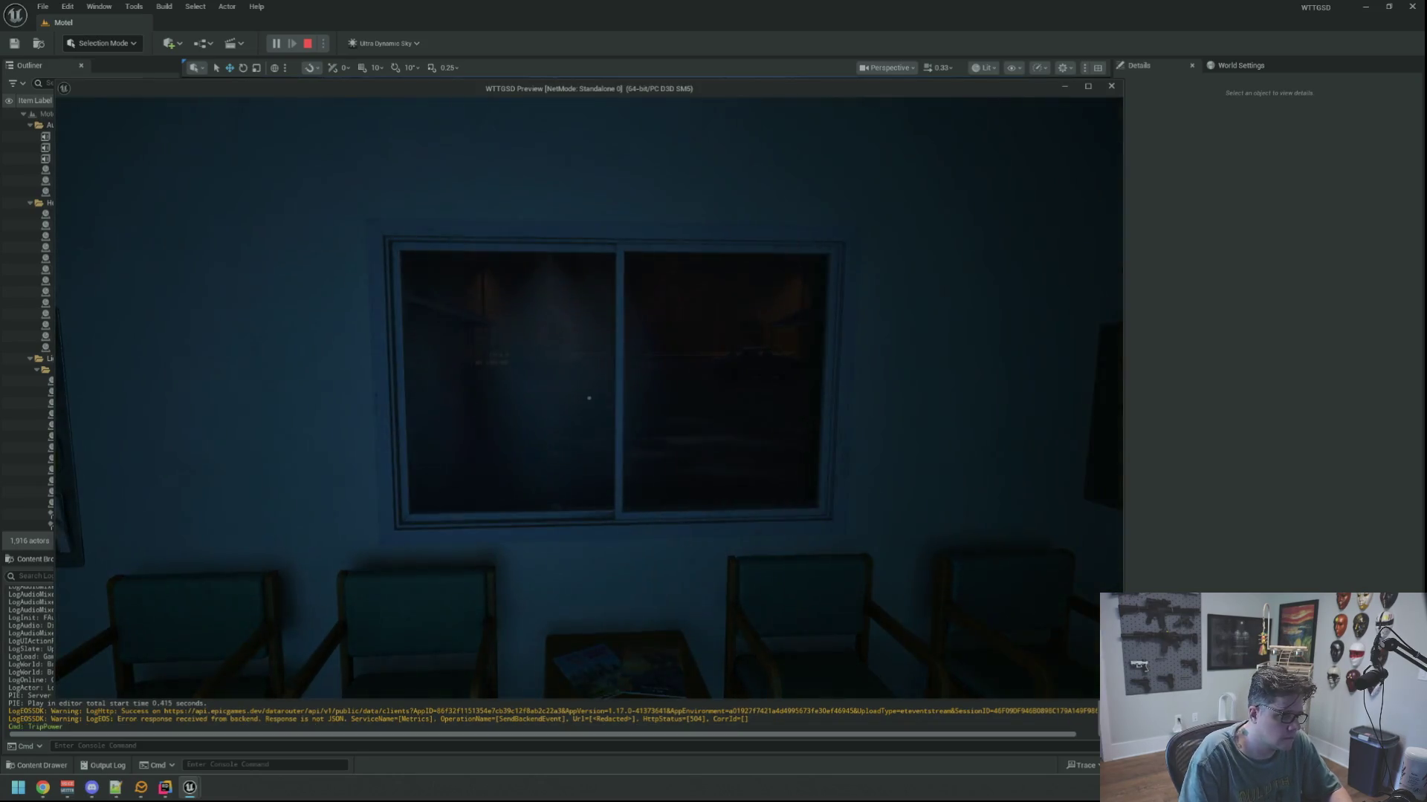
{"action": "key", "text": "w"}
{"action": "key", "text": "w"}
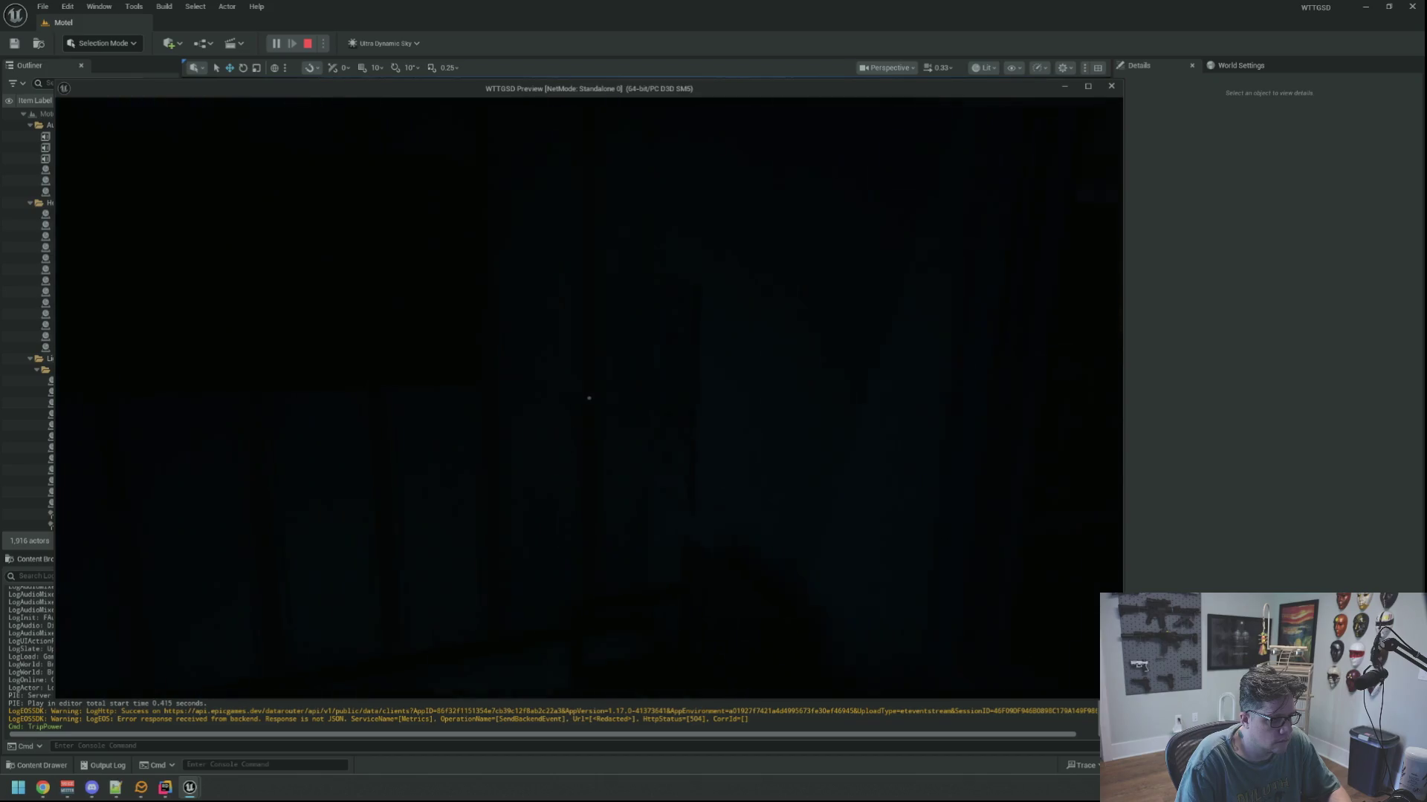
{"action": "key", "text": "f"}
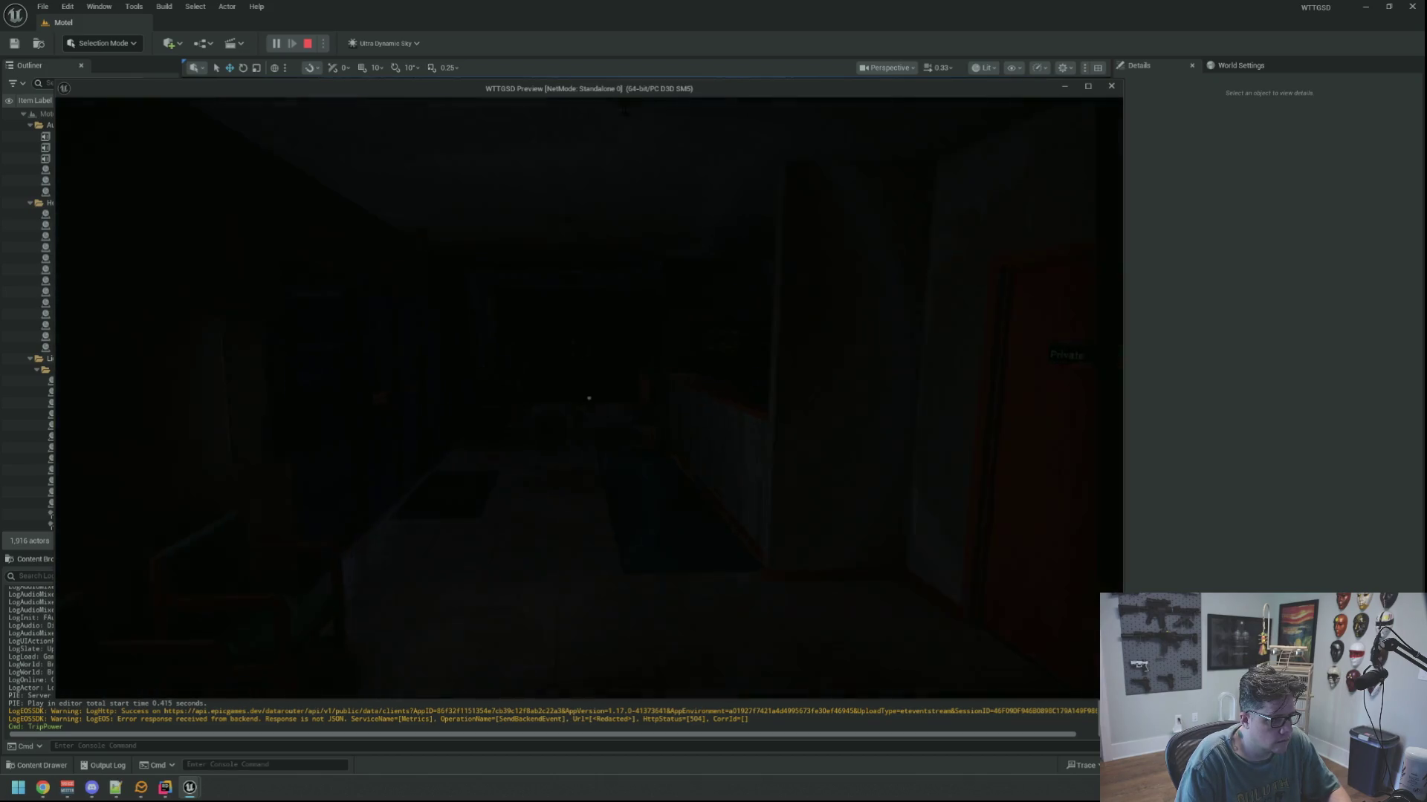
{"action": "key", "text": "f"}
{"action": "key", "text": "w"}
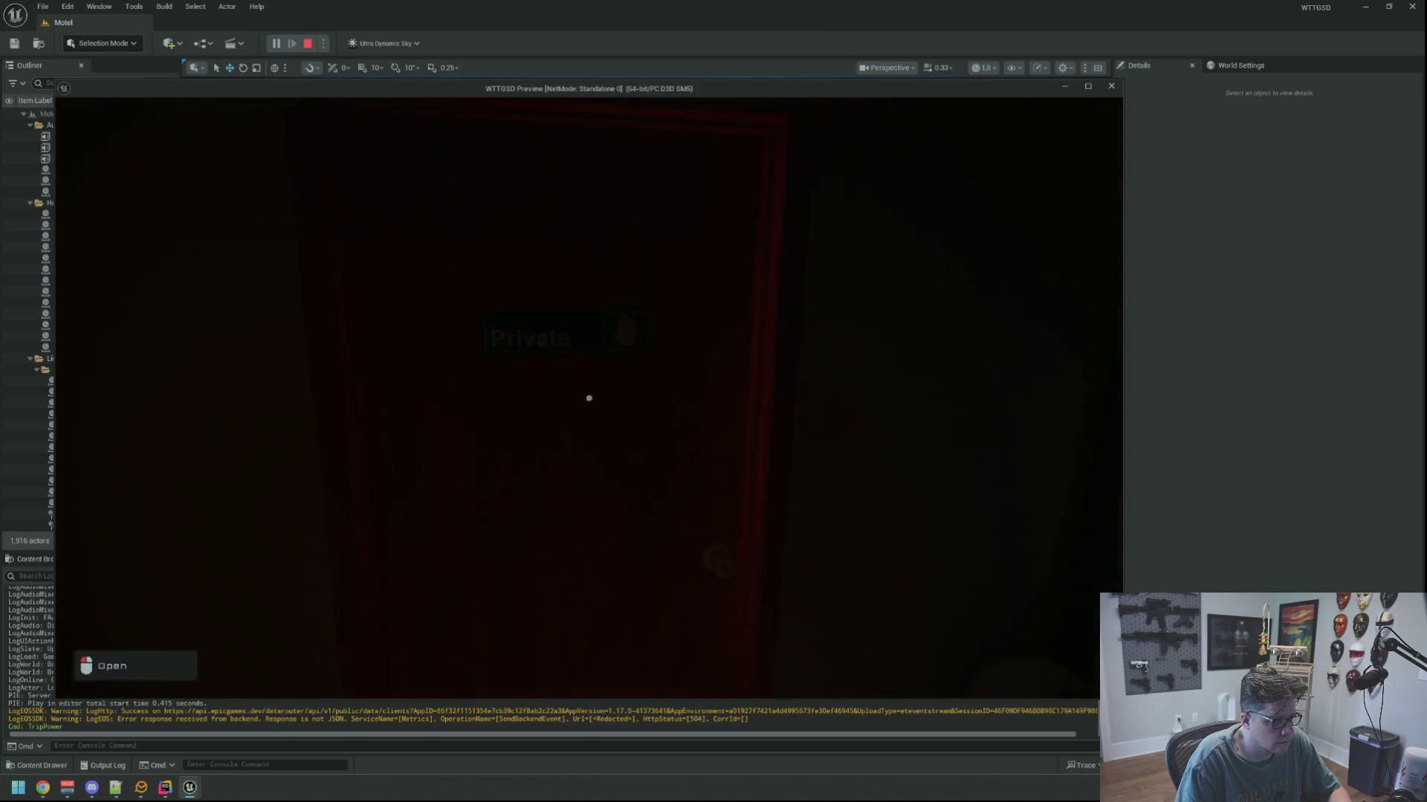
{"action": "key", "text": "f"}
{"action": "key", "text": "w"}
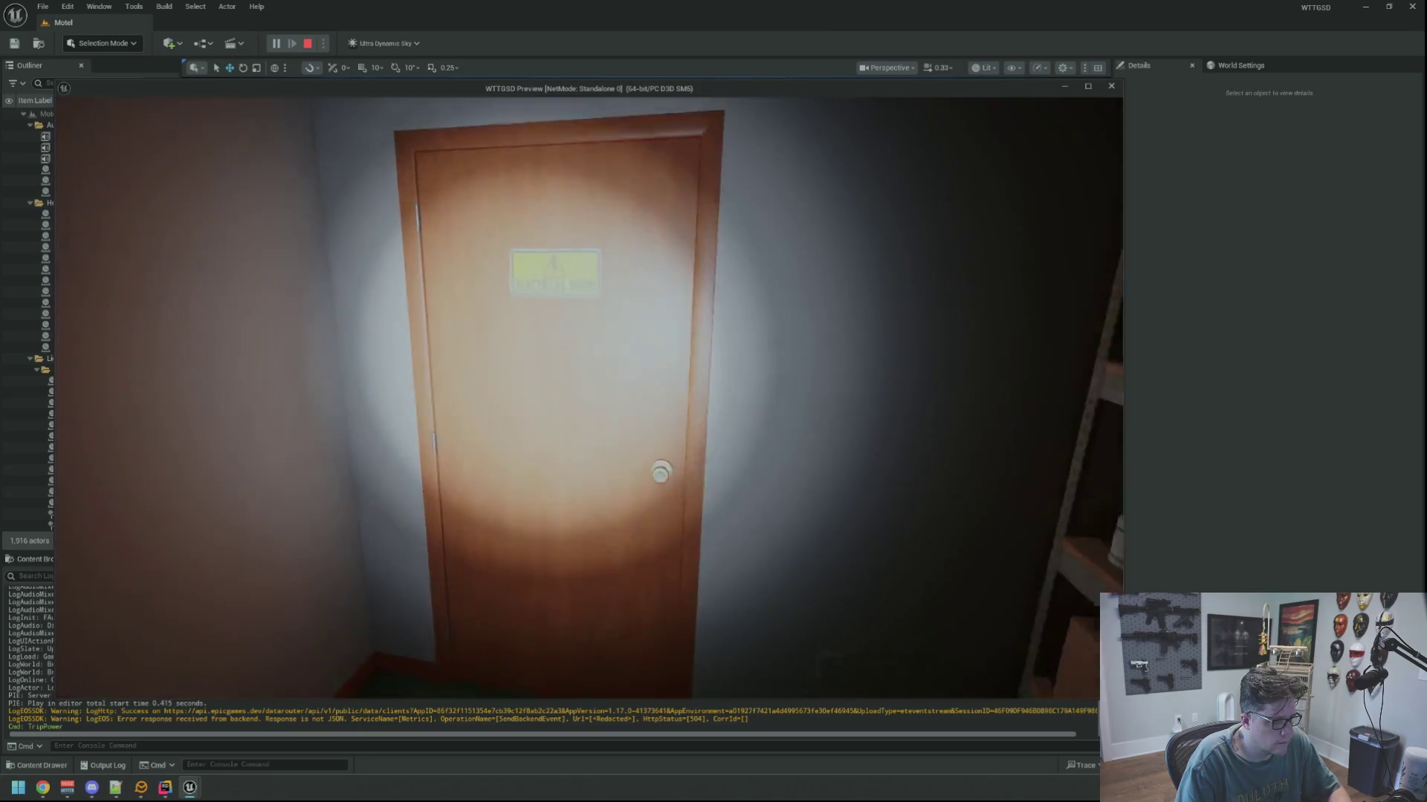
{"action": "key", "text": "f"}
{"action": "key", "text": "f"}
{"action": "key", "text": "f"}
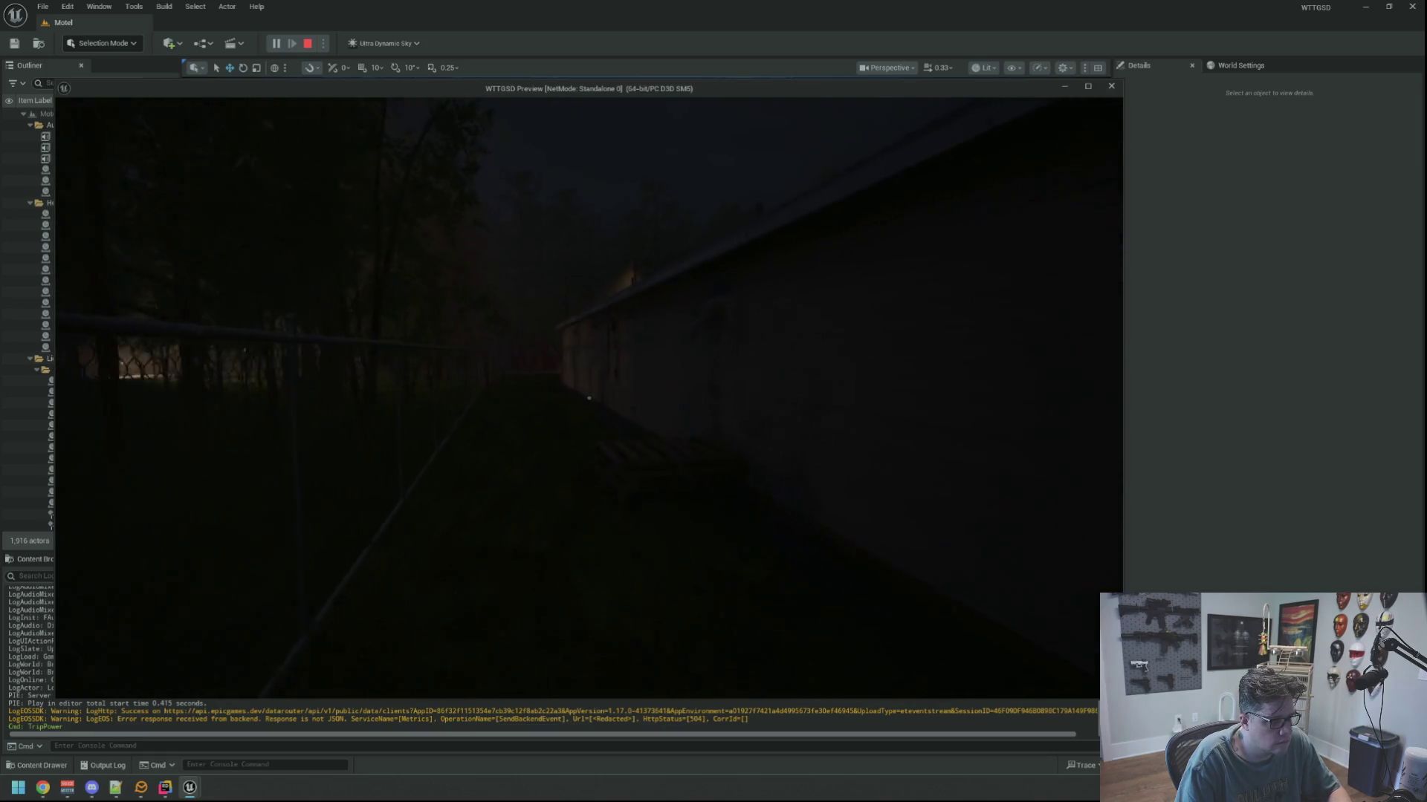
{"action": "key", "text": "f"}
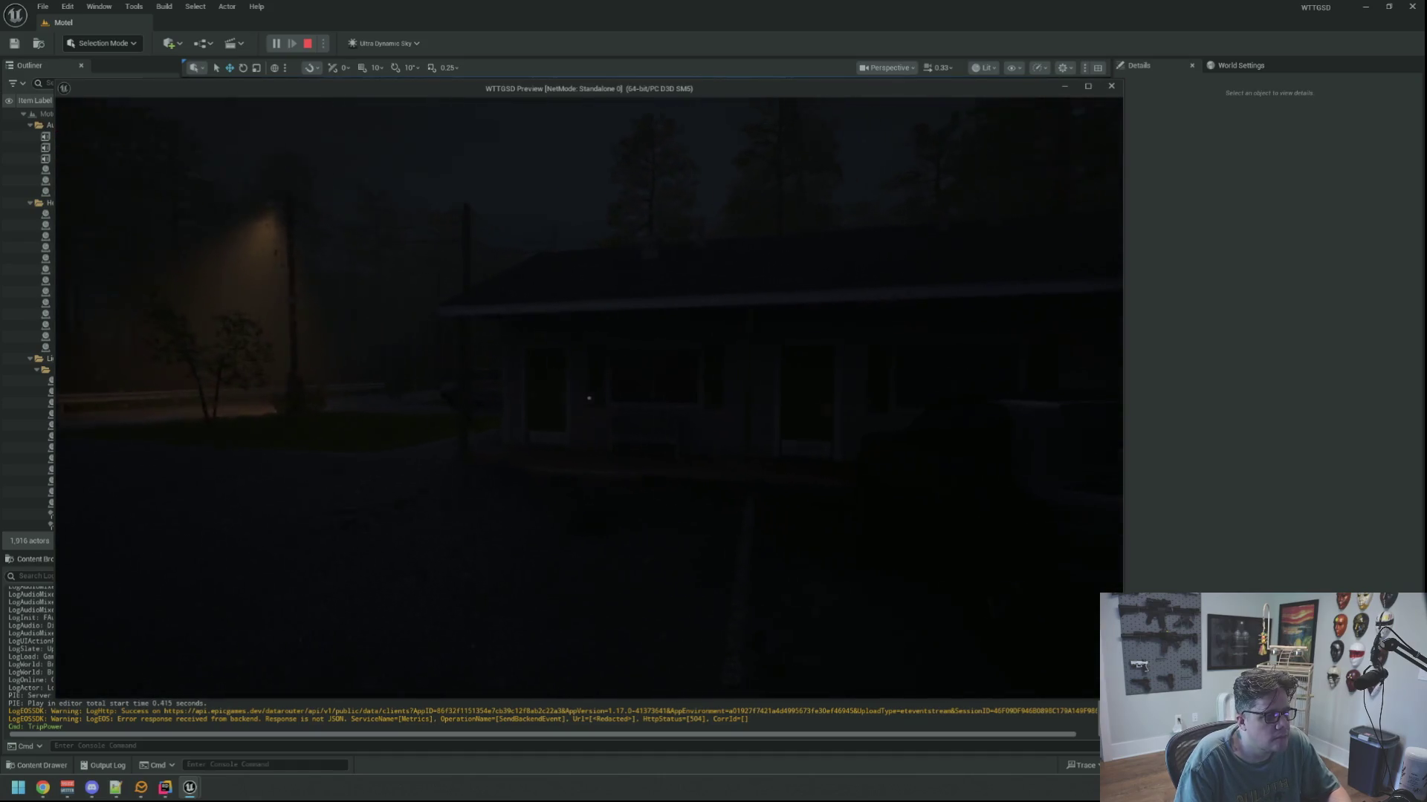
{"action": "key", "text": "Escape"}
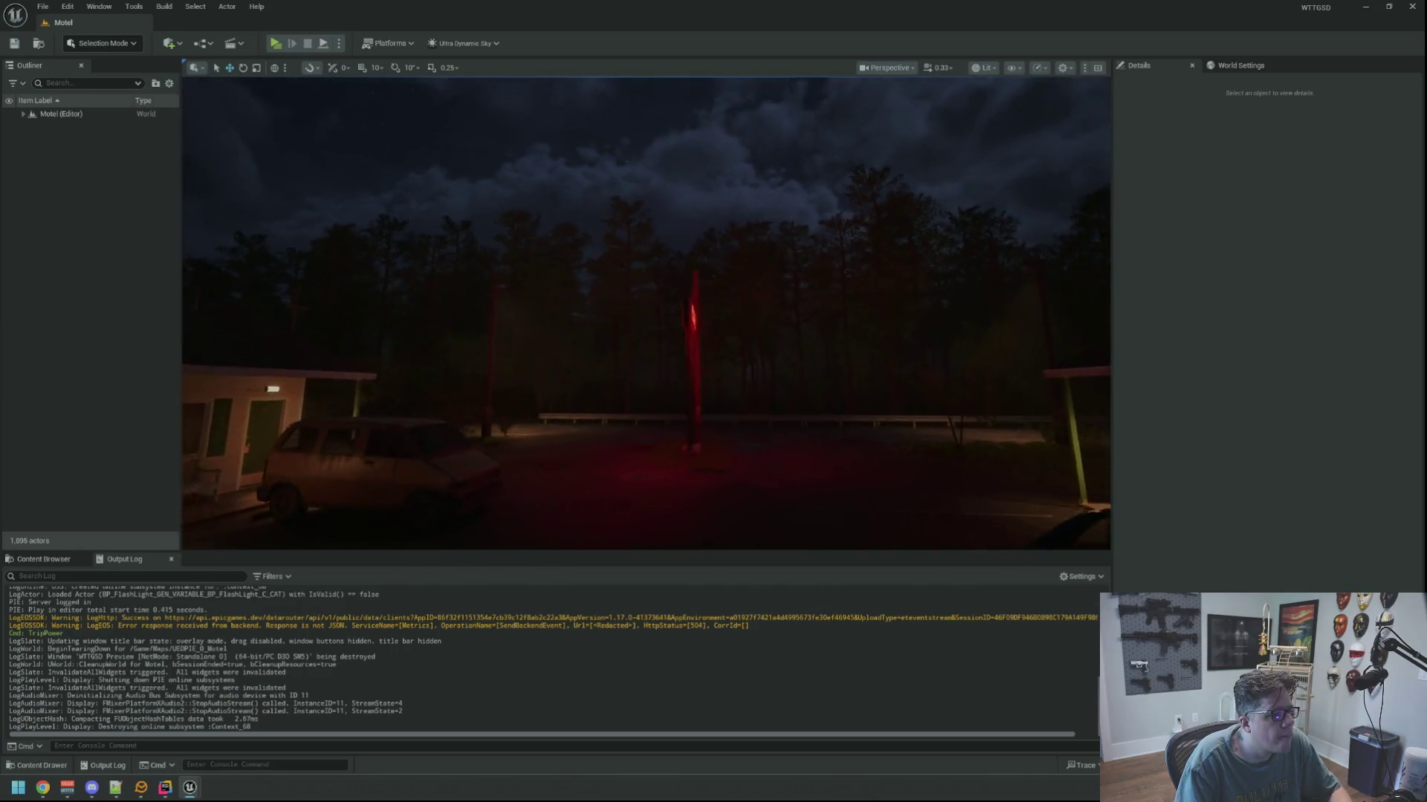
Frame SM_MotelSign01 in the viewport and locate its MI_Neon material.
{"action": "left_click", "coordinate": [732, 253]}
{"action": "key", "text": "f"}
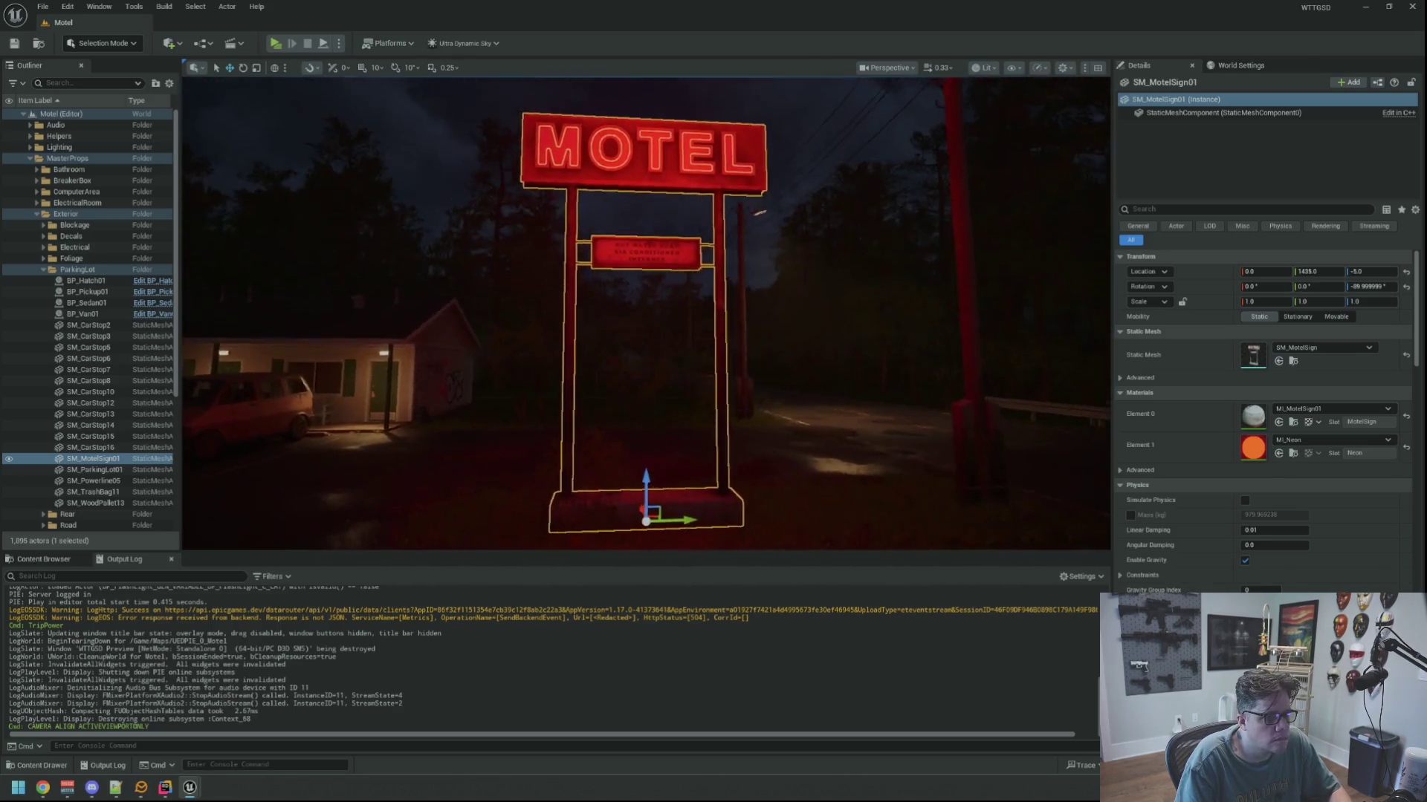
{"action": "left_click", "coordinate": [1293, 453]}
Open MI_Neon, orbit its preview sphere from two angles, then close the material editor.
{"action": "double_click", "coordinate": [396, 652]}
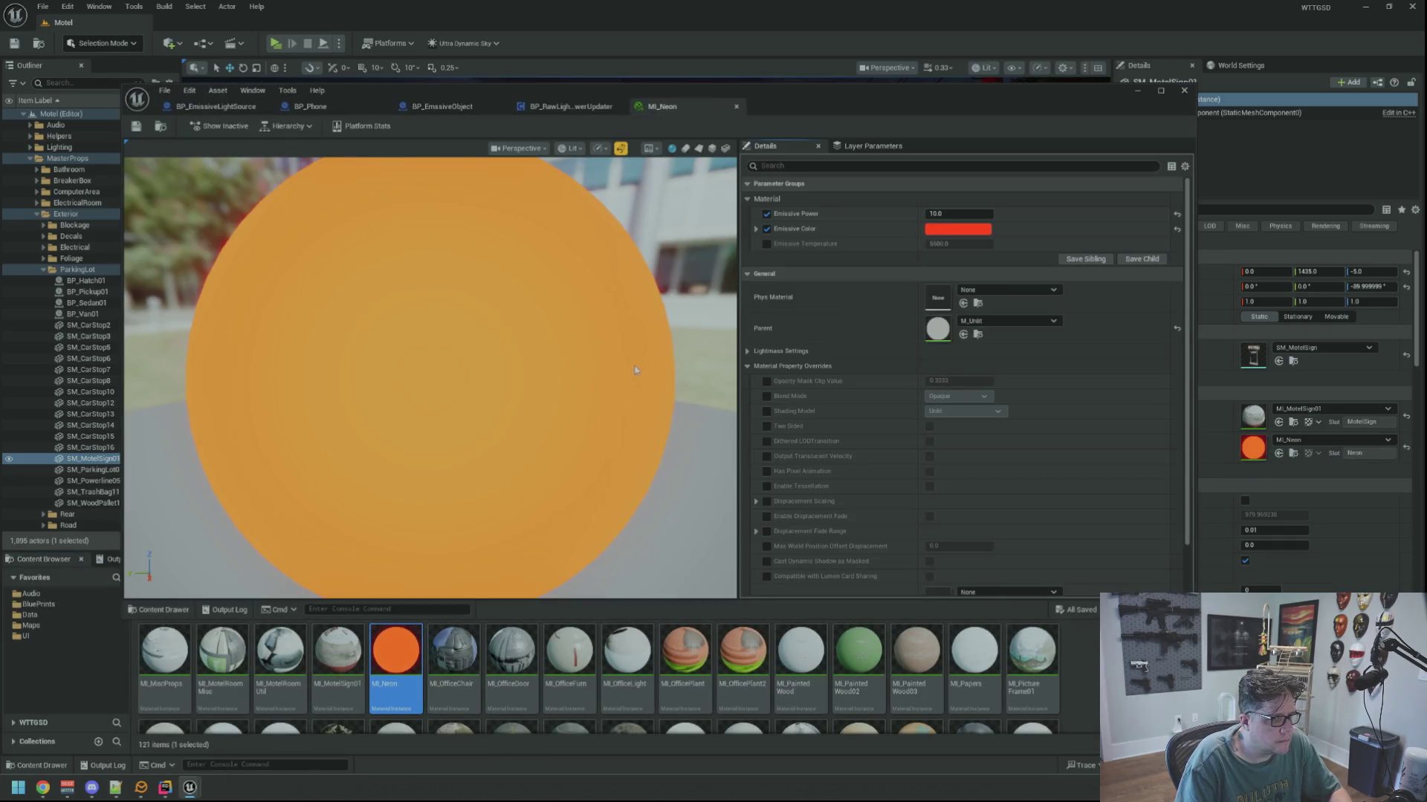
{"action": "scroll", "coordinate": [631, 367], "scroll_direction": "down", "scroll_amount": 5}
{"action": "scroll", "coordinate": [631, 367], "scroll_direction": "up", "scroll_amount": 2}
{"action": "left_click_drag", "start_coordinate": [631, 367], "coordinate": [565, 367]}
{"action": "scroll", "coordinate": [458, 325], "scroll_direction": "up", "scroll_amount": 3}
{"action": "scroll", "coordinate": [462, 322], "scroll_direction": "down", "scroll_amount": 4}
{"action": "mouse_move", "coordinate": [462, 323]}
{"action": "left_mouse_down"}
{"action": "mouse_move", "coordinate": [379, 319]}
{"action": "mouse_move", "coordinate": [364, 305]}
{"action": "mouse_move", "coordinate": [290, 312]}
{"action": "mouse_move", "coordinate": [327, 327]}
{"action": "left_mouse_up"}
{"action": "key", "text": "ctrl+w"}
{"action": "key", "text": "ctrl+w"}
{"action": "key", "text": "ctrl+w"}
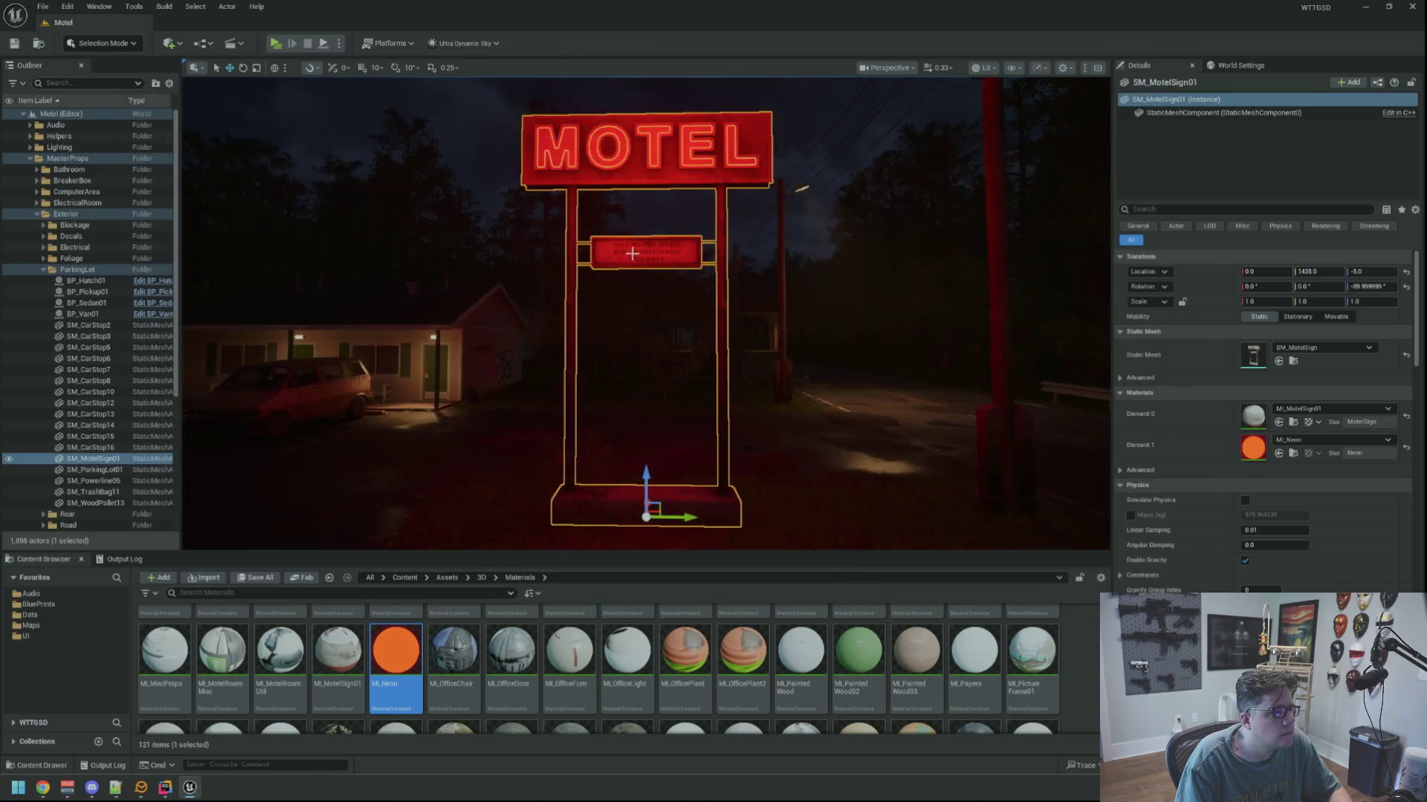
{"action": "left_click_drag", "start_coordinate": [632, 254], "coordinate": [359, 379]}
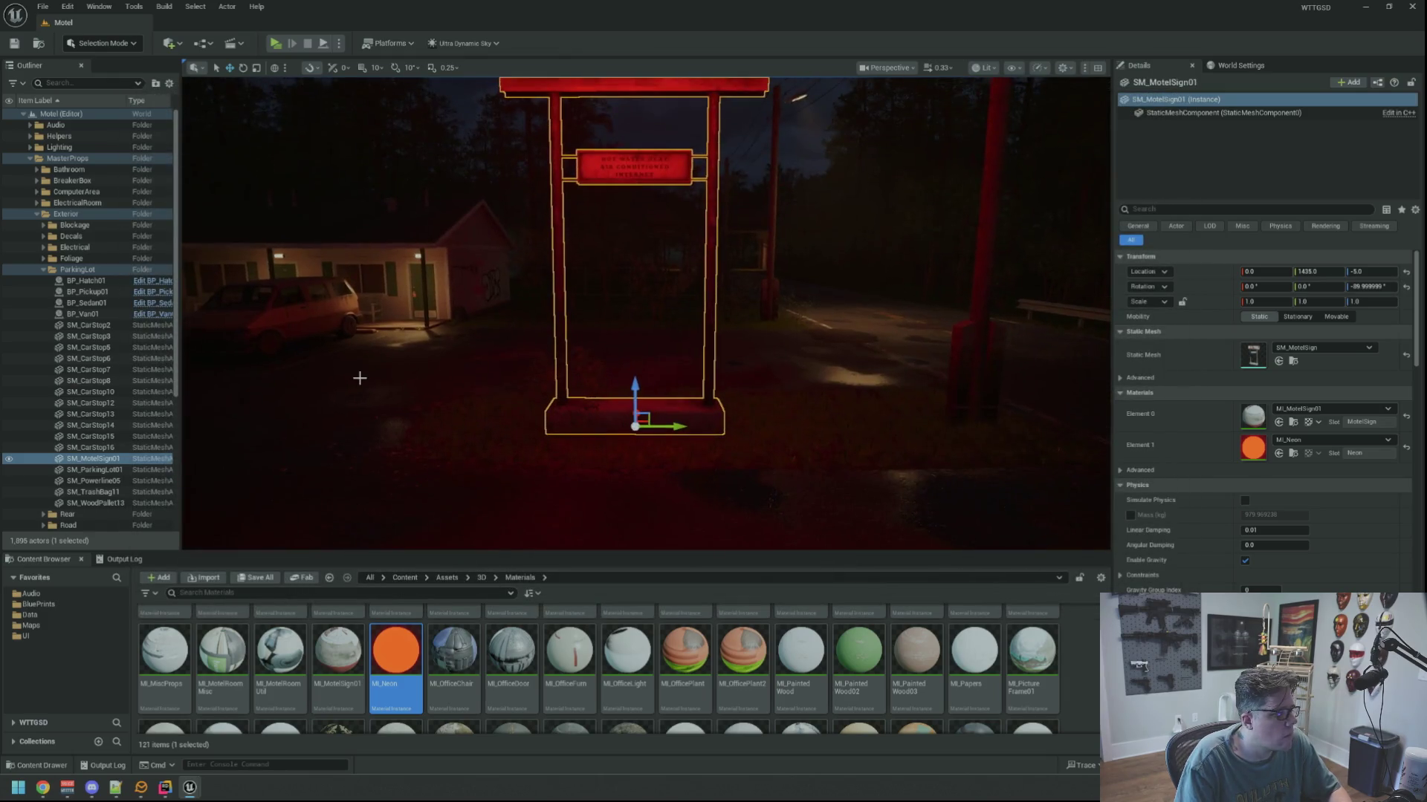
Browse the Content Browser to the Blueprints > GameActors folder.
{"action": "left_click", "coordinate": [41, 604]}
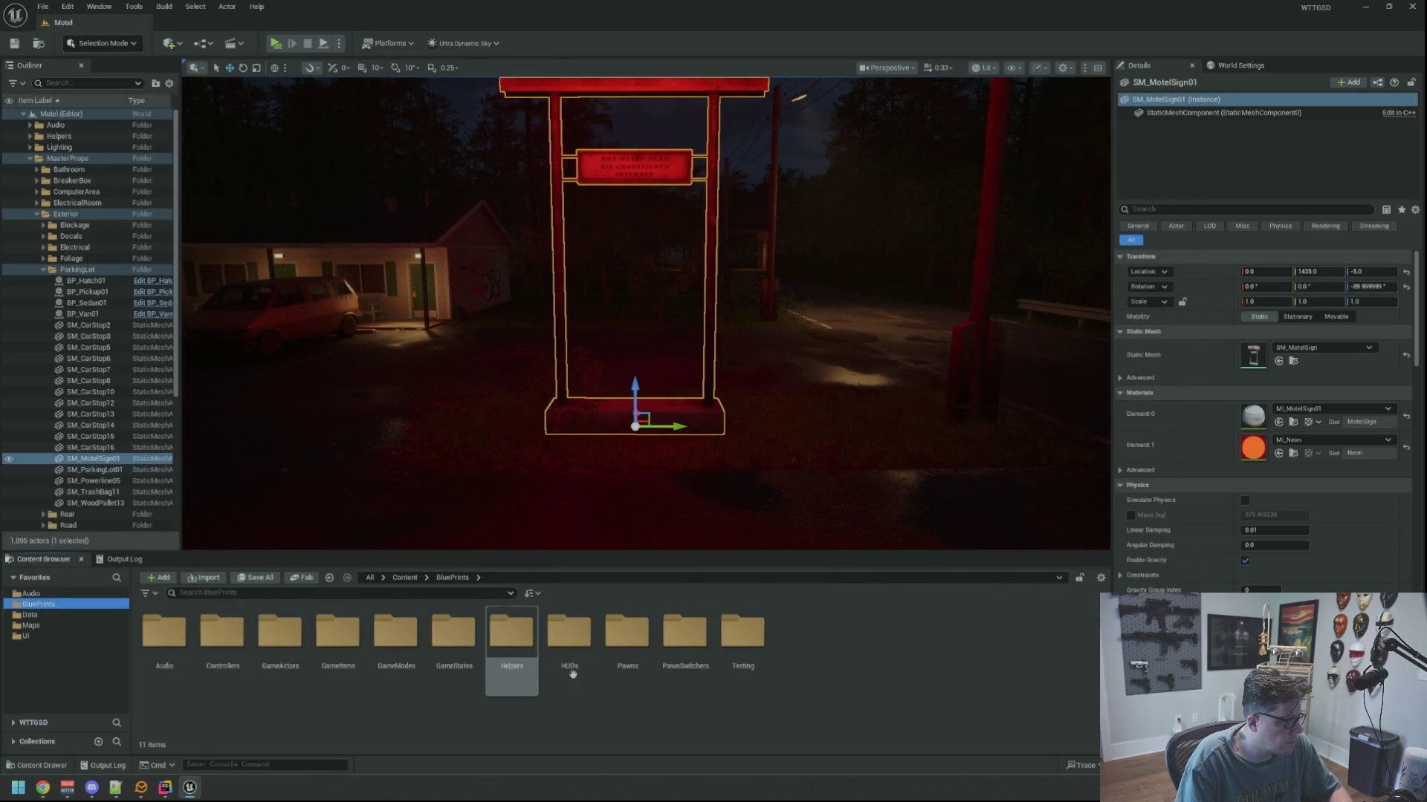
{"action": "double_click", "coordinate": [277, 639]}
{"action": "scroll", "coordinate": [623, 648], "scroll_direction": "down", "scroll_amount": 1}
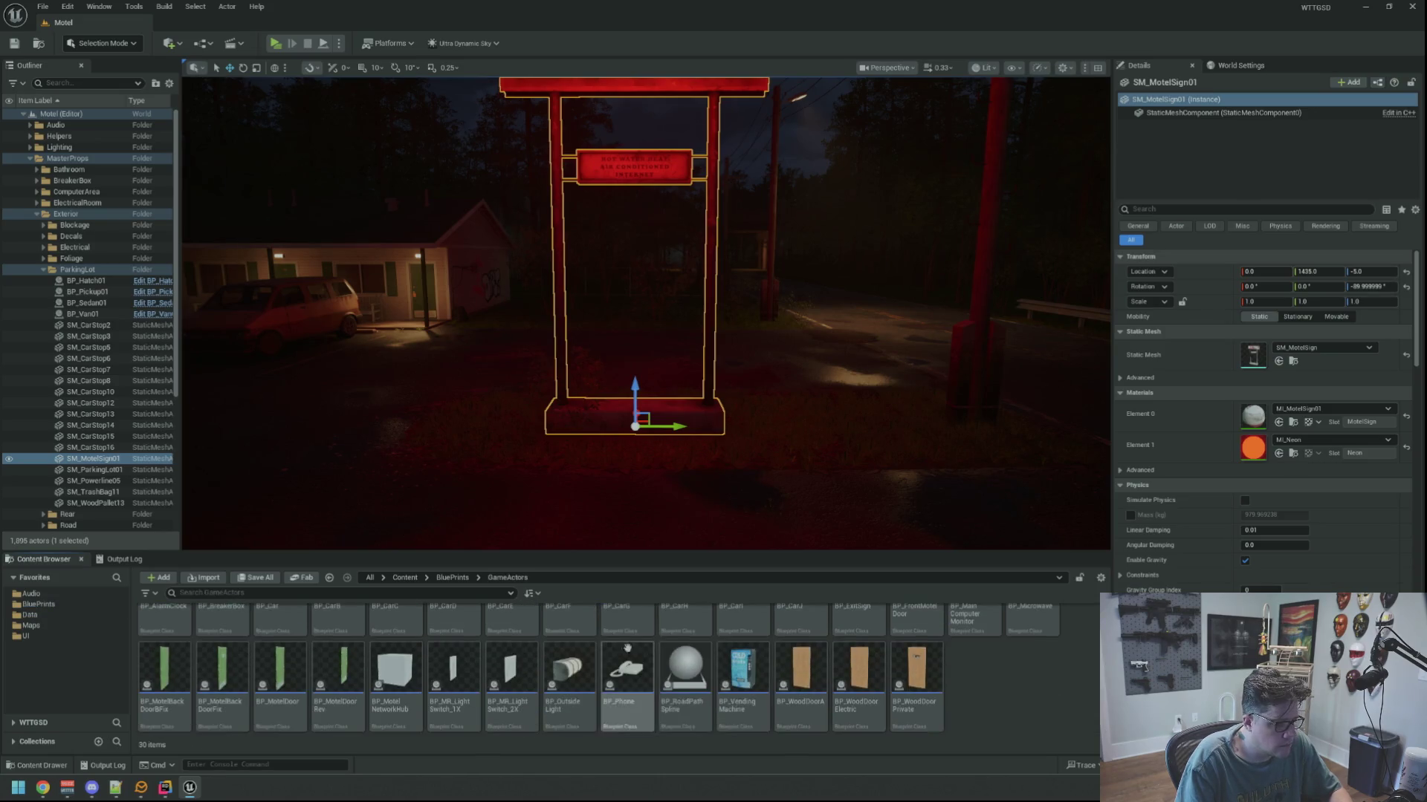
{"action": "scroll", "coordinate": [780, 691], "scroll_direction": "up", "scroll_amount": 1}
{"action": "scroll", "coordinate": [654, 688], "scroll_direction": "down", "scroll_amount": 1}
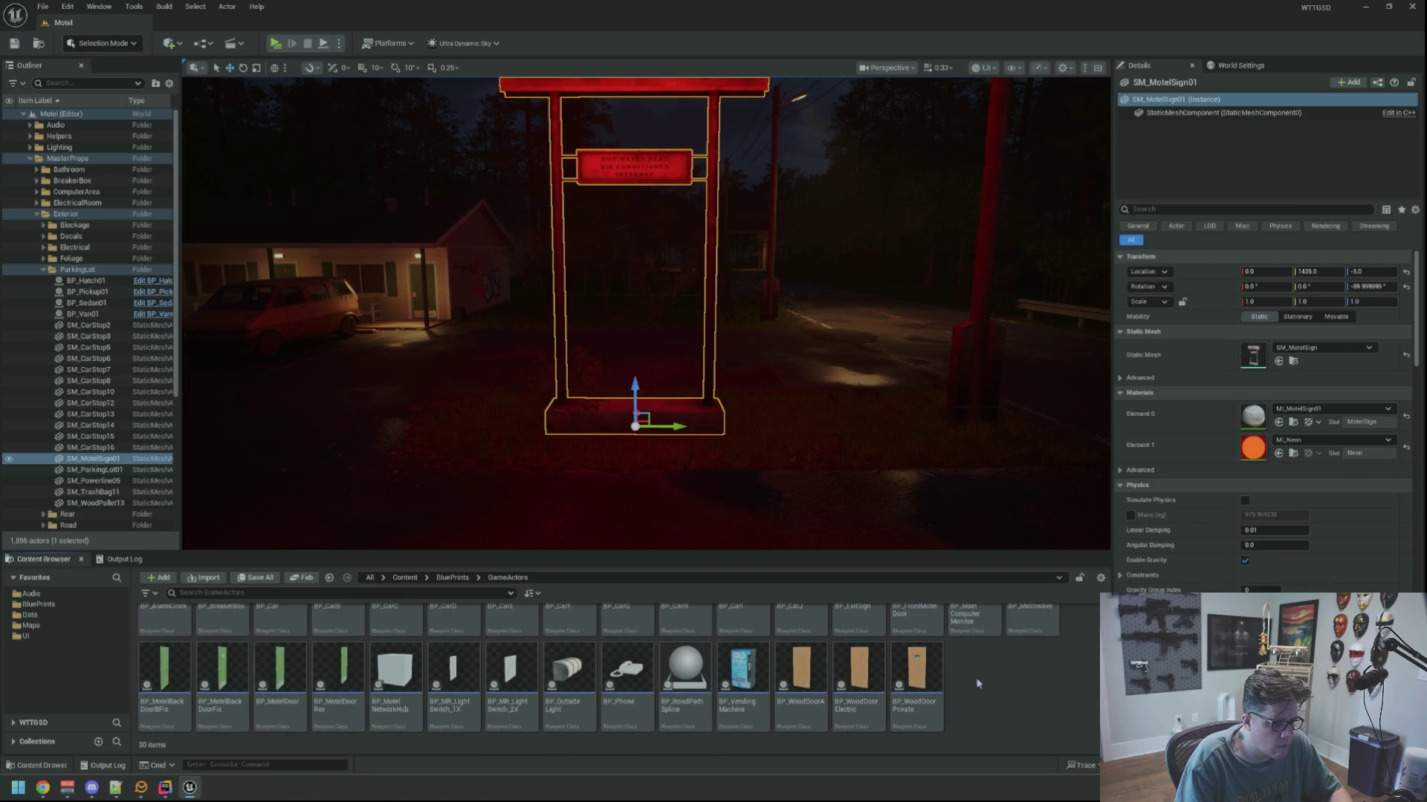
{"action": "scroll", "coordinate": [705, 461], "scroll_direction": "down", "scroll_amount": 3}
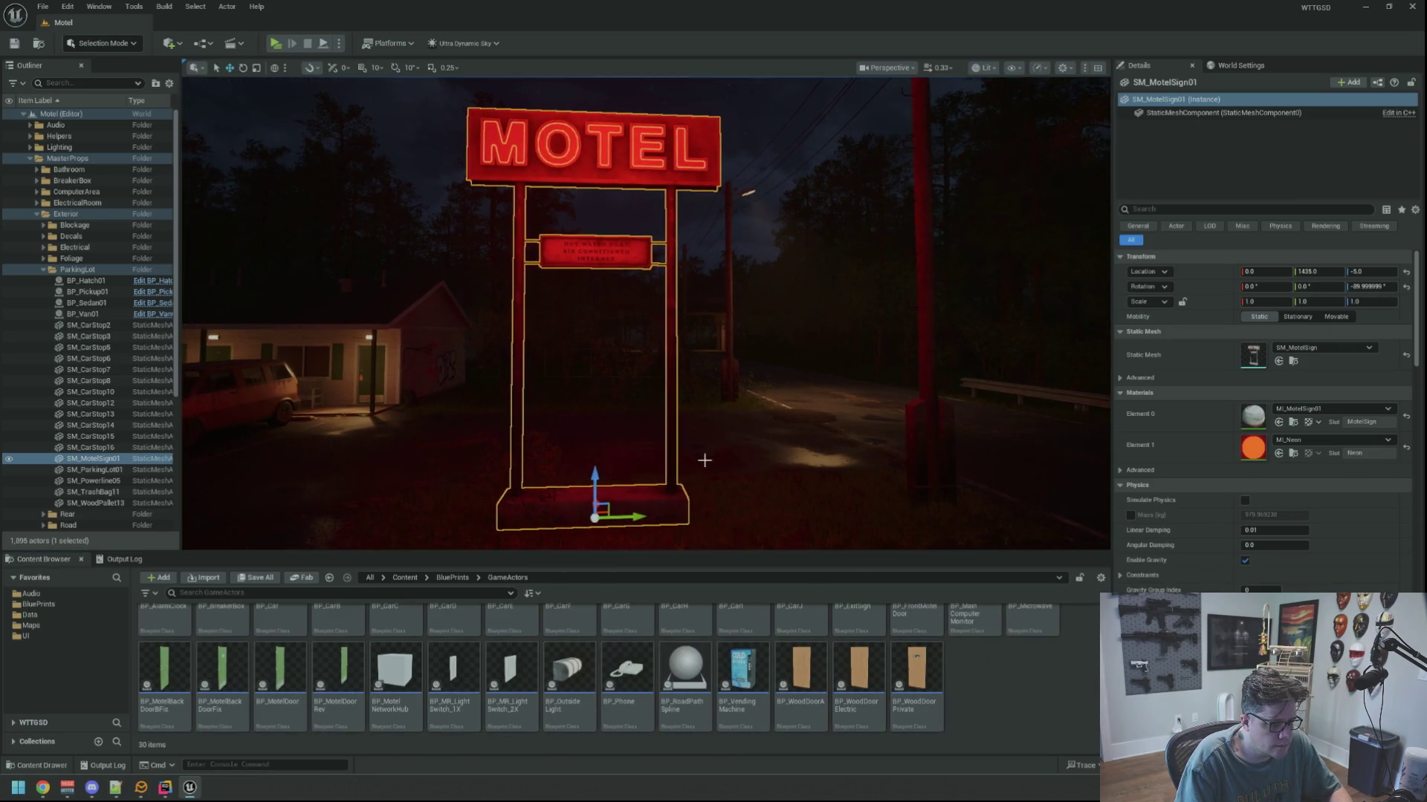
{"action": "key", "text": "Left"}
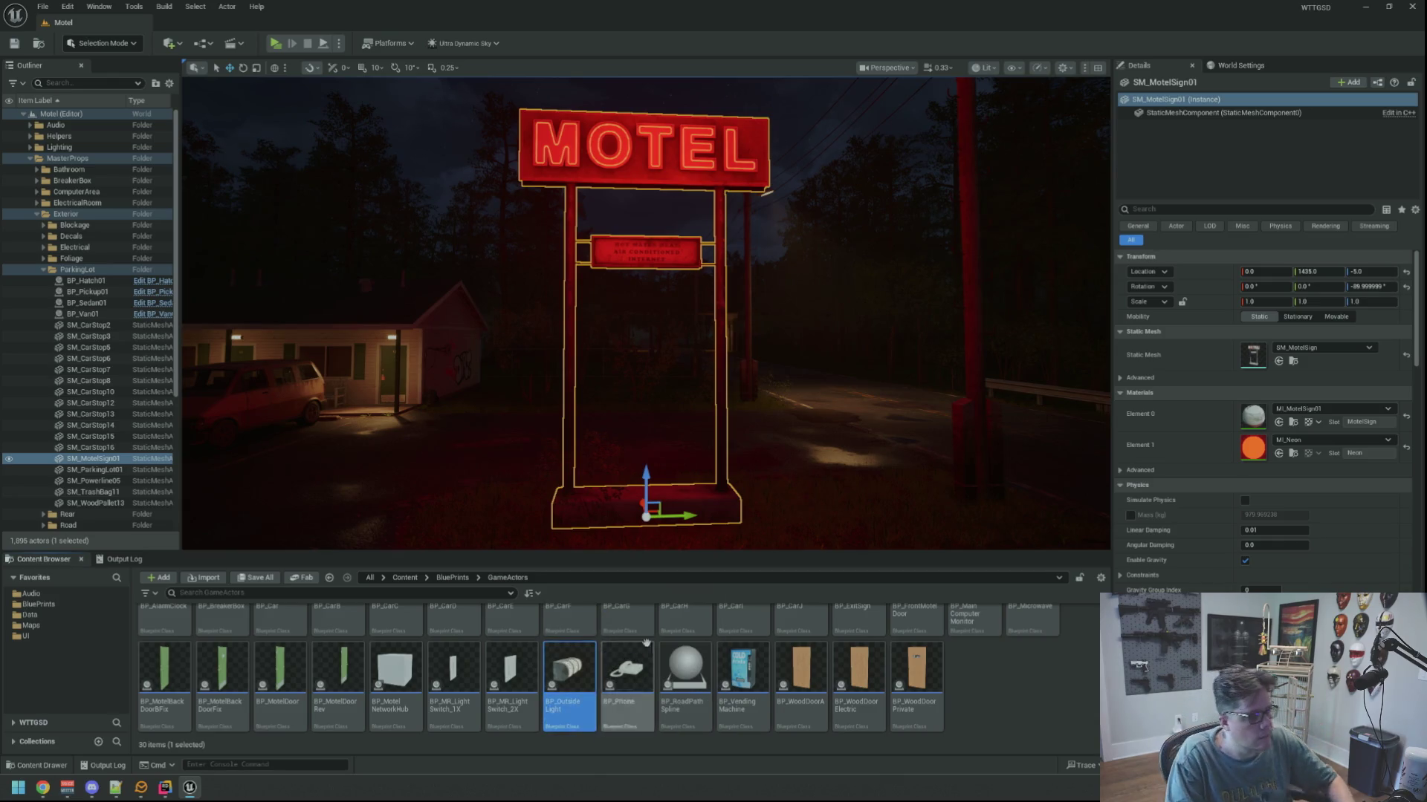
Duplicate BP_Outside Light as BP_MotelSign and open the new blueprint.
{"action": "key", "text": "ctrl+d"}
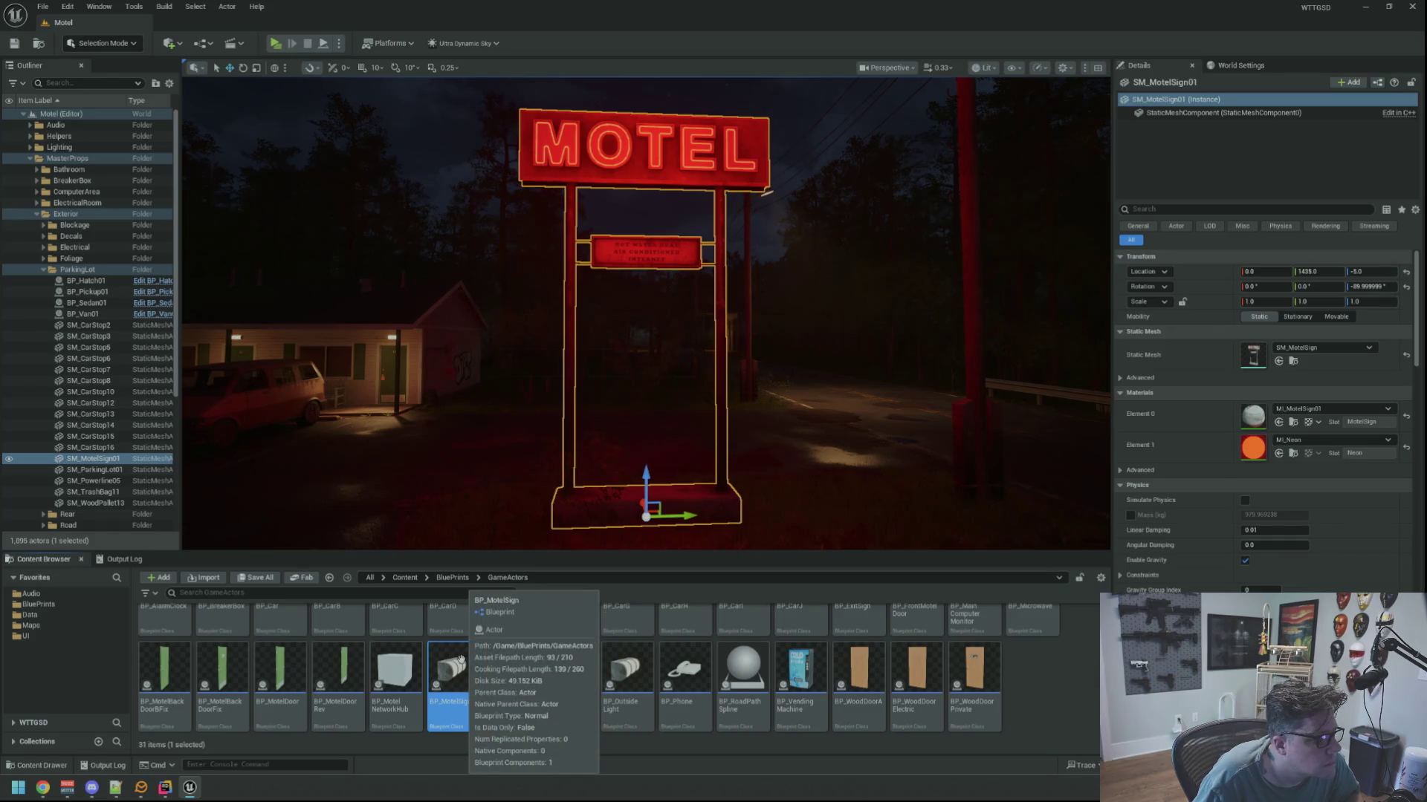
{"action": "mouse_move", "coordinate": [639, 372]}
{"action": "left_mouse_down"}
{"action": "mouse_move", "coordinate": [684, 312]}
{"action": "mouse_move", "coordinate": [669, 320]}
{"action": "mouse_move", "coordinate": [702, 319]}
{"action": "mouse_move", "coordinate": [667, 384]}
{"action": "left_mouse_up"}
{"action": "key", "text": "g"}
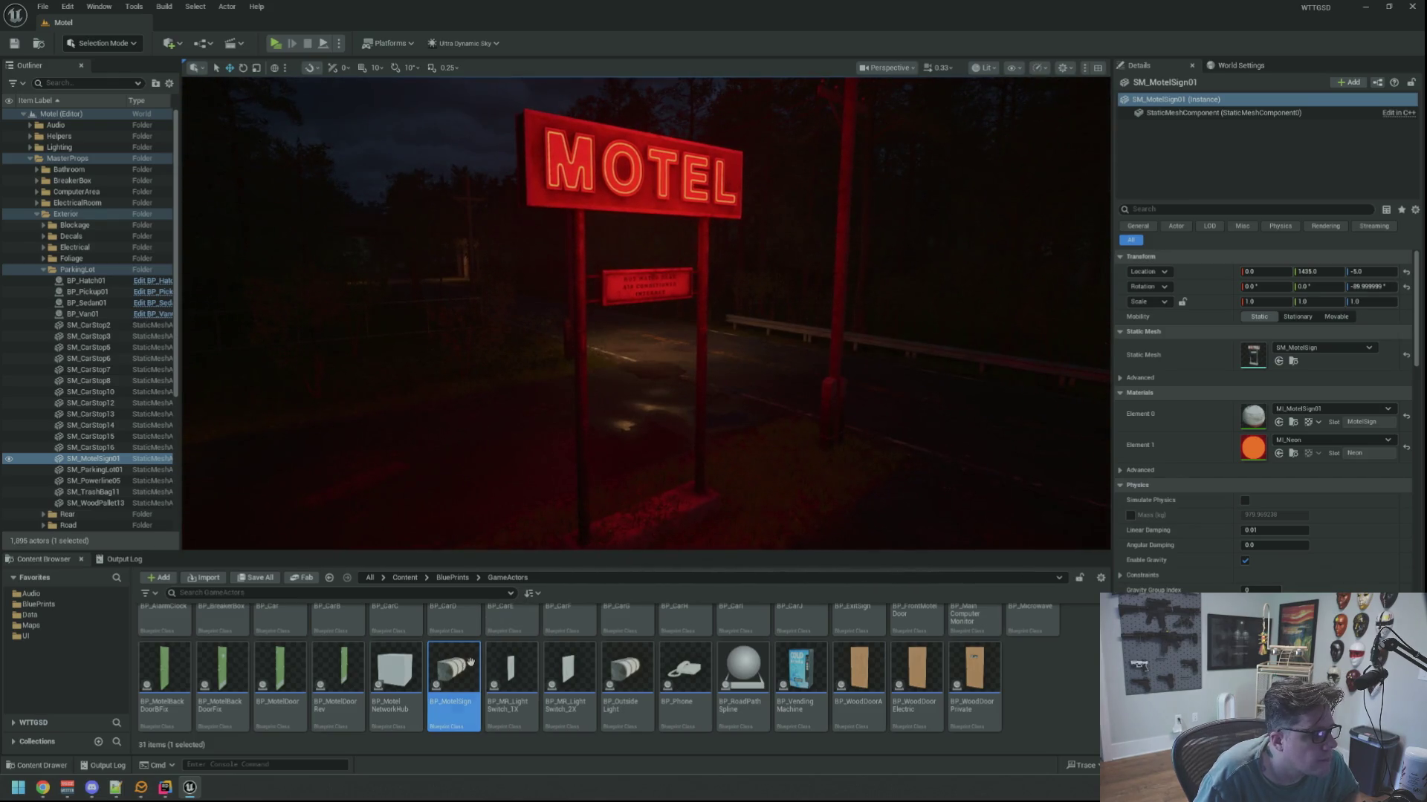
{"action": "double_click", "coordinate": [462, 667]}
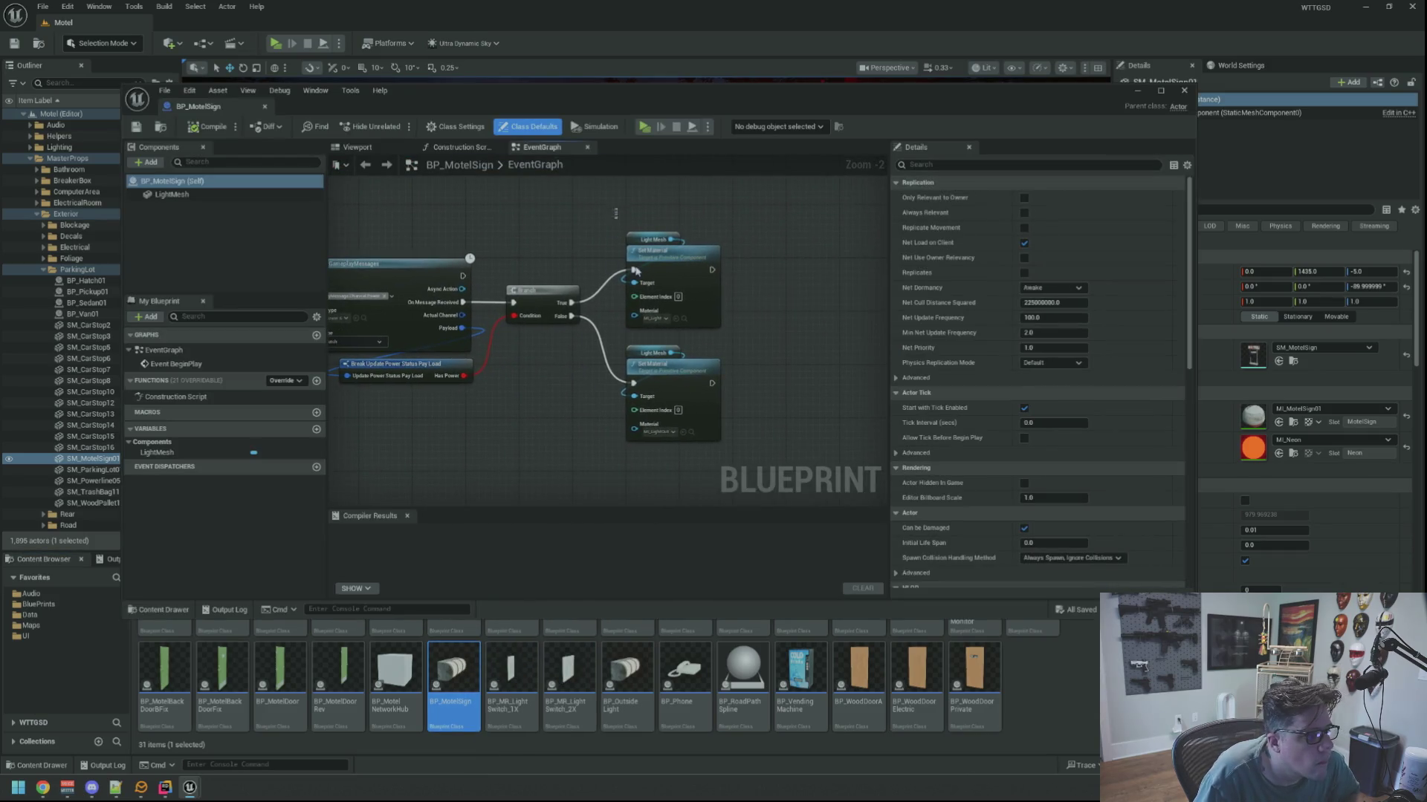
Delete the two Set Material nodes and shift the Listen, Branch and Break nodes right.
{"action": "left_click_drag", "start_coordinate": [746, 453], "coordinate": [746, 453]}
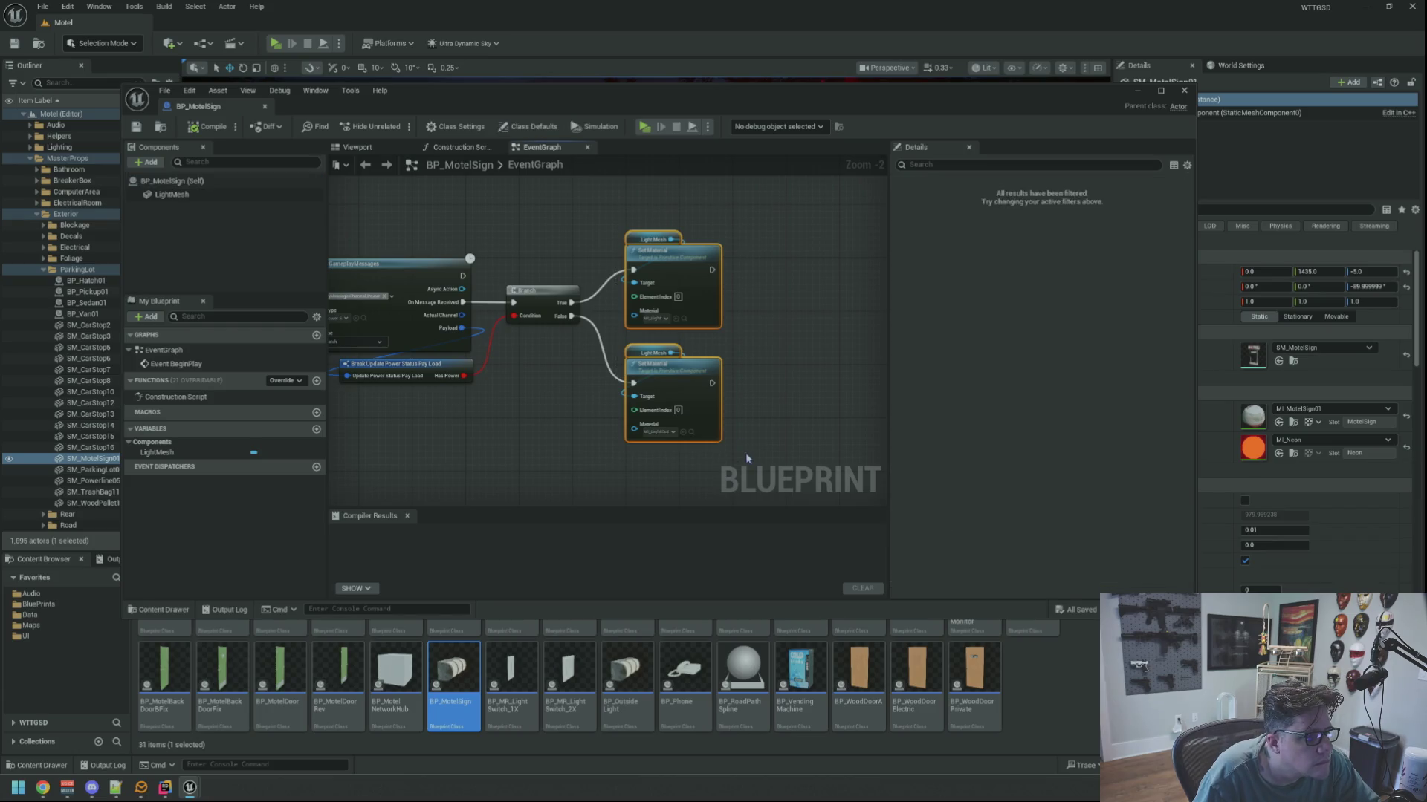
{"action": "key", "text": "Delete"}
{"action": "left_click_drag", "start_coordinate": [587, 368], "coordinate": [686, 376]}
{"action": "left_click_drag", "start_coordinate": [481, 228], "coordinate": [475, 247]}
{"action": "left_click_drag", "start_coordinate": [507, 302], "coordinate": [655, 307]}
{"action": "left_click", "coordinate": [489, 278]}
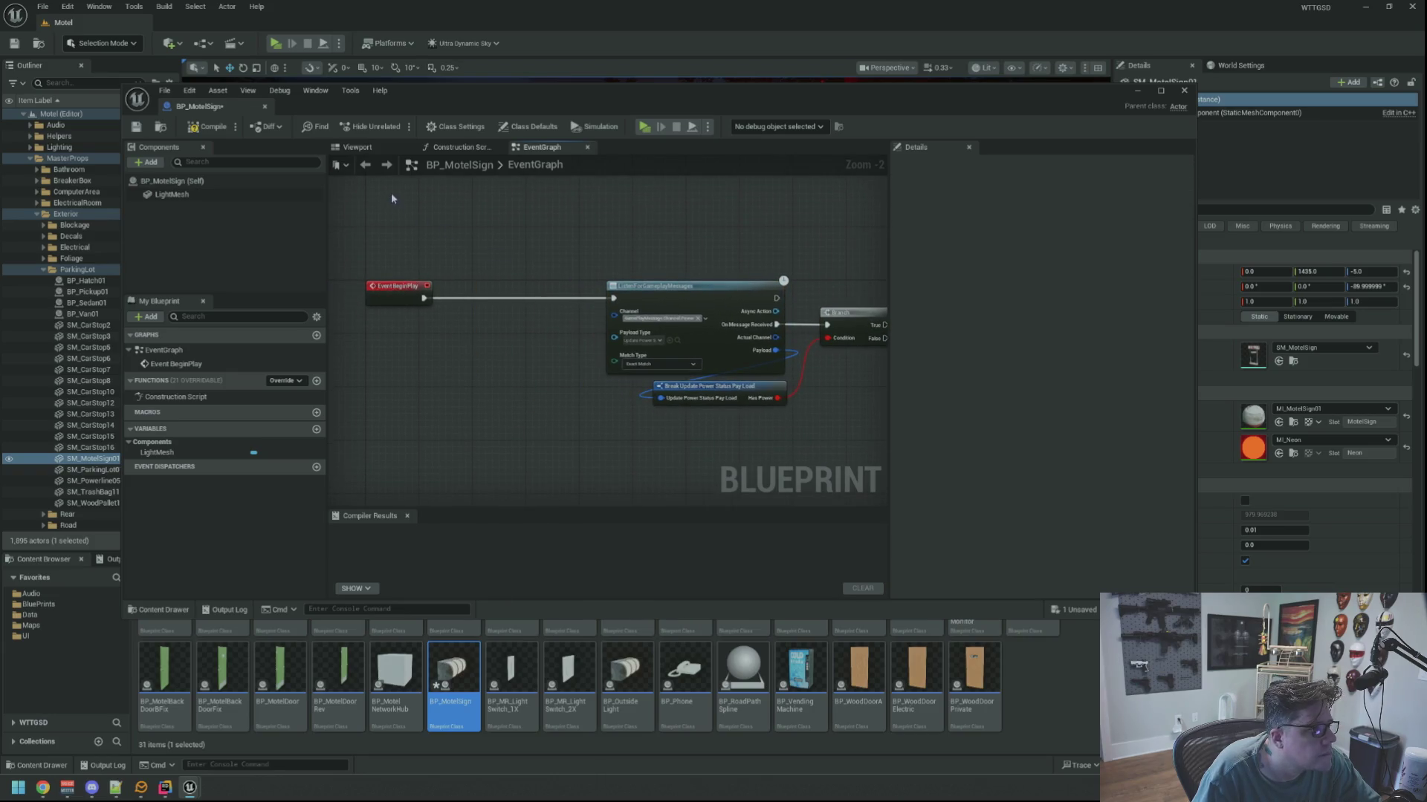
Set LightMesh's Static Mesh to SM_MotelSign and compile the blueprint.
{"action": "left_click", "coordinate": [356, 150]}
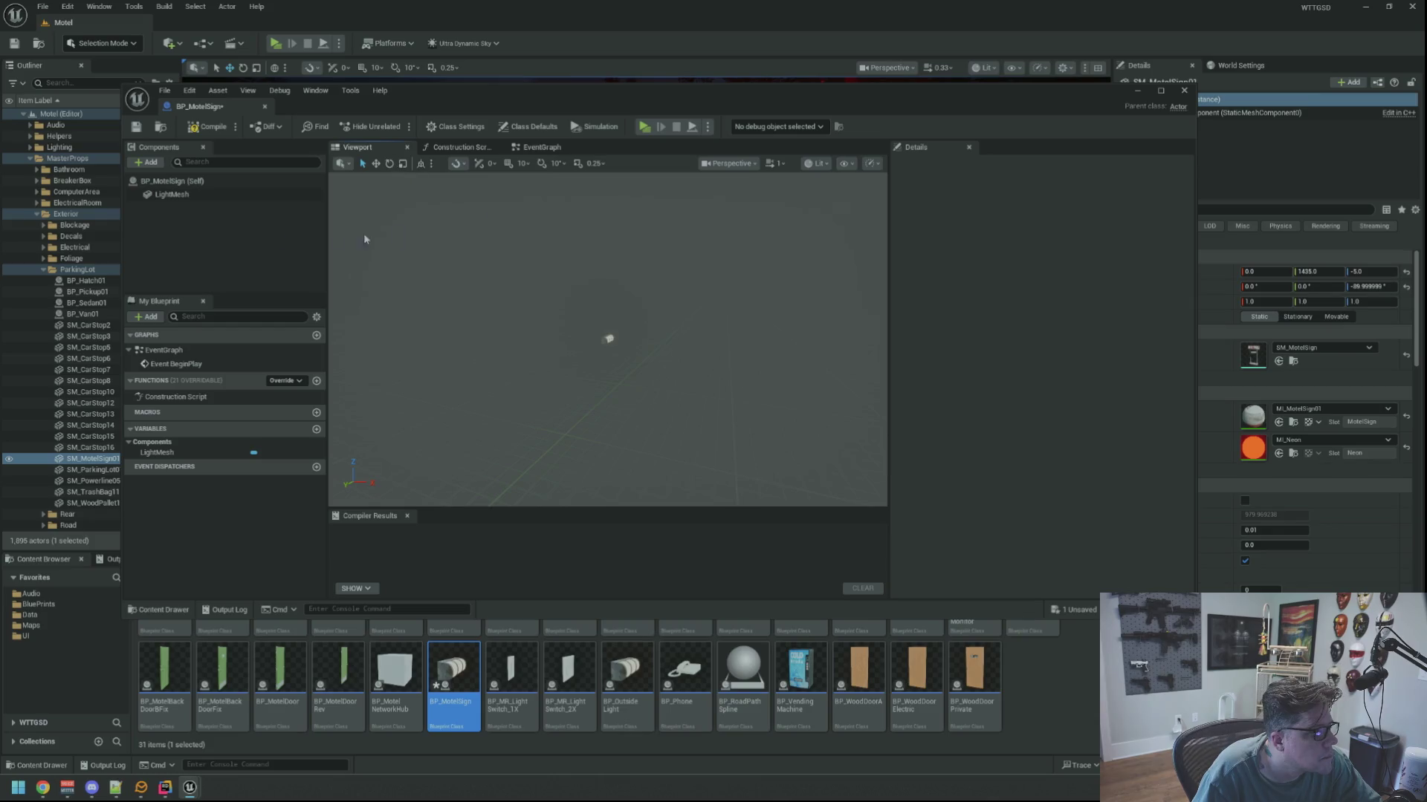
{"action": "left_click", "coordinate": [1063, 349]}
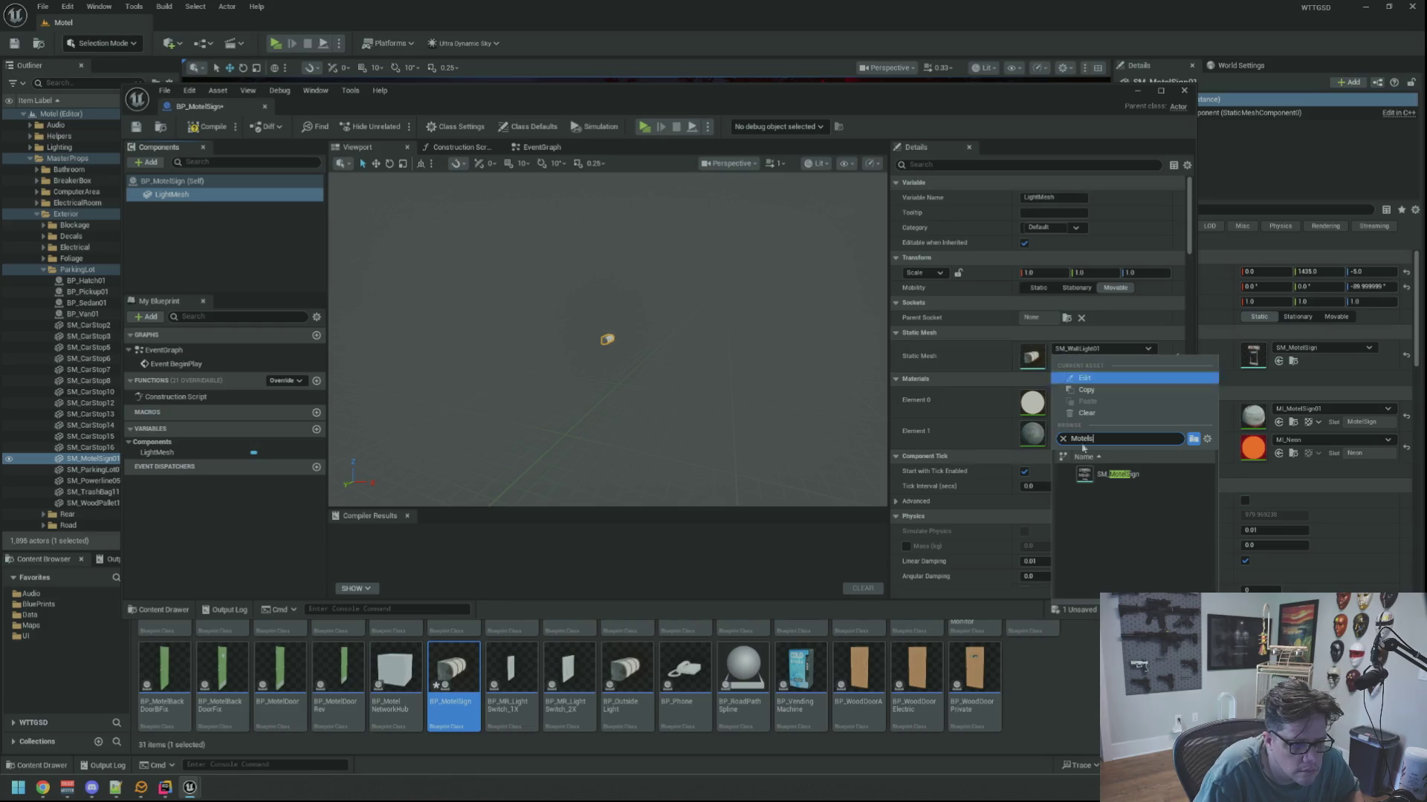
{"action": "left_click", "coordinate": [1121, 475]}
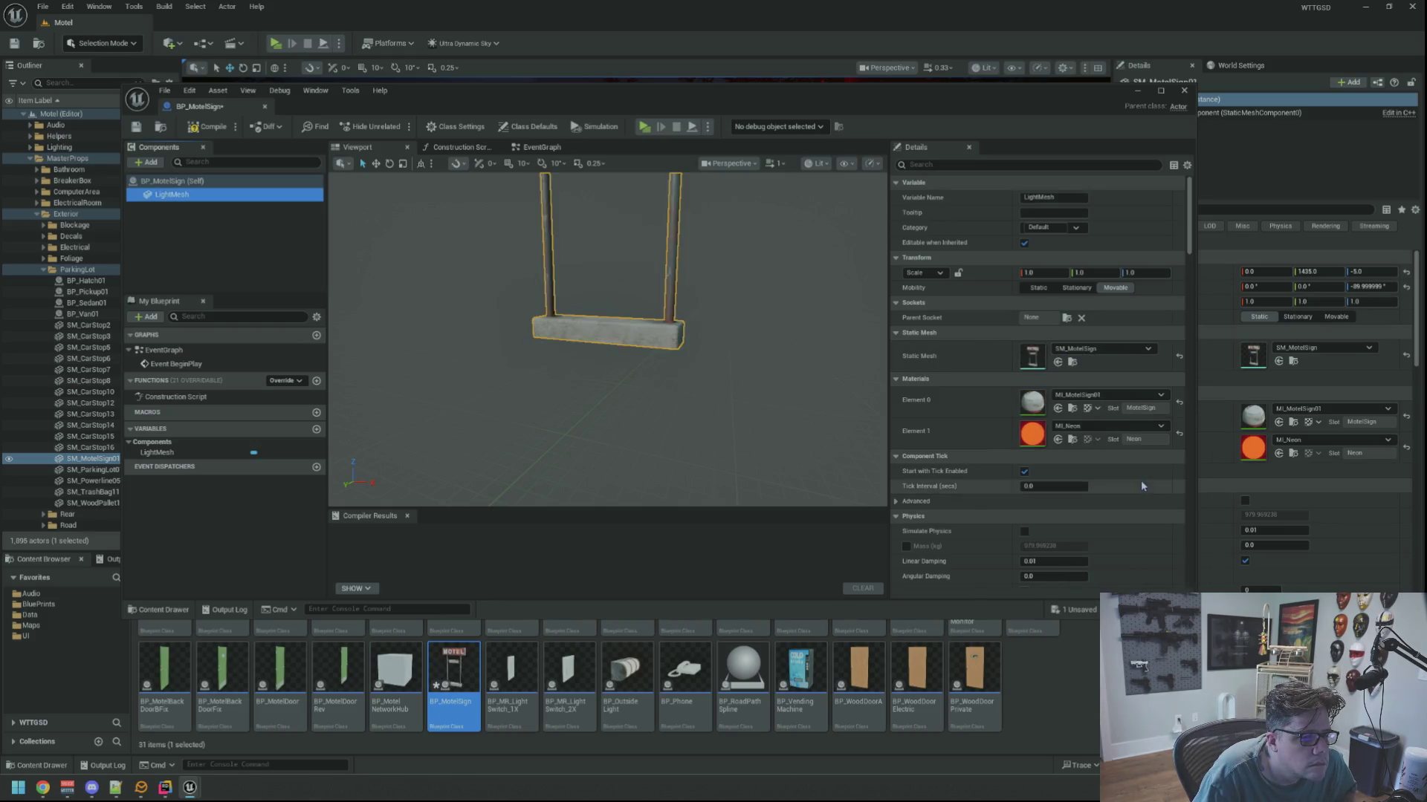
{"action": "key", "text": "f"}
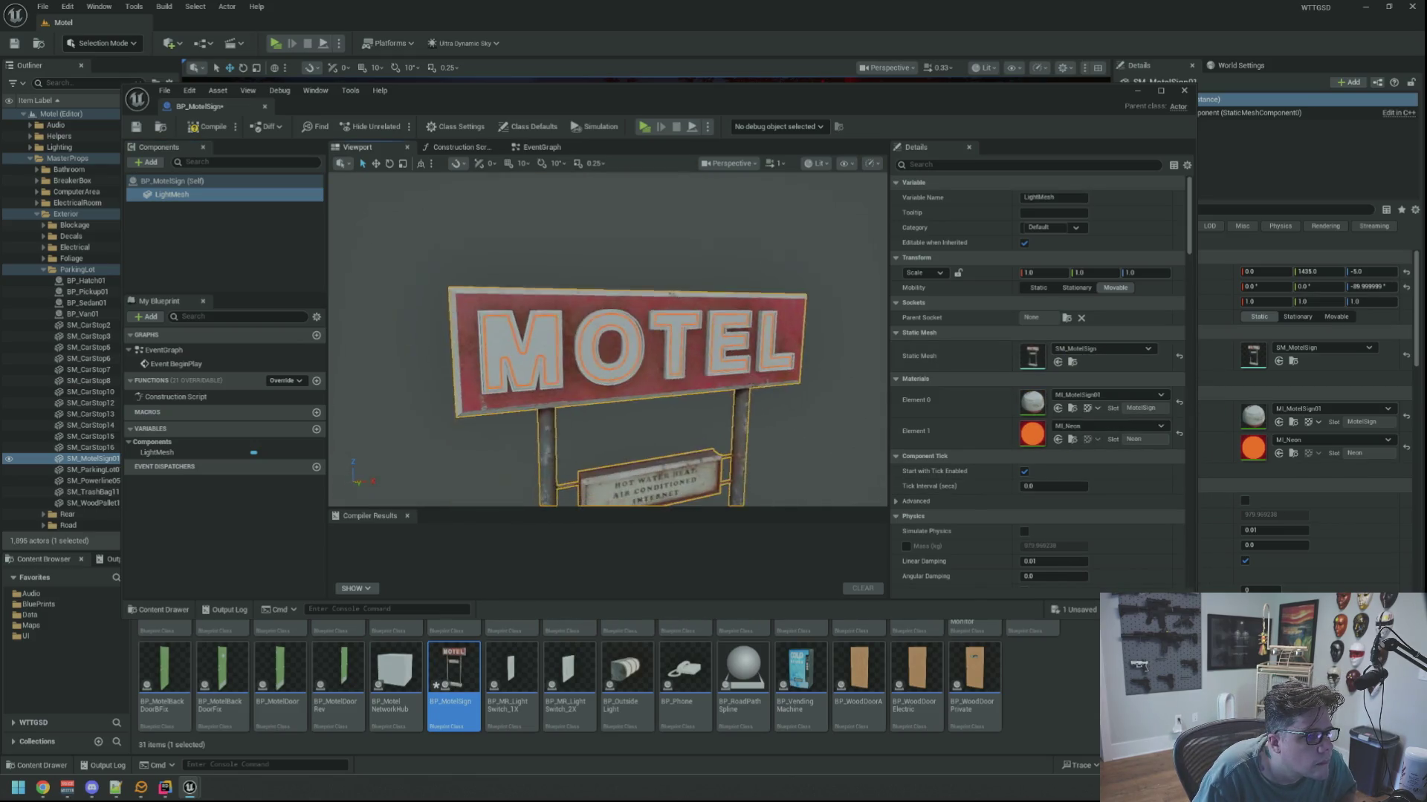
{"action": "left_click", "coordinate": [208, 127]}
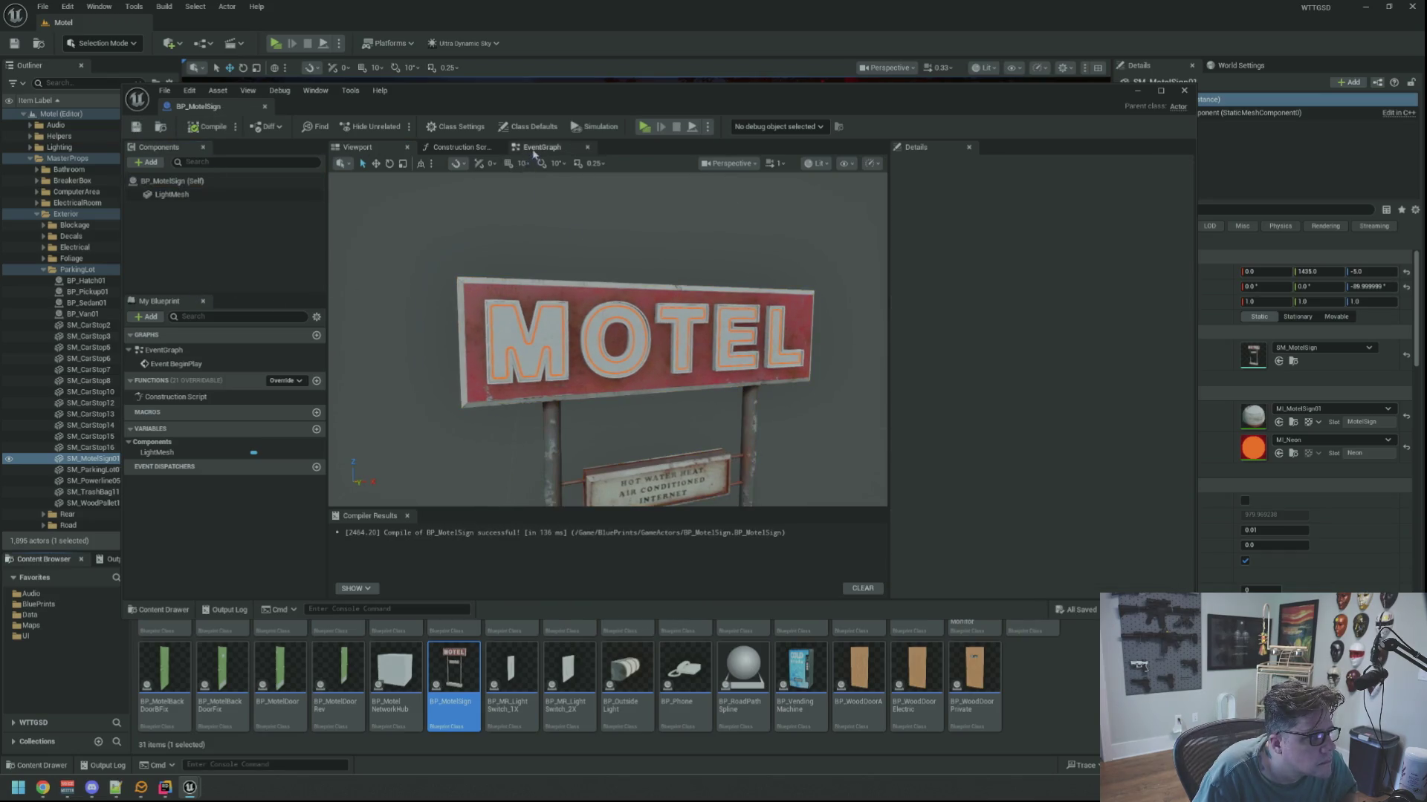
Select LightMesh in the preview and browse to its MI_Neon material.
{"action": "left_click", "coordinate": [531, 151]}
{"action": "left_click", "coordinate": [358, 149]}
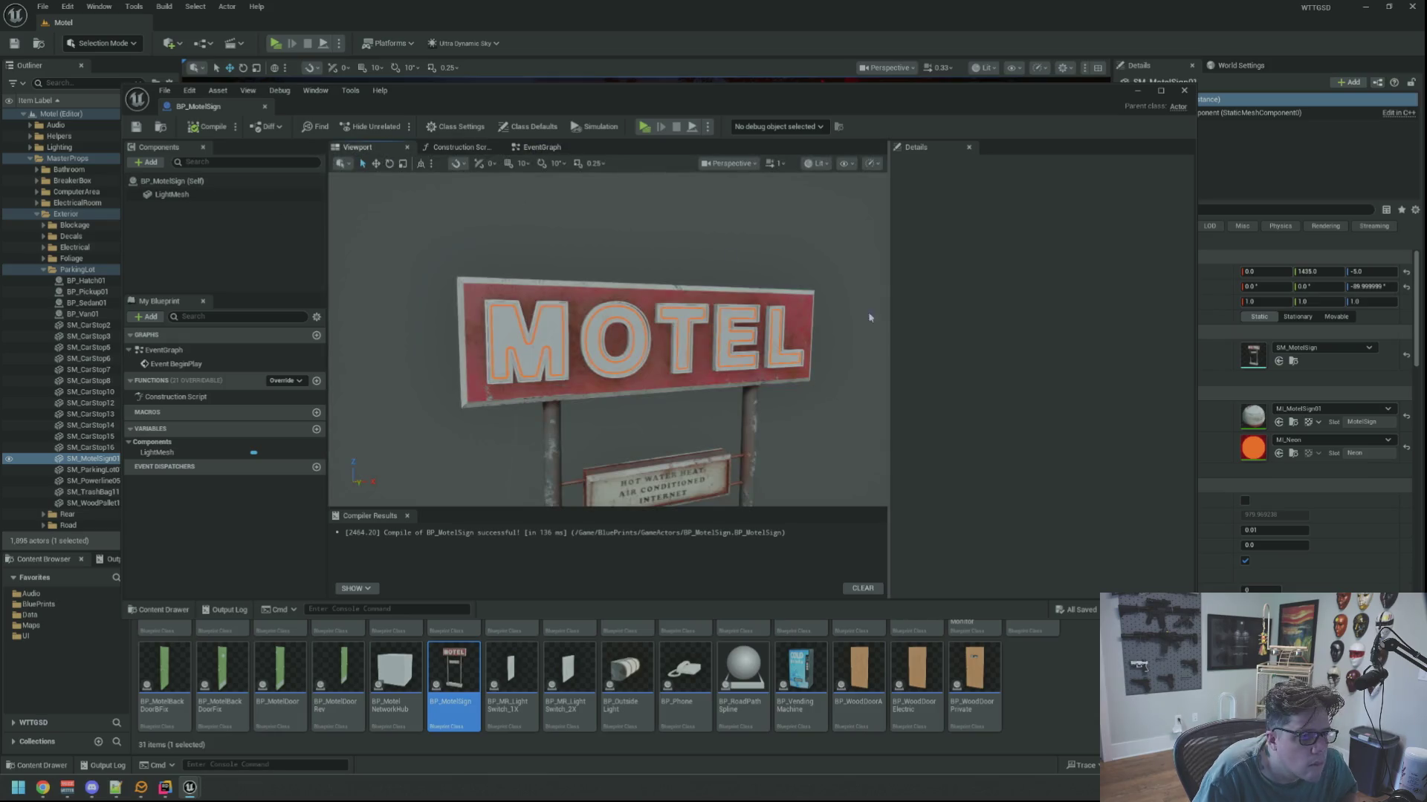
{"action": "left_click", "coordinate": [223, 195]}
{"action": "left_click", "coordinate": [1072, 440]}
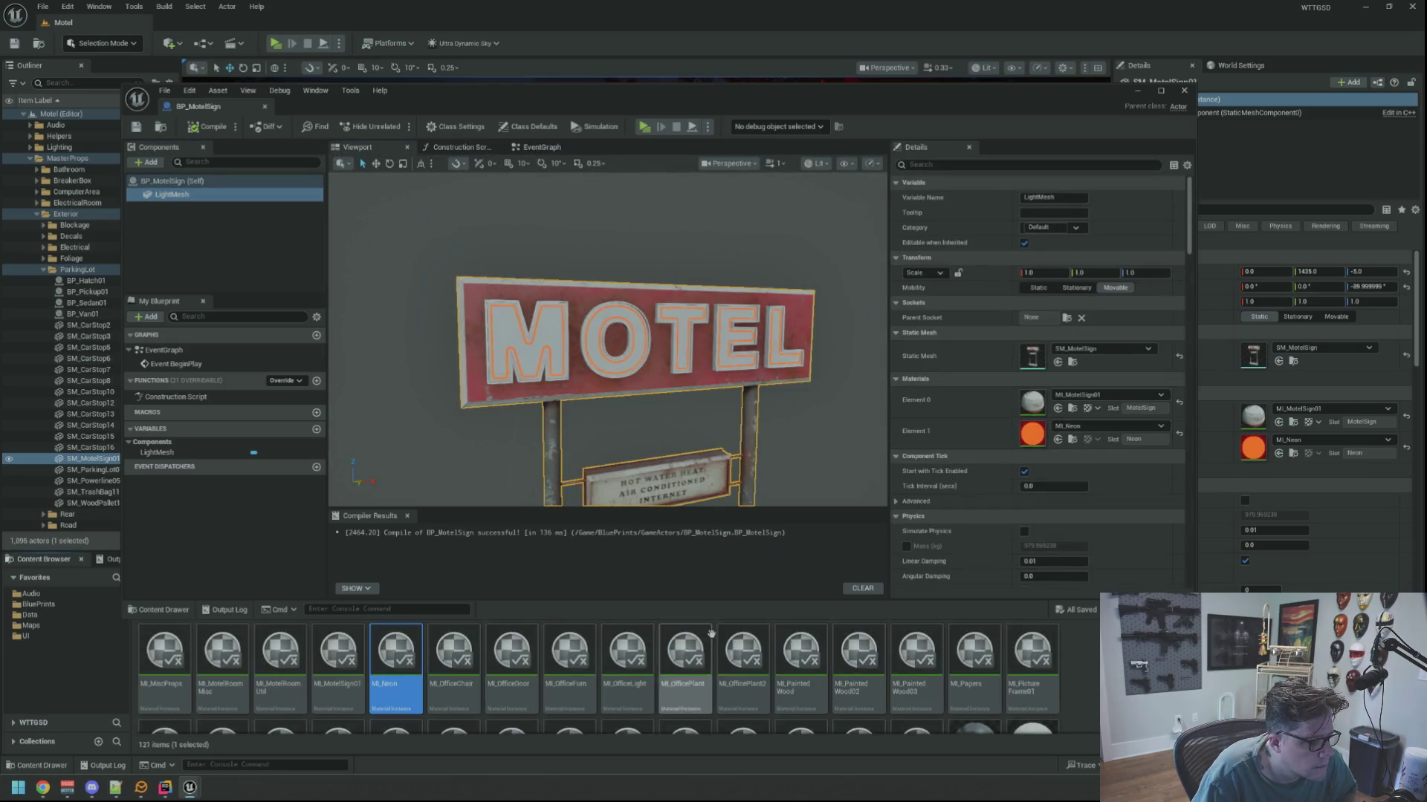
Open MI_Neon and its parent M_Unlit to check Emissive Power, then return to BP_MotelSign.
{"action": "double_click", "coordinate": [402, 651]}
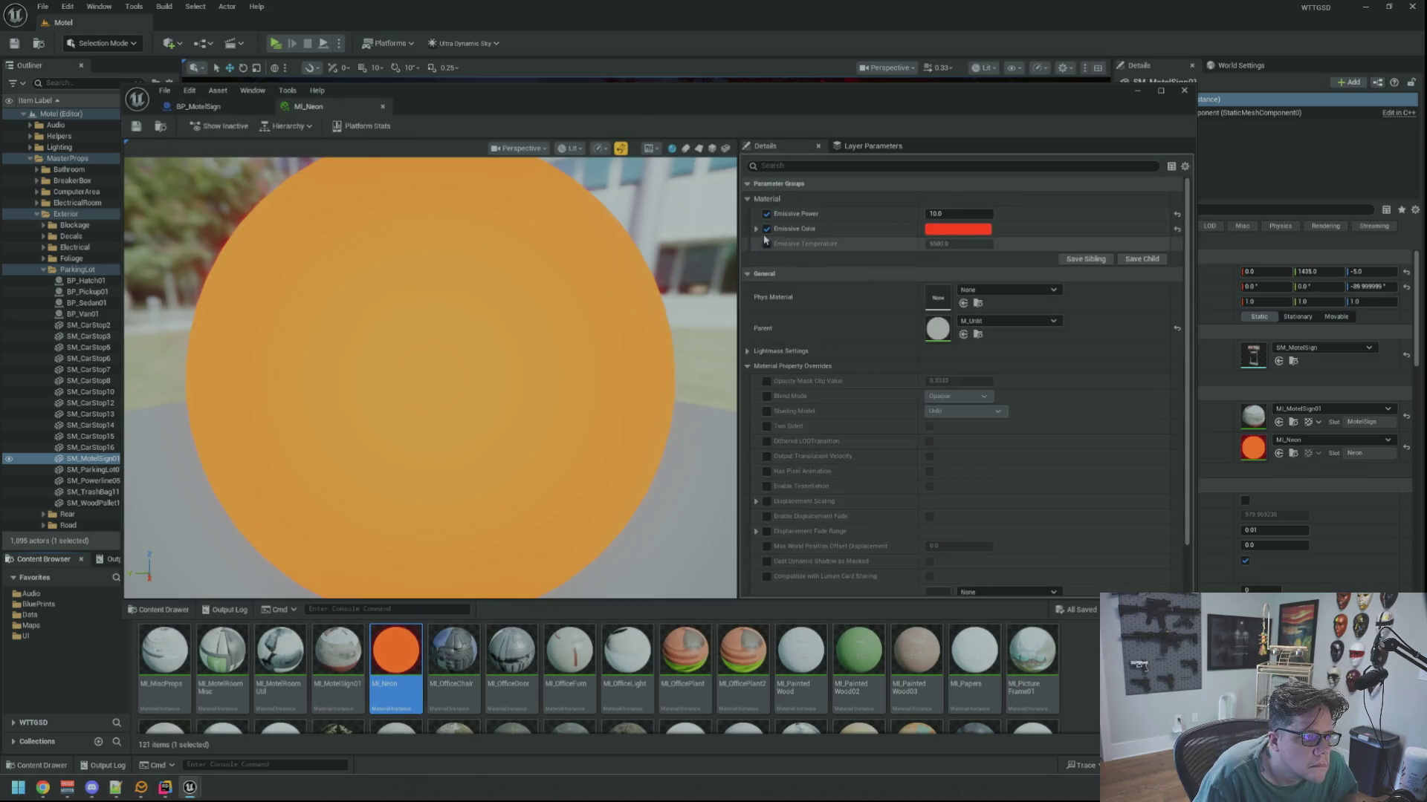
{"action": "left_click", "coordinate": [977, 335]}
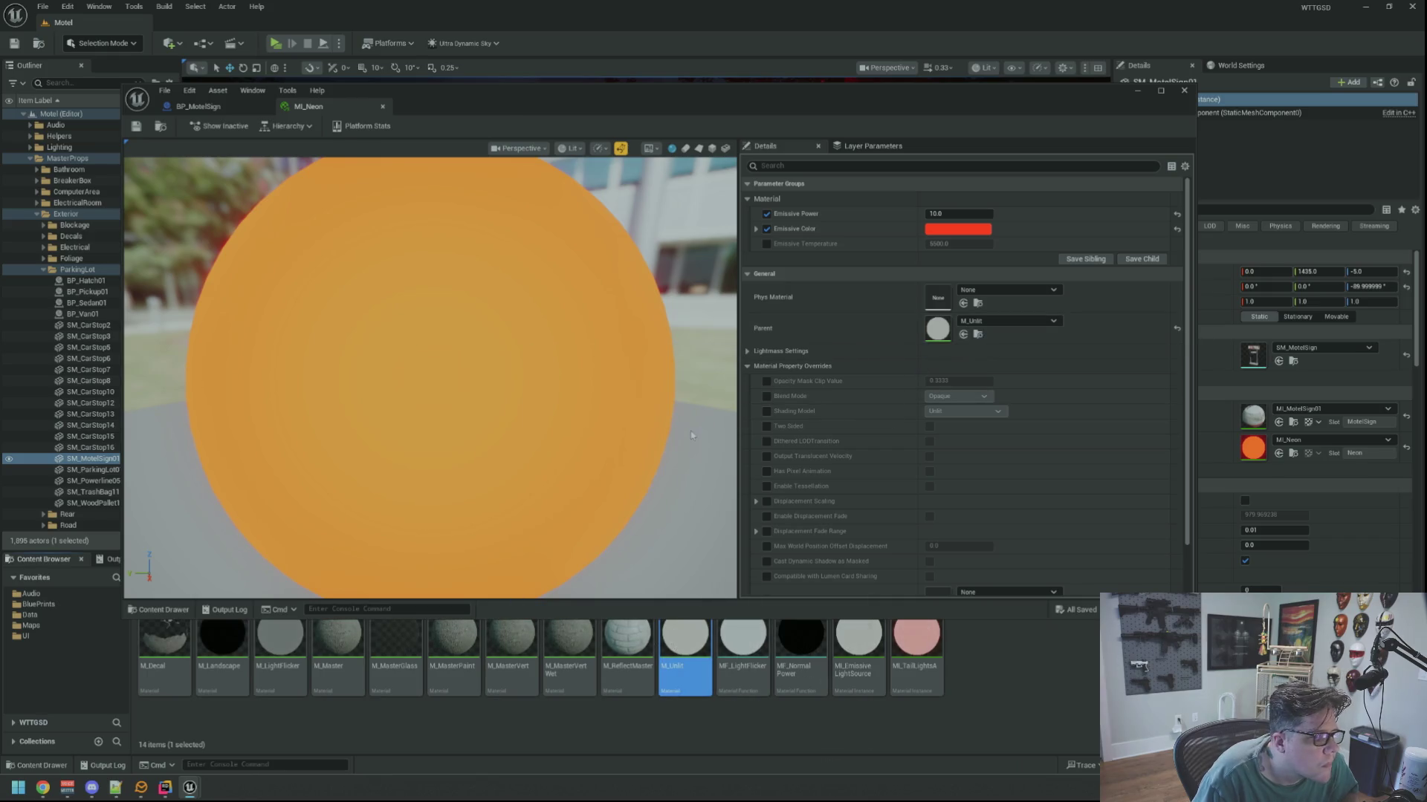
{"action": "double_click", "coordinate": [685, 643]}
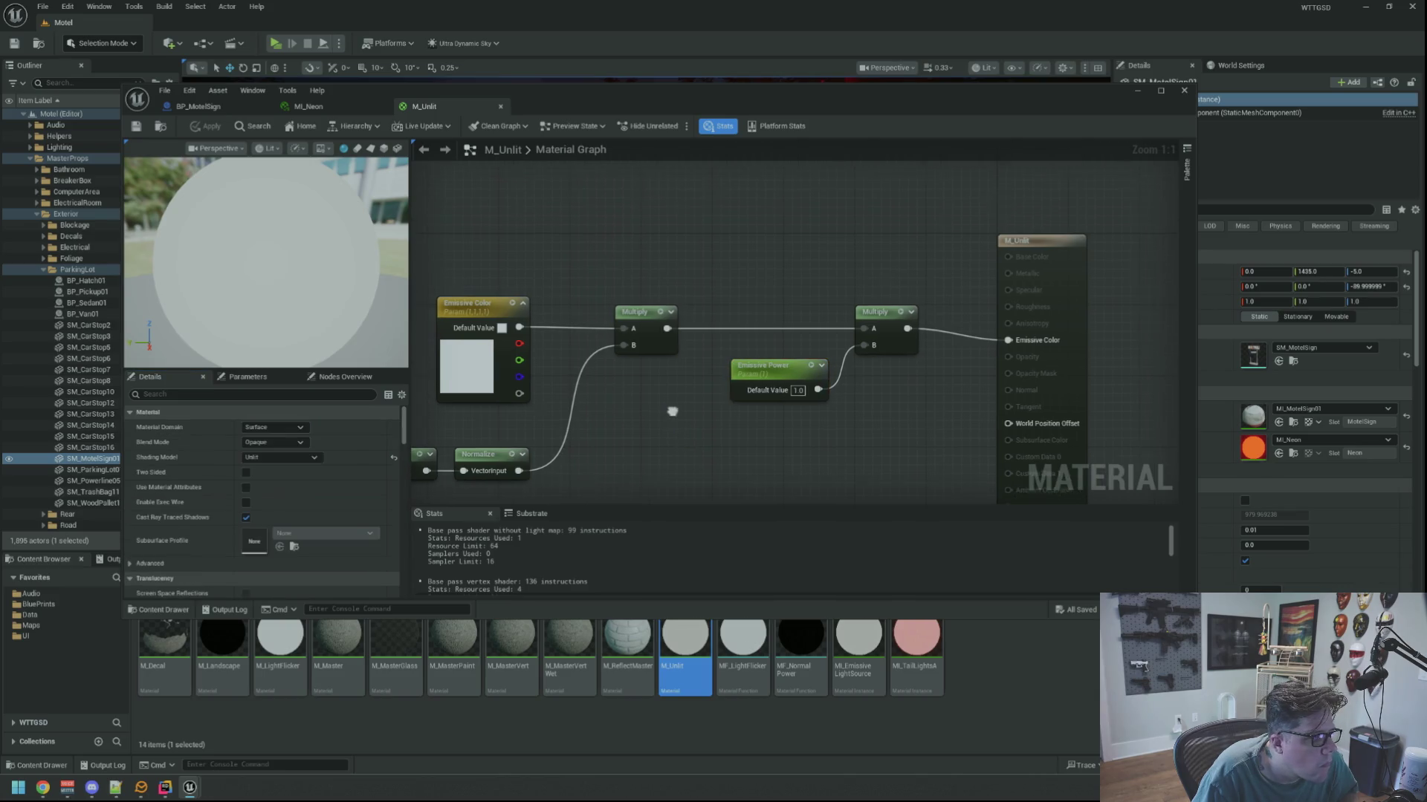
{"action": "left_click", "coordinate": [355, 105]}
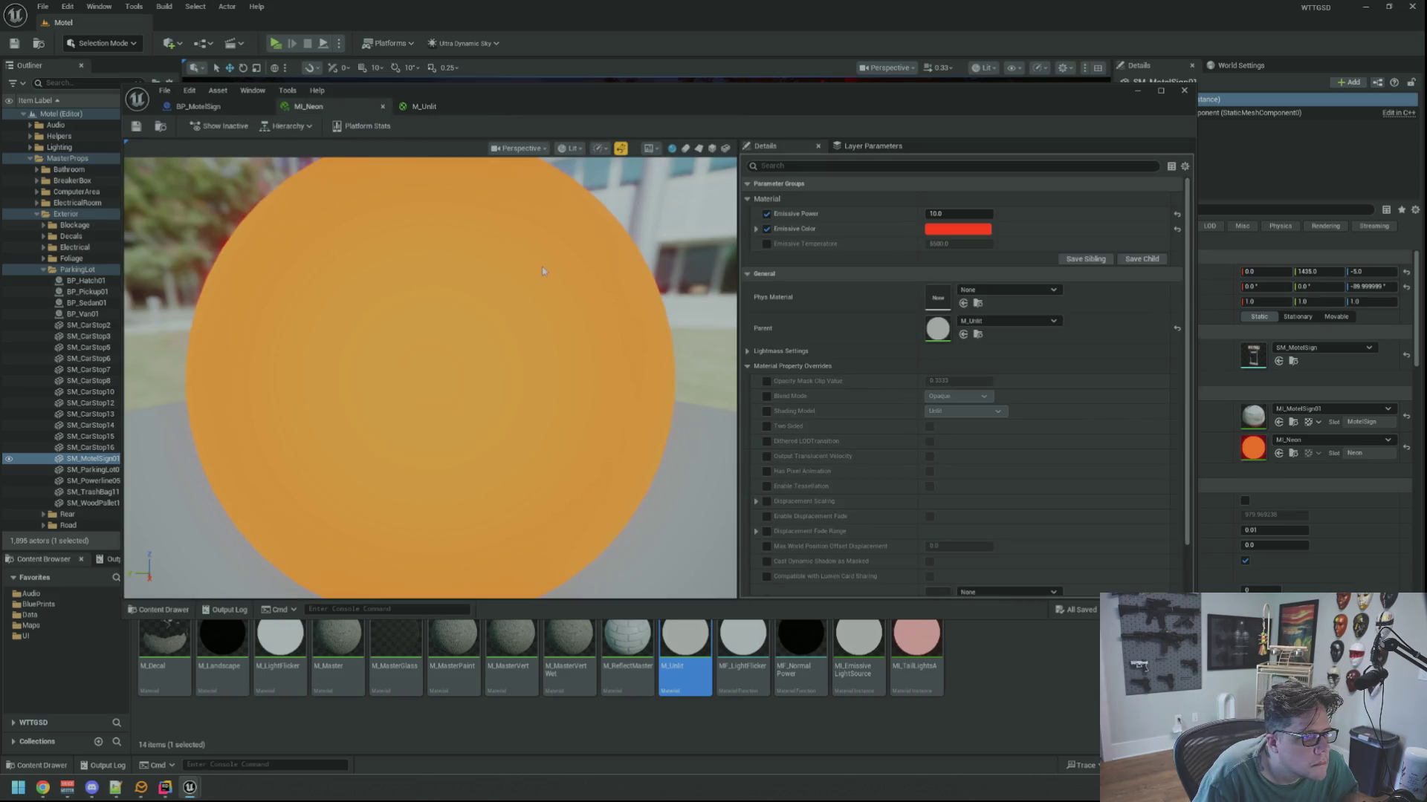
{"action": "scroll", "coordinate": [542, 271], "scroll_direction": "down", "scroll_amount": 5}
{"action": "key", "text": "ctrl+shift+Tab"}
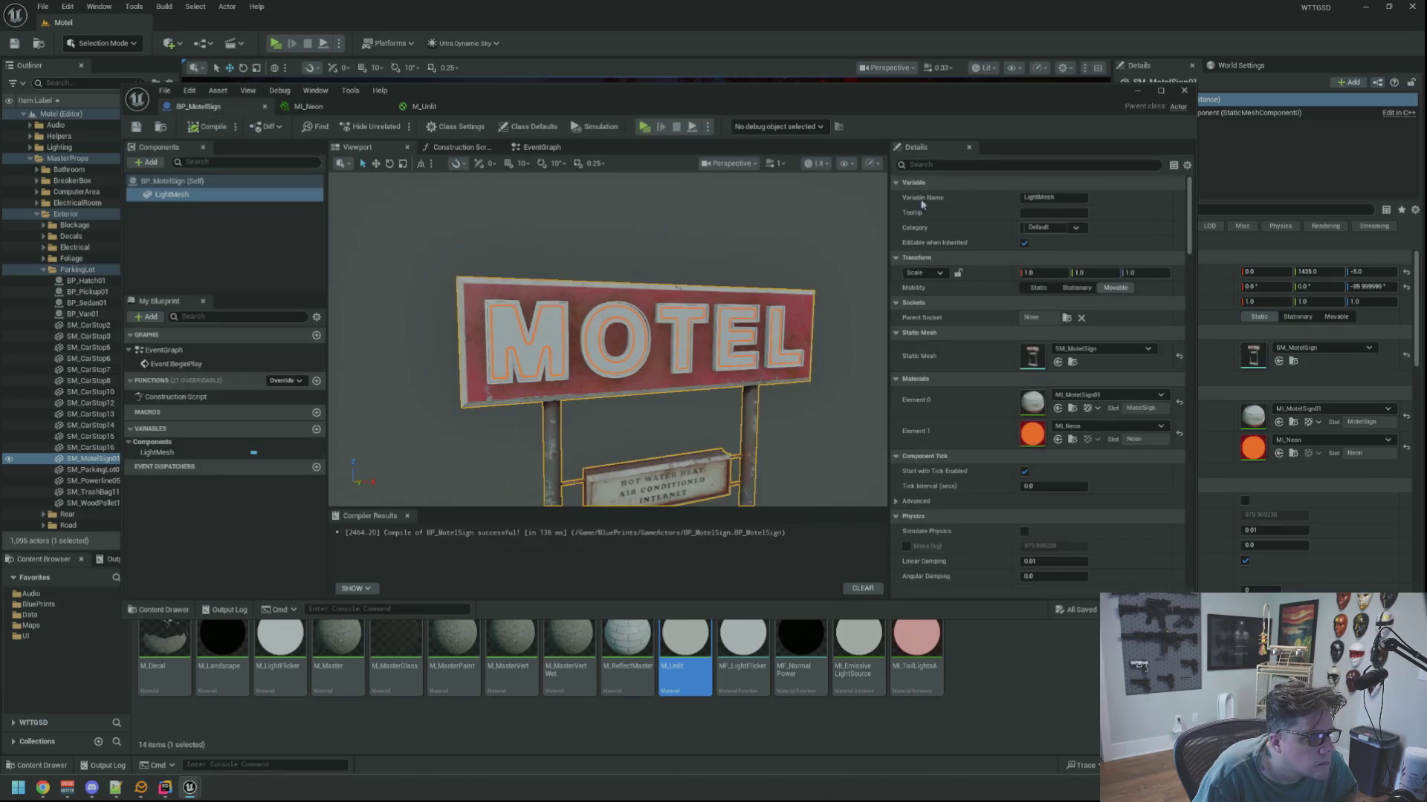
Add a Light Mesh reference and a Create Dynamic Material Instance node run from BeginPlay.
{"action": "left_click", "coordinate": [520, 145]}
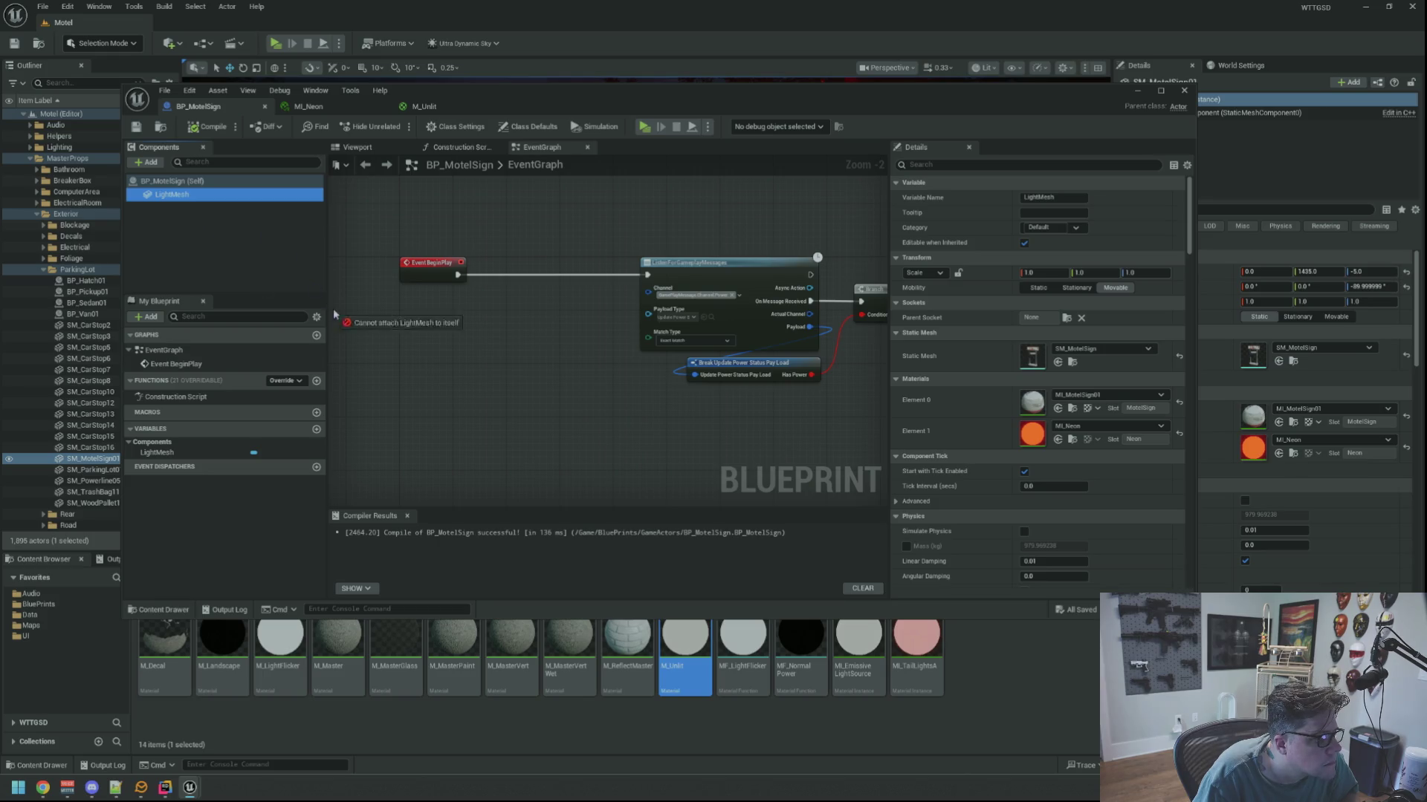
{"action": "left_click_drag", "start_coordinate": [328, 303], "coordinate": [380, 340]}
{"action": "left_click_drag", "start_coordinate": [488, 315], "coordinate": [488, 314]}
{"action": "type", "text": "create dynamic"}
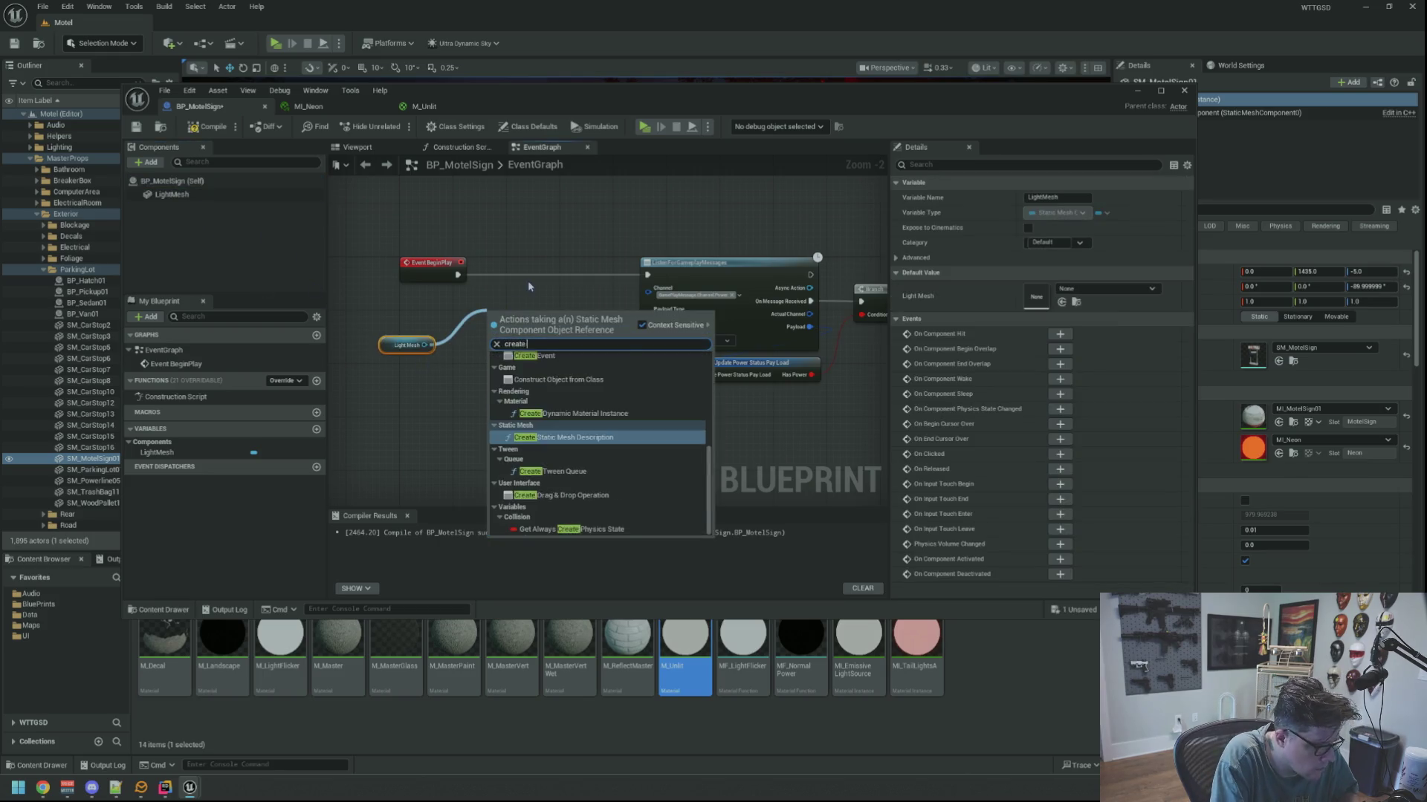
{"action": "key", "text": "Return"}
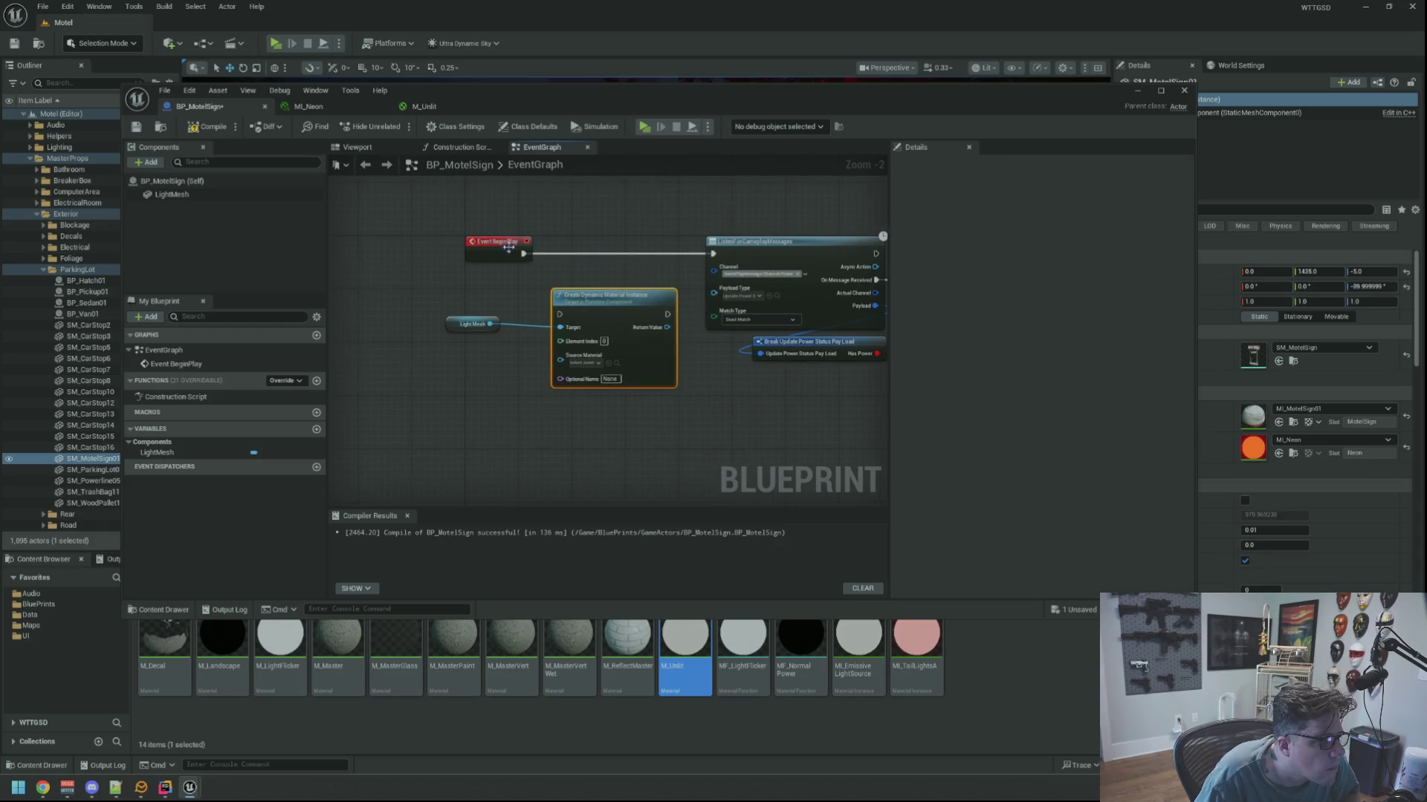
{"action": "left_click_drag", "start_coordinate": [562, 318], "coordinate": [560, 315]}
{"action": "left_click_drag", "start_coordinate": [595, 211], "coordinate": [820, 384]}
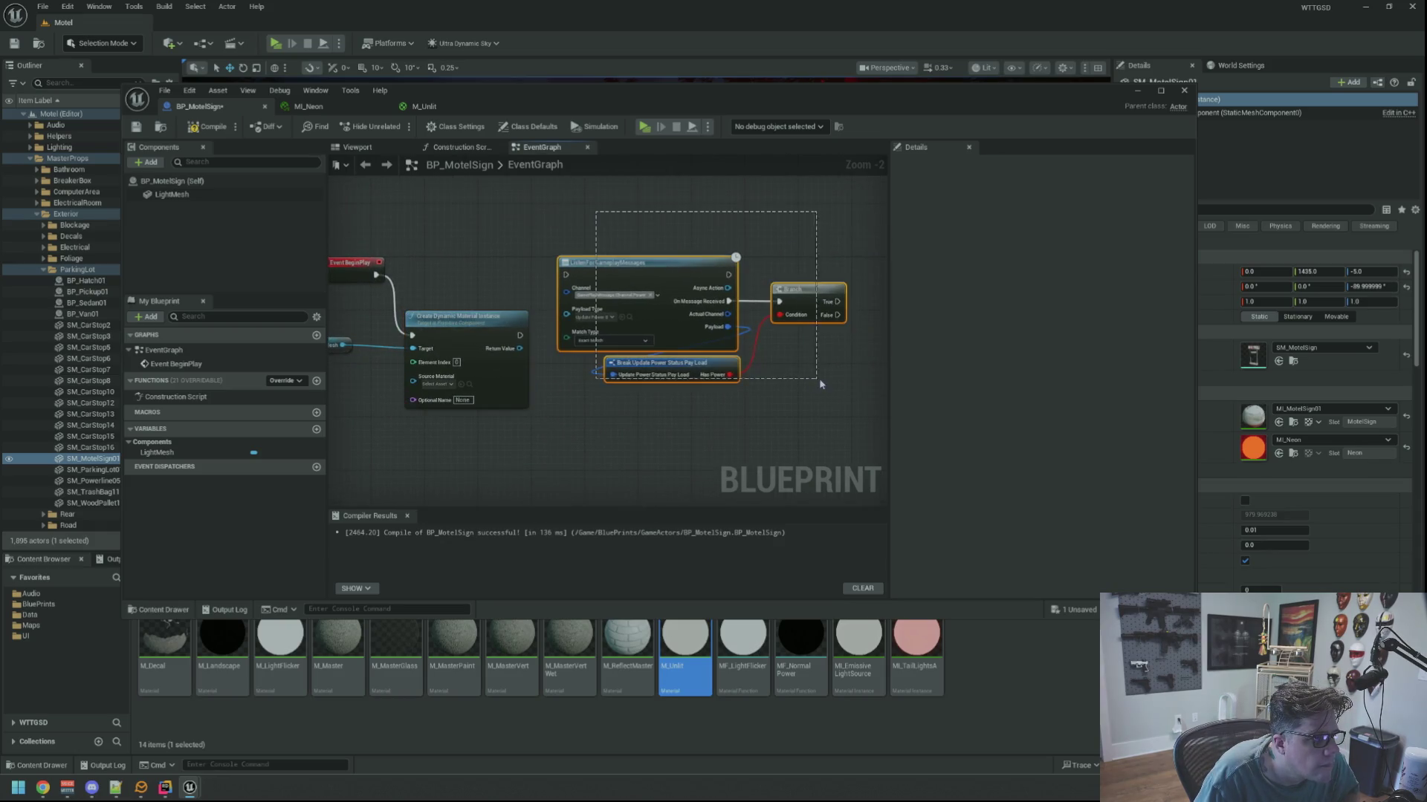
{"action": "left_click_drag", "start_coordinate": [649, 274], "coordinate": [695, 271]}
{"action": "key", "text": "Delete"}
{"action": "scroll", "coordinate": [572, 259], "scroll_direction": "up", "scroll_amount": 2}
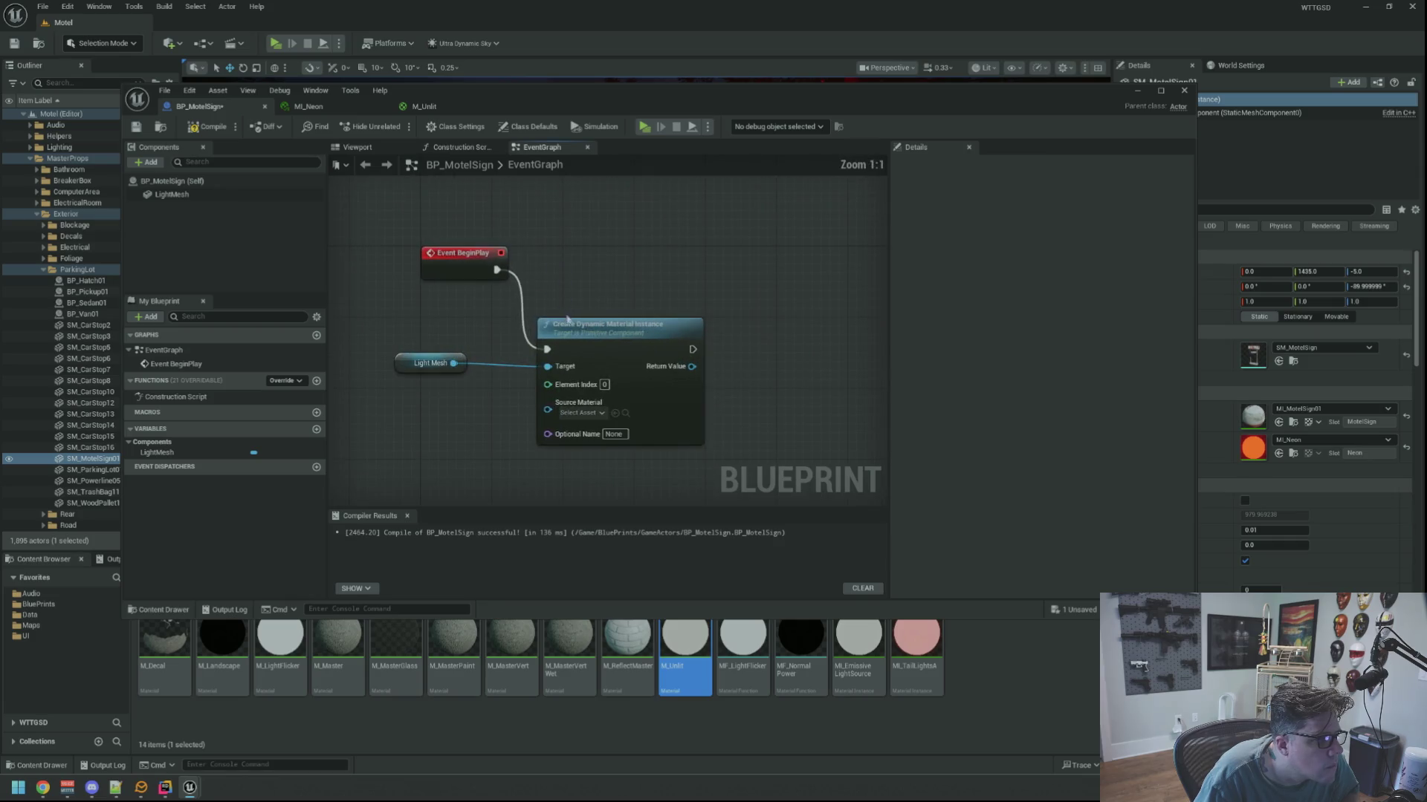
{"action": "left_click_drag", "start_coordinate": [572, 259], "coordinate": [573, 253]}
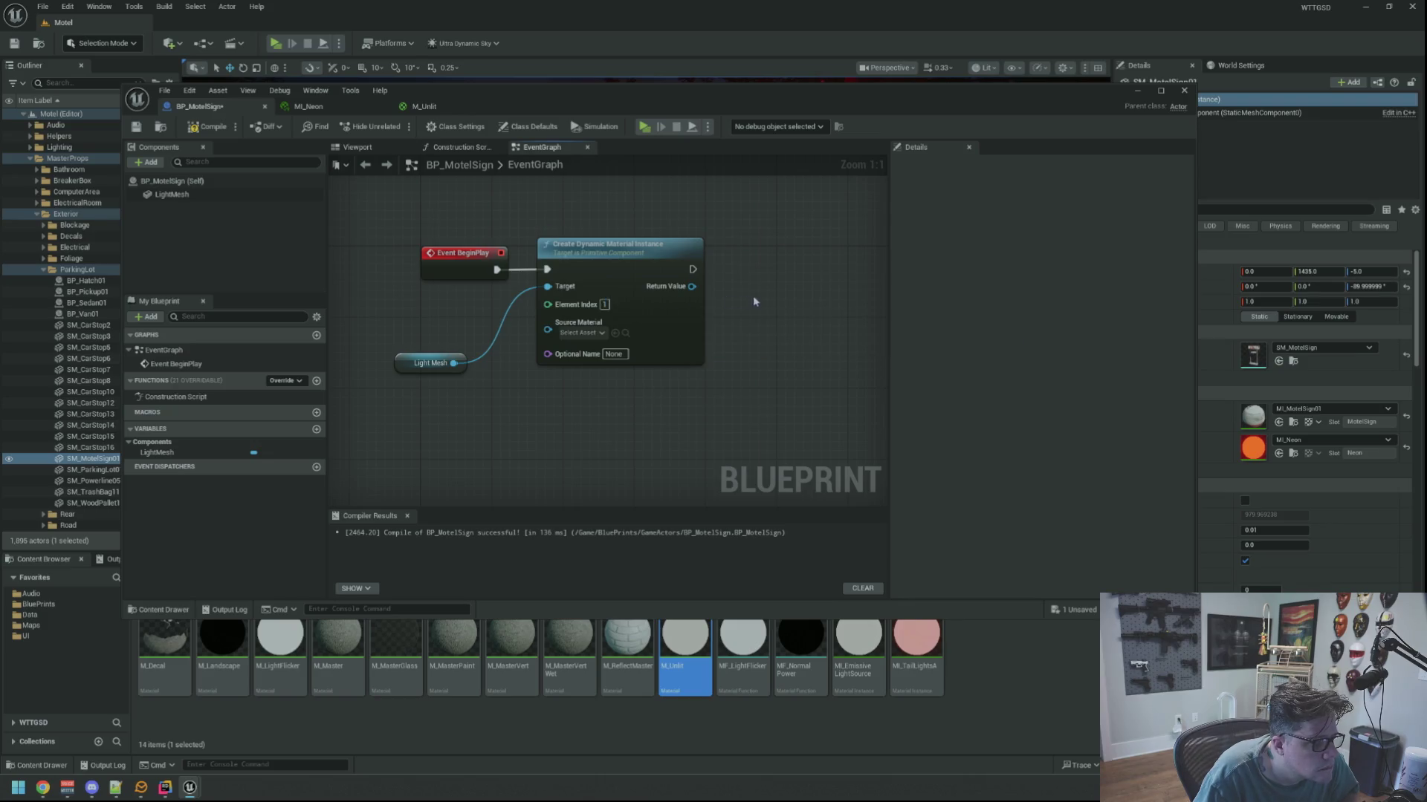
Promote the Return Value to a NeonMat variable and wire SET into ListenForGameplayMessages.
{"action": "mouse_move", "coordinate": [568, 295]}
{"action": "left_mouse_down"}
{"action": "mouse_move", "coordinate": [685, 288]}
{"action": "mouse_move", "coordinate": [673, 275]}
{"action": "left_mouse_up"}
{"action": "left_click", "coordinate": [717, 355]}
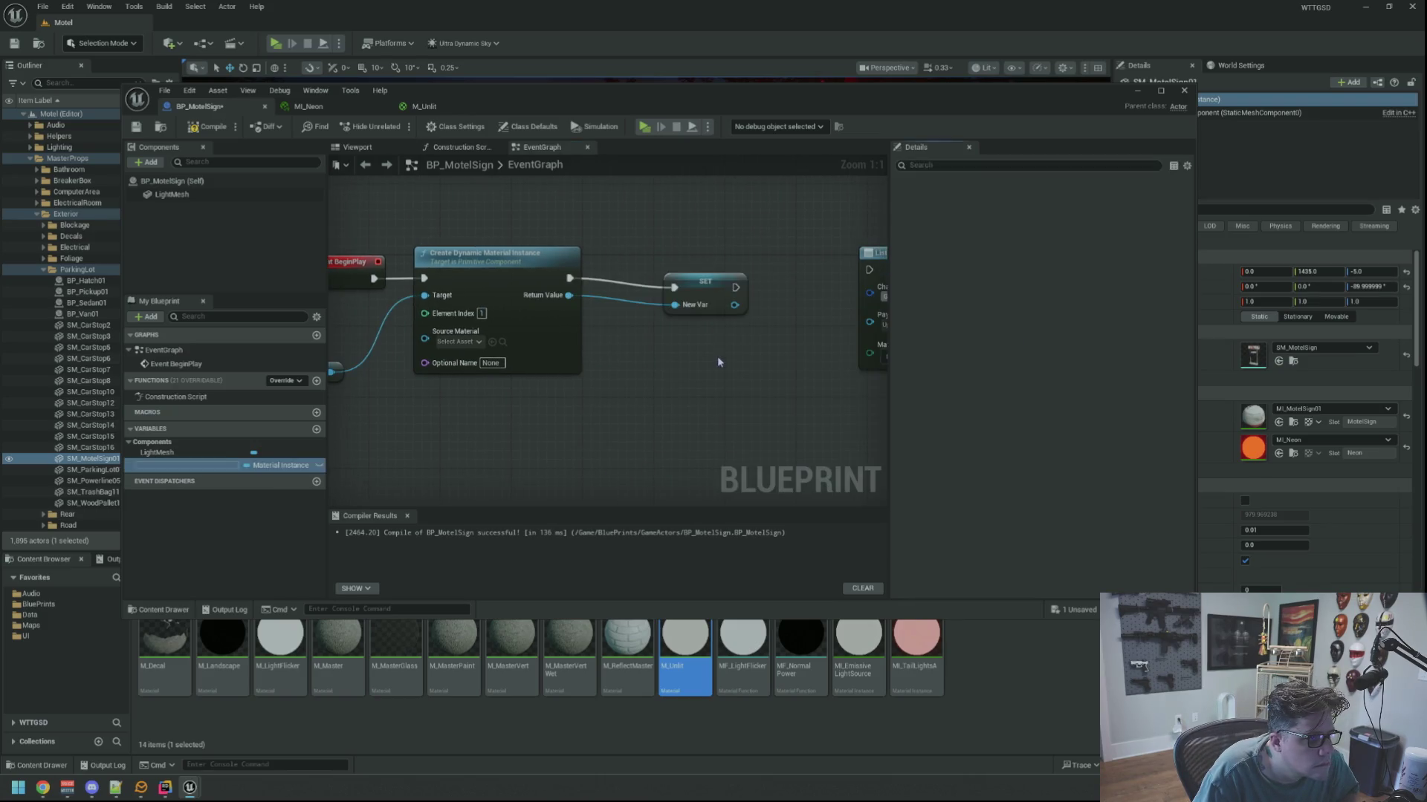
{"action": "type", "text": "NeonMat"}
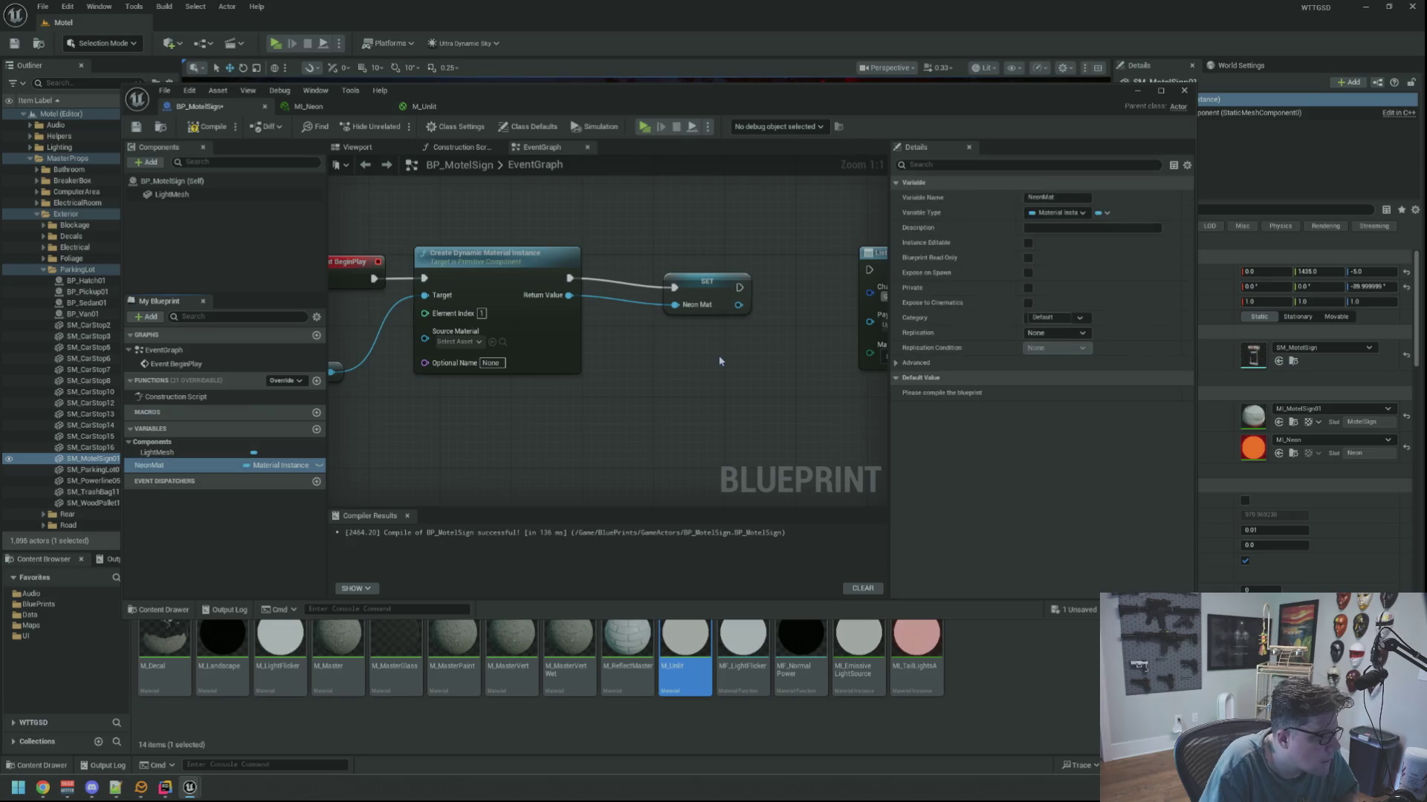
{"action": "mouse_move", "coordinate": [712, 283]}
{"action": "left_mouse_down"}
{"action": "mouse_move", "coordinate": [653, 275]}
{"action": "mouse_move", "coordinate": [877, 277]}
{"action": "mouse_move", "coordinate": [715, 273]}
{"action": "left_mouse_up"}
{"action": "left_click_drag", "start_coordinate": [506, 238], "coordinate": [884, 424]}
{"action": "left_click_drag", "start_coordinate": [662, 287], "coordinate": [539, 280]}
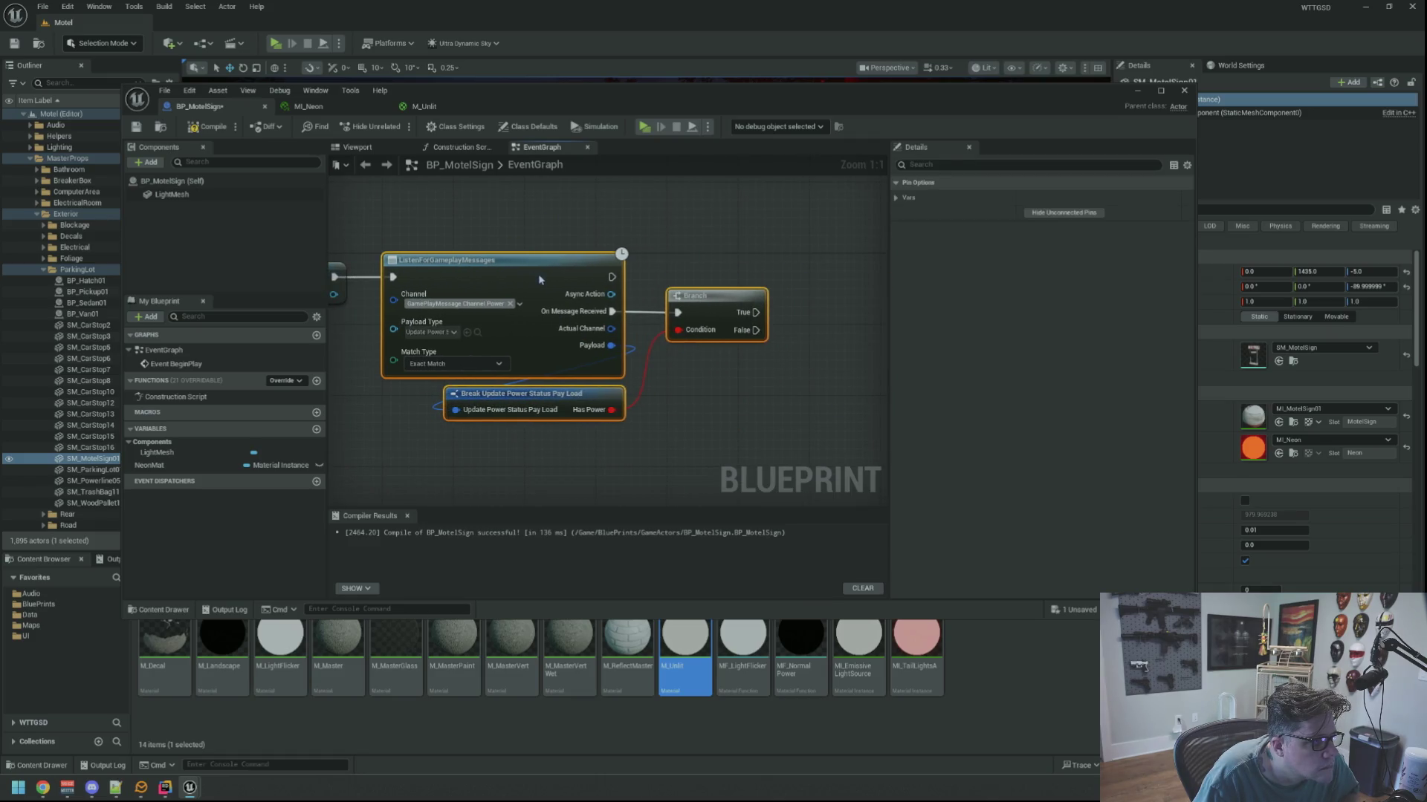
{"action": "scroll", "coordinate": [731, 263], "scroll_direction": "down", "scroll_amount": 3}
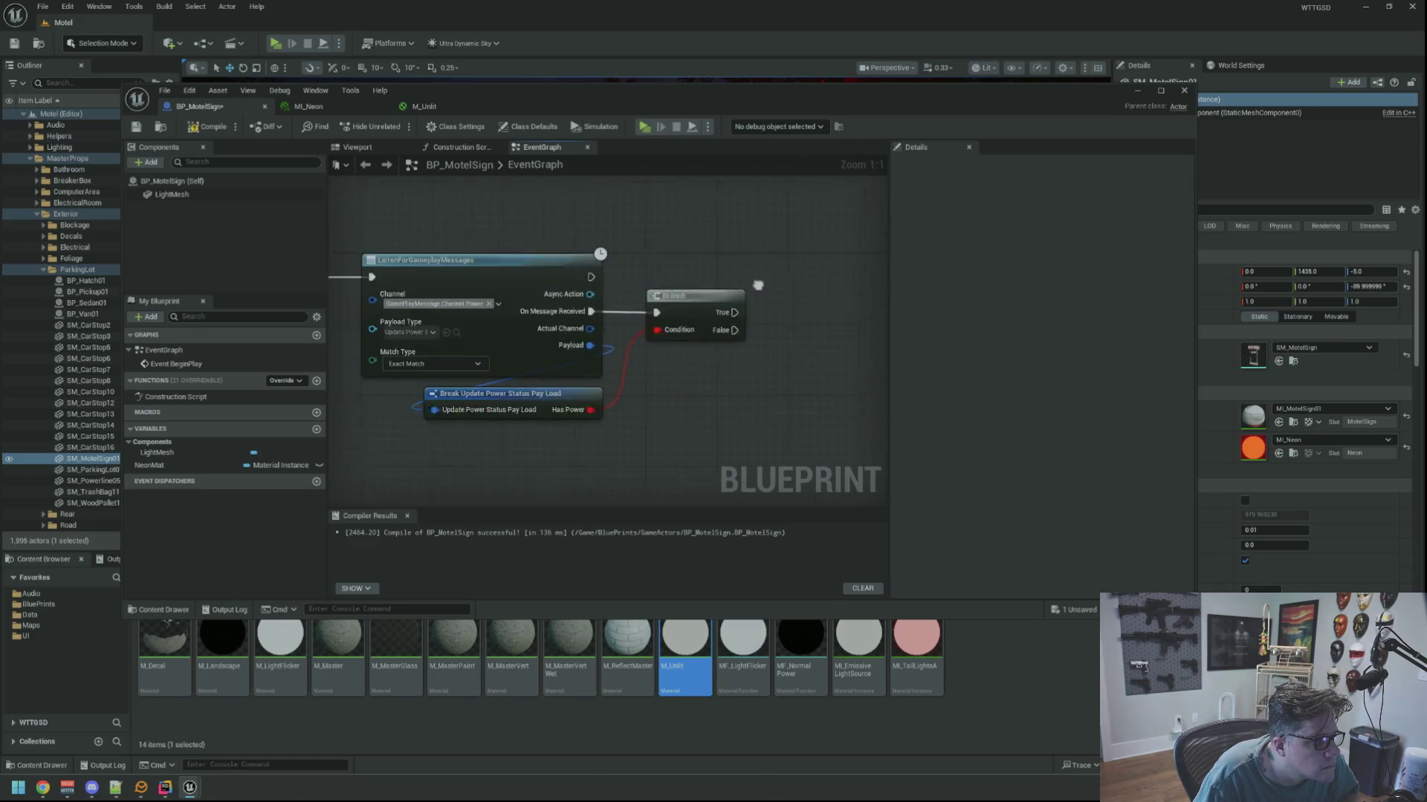
{"action": "mouse_move", "coordinate": [709, 273]}
{"action": "left_mouse_down"}
{"action": "mouse_move", "coordinate": [770, 273]}
{"action": "mouse_move", "coordinate": [878, 234]}
{"action": "mouse_move", "coordinate": [763, 280]}
{"action": "mouse_move", "coordinate": [595, 292]}
{"action": "left_mouse_up"}
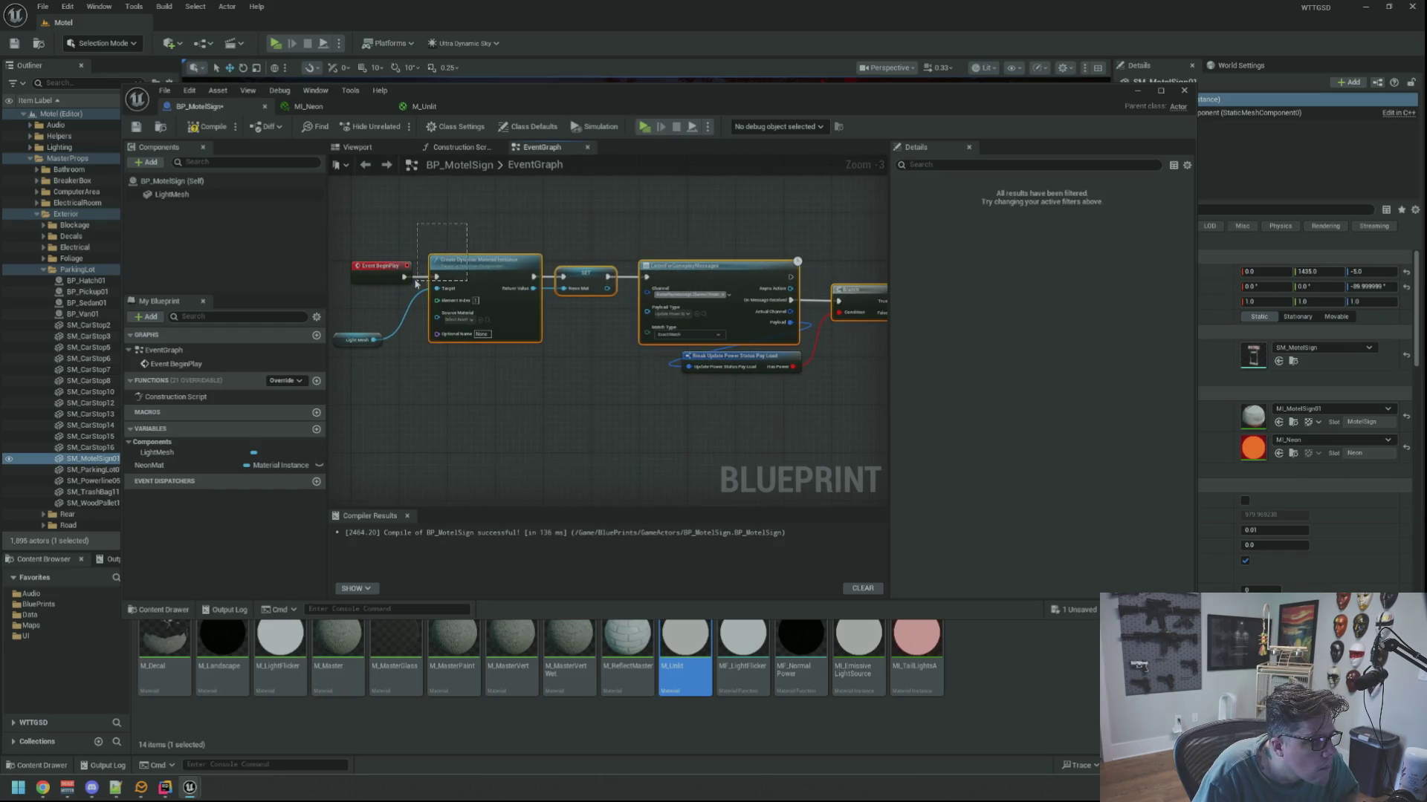
{"action": "left_click", "coordinate": [653, 230]}
Add a Set Scalar Parameter Value on Materials node for Light Mesh with parameter 'Emissive Power'.
{"action": "scroll", "coordinate": [654, 297], "scroll_direction": "up", "scroll_amount": 3}
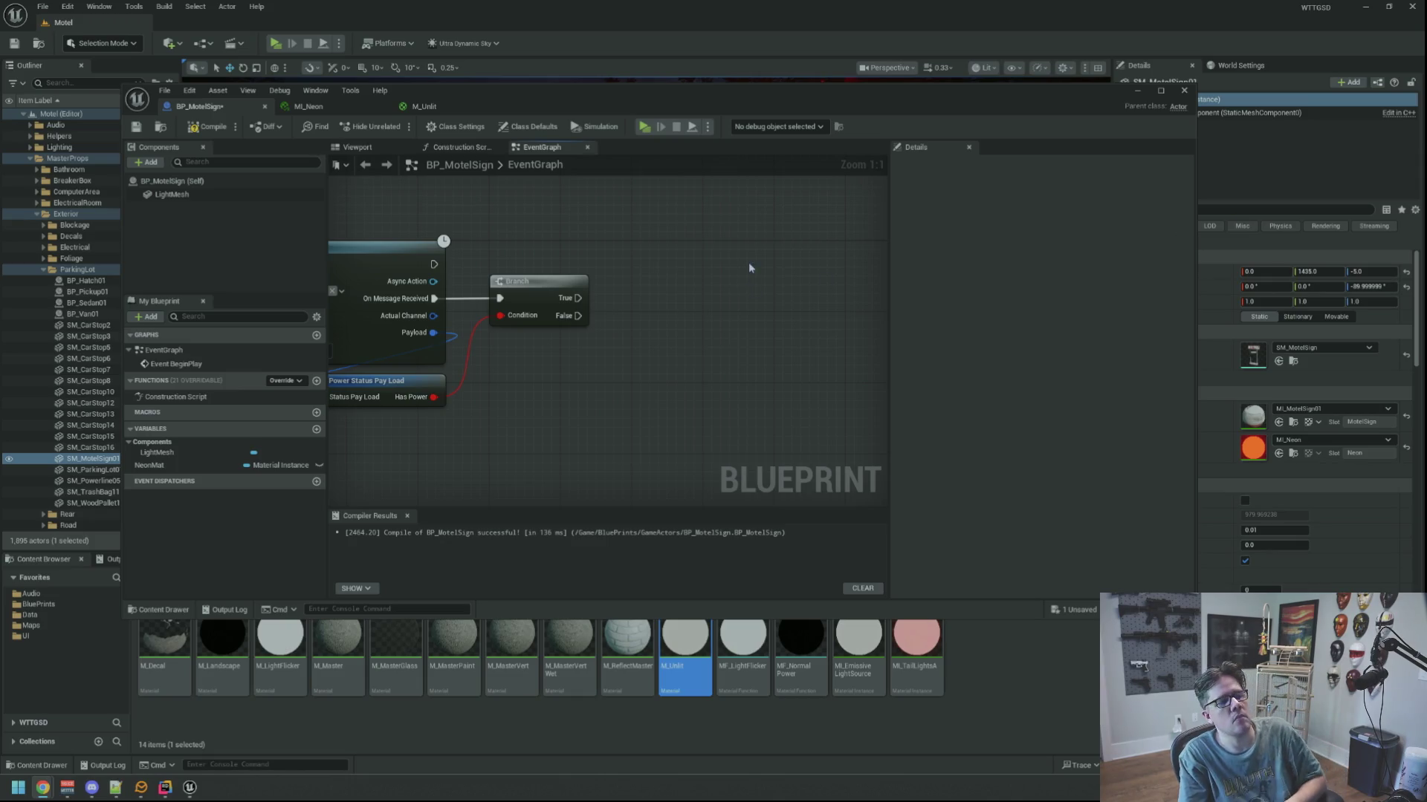
{"action": "mouse_move", "coordinate": [745, 253]}
{"action": "left_mouse_down"}
{"action": "mouse_move", "coordinate": [672, 236]}
{"action": "mouse_move", "coordinate": [678, 299]}
{"action": "mouse_move", "coordinate": [769, 292]}
{"action": "left_mouse_up"}
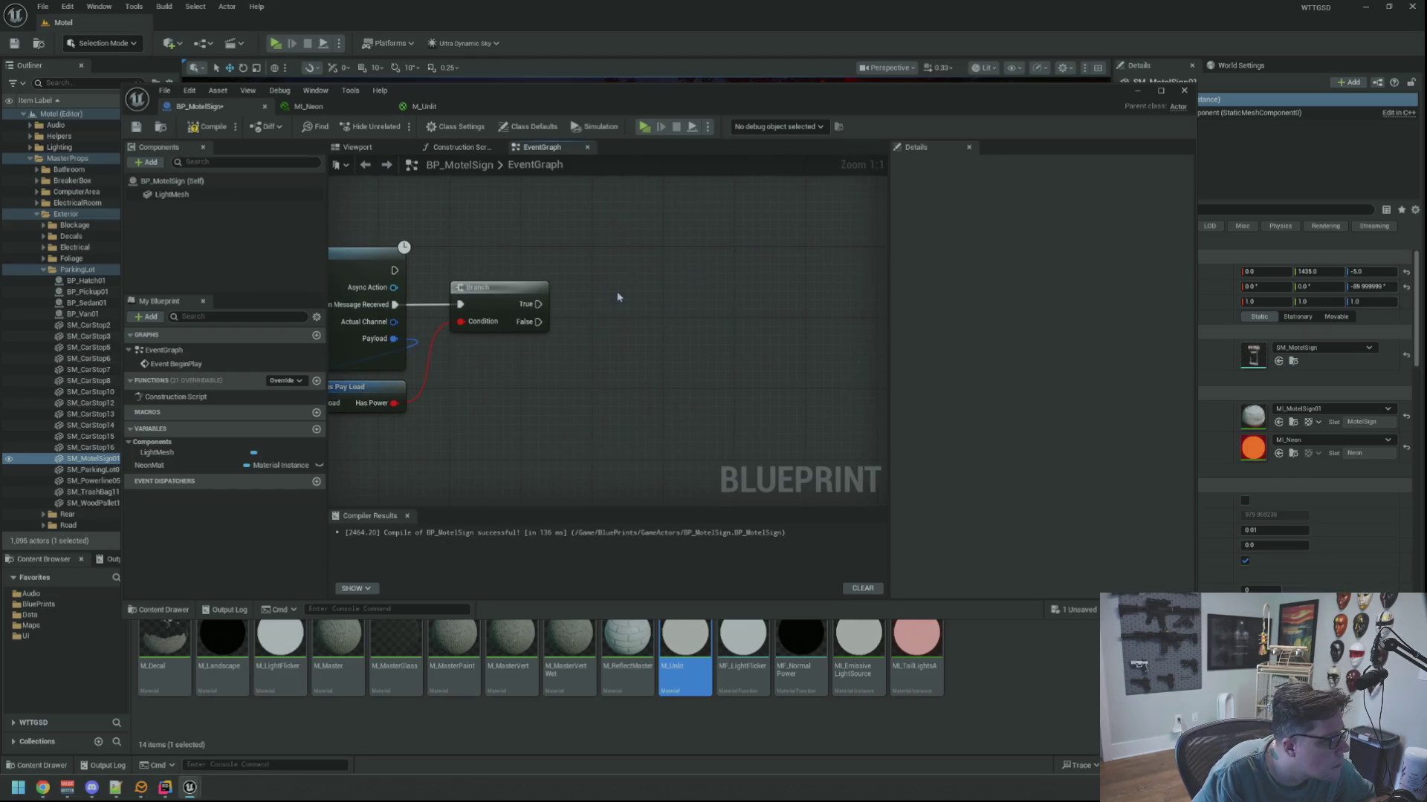
{"action": "left_click_drag", "start_coordinate": [210, 195], "coordinate": [695, 273]}
{"action": "left_click_drag", "start_coordinate": [585, 239], "coordinate": [689, 264]}
{"action": "type", "text": "set scalar"}
{"action": "key", "text": "Return"}
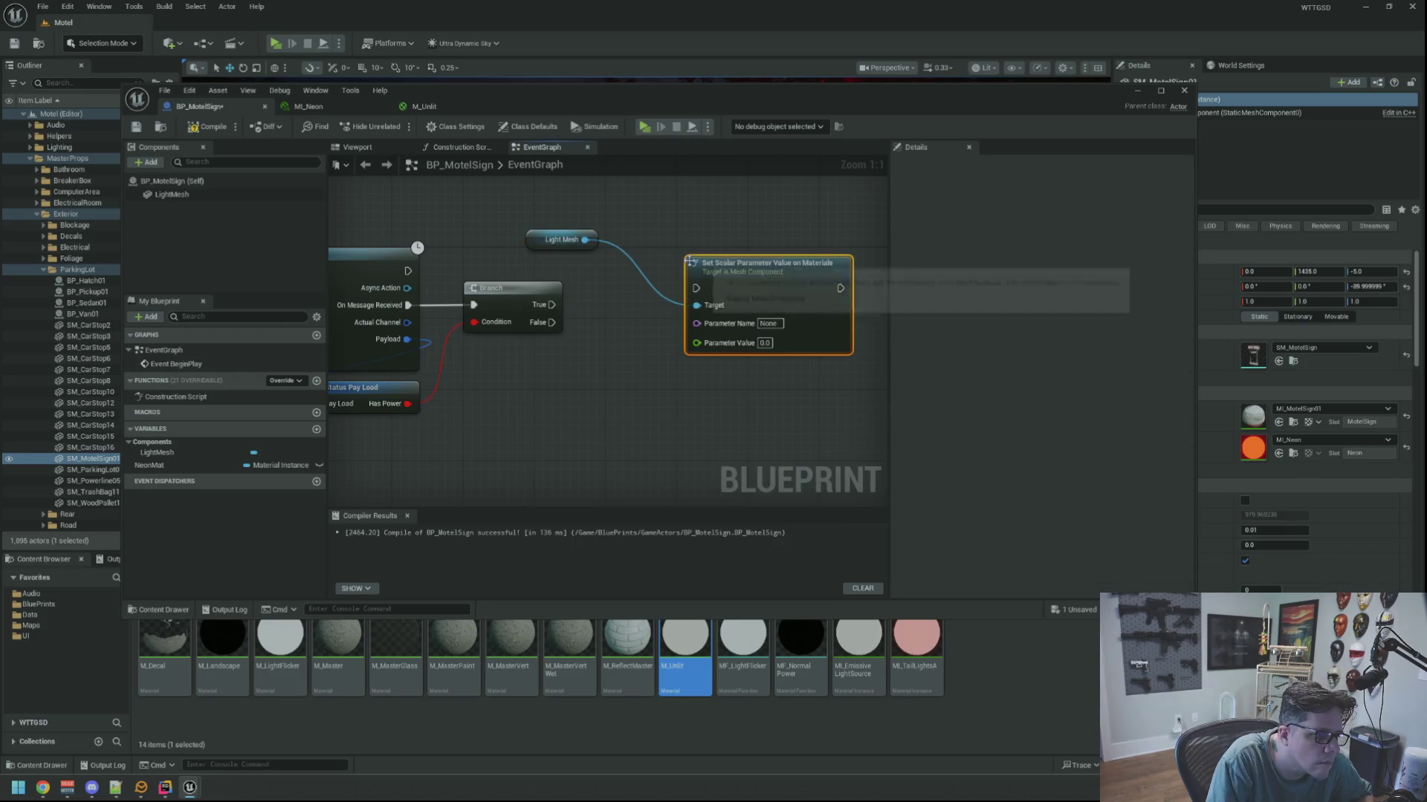
{"action": "left_click", "coordinate": [768, 324]}
{"action": "type", "text": "Emissive Power"}
{"action": "key", "text": "Tab"}
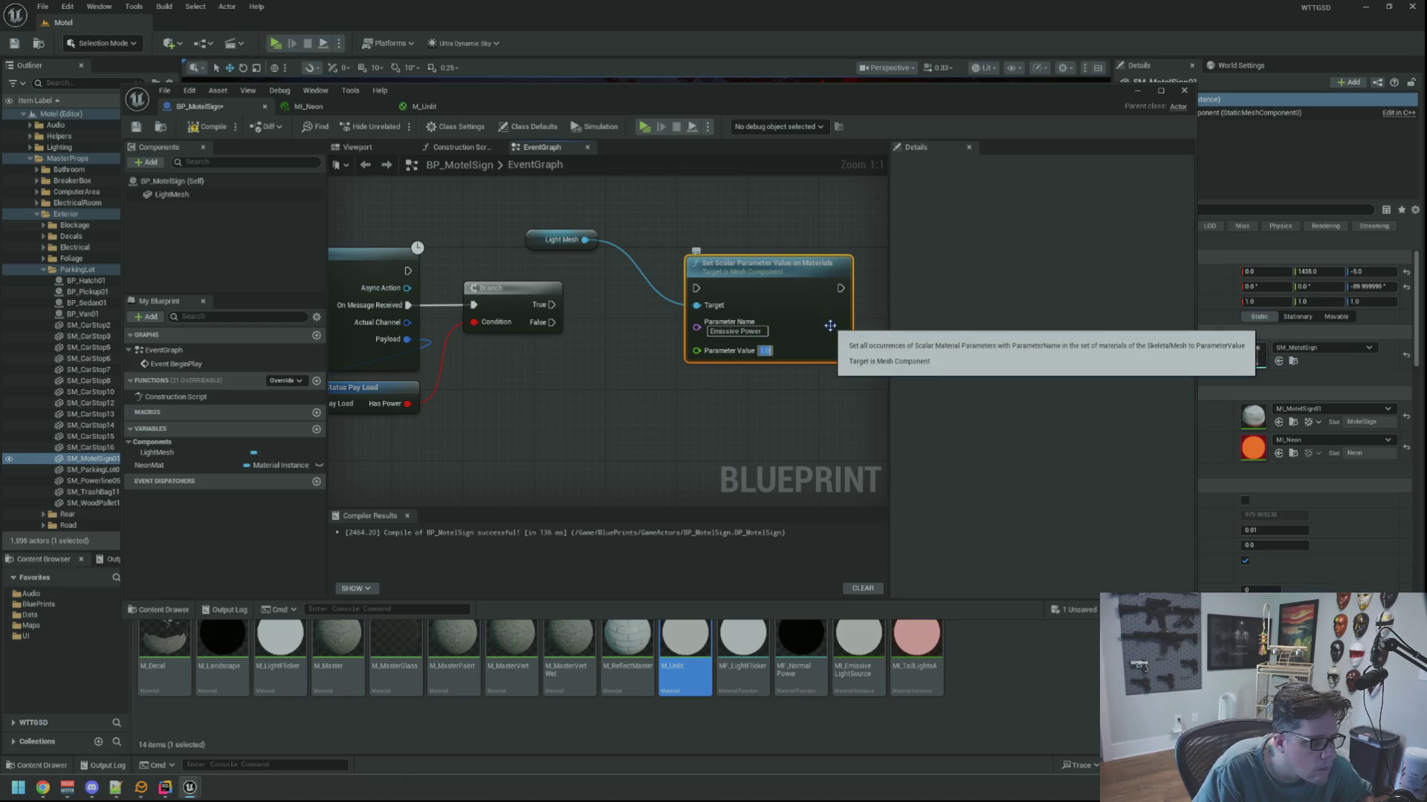
{"action": "left_click", "coordinate": [599, 326]}
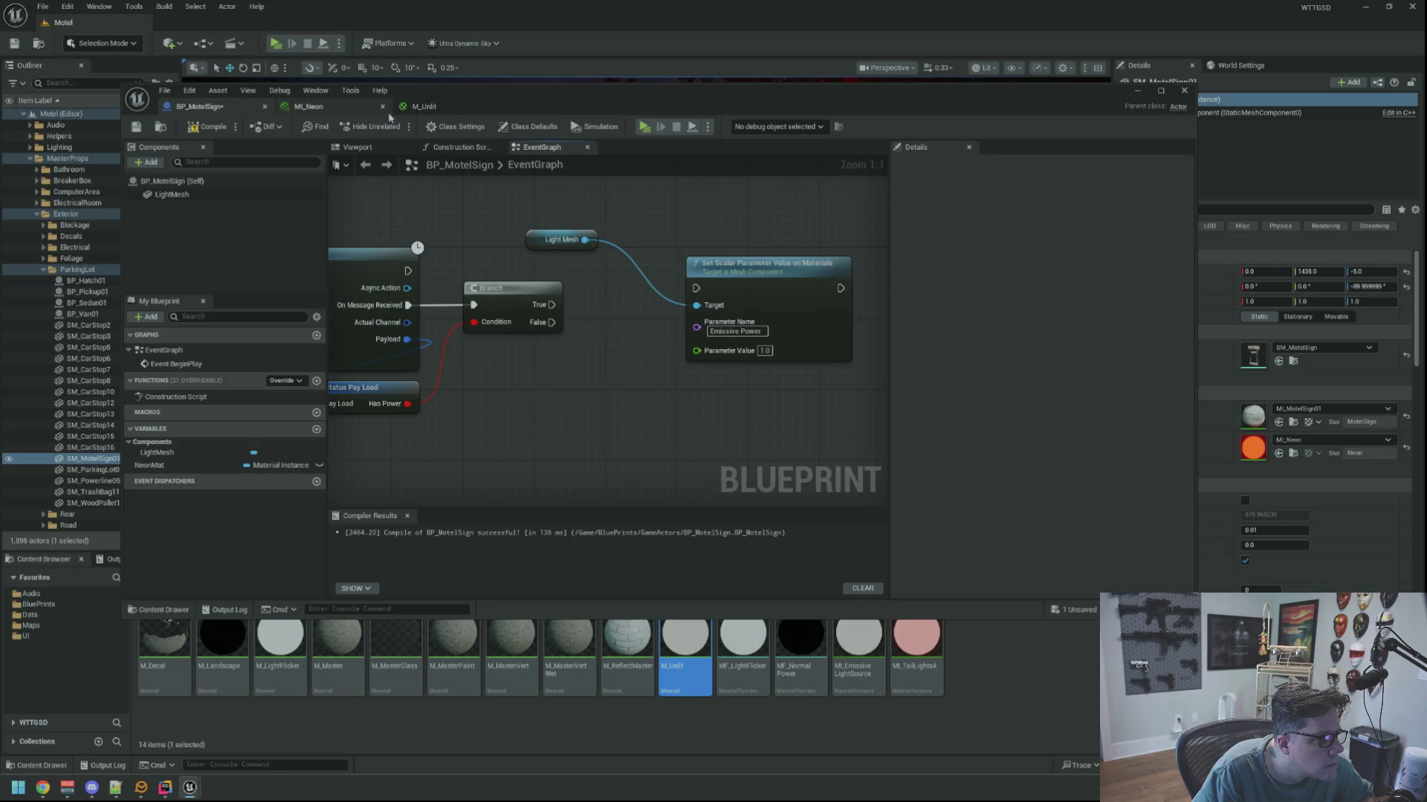
Wire the Set Scalar node from Branch True and delete the Light Mesh getter.
{"action": "left_click", "coordinate": [308, 107]}
{"action": "left_click", "coordinate": [205, 105]}
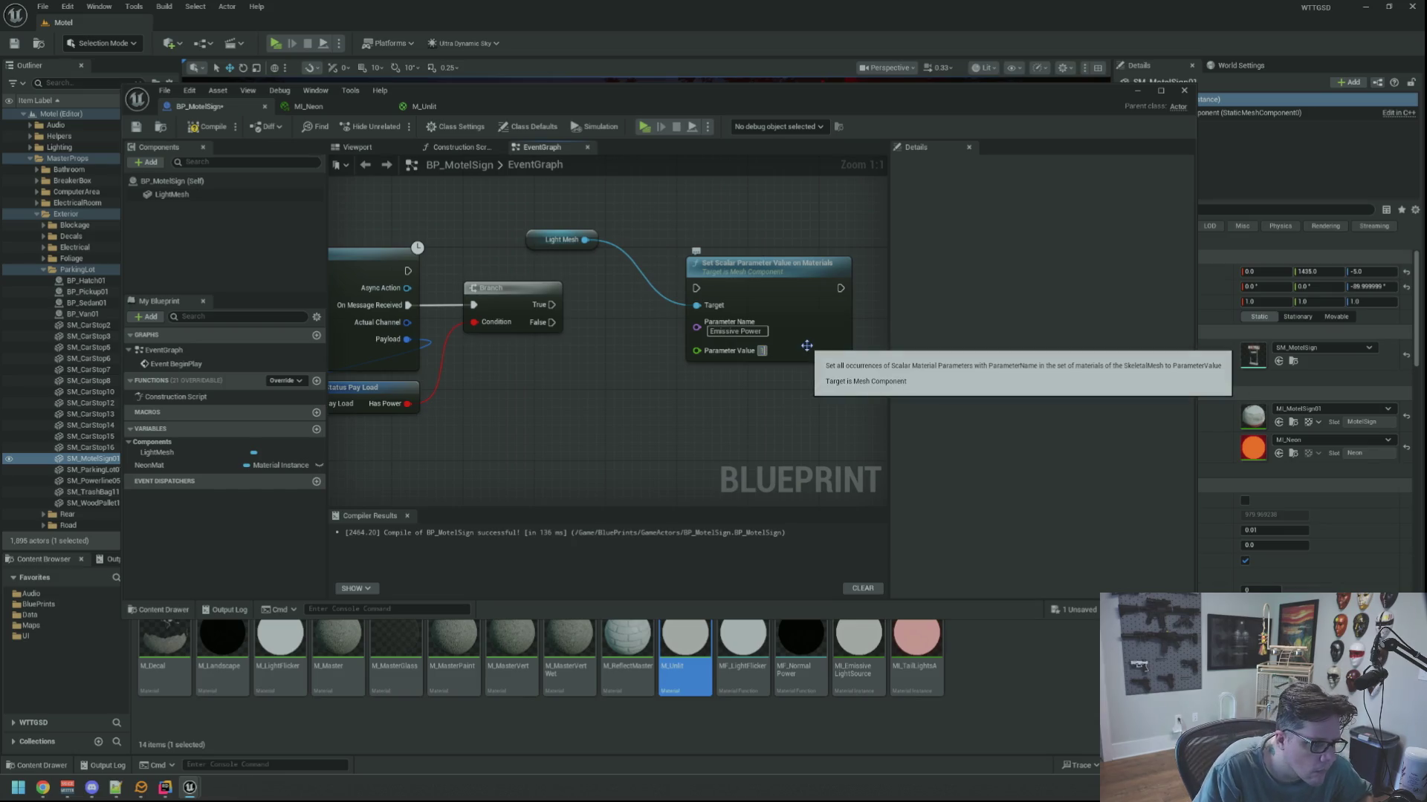
{"action": "left_click_drag", "start_coordinate": [551, 305], "coordinate": [696, 288]}
{"action": "mouse_move", "coordinate": [546, 239]}
{"action": "left_mouse_down"}
{"action": "mouse_move", "coordinate": [575, 224]}
{"action": "mouse_move", "coordinate": [713, 239]}
{"action": "mouse_move", "coordinate": [692, 251]}
{"action": "left_mouse_up"}
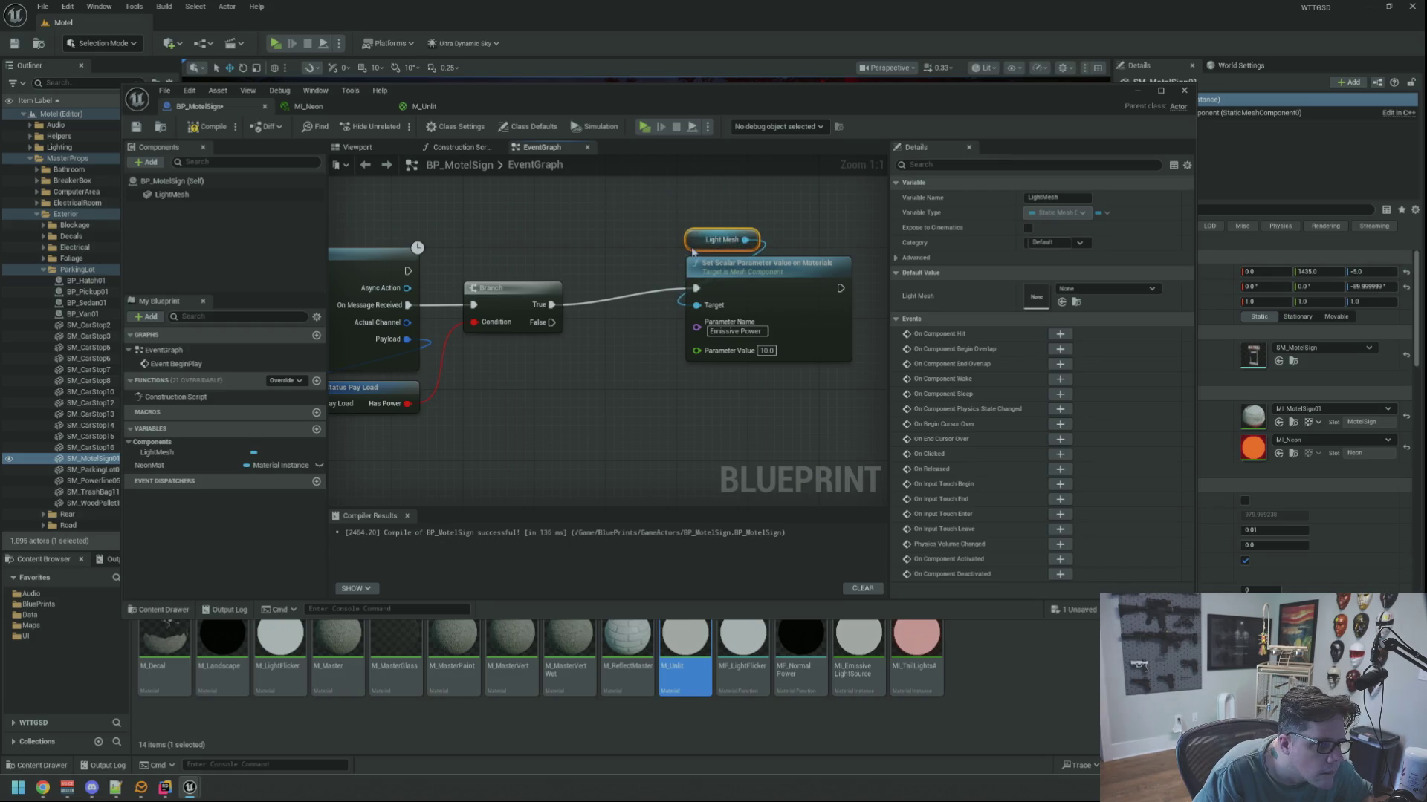
{"action": "key", "text": "Delete"}
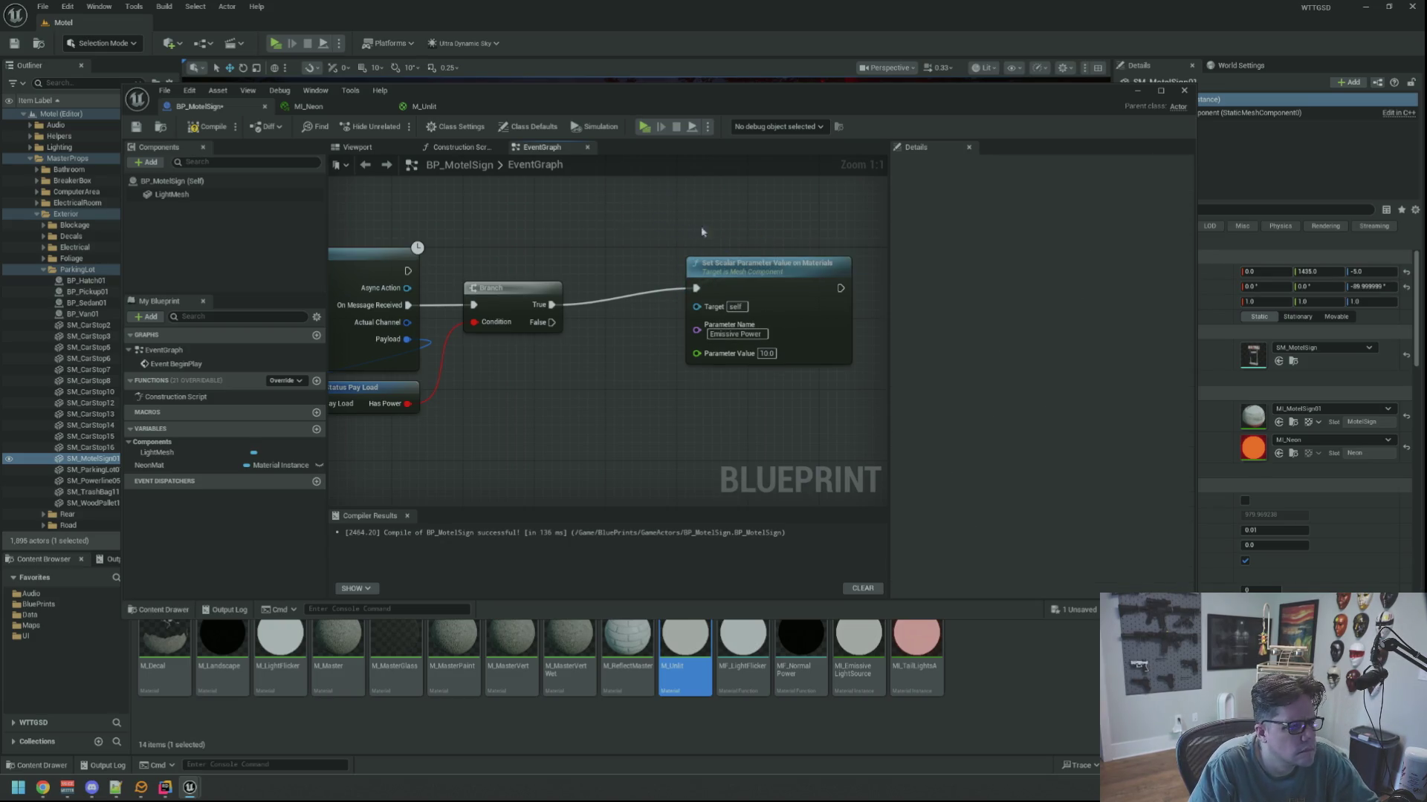
{"action": "mouse_move", "coordinate": [149, 465]}
{"action": "left_mouse_down"}
{"action": "mouse_move", "coordinate": [223, 469]}
{"action": "mouse_move", "coordinate": [727, 232]}
{"action": "left_mouse_up"}
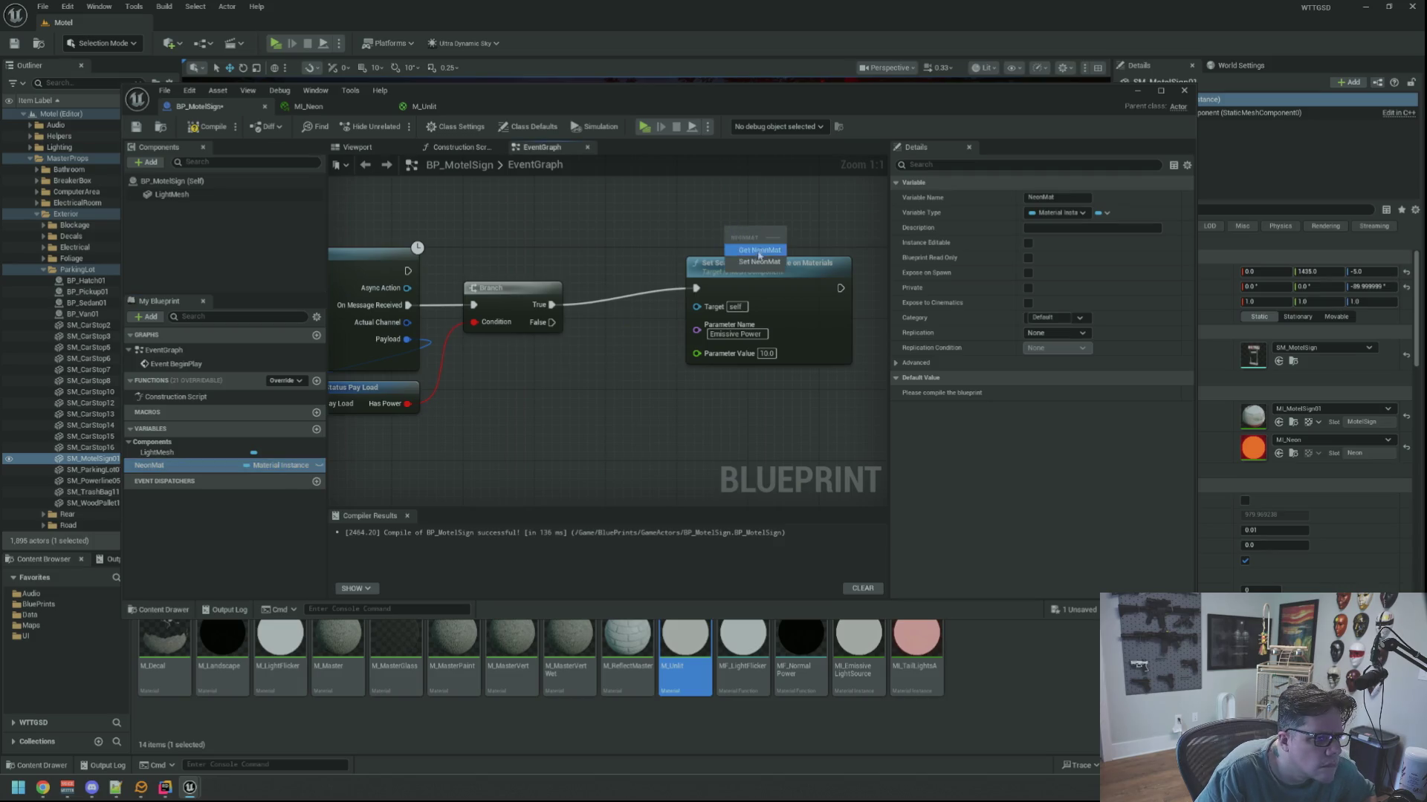
Replace the mesh-based Set Scalar node with a Set Scalar Parameter Value node targeting Neon Mat.
{"action": "left_click", "coordinate": [752, 253]}
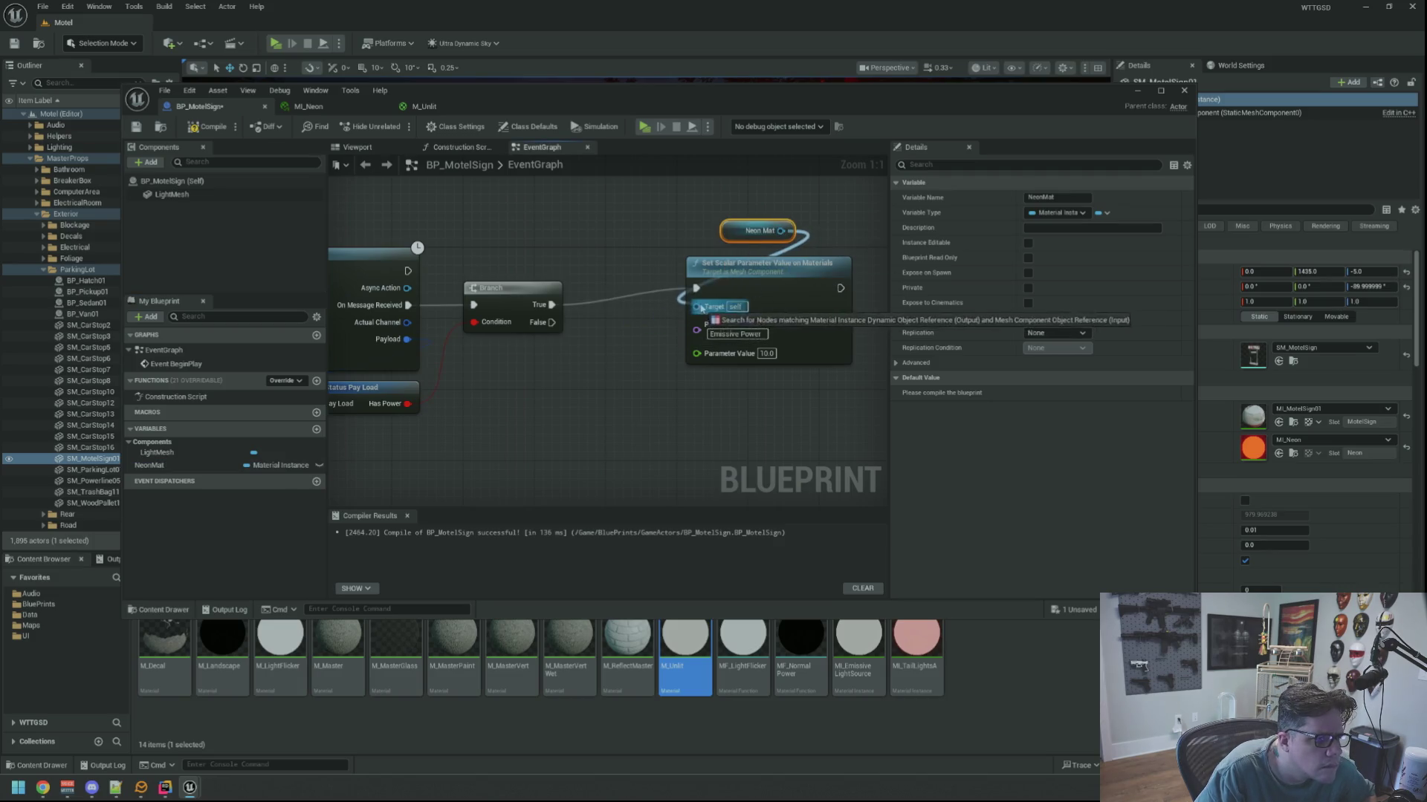
{"action": "left_click", "coordinate": [649, 258]}
{"action": "left_click", "coordinate": [751, 260]}
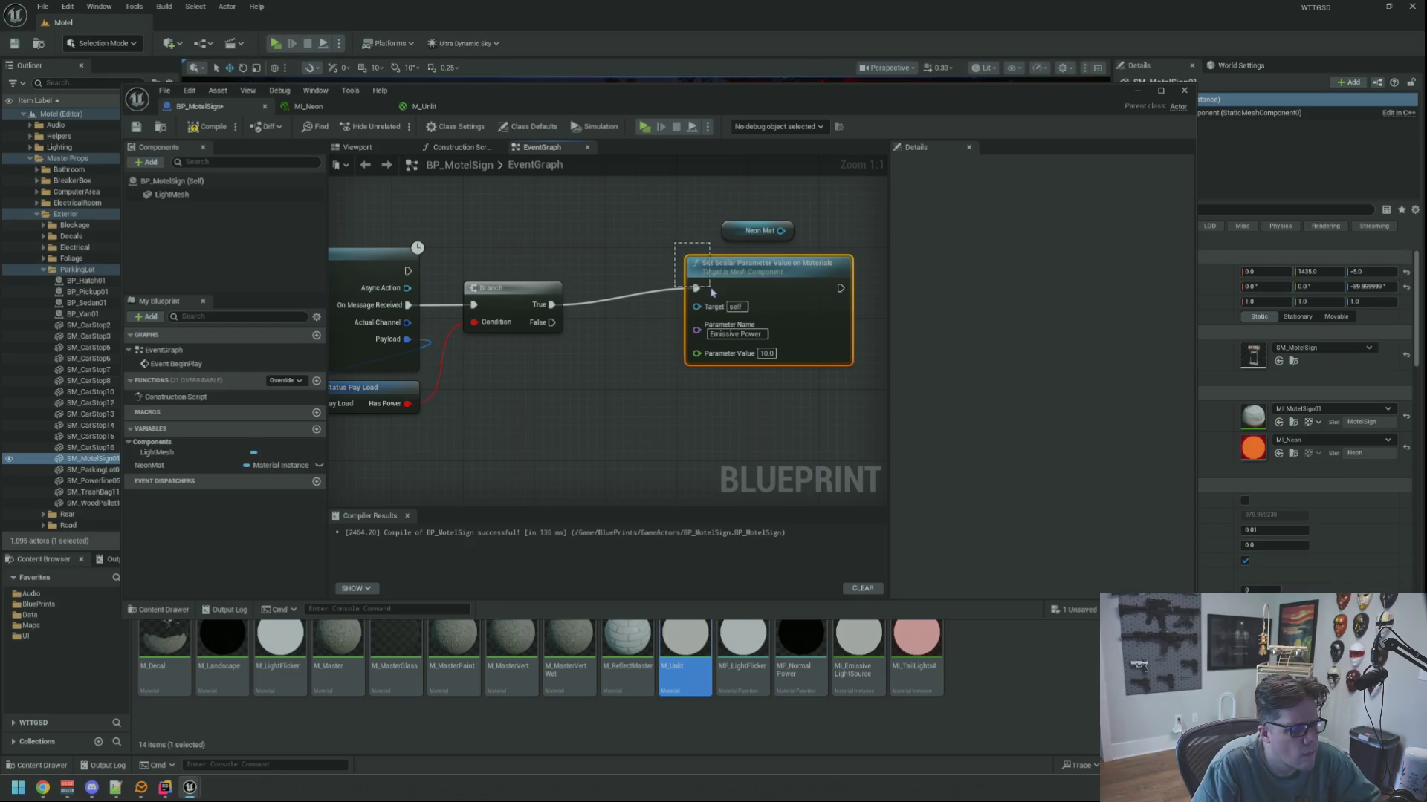
{"action": "key", "text": "Delete"}
{"action": "left_click_drag", "start_coordinate": [781, 241], "coordinate": [784, 301]}
{"action": "type", "text": "set scal"}
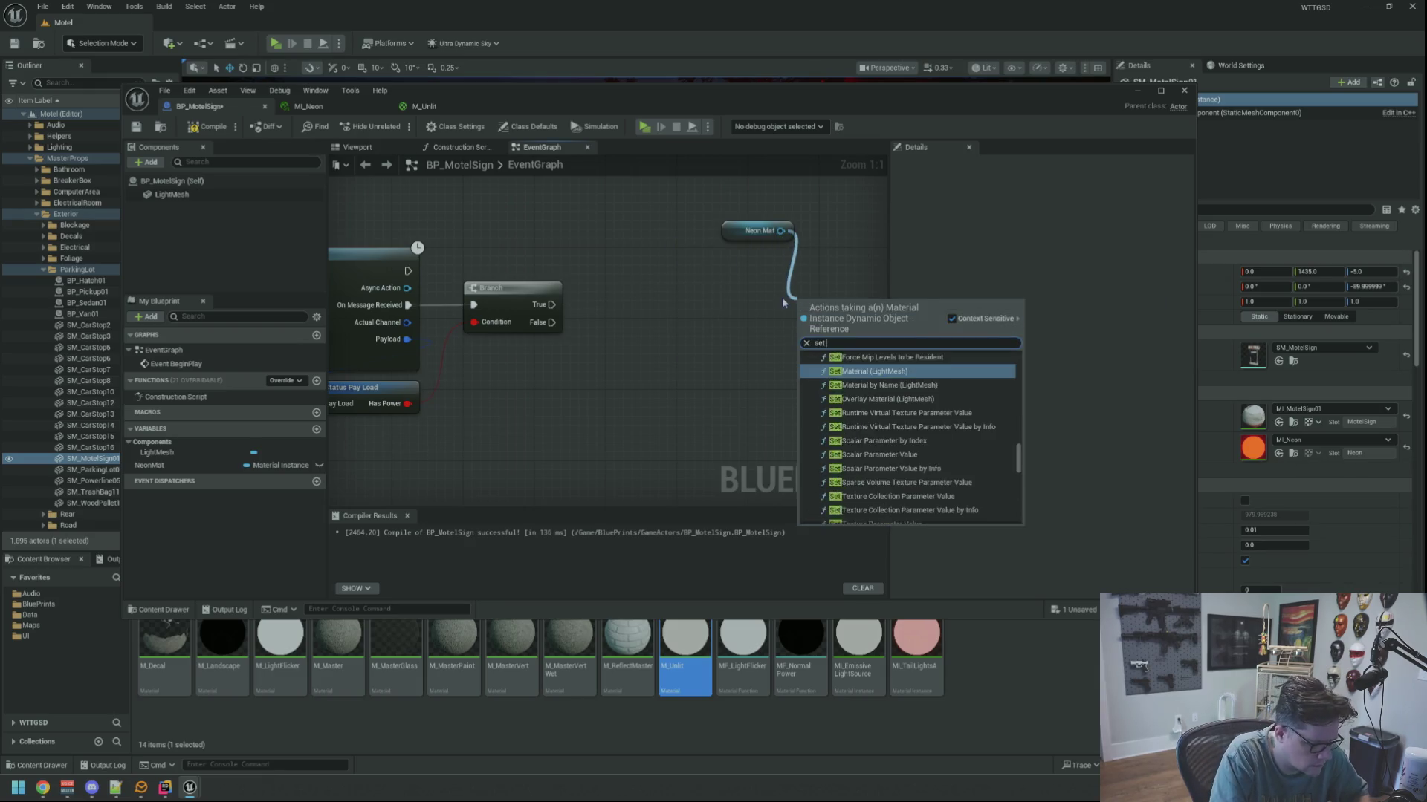
{"action": "key", "text": "Return"}
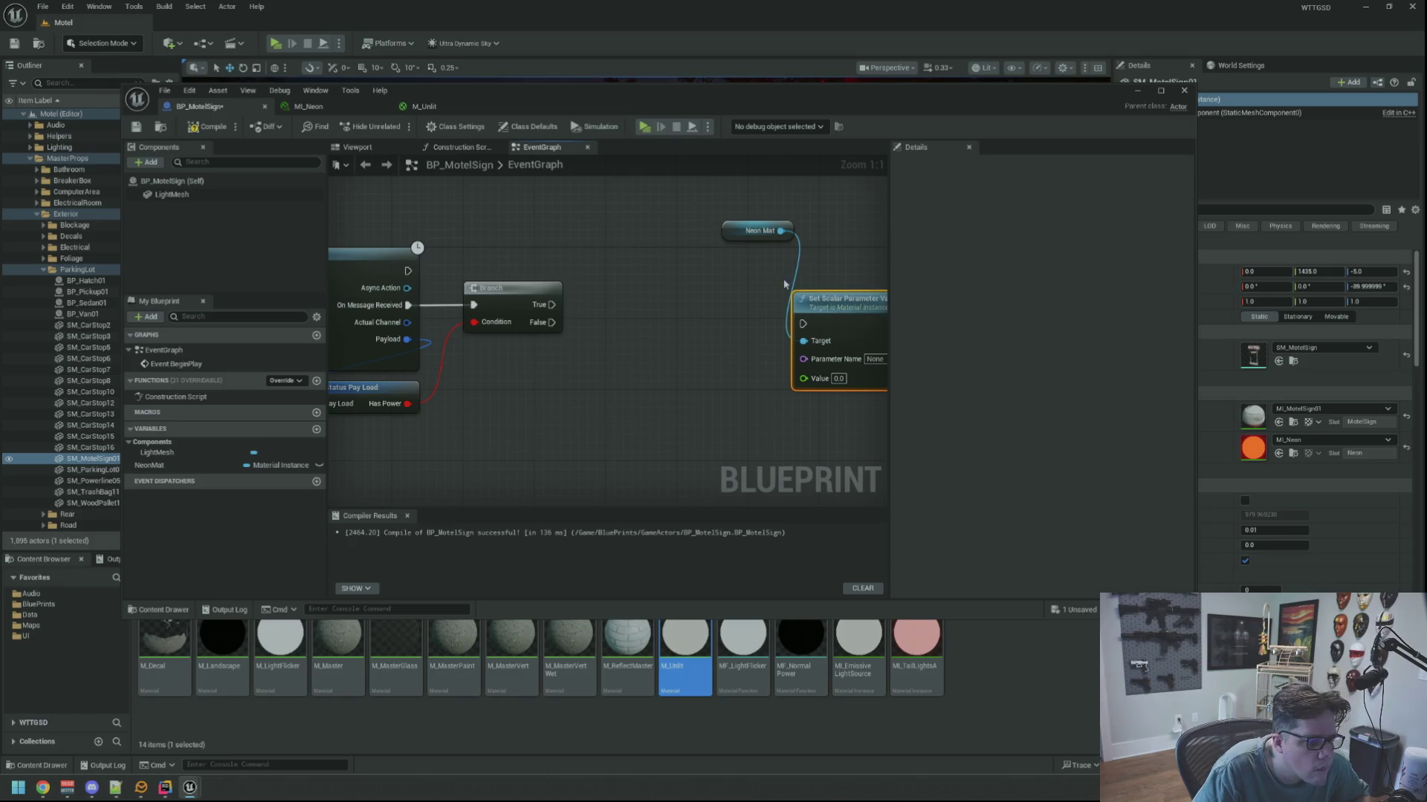
Set its parameter to Emissive Power, value 10.0, and run it from Branch True.
{"action": "left_click_drag", "start_coordinate": [840, 298], "coordinate": [714, 289]}
{"action": "left_click", "coordinate": [718, 358]}
{"action": "type", "text": "Emissive Power"}
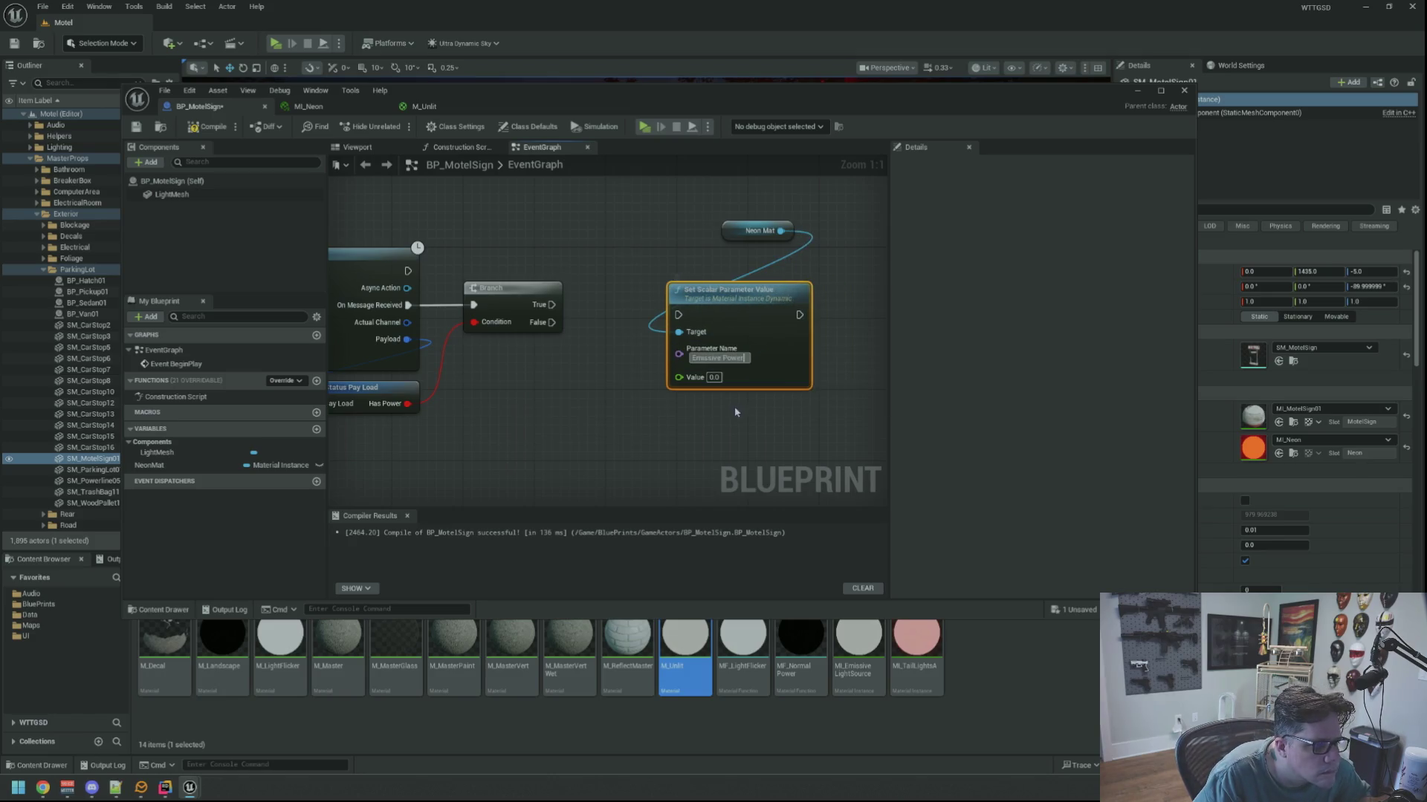
{"action": "left_click", "coordinate": [701, 419]}
{"action": "left_click_drag", "start_coordinate": [552, 305], "coordinate": [680, 315]}
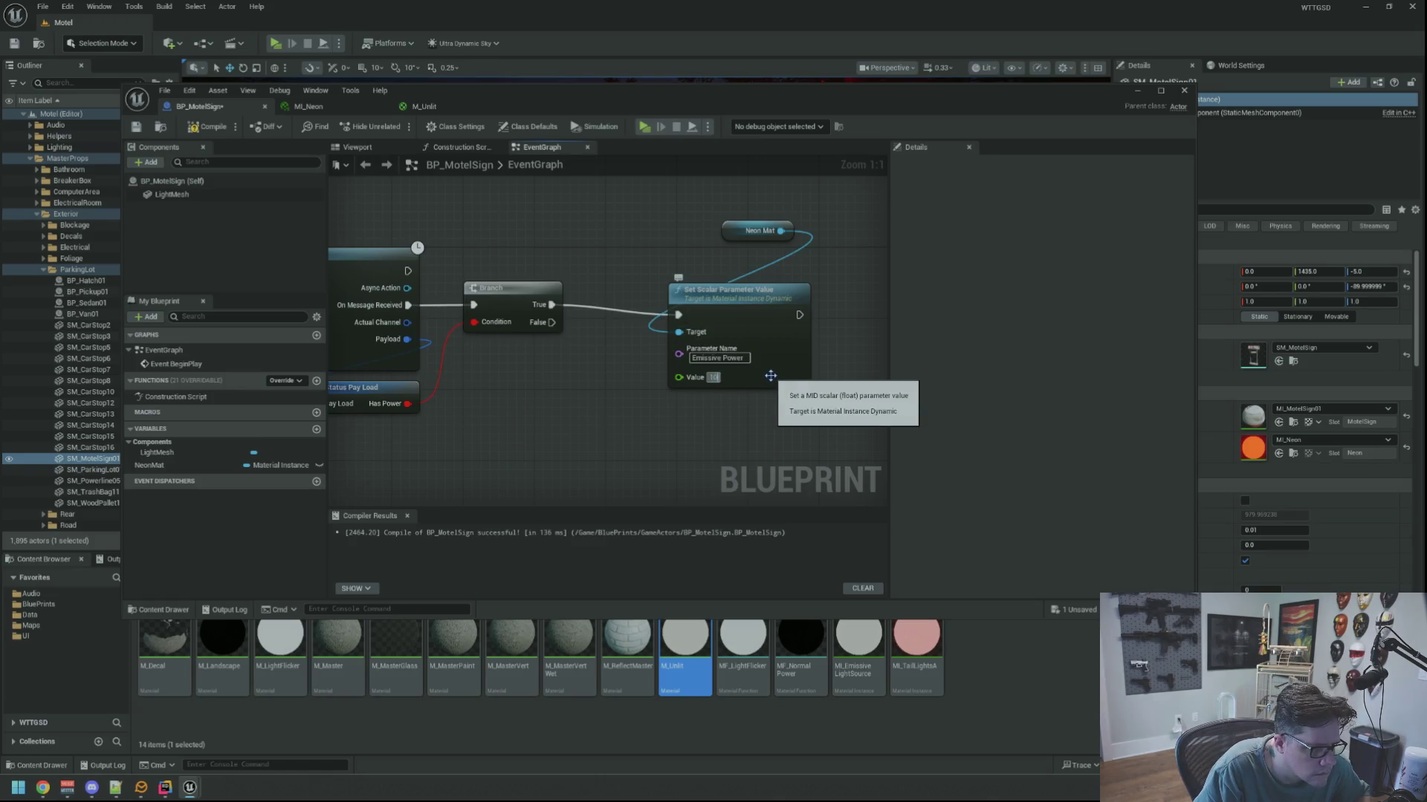
{"action": "key", "text": "Return"}
{"action": "mouse_move", "coordinate": [722, 234]}
{"action": "left_mouse_down"}
{"action": "mouse_move", "coordinate": [677, 236]}
{"action": "mouse_move", "coordinate": [667, 272]}
{"action": "mouse_move", "coordinate": [714, 295]}
{"action": "left_mouse_up"}
{"action": "mouse_move", "coordinate": [713, 294]}
{"action": "left_mouse_down"}
{"action": "mouse_move", "coordinate": [672, 286]}
{"action": "mouse_move", "coordinate": [651, 223]}
{"action": "left_mouse_up"}
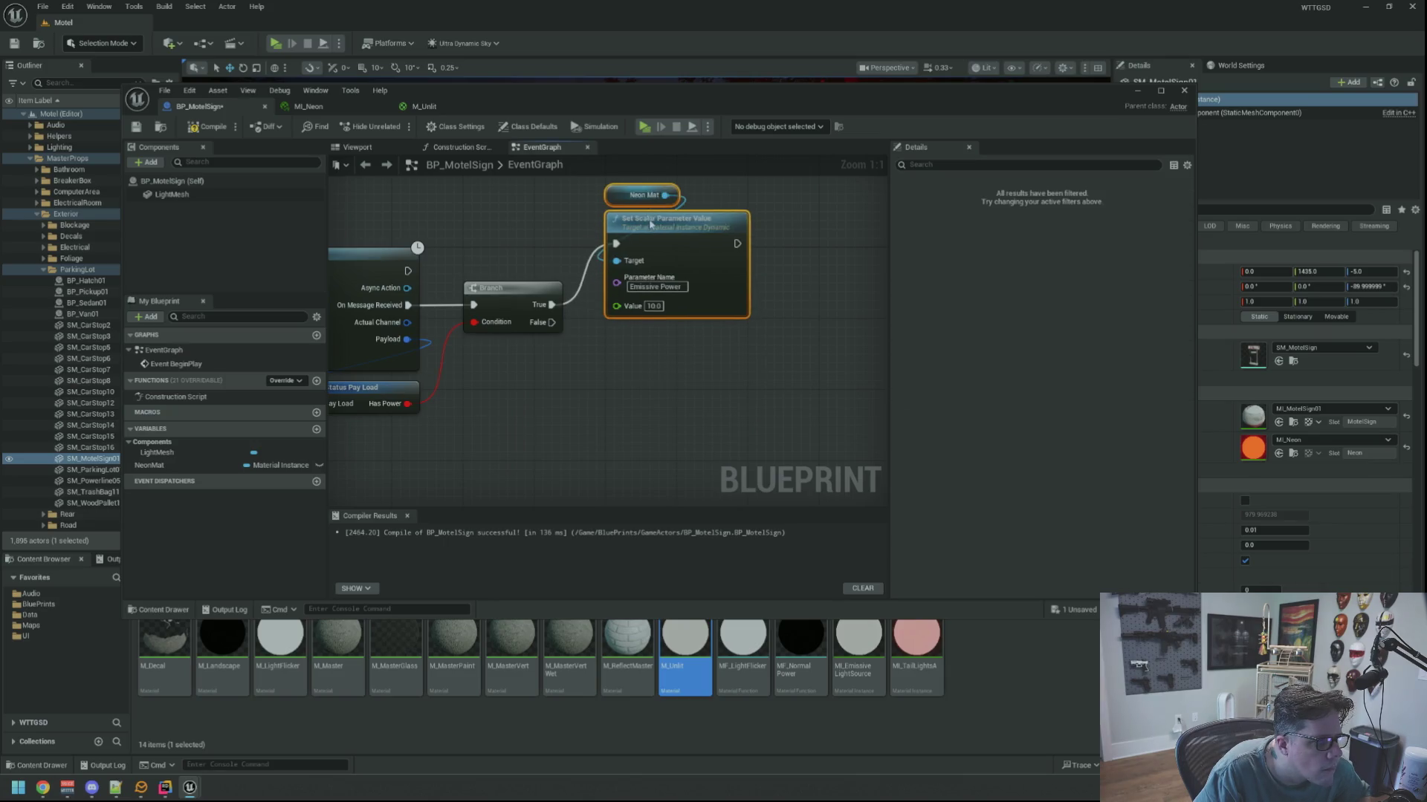
Copy the Neon Mat and Set Scalar pair, wire it from Branch False with value 0.0.
{"action": "key", "text": "ctrl+c"}
{"action": "key", "text": "ctrl+v"}
{"action": "mouse_move", "coordinate": [554, 322]}
{"action": "left_mouse_down"}
{"action": "mouse_move", "coordinate": [732, 431]}
{"action": "mouse_move", "coordinate": [746, 409]}
{"action": "mouse_move", "coordinate": [652, 367]}
{"action": "left_mouse_up"}
{"action": "left_click", "coordinate": [780, 405]}
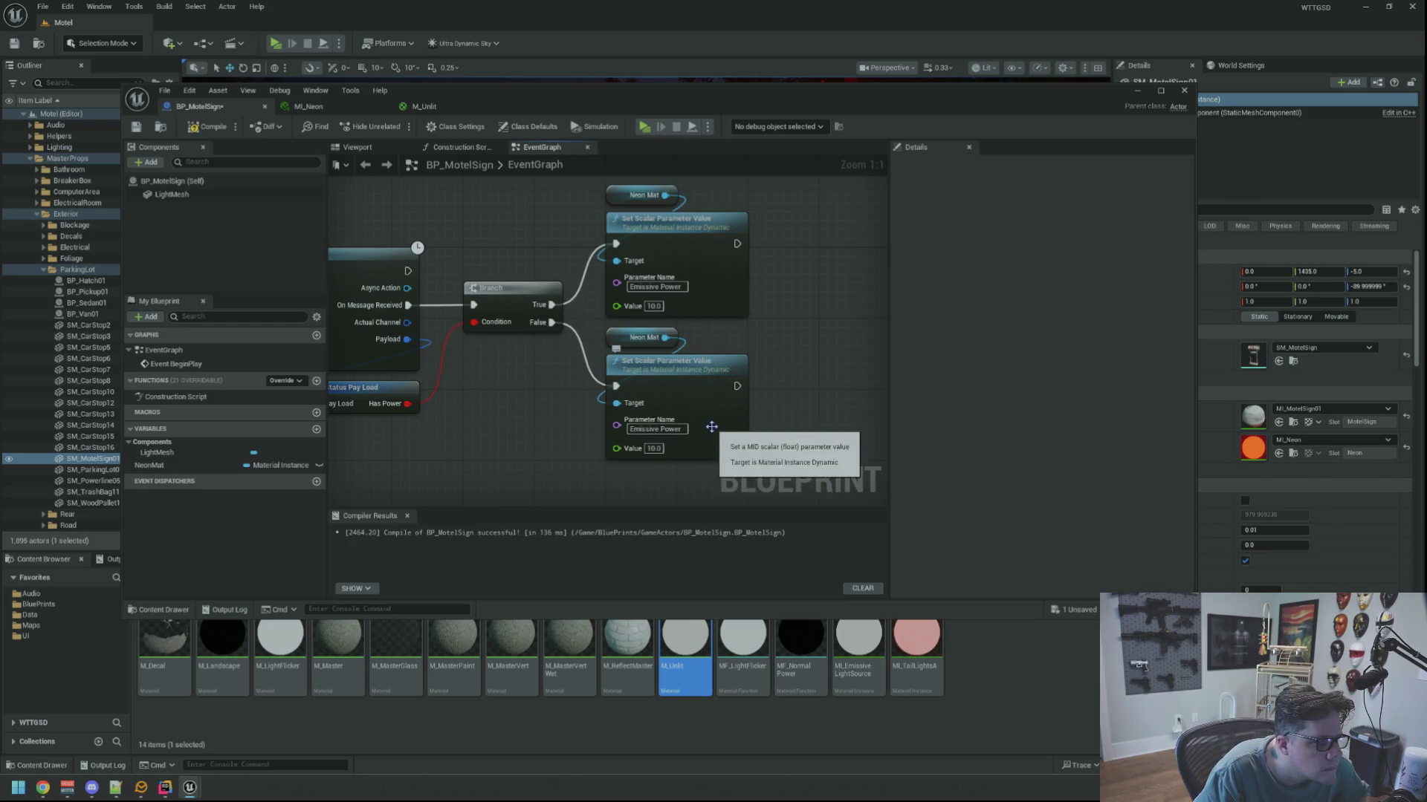
{"action": "left_click", "coordinate": [654, 448]}
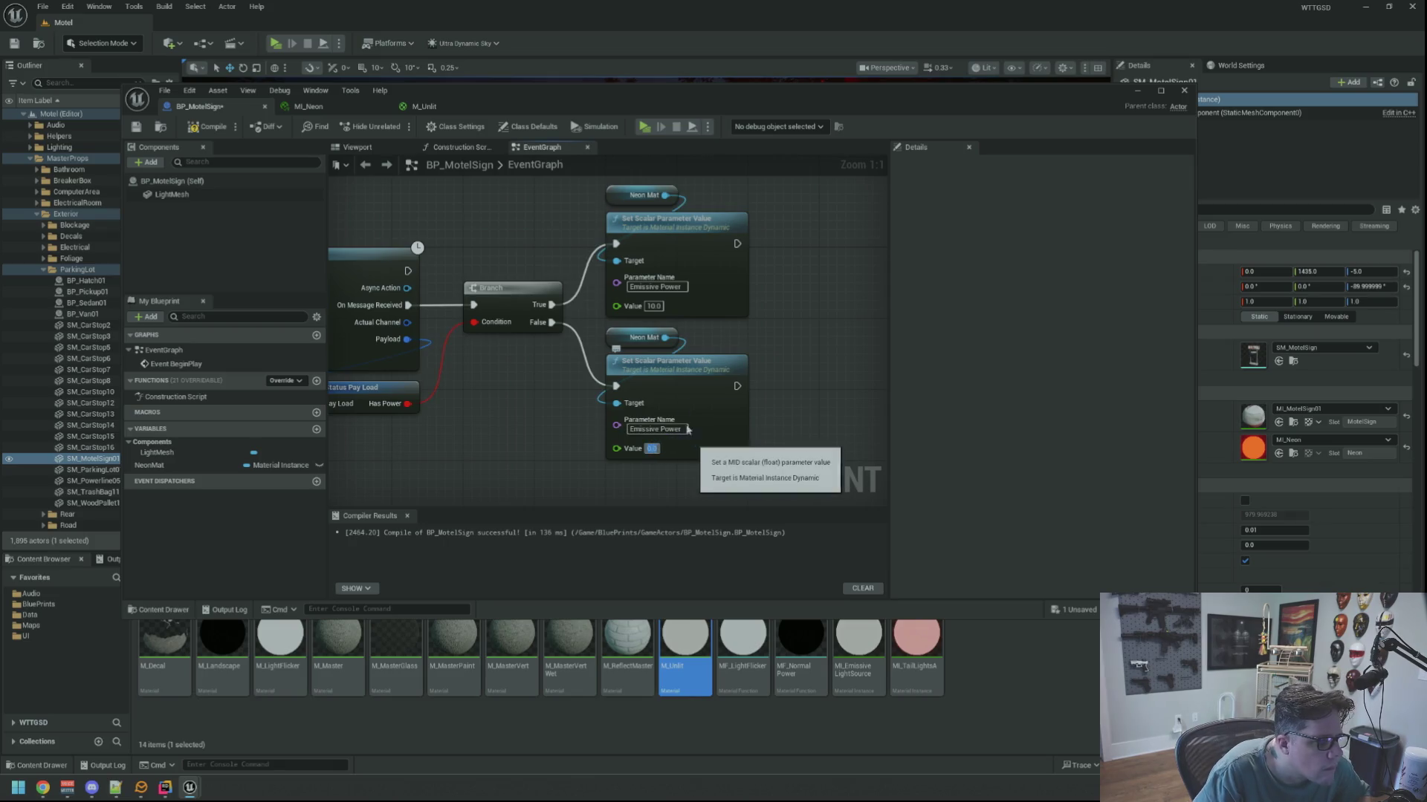
{"action": "key", "text": "Return"}
{"action": "scroll", "coordinate": [691, 440], "scroll_direction": "down", "scroll_amount": 3}
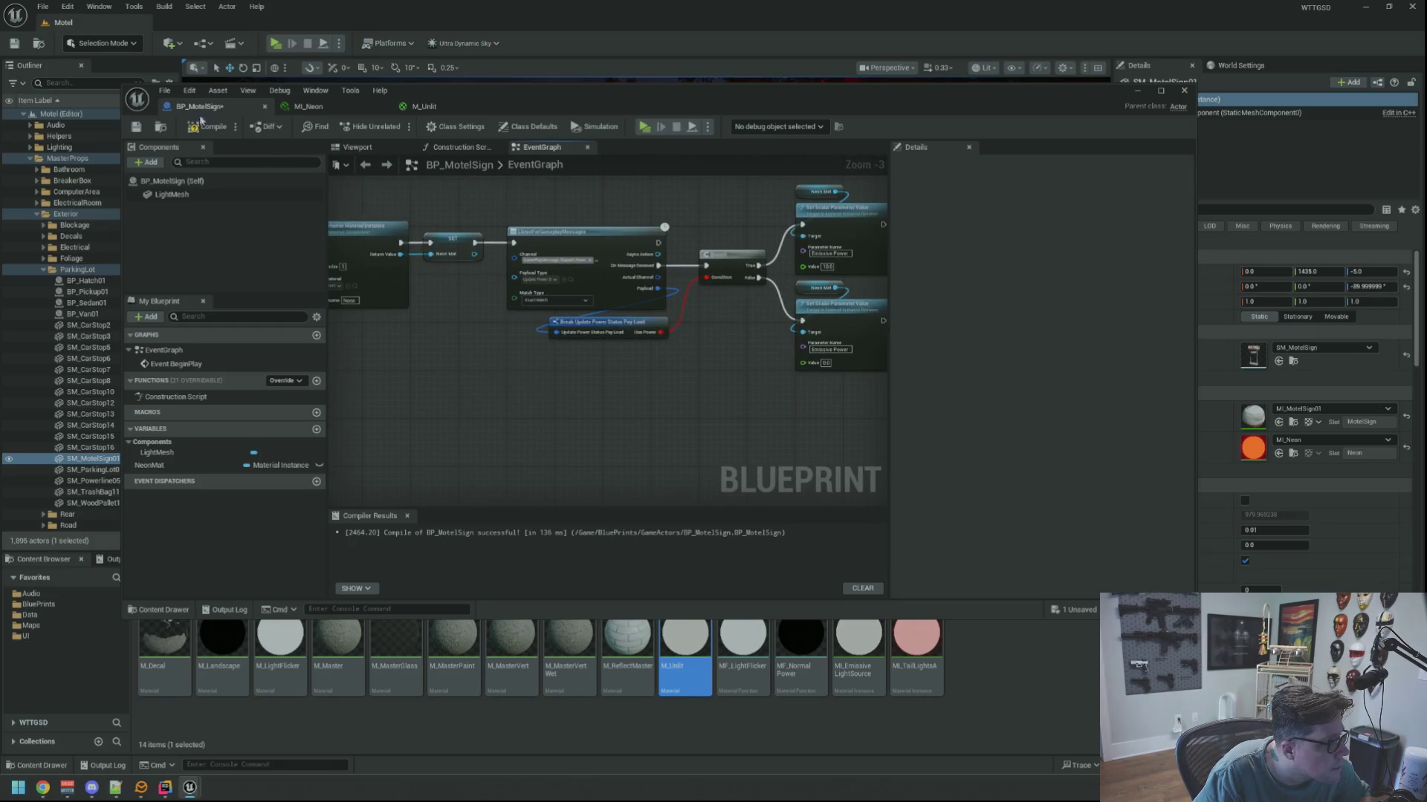
Compile and save BP_MotelSign, then close the asset editors to return to the level.
{"action": "left_click", "coordinate": [202, 127]}
{"action": "left_click", "coordinate": [135, 128]}
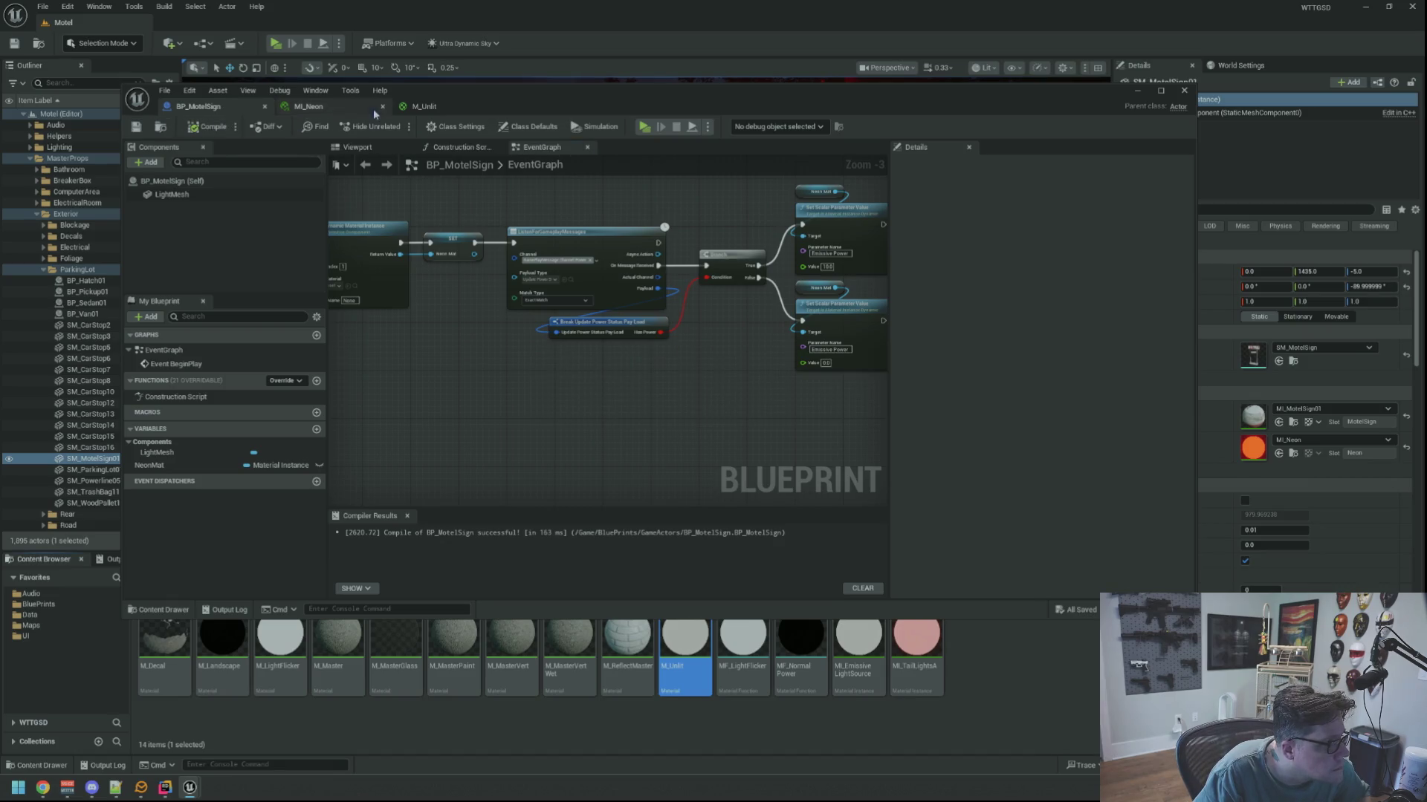
{"action": "left_click", "coordinate": [435, 109]}
{"action": "left_click", "coordinate": [309, 106]}
{"action": "left_click", "coordinate": [198, 107]}
{"action": "left_click", "coordinate": [1137, 90]}
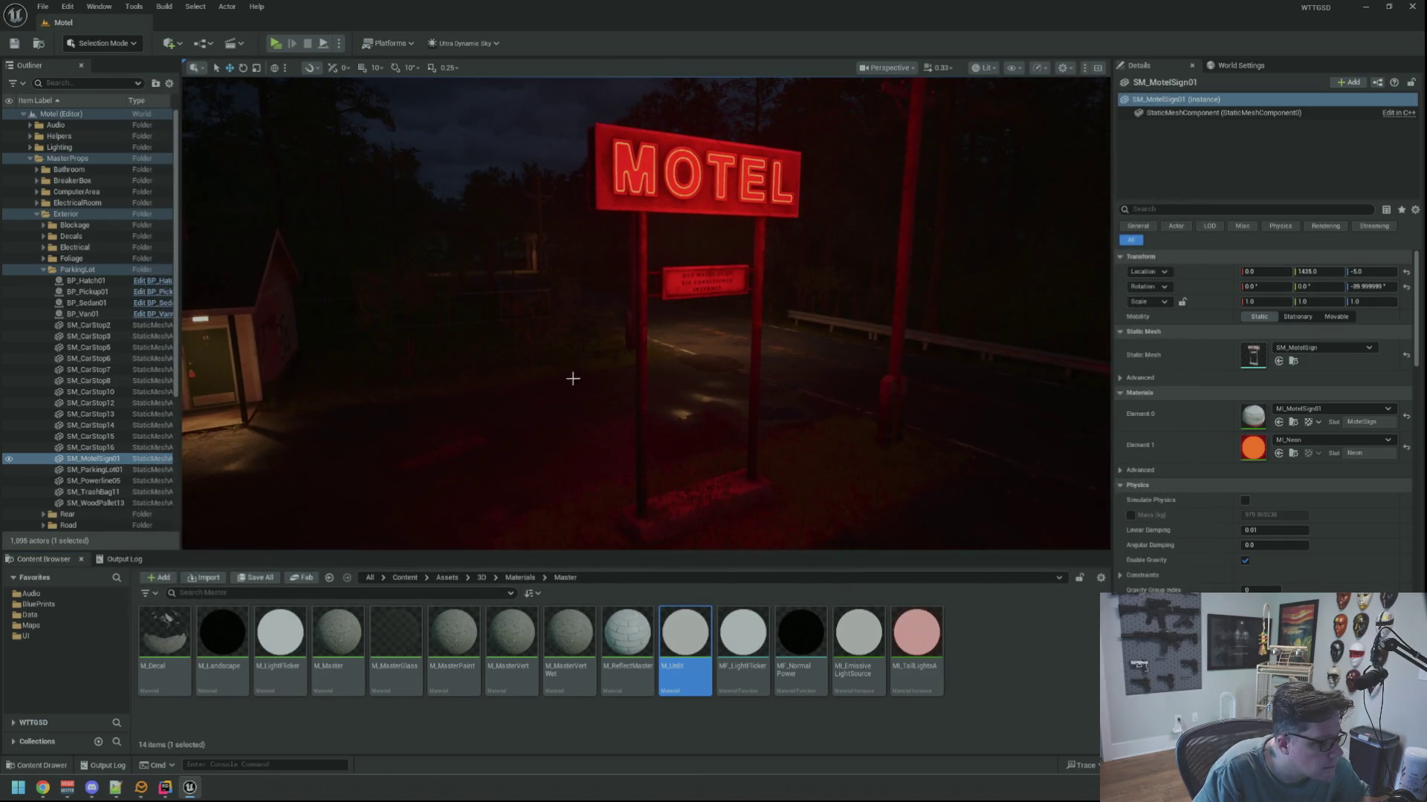
Find BP_MotelSign with the asset search 'ote' and browse to it in the Content Browser.
{"action": "key", "text": "ctrl+p"}
{"action": "type", "text": "BP_M"}
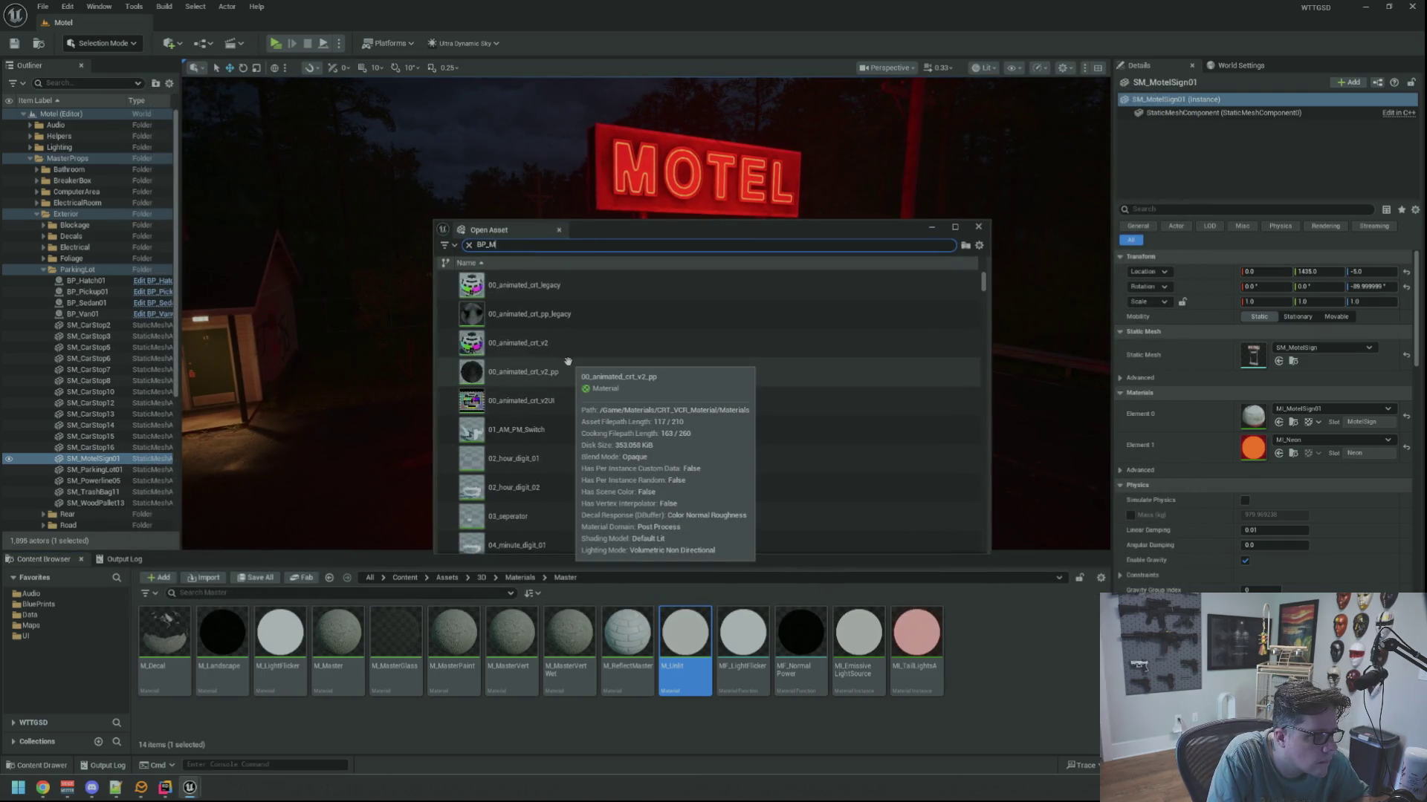
{"action": "type", "text": "ote"}
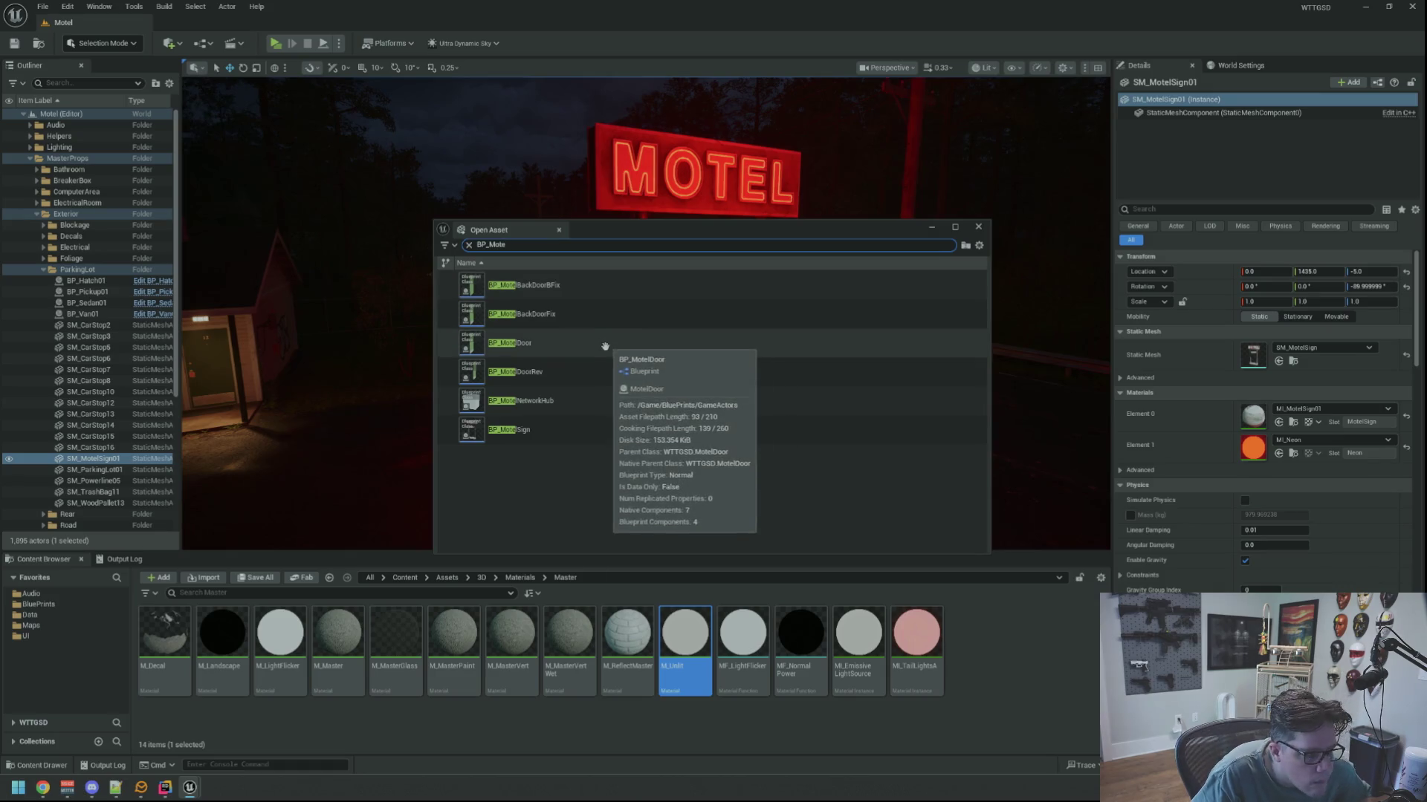
{"action": "right_click", "coordinate": [542, 438]}
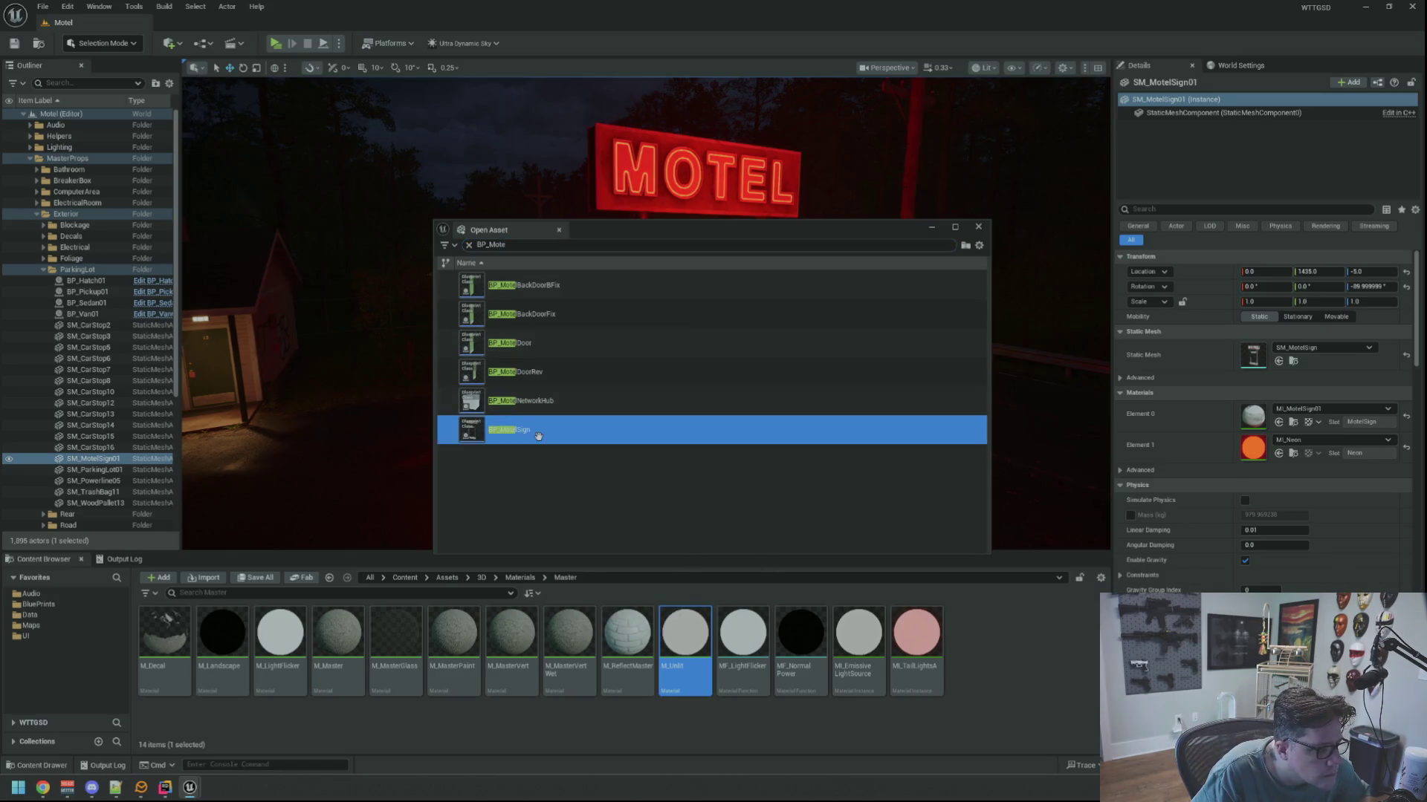
{"action": "left_click", "coordinate": [594, 461]}
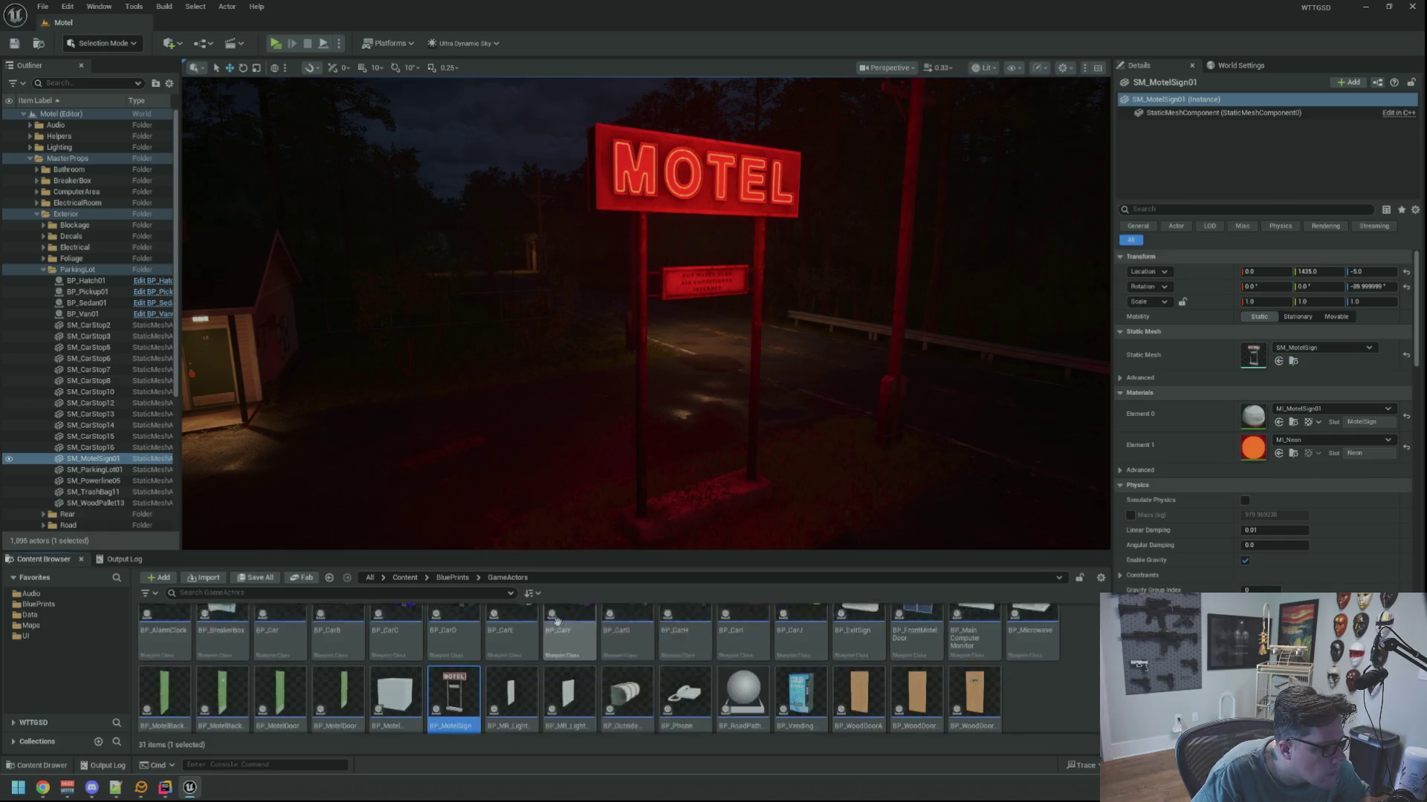
{"action": "mouse_move", "coordinate": [460, 672]}
{"action": "left_mouse_down"}
{"action": "mouse_move", "coordinate": [853, 468]}
{"action": "mouse_move", "coordinate": [860, 448]}
{"action": "left_mouse_up"}
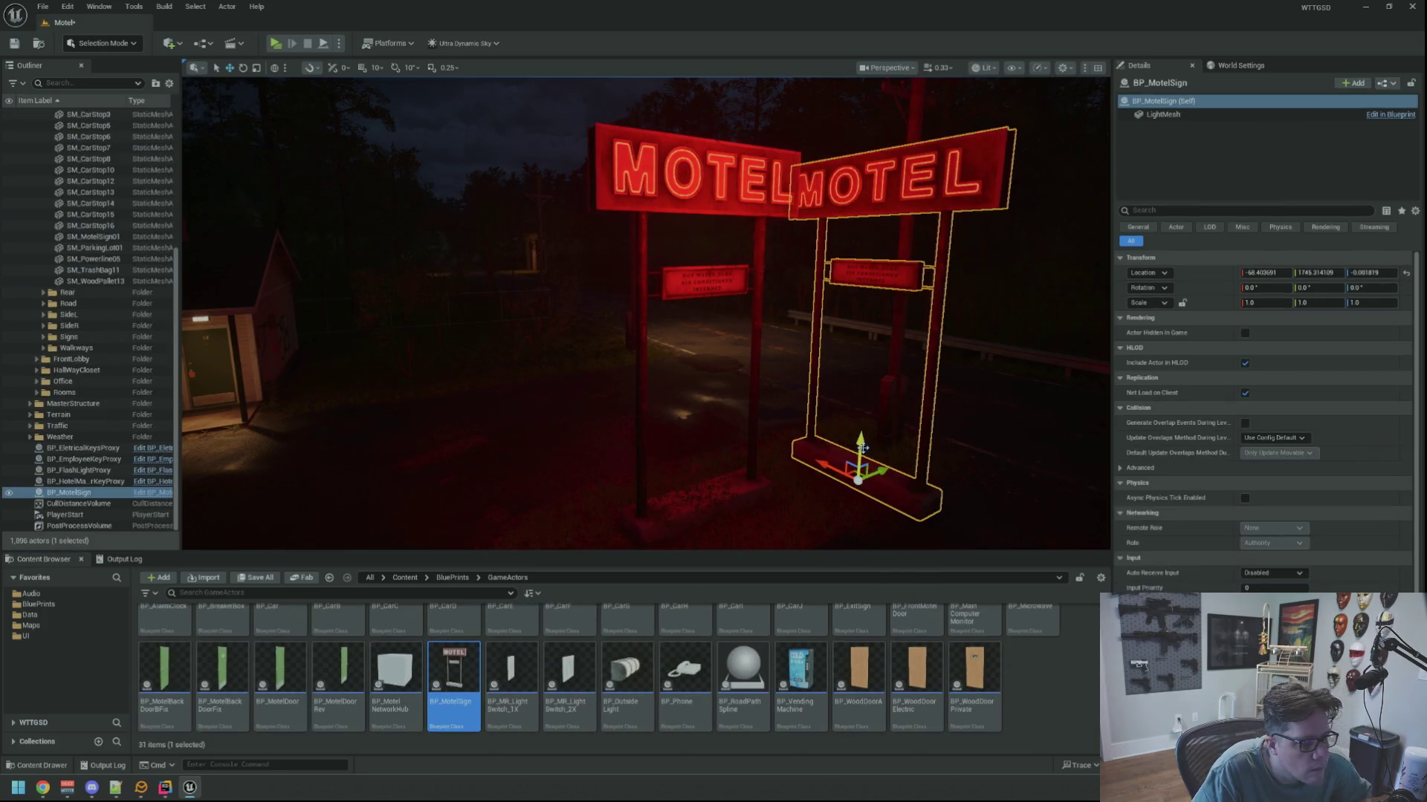
{"action": "key", "text": "Delete"}
Replace the level's static motel sign with BP_MotelSign via Replace Selected Actors.
{"action": "right_click", "coordinate": [709, 206]}
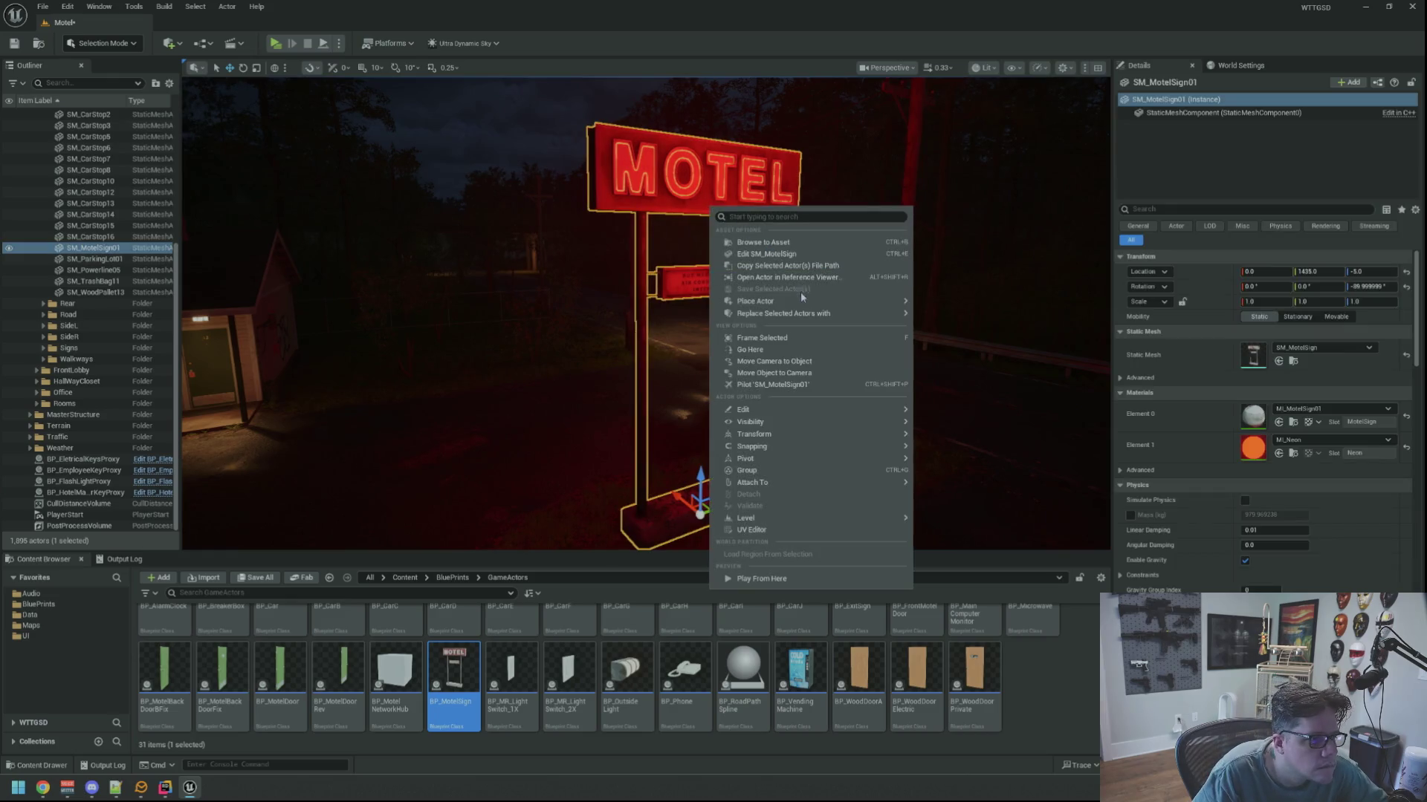
{"action": "mouse_move", "coordinate": [809, 315]}
{"action": "left_click", "coordinate": [997, 387]}
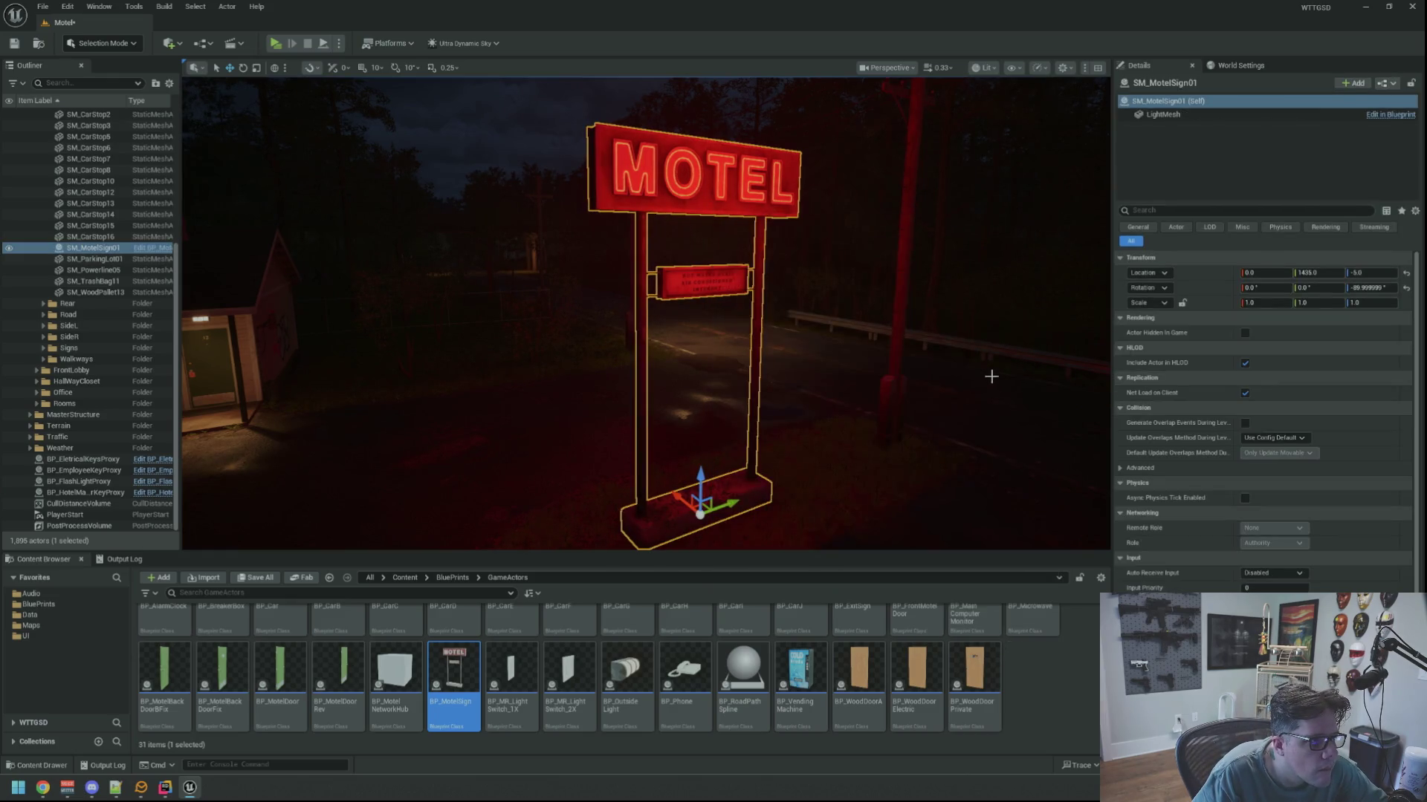
{"action": "left_click_drag", "start_coordinate": [911, 351], "coordinate": [743, 386]}
{"action": "key", "text": "Escape"}
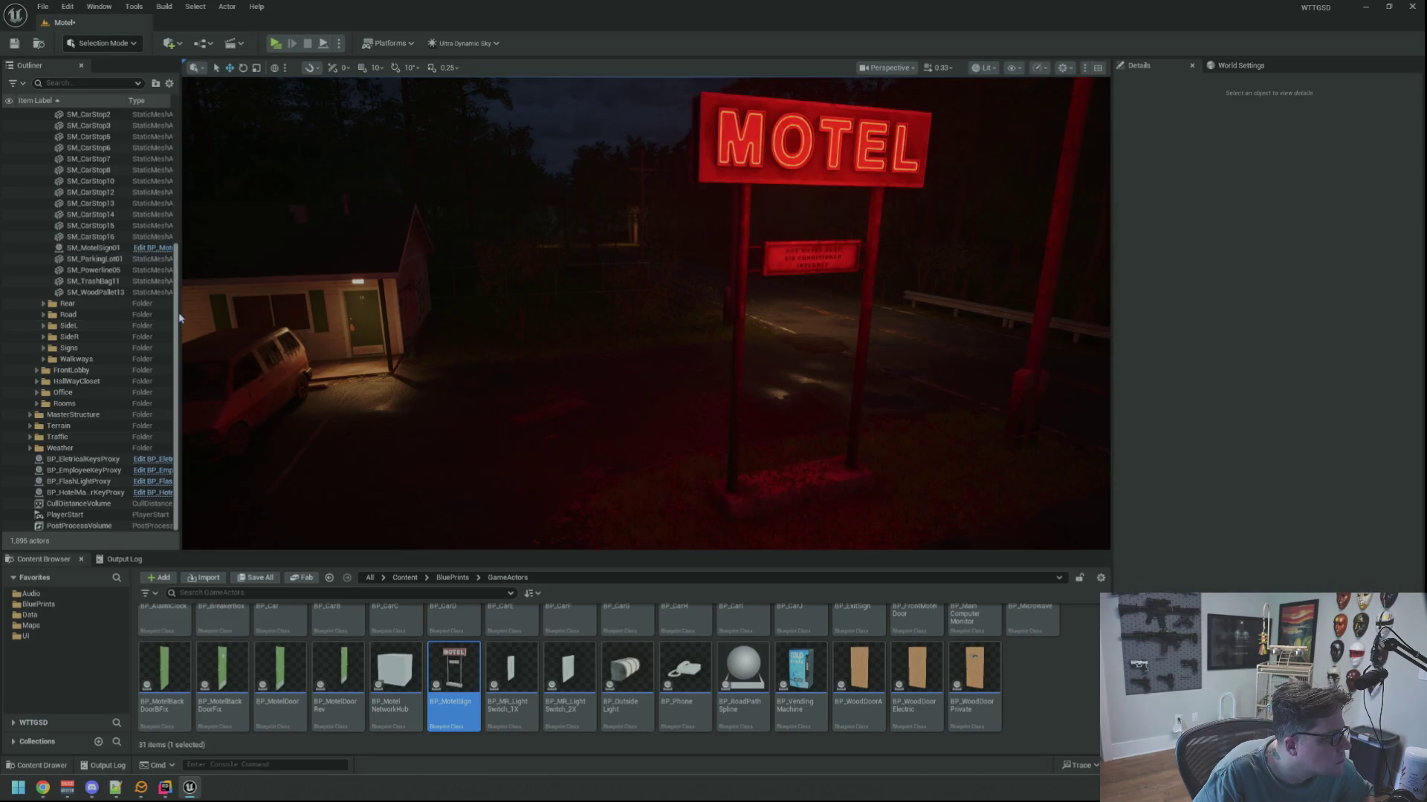
{"action": "scroll", "coordinate": [185, 173], "scroll_direction": "up", "scroll_amount": 5}
{"action": "left_click", "coordinate": [23, 113], "text": "shift"}
{"action": "left_click", "coordinate": [23, 114]}
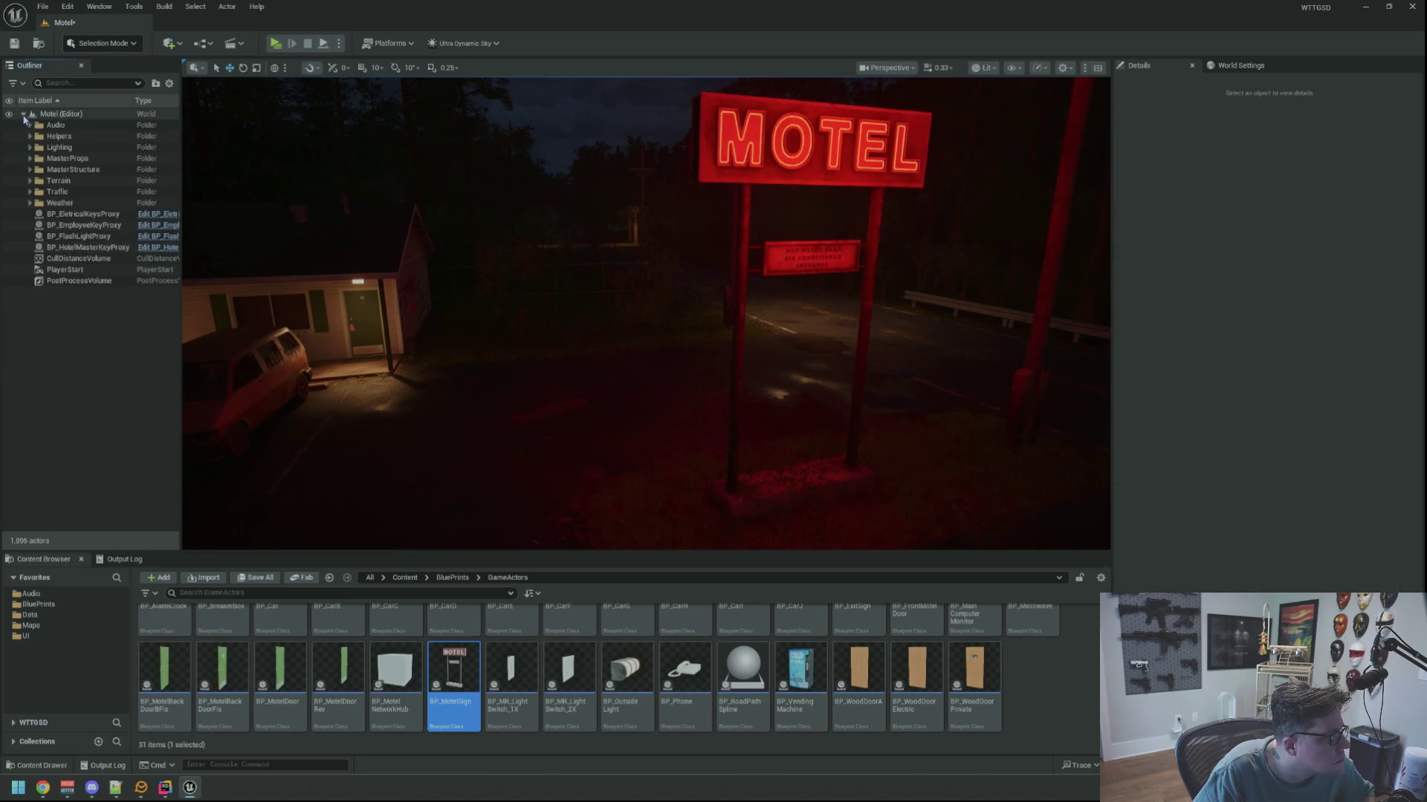
{"action": "left_click_drag", "start_coordinate": [236, 356], "coordinate": [465, 340]}
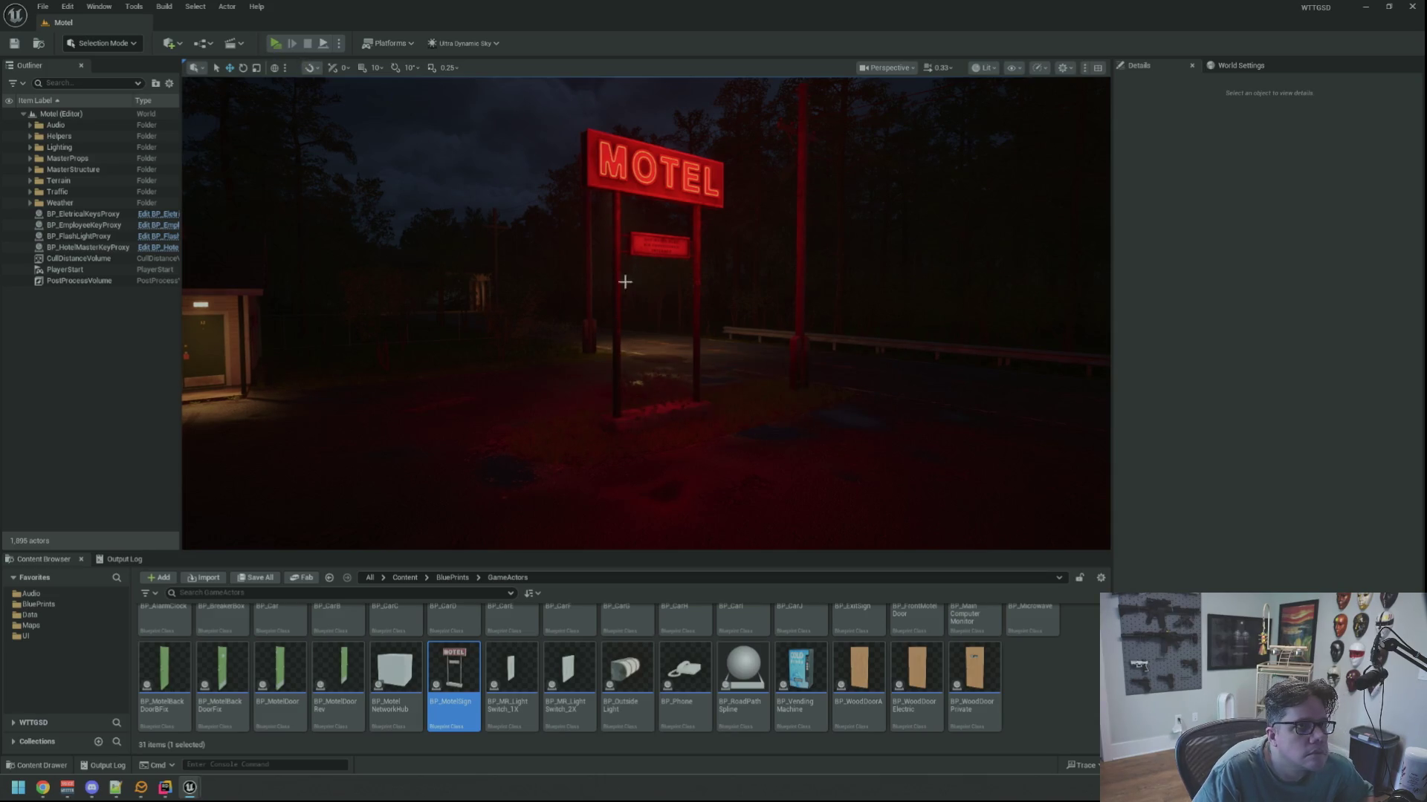
{"action": "key", "text": "alt+p"}
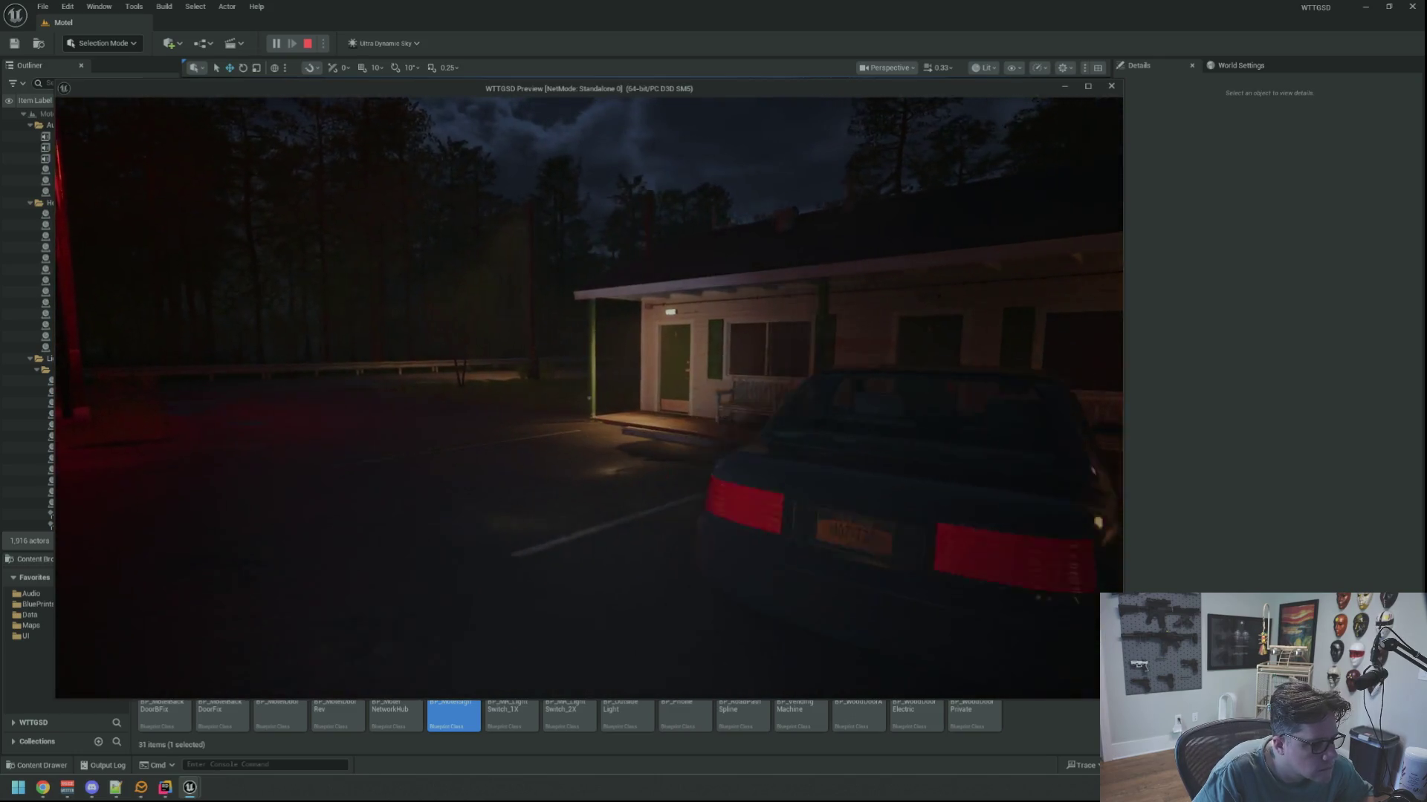
Run TripPower from the in-game console to cut the motel's power.
{"action": "key", "text": "grave"}
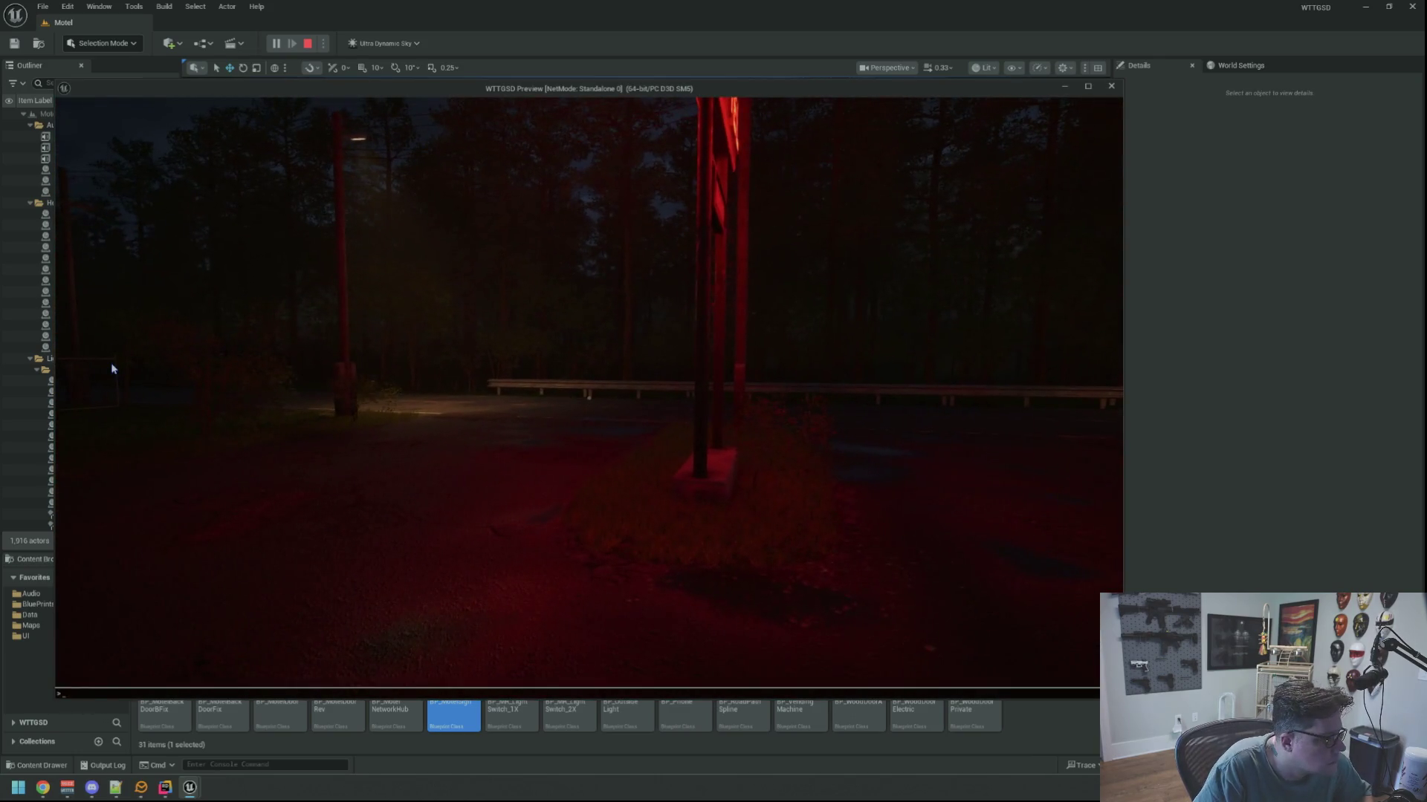
{"action": "key", "text": "Up"}
{"action": "key", "text": "Return"}
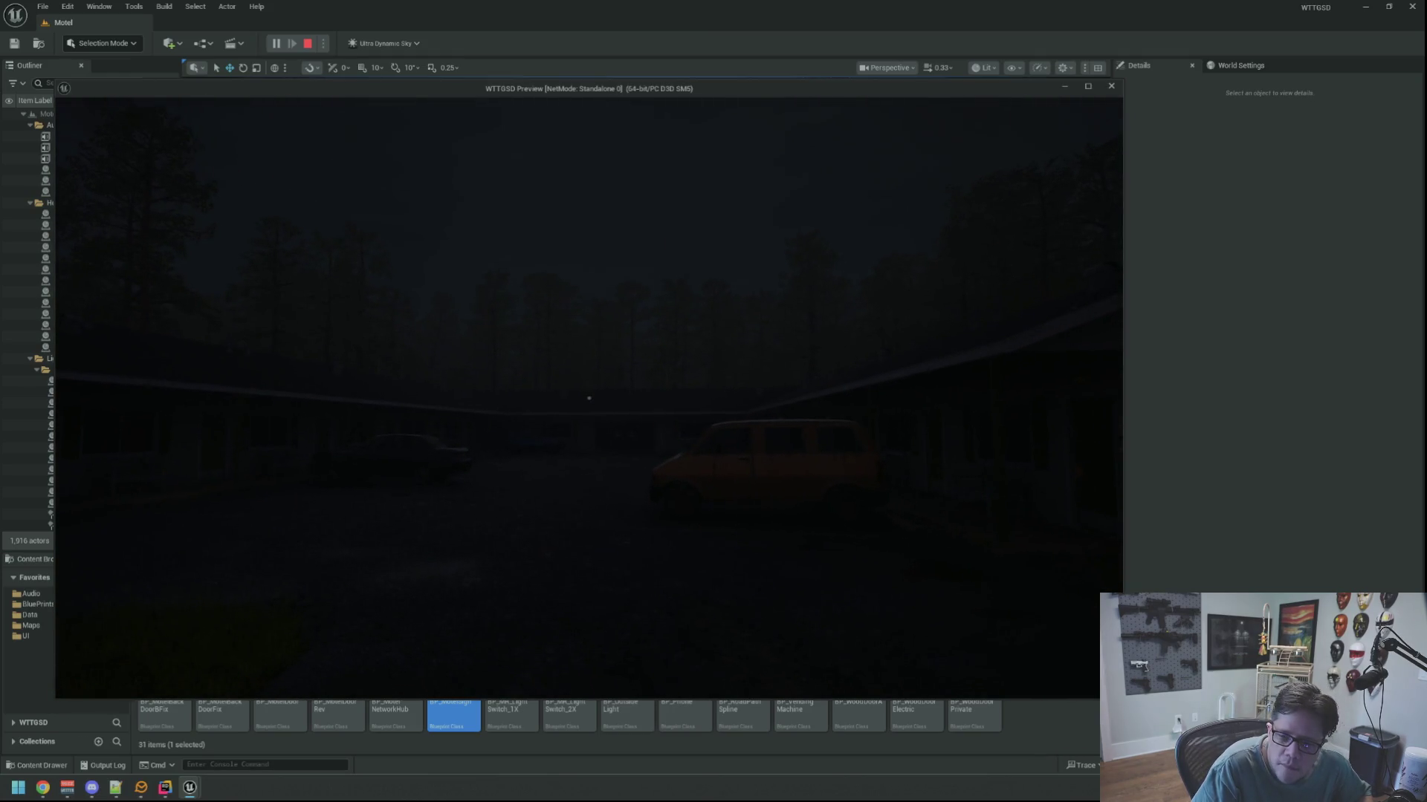
Run 'restorepower' in the console and walk toward the office to check the lights return.
{"action": "key", "text": "grave"}
{"action": "type", "text": "re storepws"}
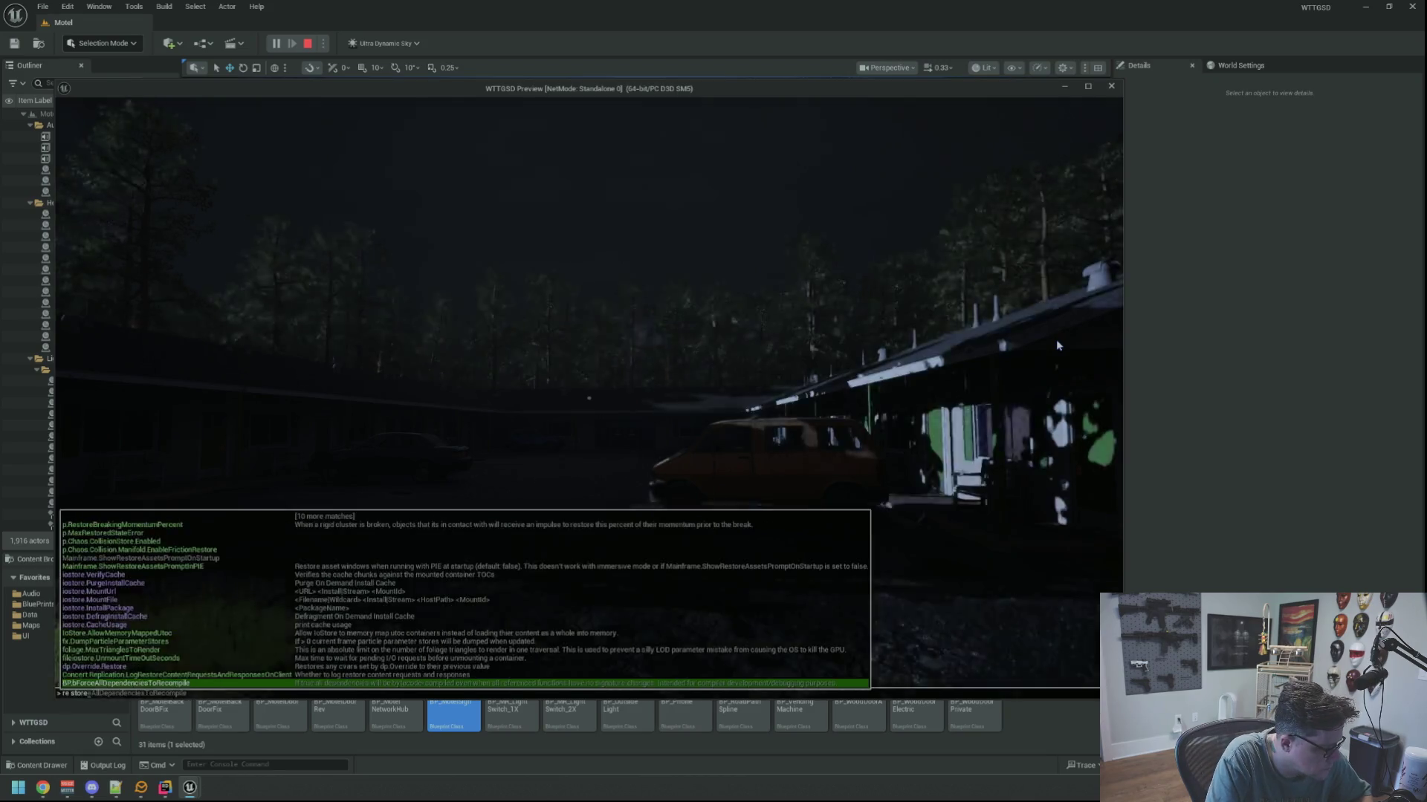
{"action": "key", "text": "BackSpace"}
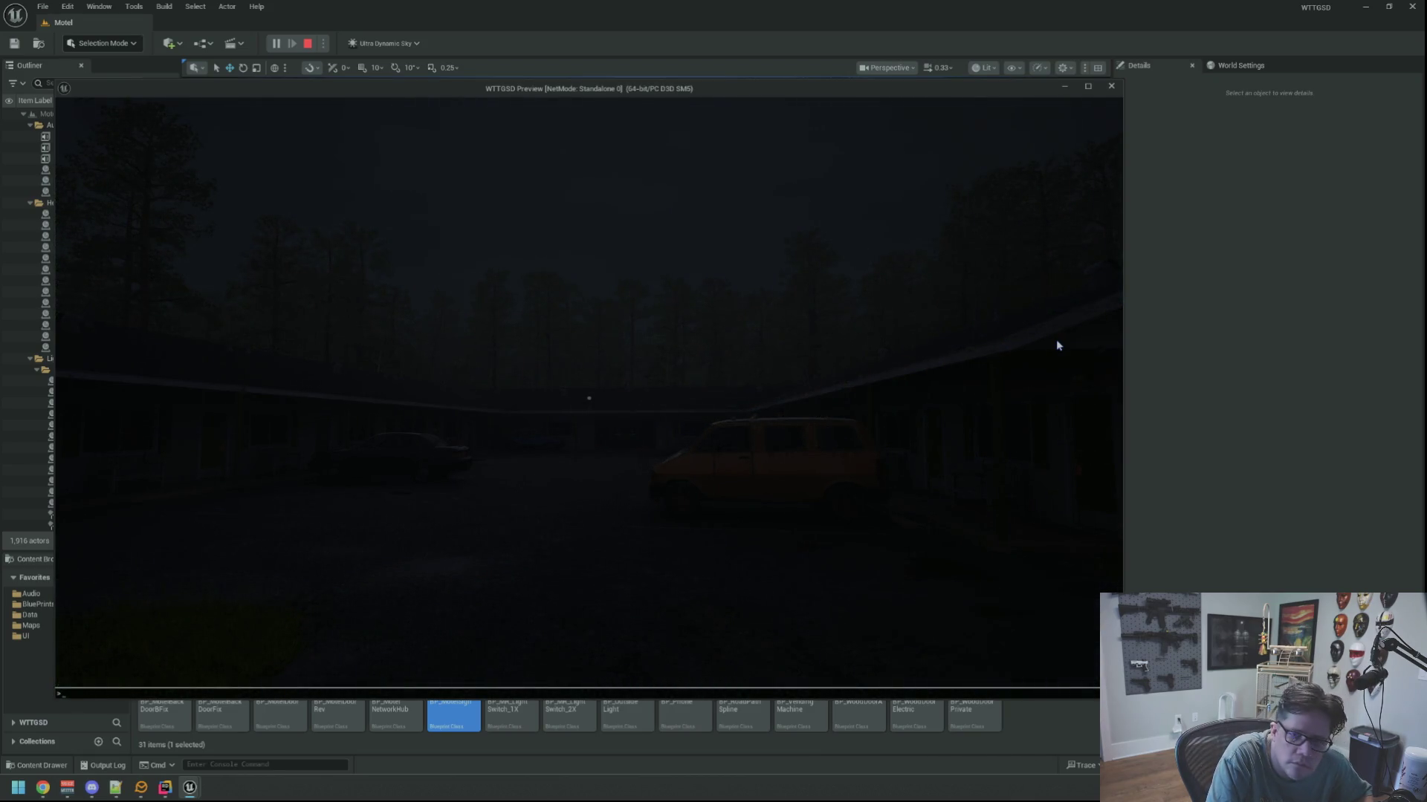
{"action": "type", "text": "restorepower"}
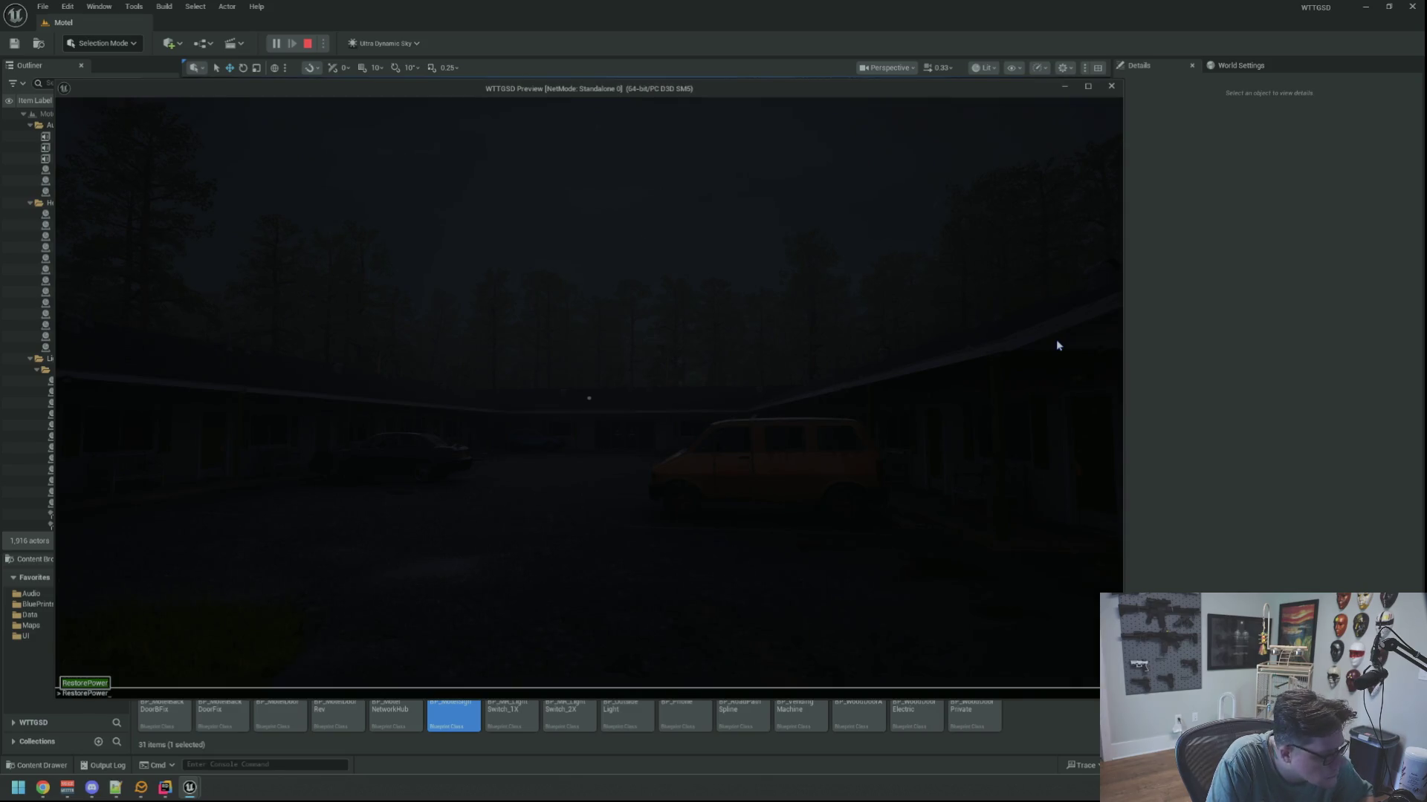
{"action": "key", "text": "Return"}
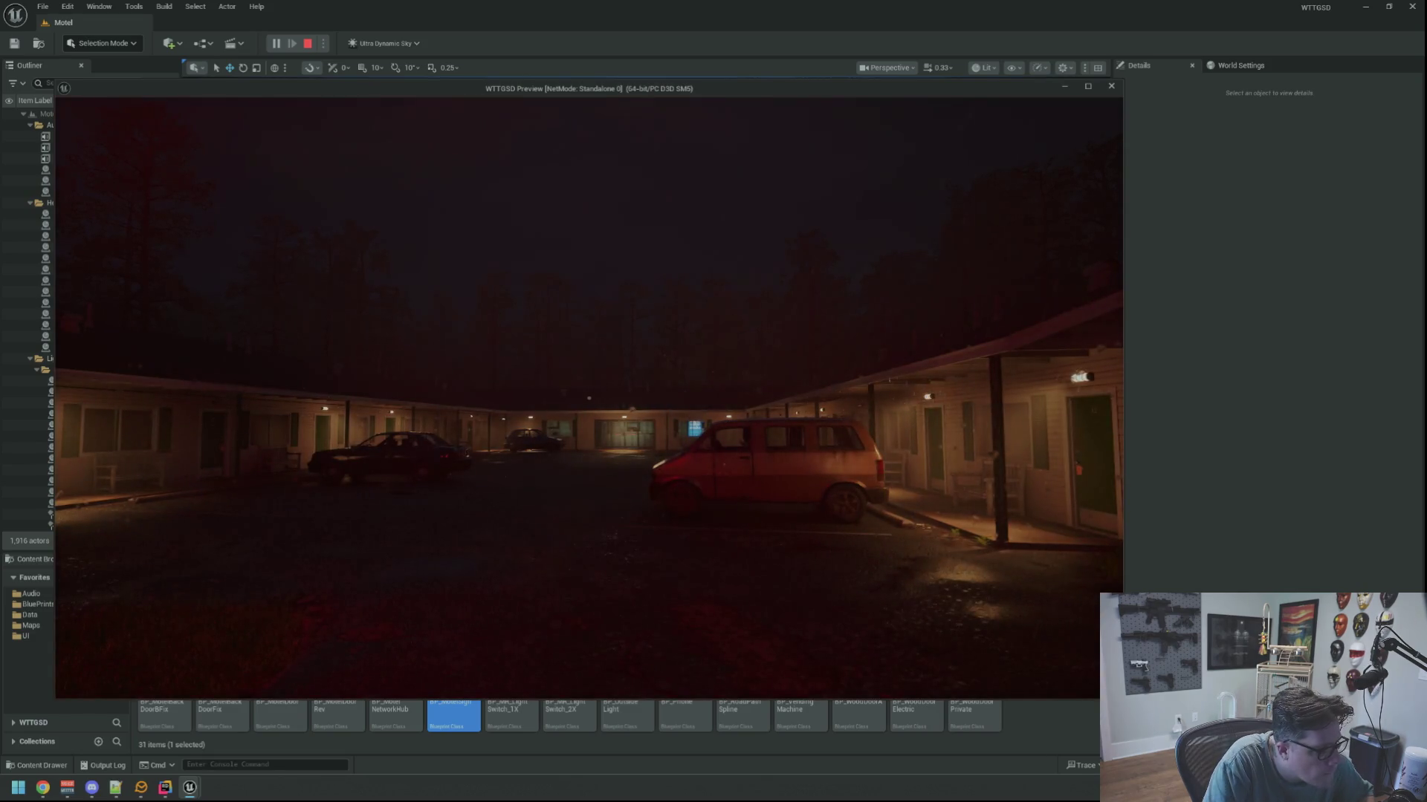
{"action": "key", "text": "w"}
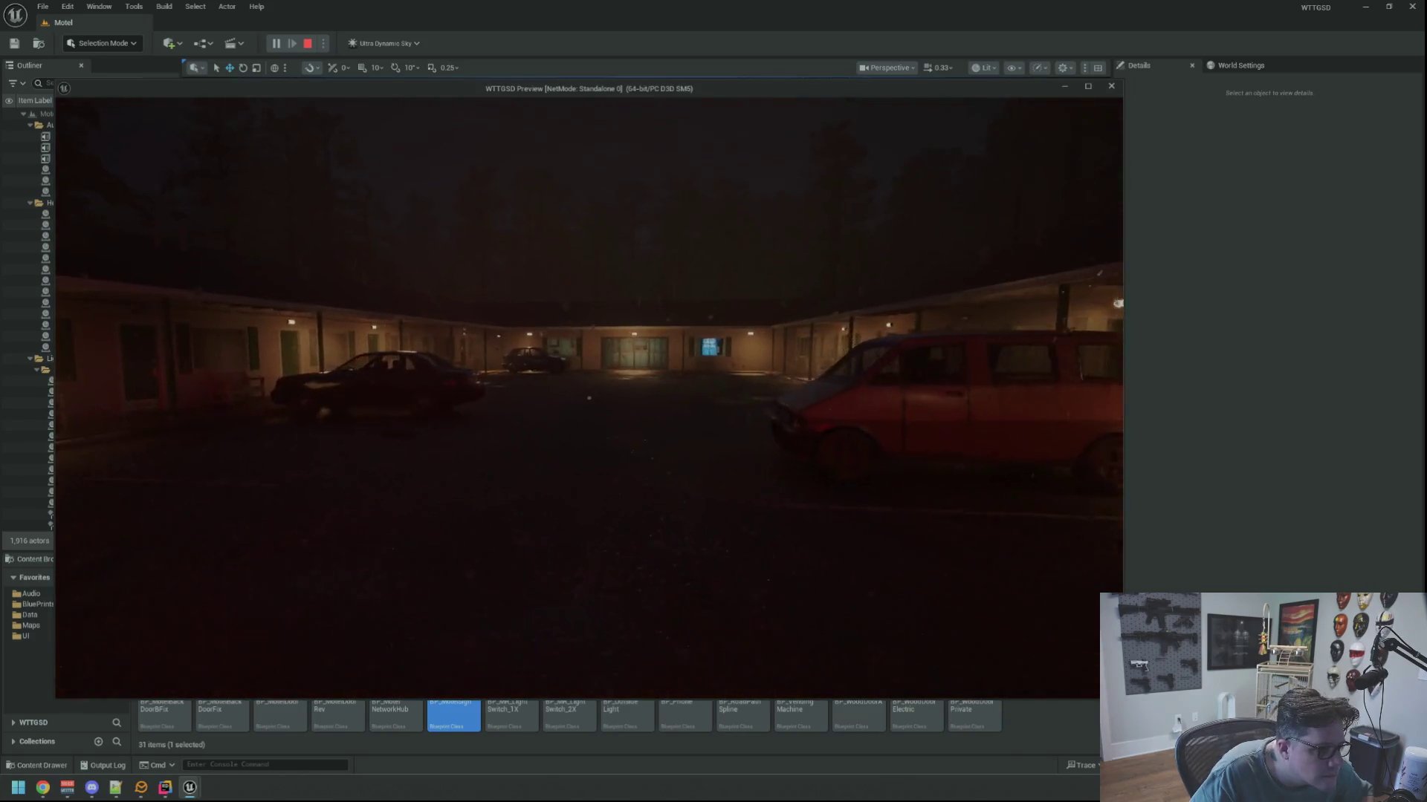
{"action": "key", "text": "w"}
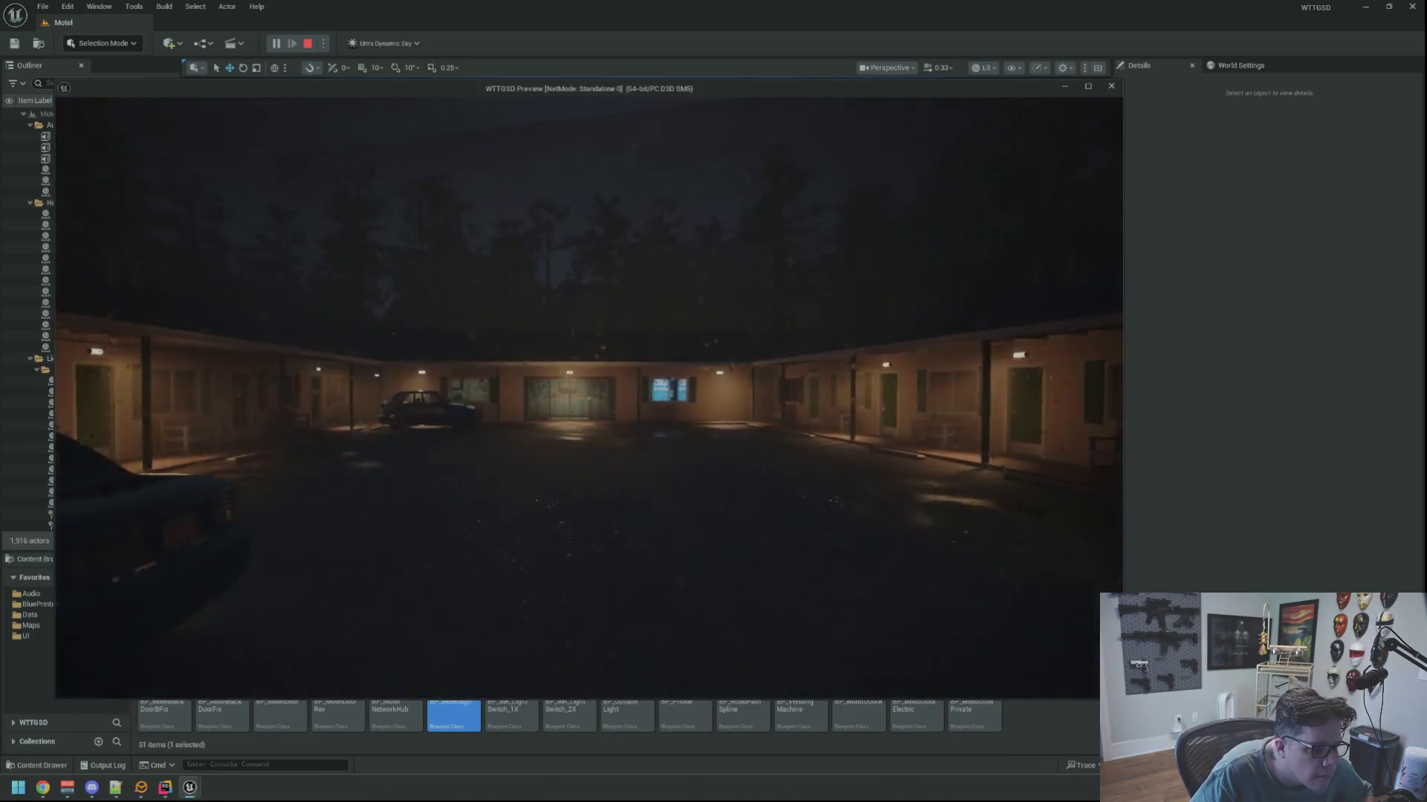
{"action": "key", "text": "w"}
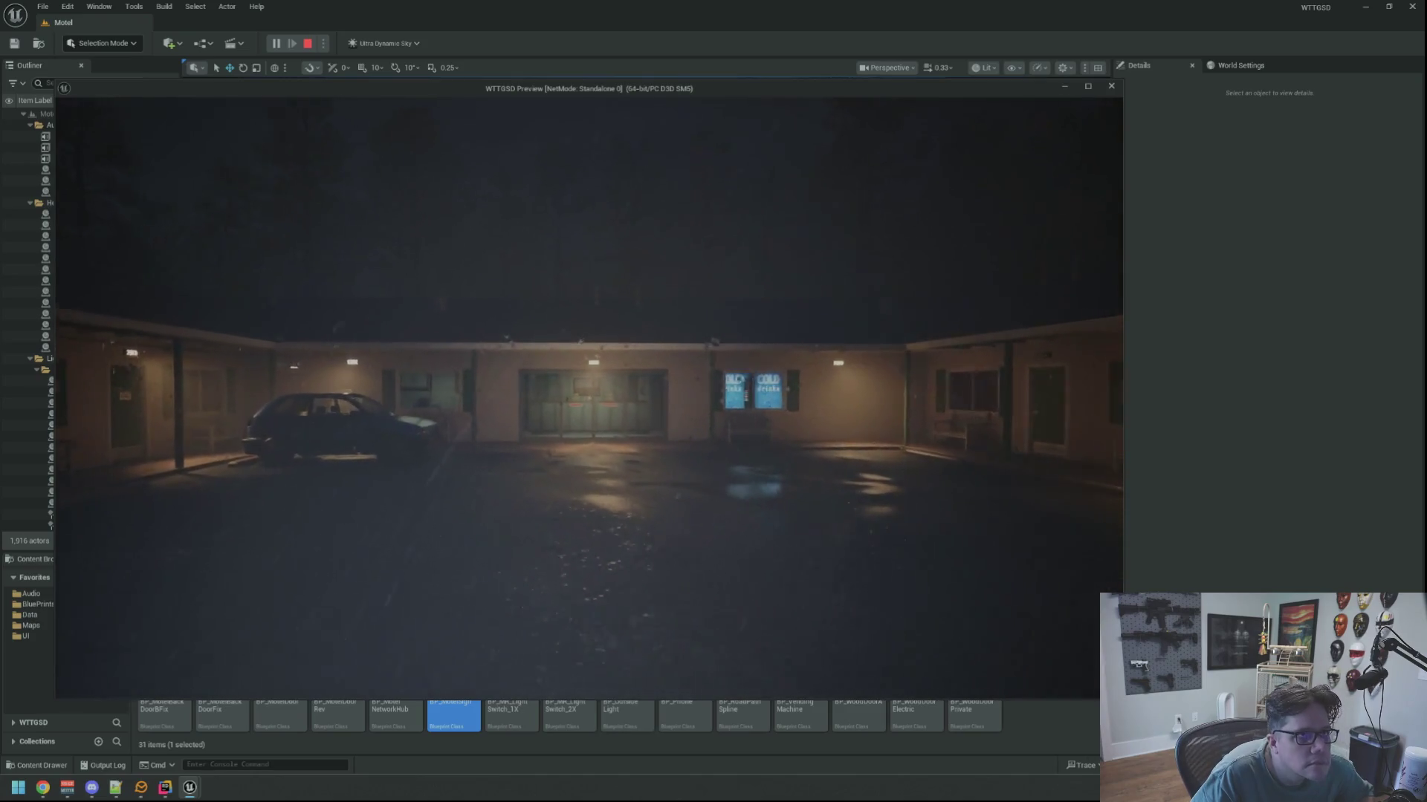